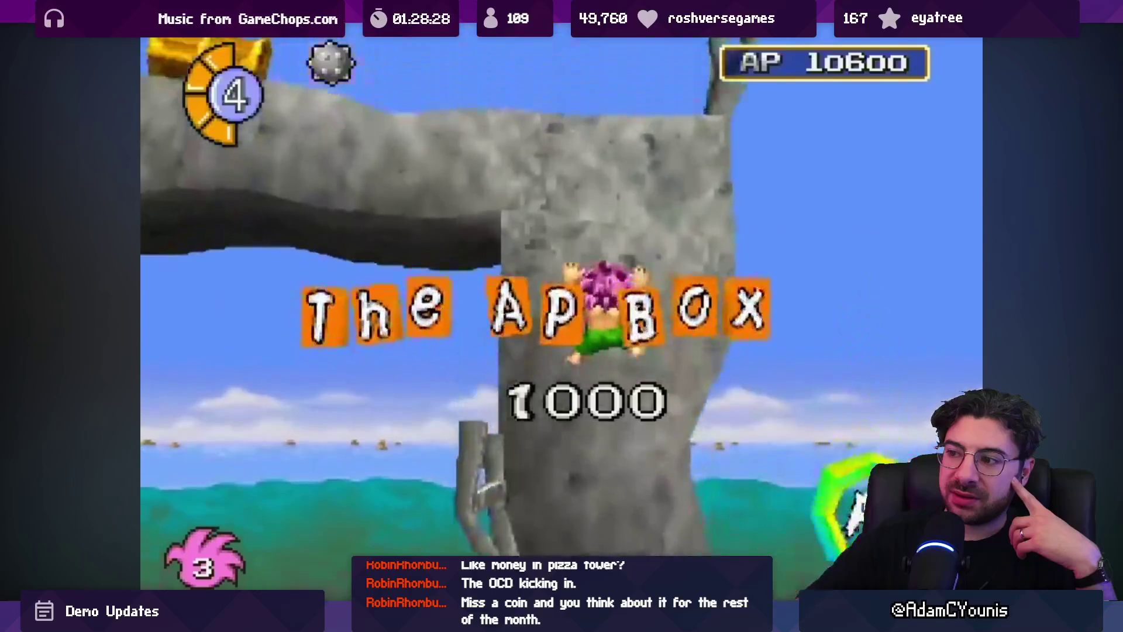
# Pause, rewind five seconds and replay the Tomba longplay, then pause it at 33:10 and switch to Unity
pyautogui.press('space')
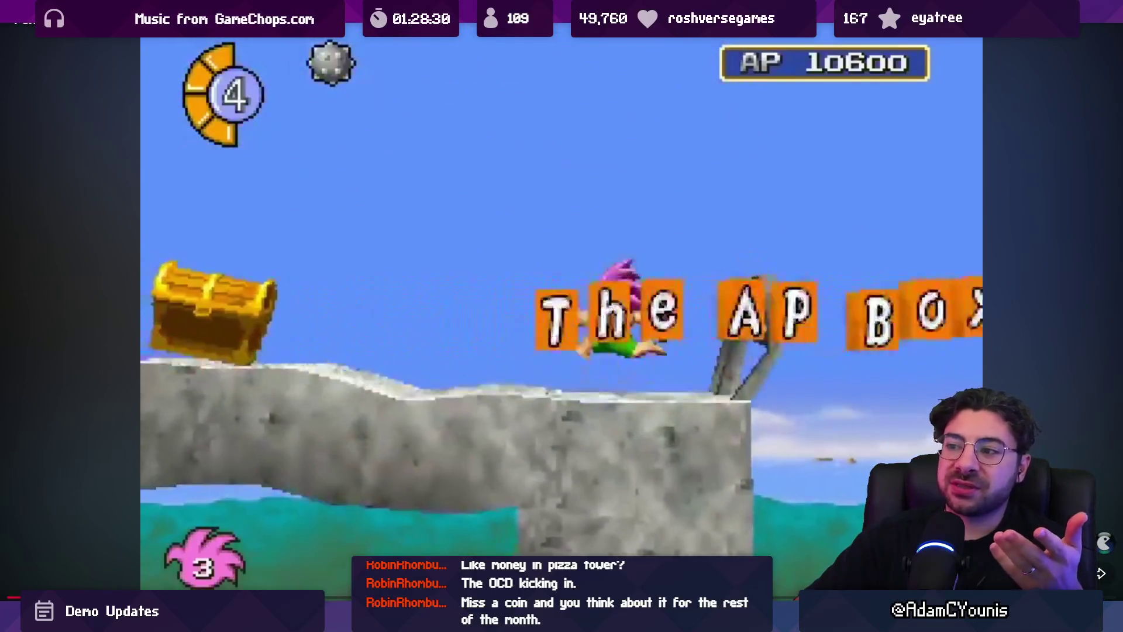
pyautogui.press('space')
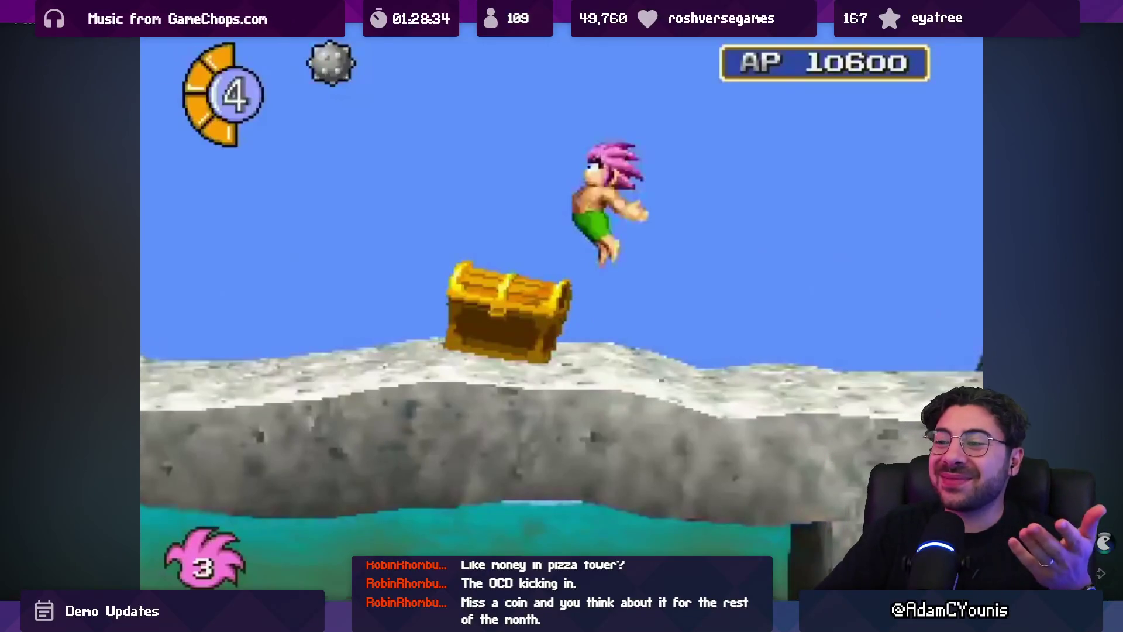
pyautogui.press('Left')
pyautogui.press('space')
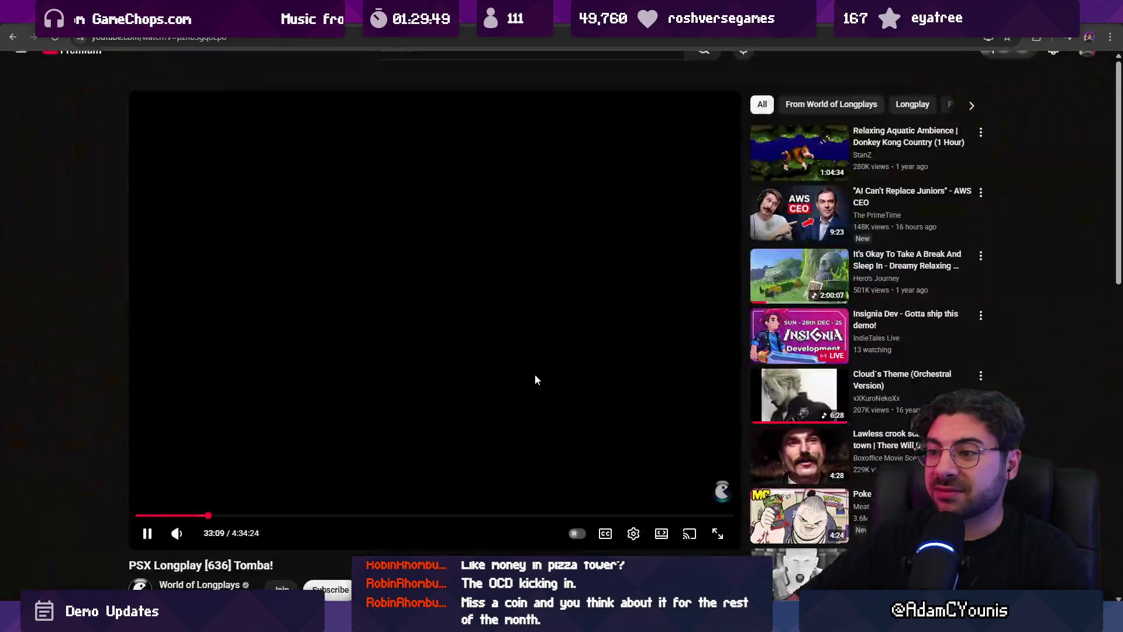
pyautogui.click(459, 277)
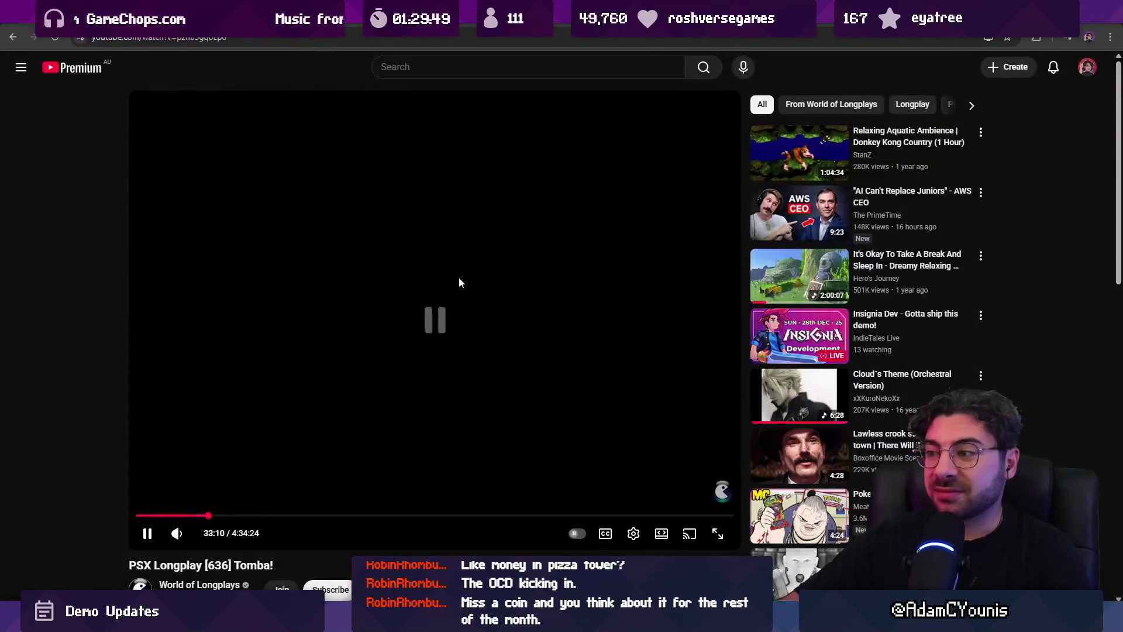
pyautogui.hotkey('alt', 'Tab')
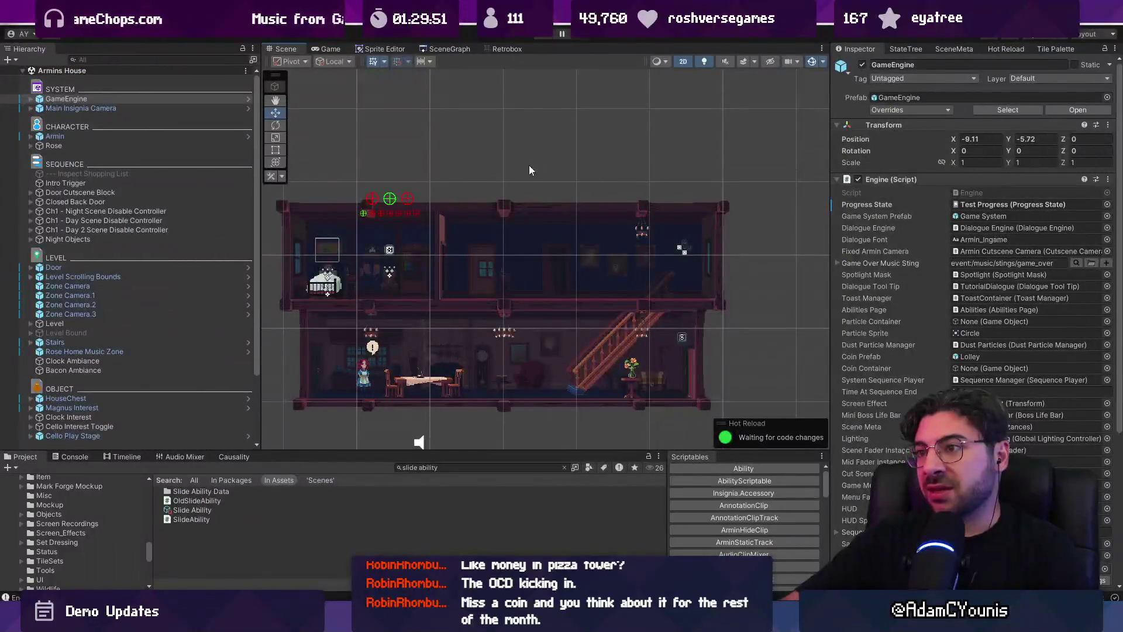
# Open the SceneGraph tab and bring the Ohrenstead Foothills 2 nodes into view
pyautogui.click(437, 51)
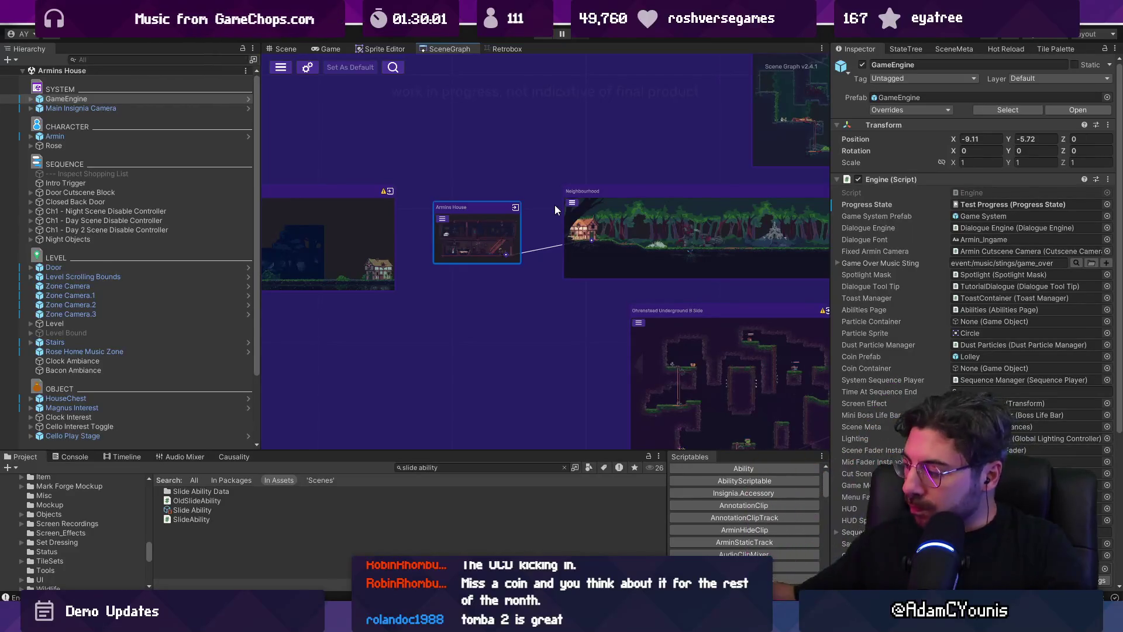
pyautogui.scroll(-3, 531, 224)
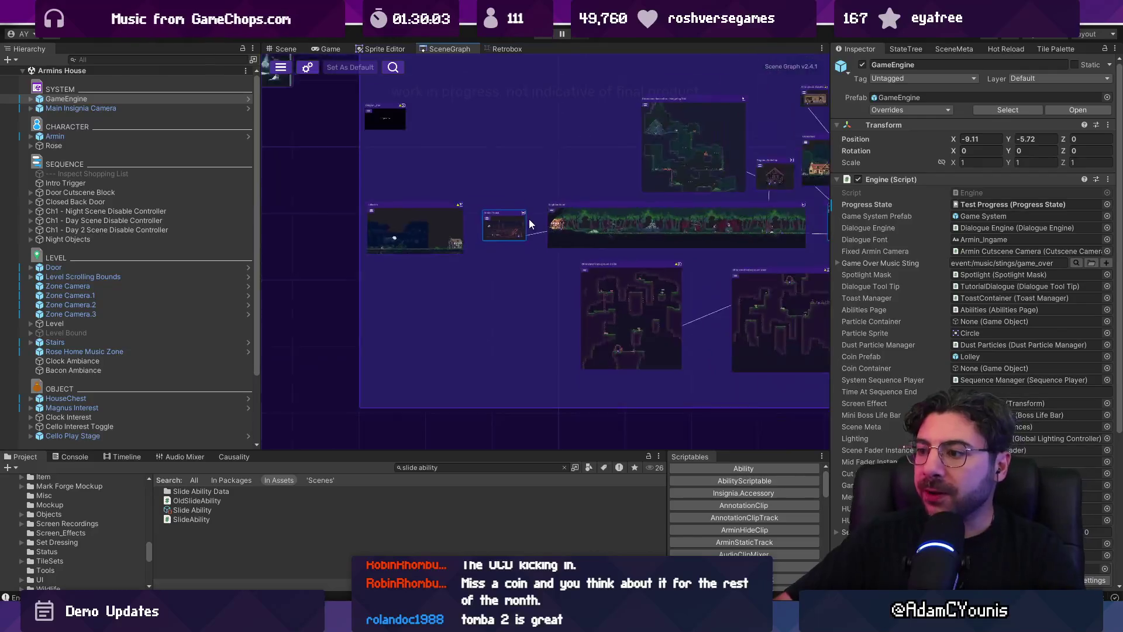
pyautogui.moveTo(581, 190); pyautogui.dragTo(345, 219)
pyautogui.scroll(-3, 680, 247)
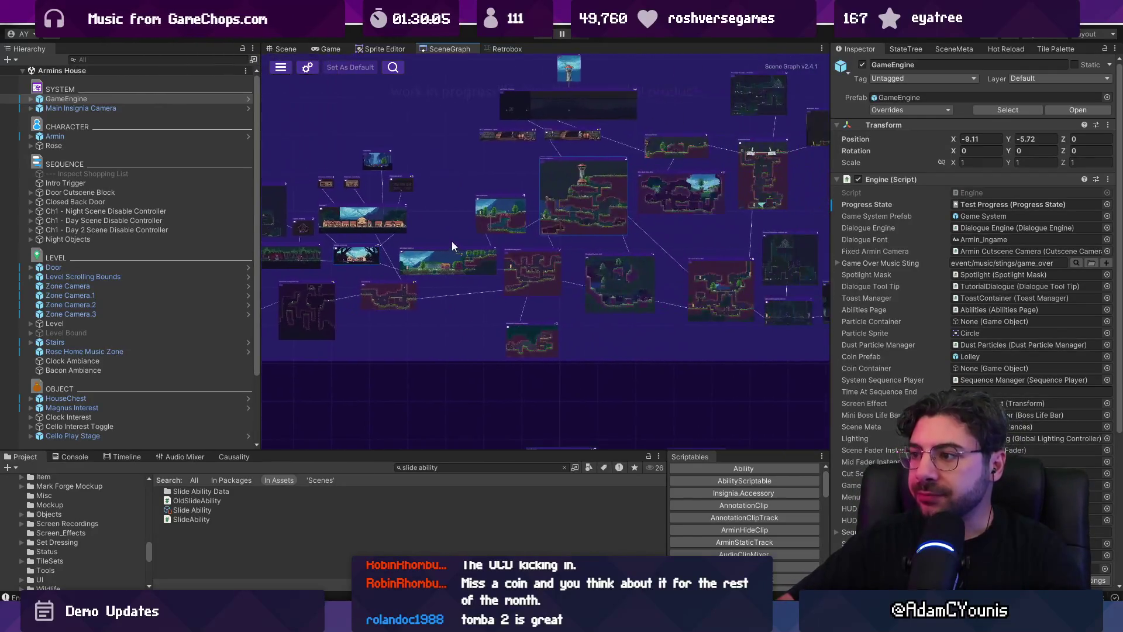
pyautogui.scroll(5, 457, 246)
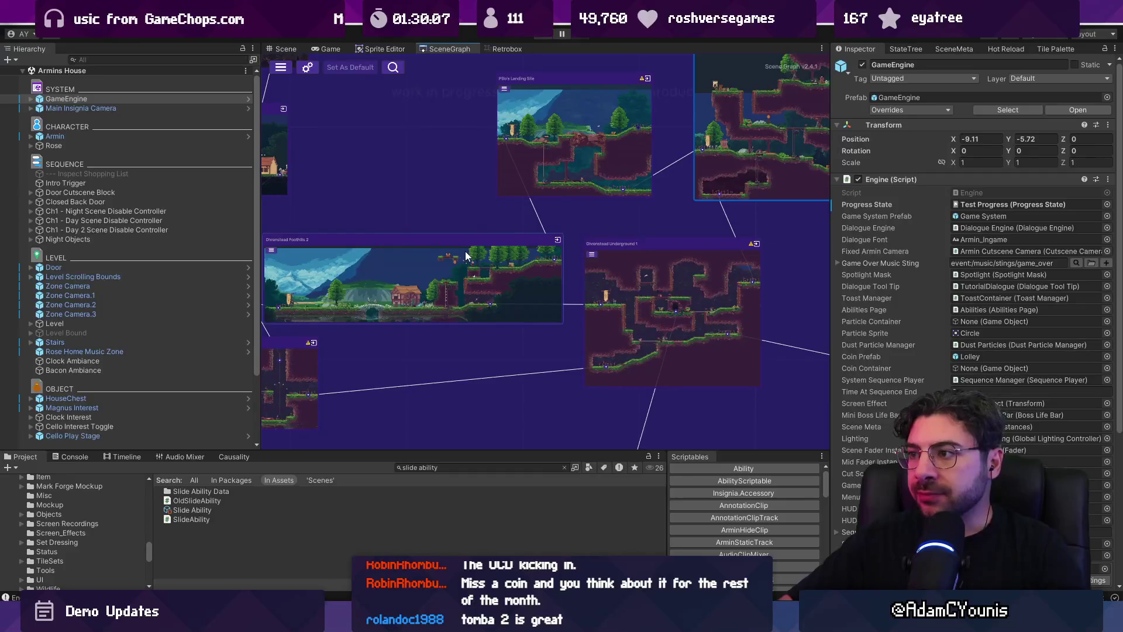
# Pan and zoom across the scene graph to survey the other connected level nodes
pyautogui.moveTo(678, 223); pyautogui.dragTo(465, 283)
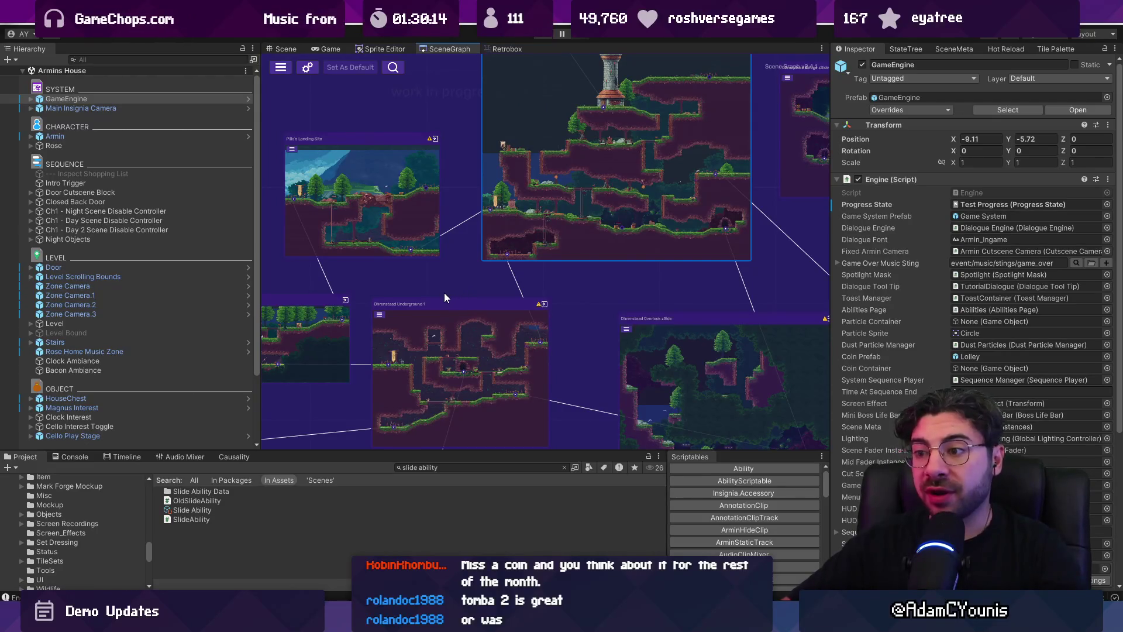
pyautogui.moveTo(444, 293)
pyautogui.mouseDown()
pyautogui.moveTo(501, 275)
pyautogui.moveTo(686, 289)
pyautogui.mouseUp()
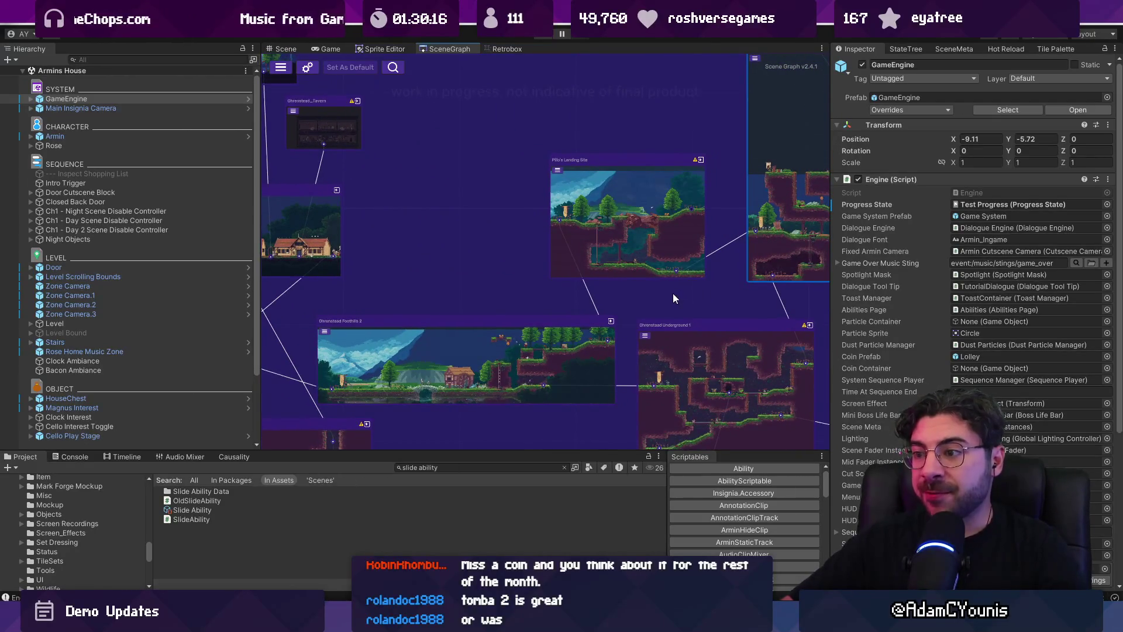
pyautogui.scroll(5, 562, 344)
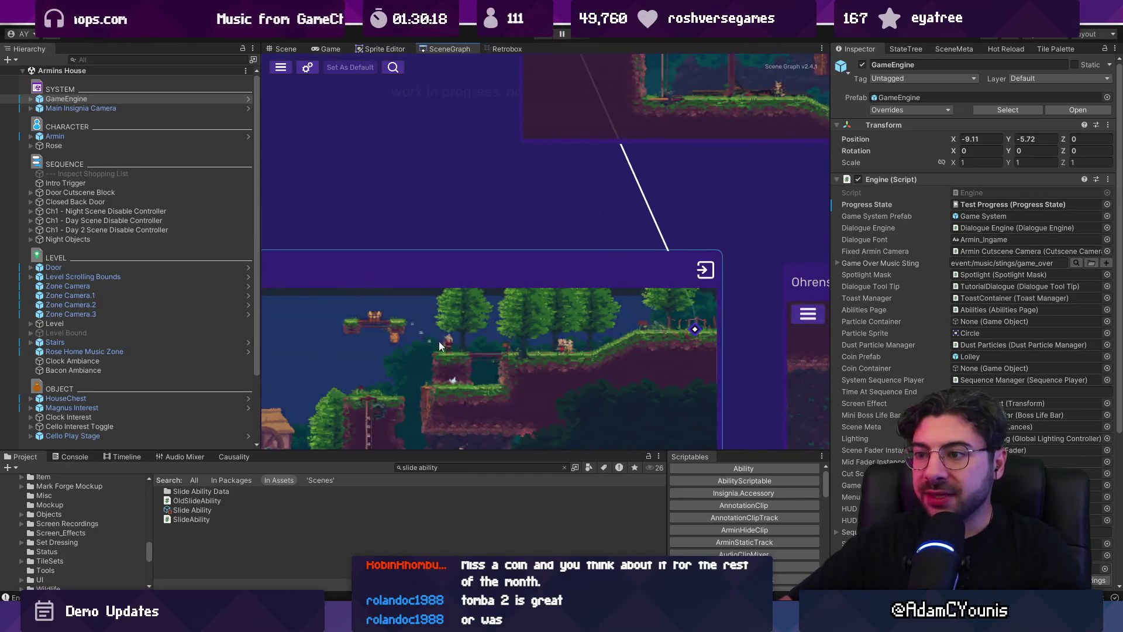
pyautogui.scroll(-3, 497, 319)
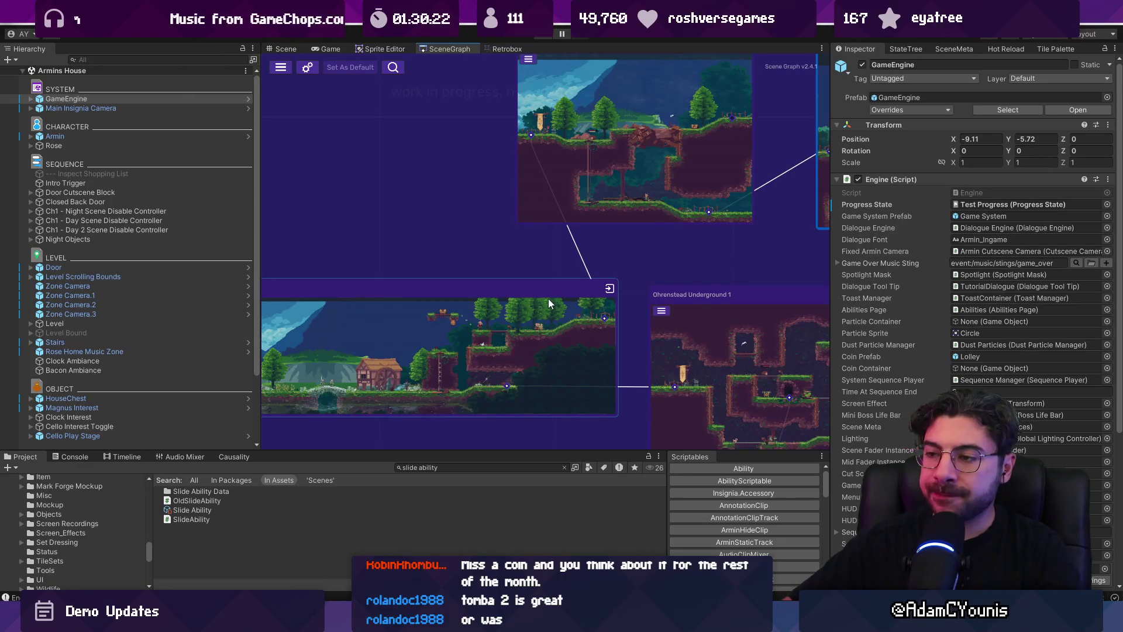
pyautogui.scroll(-2, 548, 298)
pyautogui.scroll(-2, 648, 230)
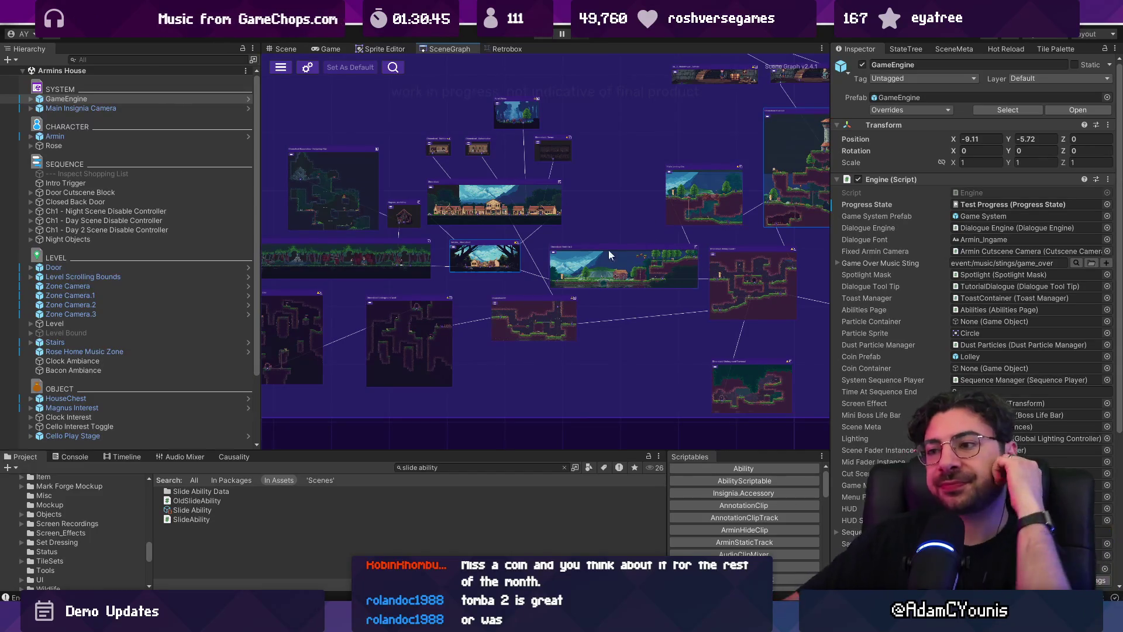
pyautogui.scroll(3, 417, 296)
pyautogui.moveTo(417, 296); pyautogui.dragTo(562, 302)
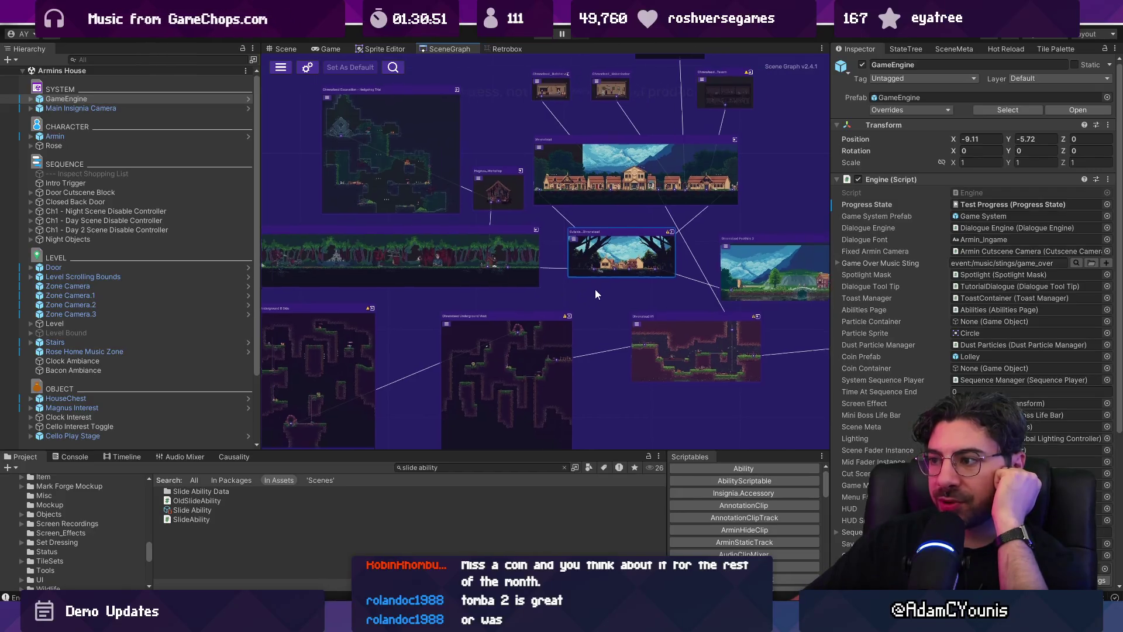
pyautogui.moveTo(595, 289); pyautogui.dragTo(375, 290)
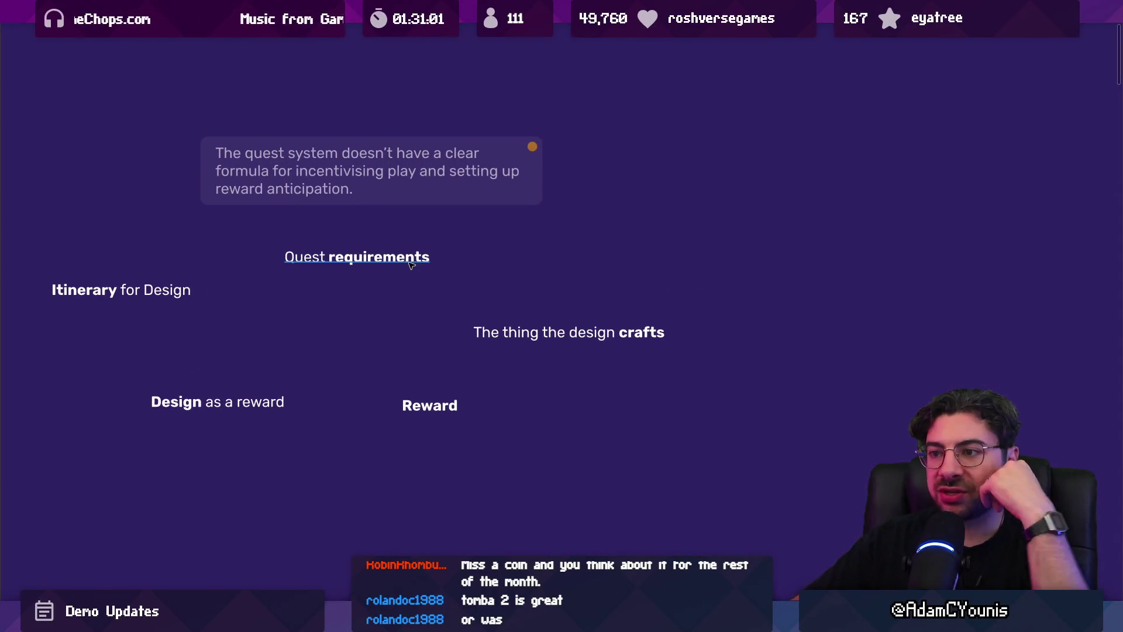
# Duplicate the Quest requirements note and retype the copy as Some kind of Quest Currency
pyautogui.click(387, 262)
pyautogui.moveTo(387, 262); pyautogui.dragTo(383, 326)
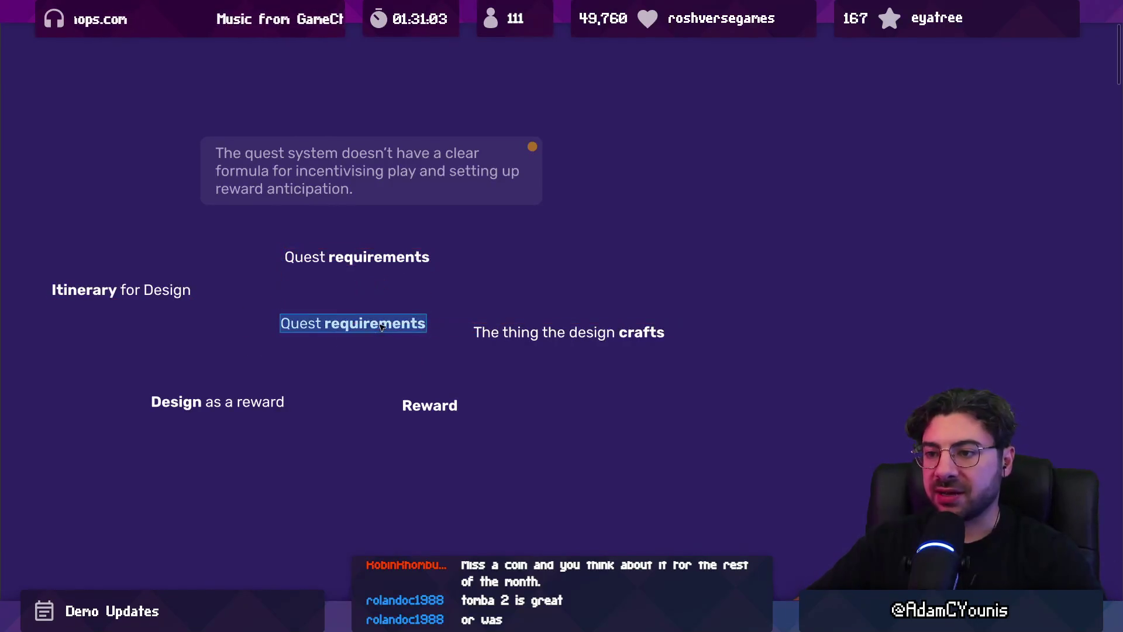
pyautogui.write('Some kind of')
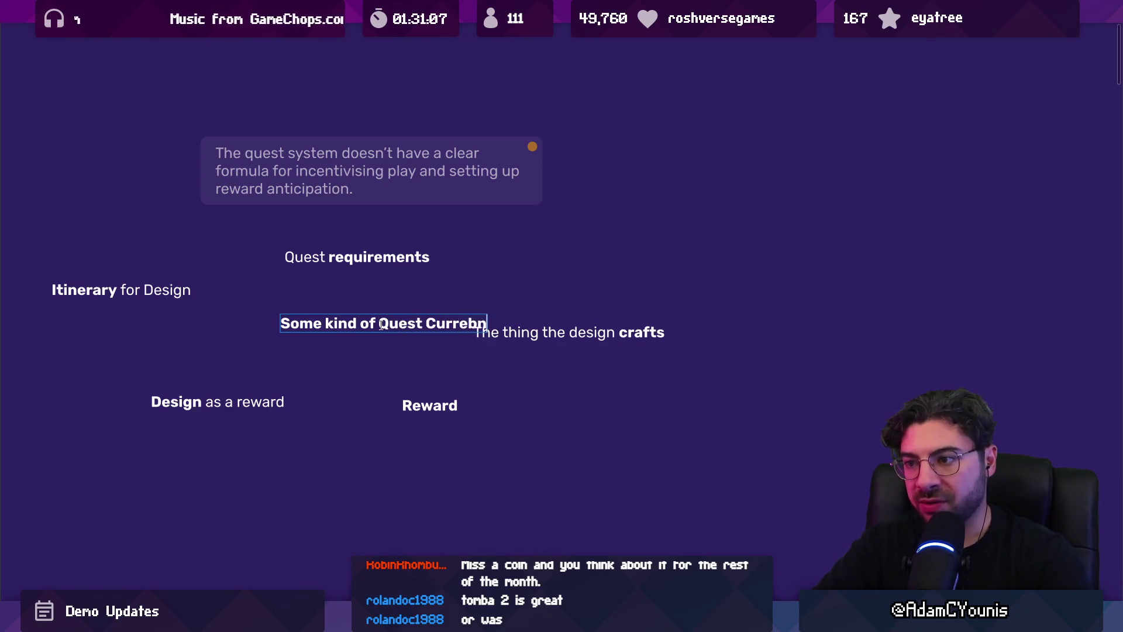
pyautogui.press('Escape')
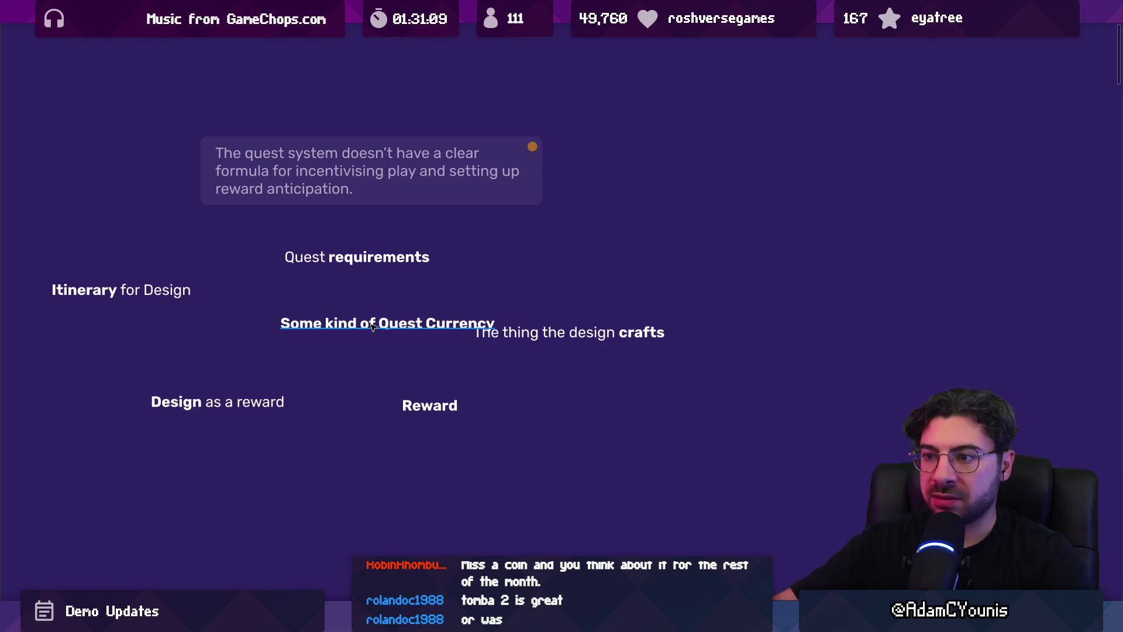
pyautogui.moveTo(382, 325); pyautogui.dragTo(338, 326)
# Put quotes around “Quest Currency” and move the note below Reward
pyautogui.doubleClick(333, 327)
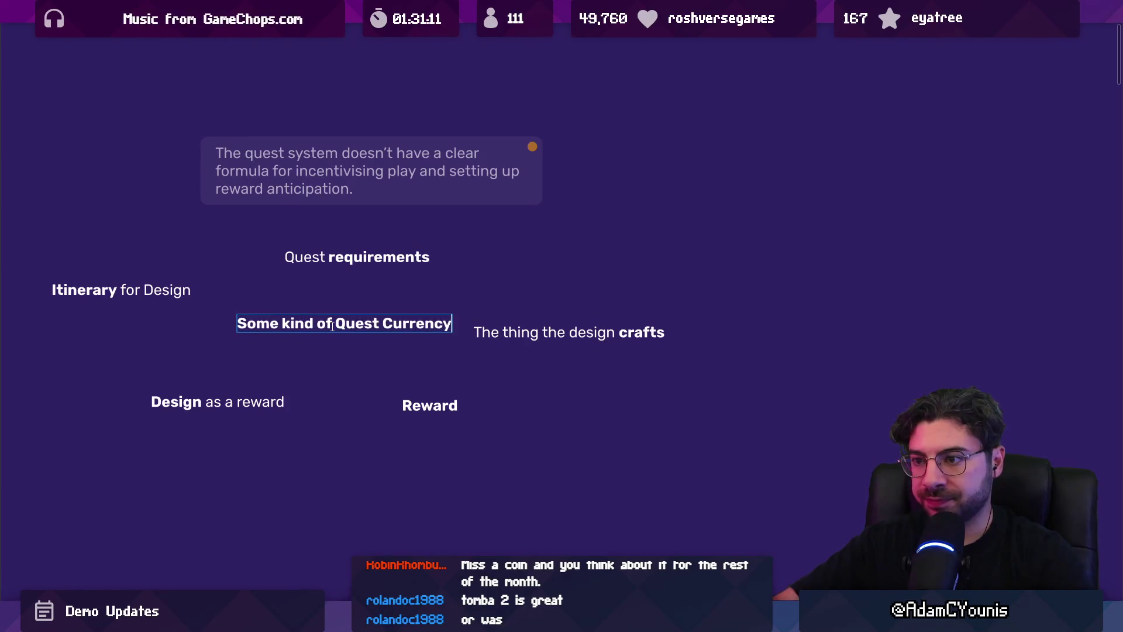
pyautogui.write('”')
pyautogui.press('Left')
pyautogui.write('“')
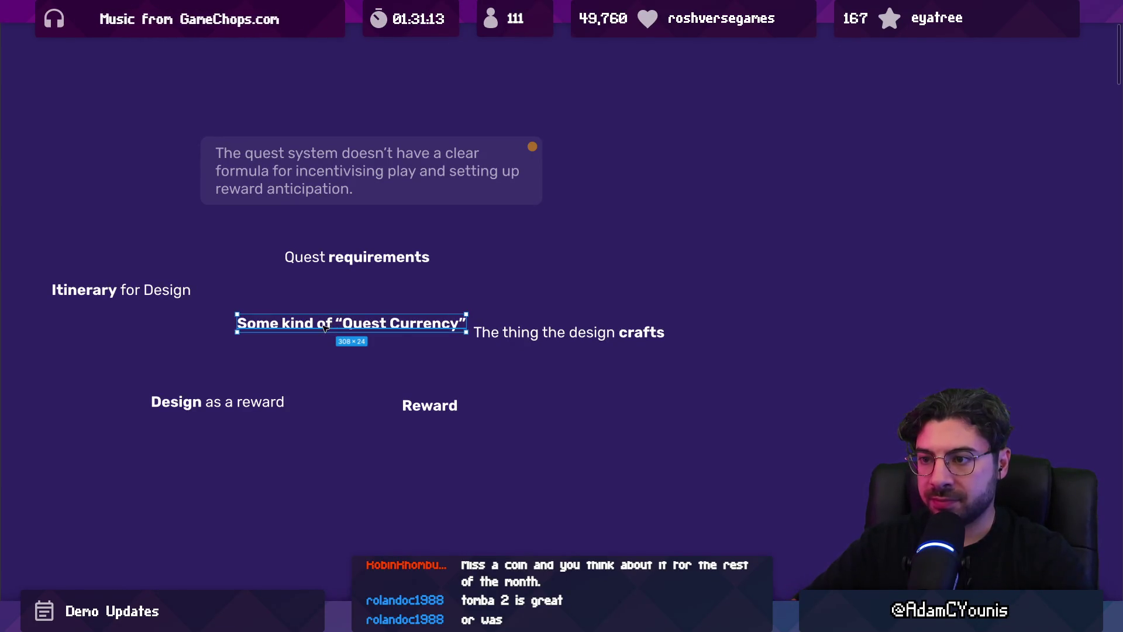
pyautogui.moveTo(326, 328)
pyautogui.mouseDown()
pyautogui.moveTo(703, 301)
pyautogui.moveTo(728, 438)
pyautogui.mouseUp()
pyautogui.scroll(-2, 728, 438)
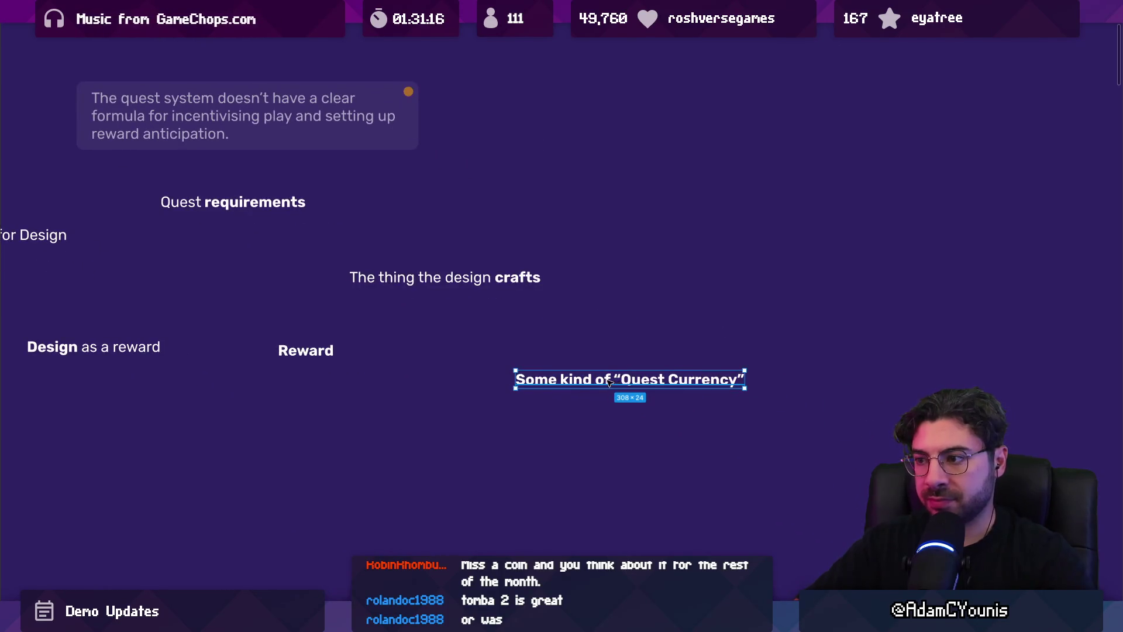
# Add the second line 'Stand-in for XP that the game recognises' to the note
pyautogui.doubleClick(628, 383)
pyautogui.write('Stand-in for XP')
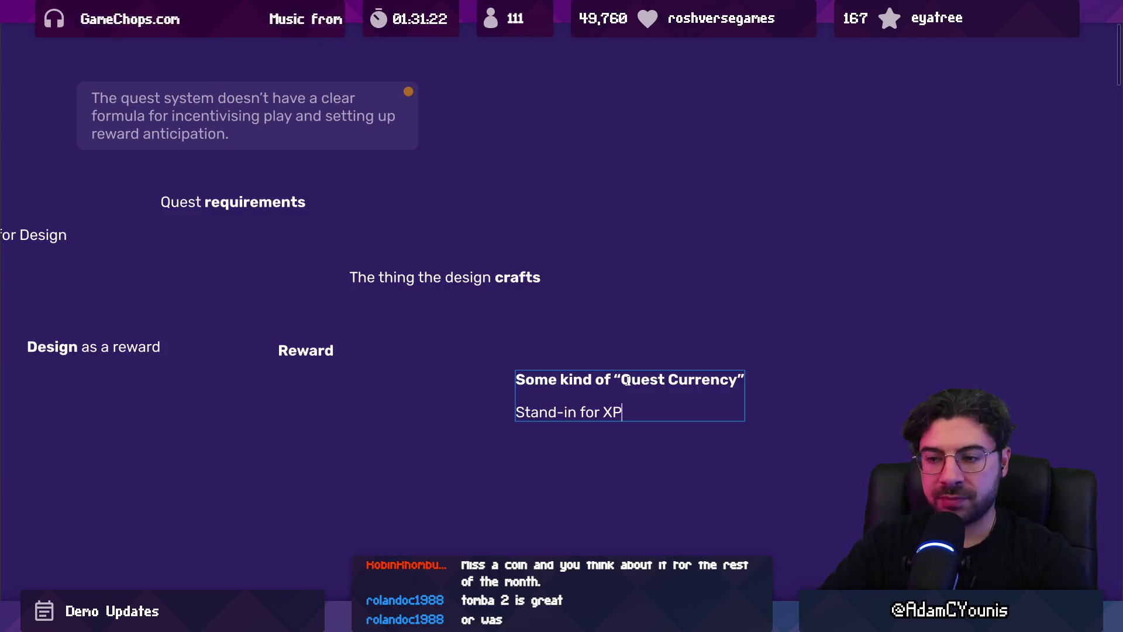
pyautogui.press('Escape')
pyautogui.doubleClick(603, 385)
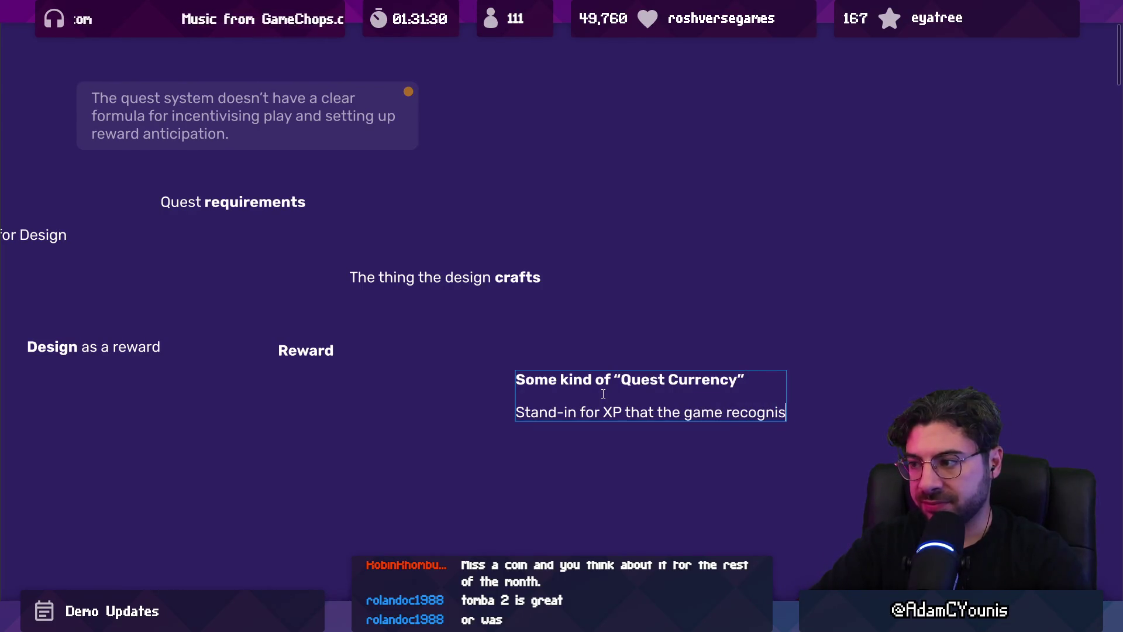
pyautogui.press('Escape')
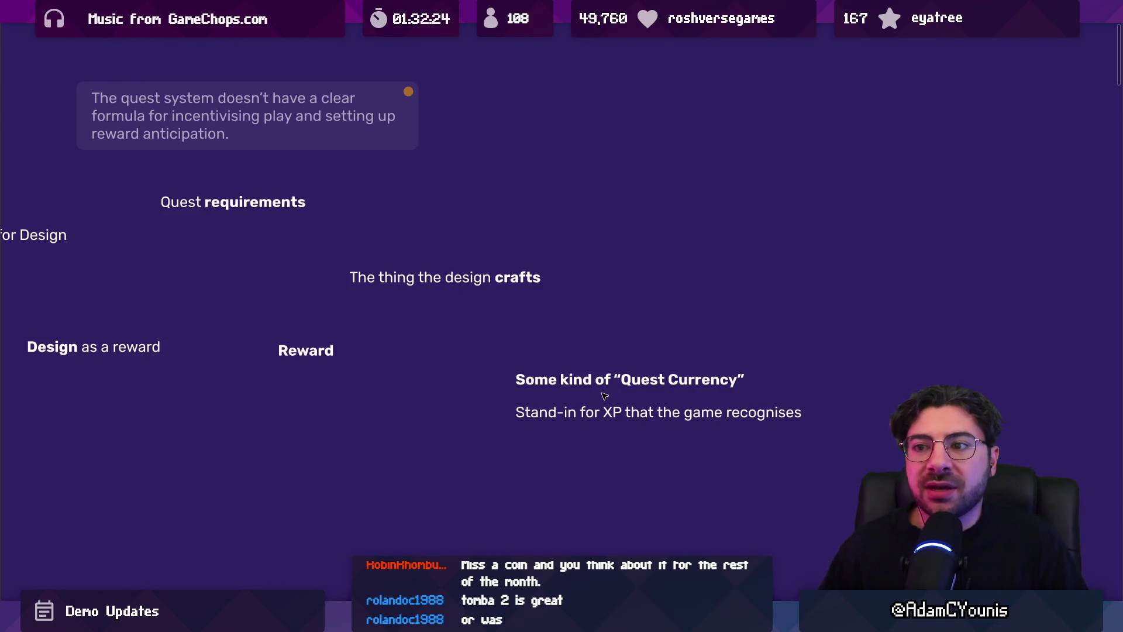
pyautogui.hscroll(-3, 480, 304)
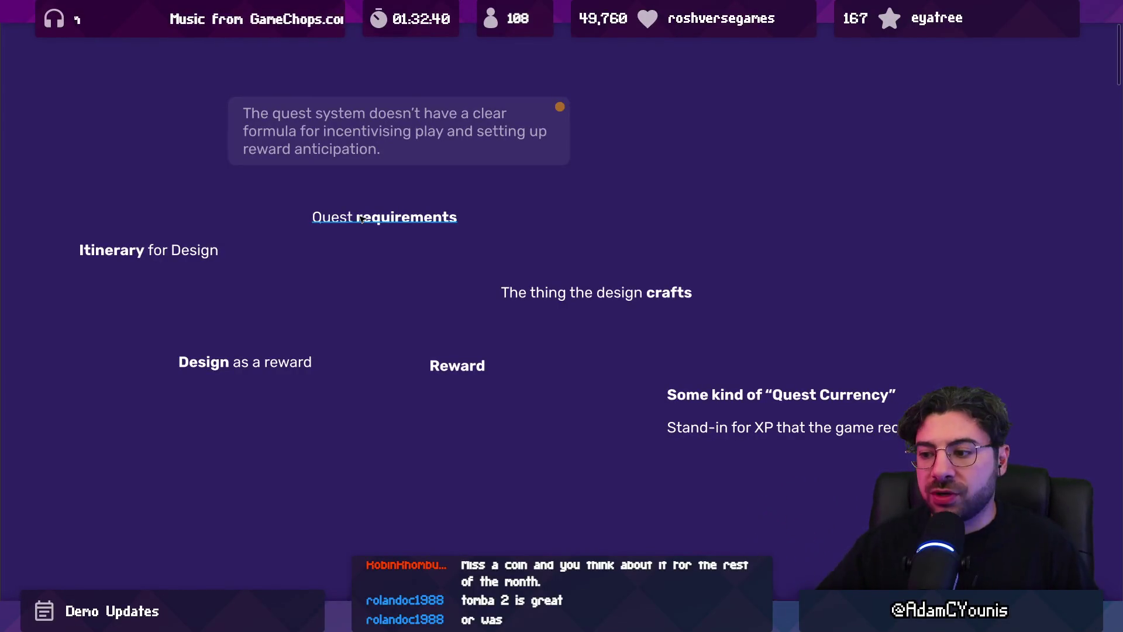
# Zoom into the village scene node in Unity's scene graph and pan across its connections
pyautogui.hotkey('alt', 'Tab')
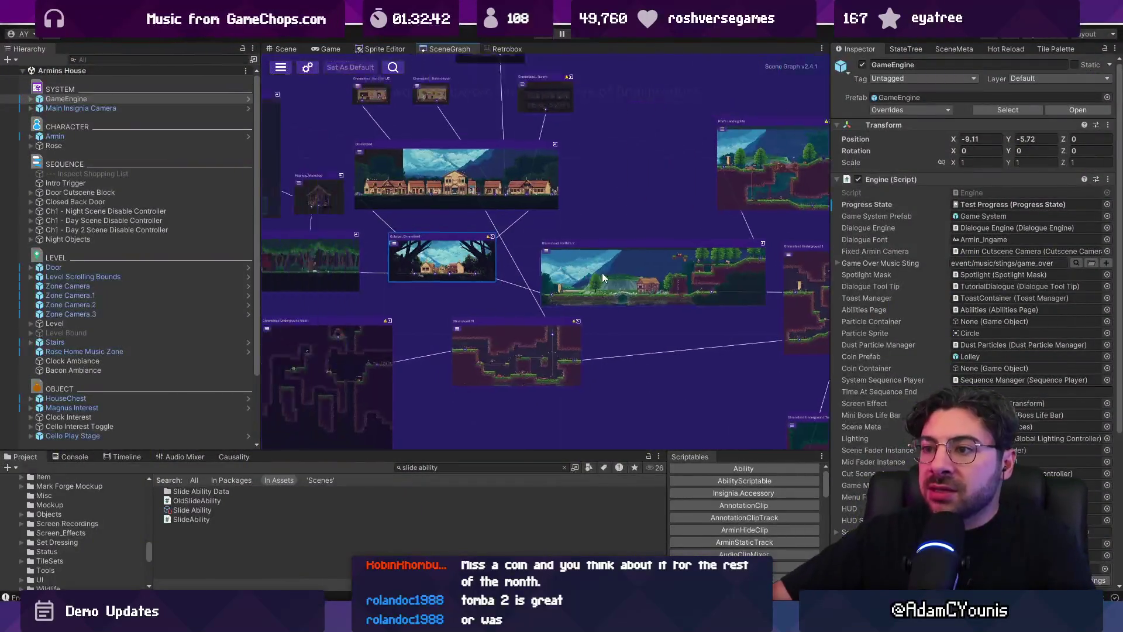
pyautogui.scroll(6, 602, 273)
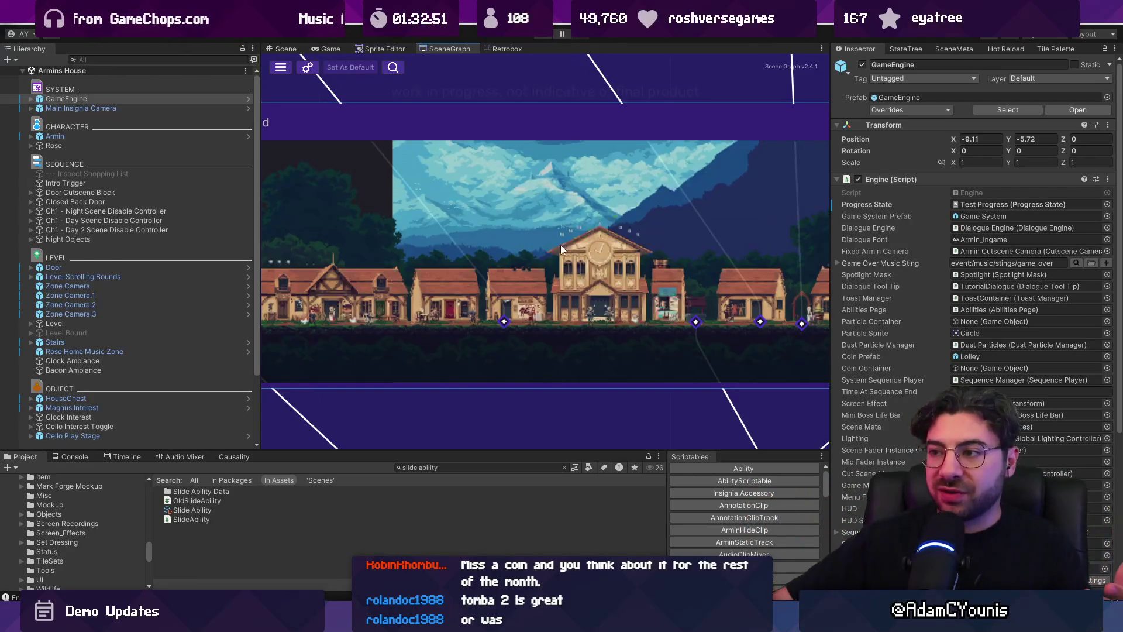
pyautogui.moveTo(635, 289); pyautogui.dragTo(540, 314)
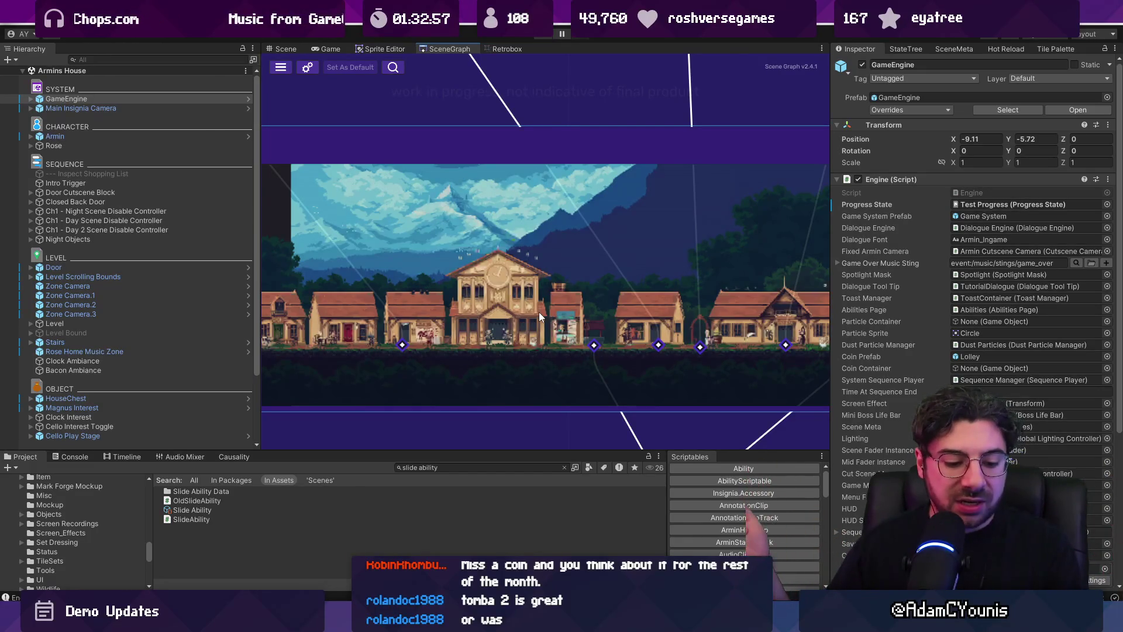
pyautogui.moveTo(655, 286); pyautogui.dragTo(496, 245)
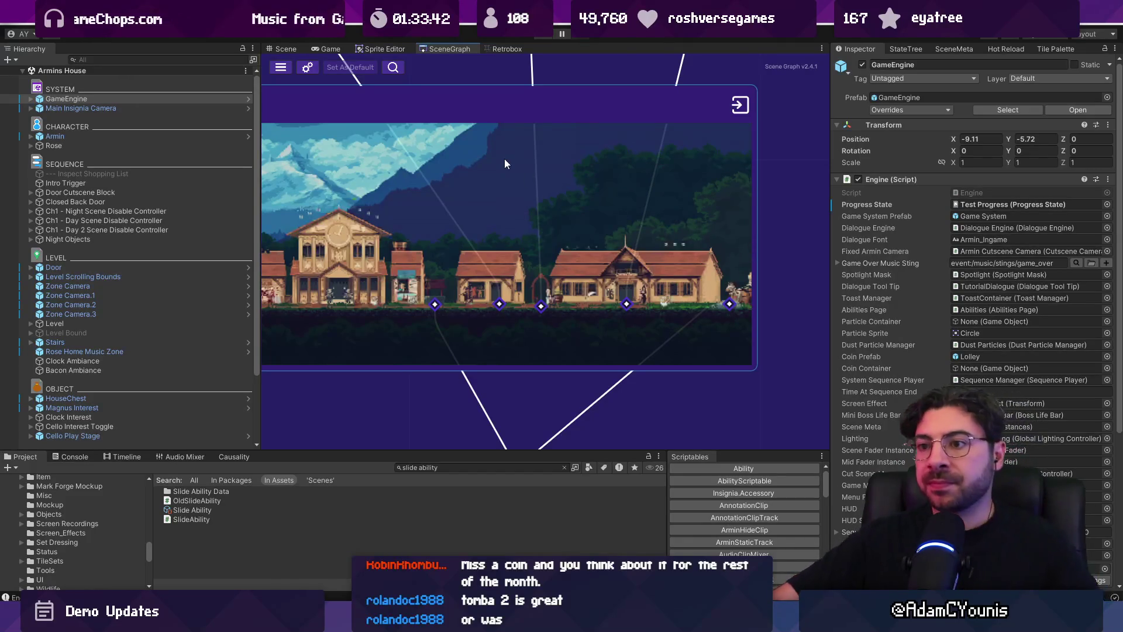
pyautogui.hotkey('alt', 'Tab')
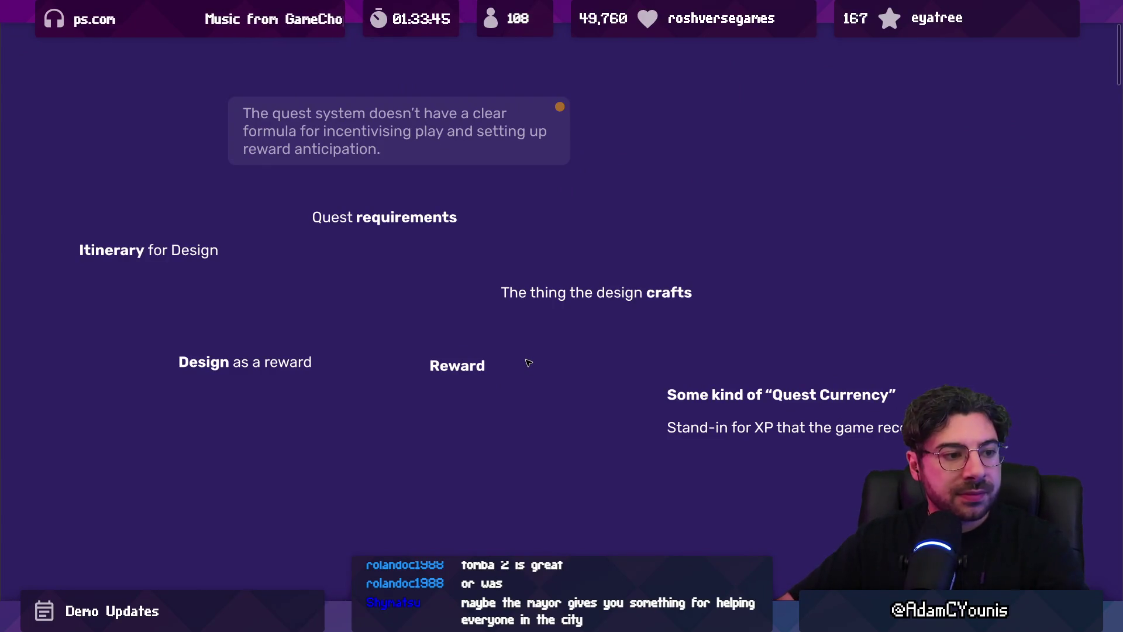
# Replace Itinerary with 'consumables / materials' in the Itinerary for Design note and reposition it
pyautogui.scroll(-5, 594, 372)
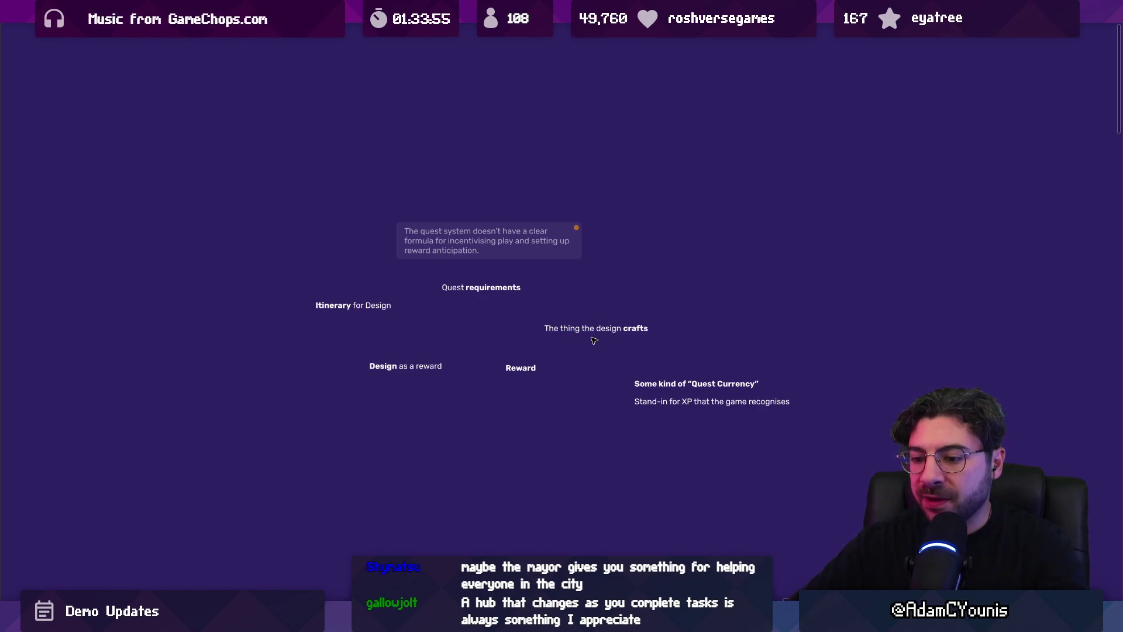
pyautogui.scroll(3, 390, 313)
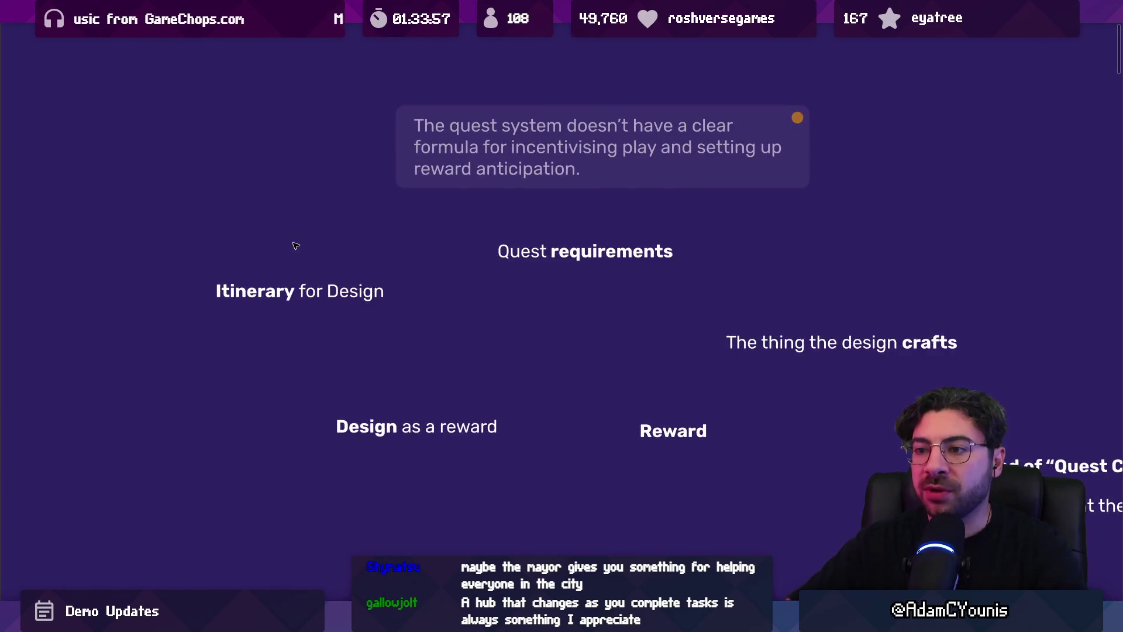
pyautogui.moveTo(292, 242); pyautogui.dragTo(783, 439)
pyautogui.click(810, 472)
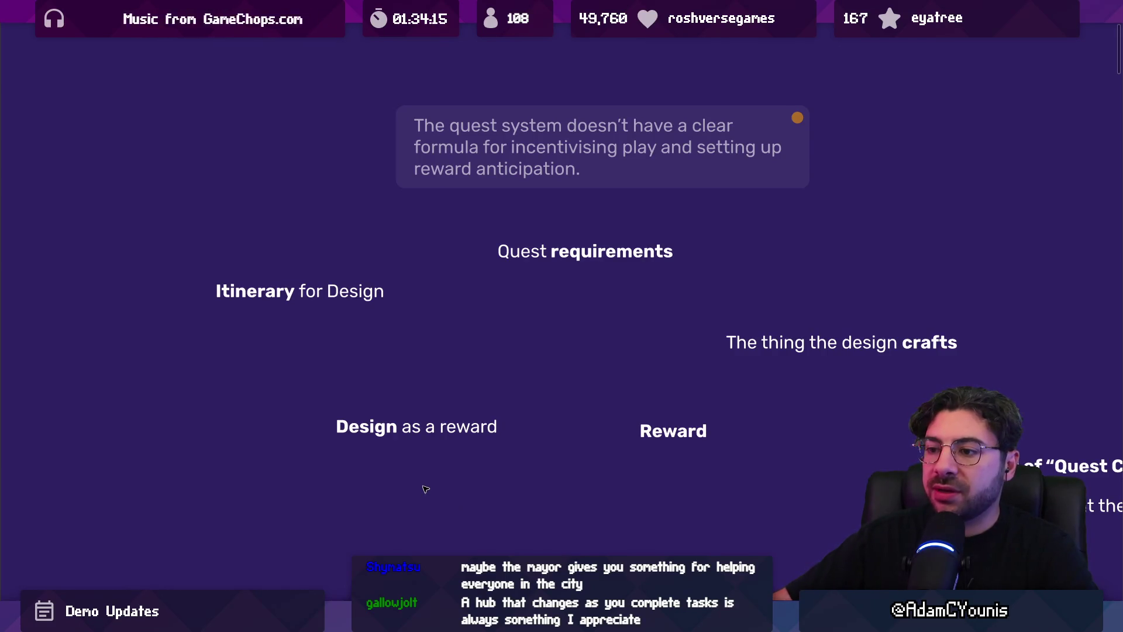
pyautogui.click(258, 290)
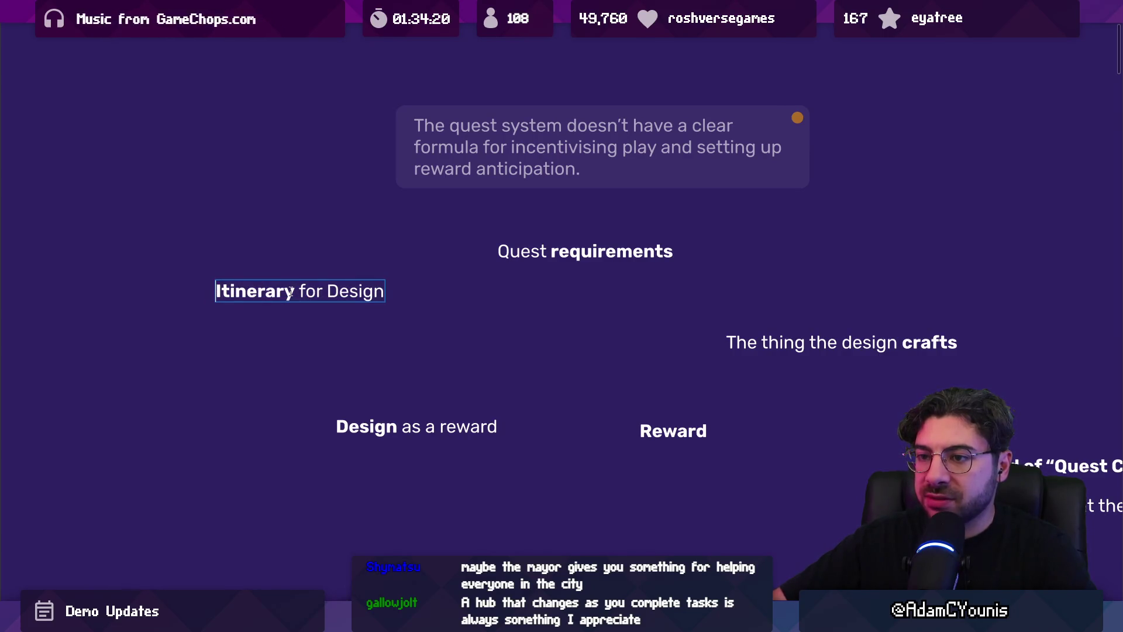
pyautogui.click(295, 292)
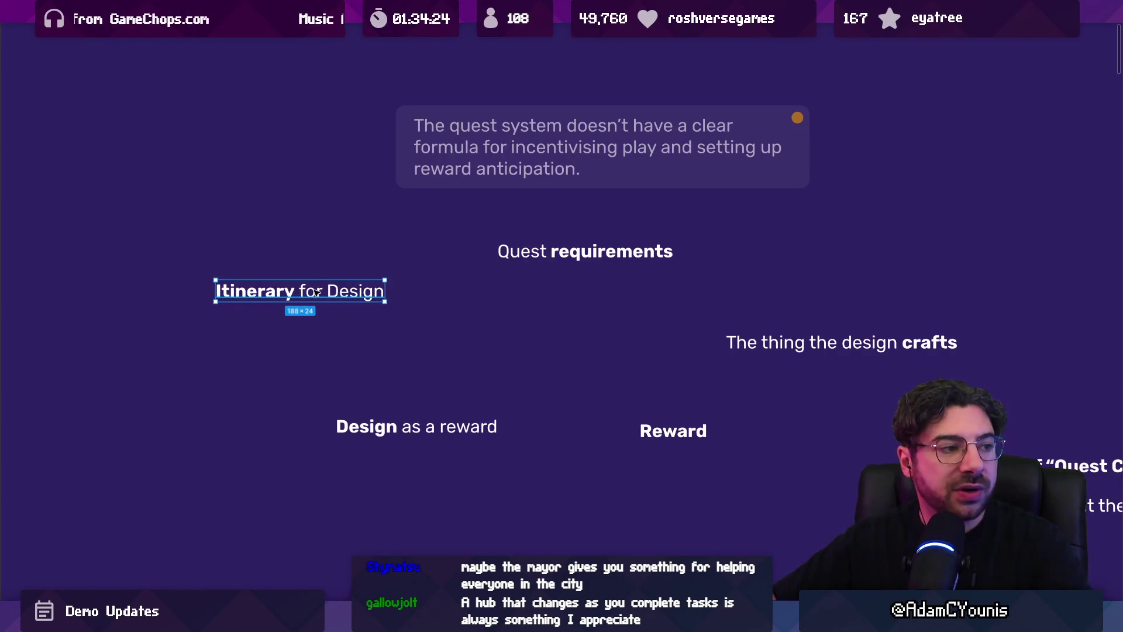
pyautogui.doubleClick(317, 291)
pyautogui.write('consuma')
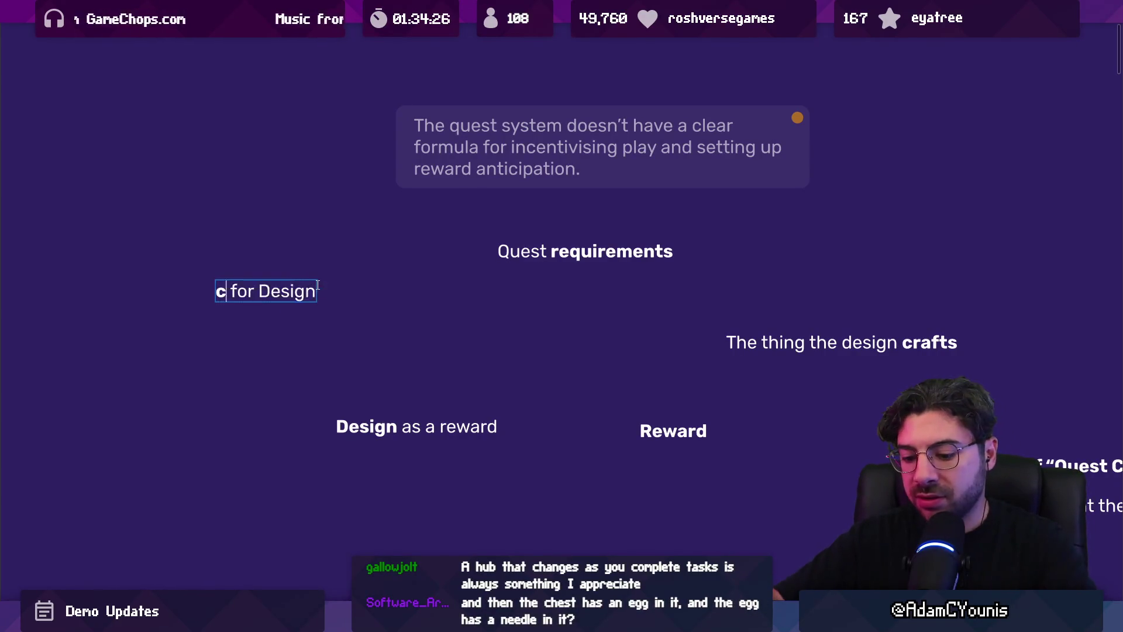
pyautogui.write('bles / materials')
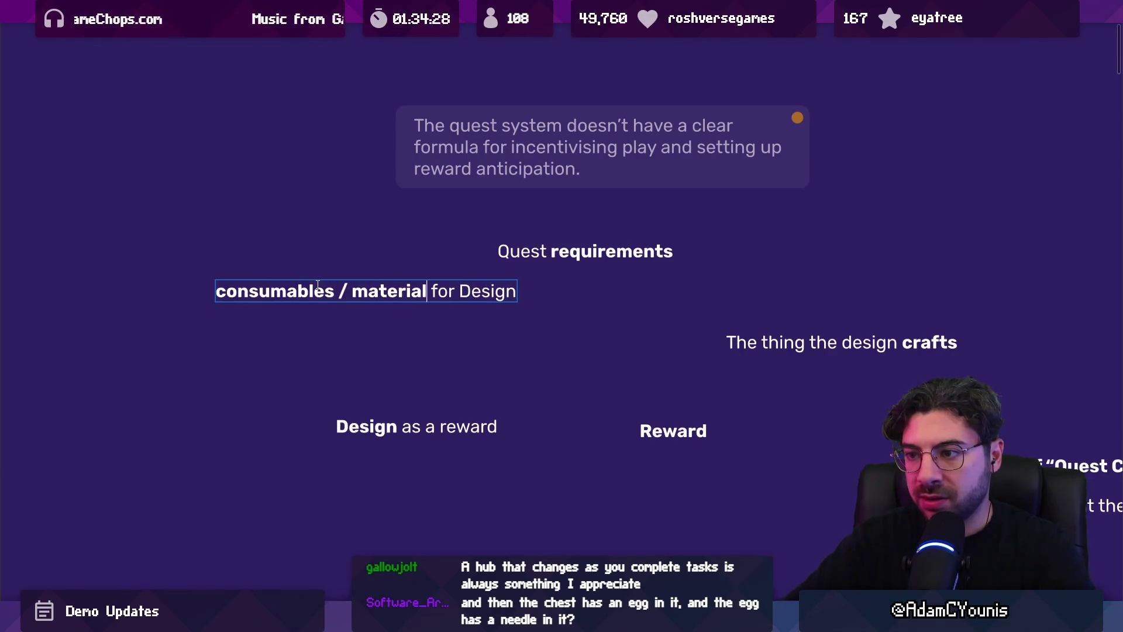
pyautogui.moveTo(344, 289); pyautogui.dragTo(272, 318)
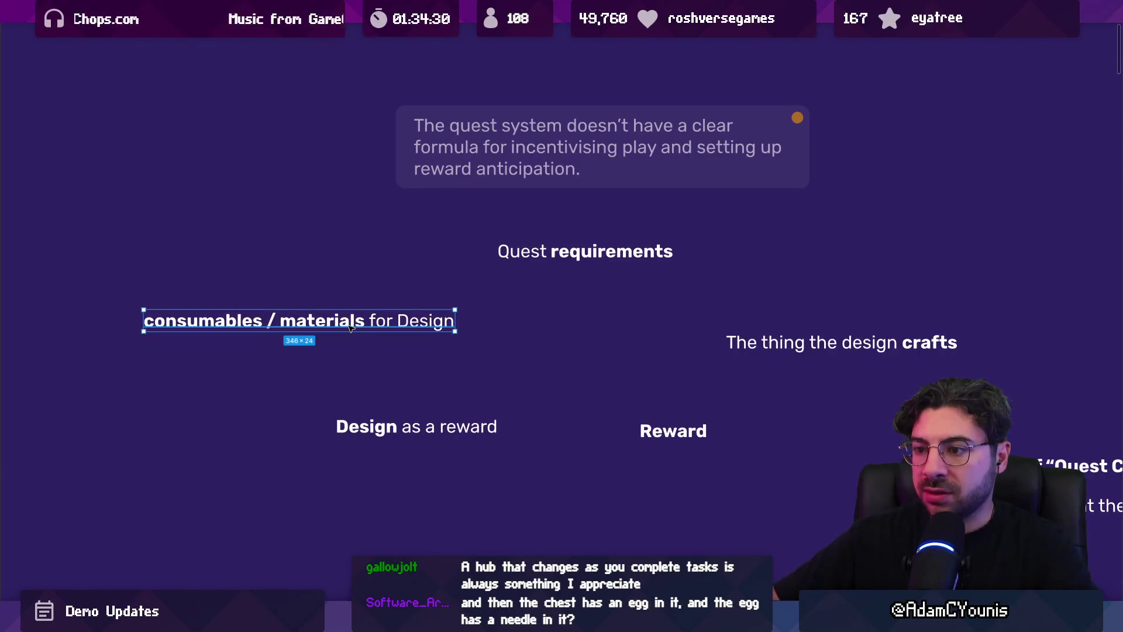
# Delete ' as a reward' so the note reads just 'Design'
pyautogui.click(442, 431)
pyautogui.doubleClick(441, 432)
pyautogui.moveTo(400, 427); pyautogui.dragTo(589, 430)
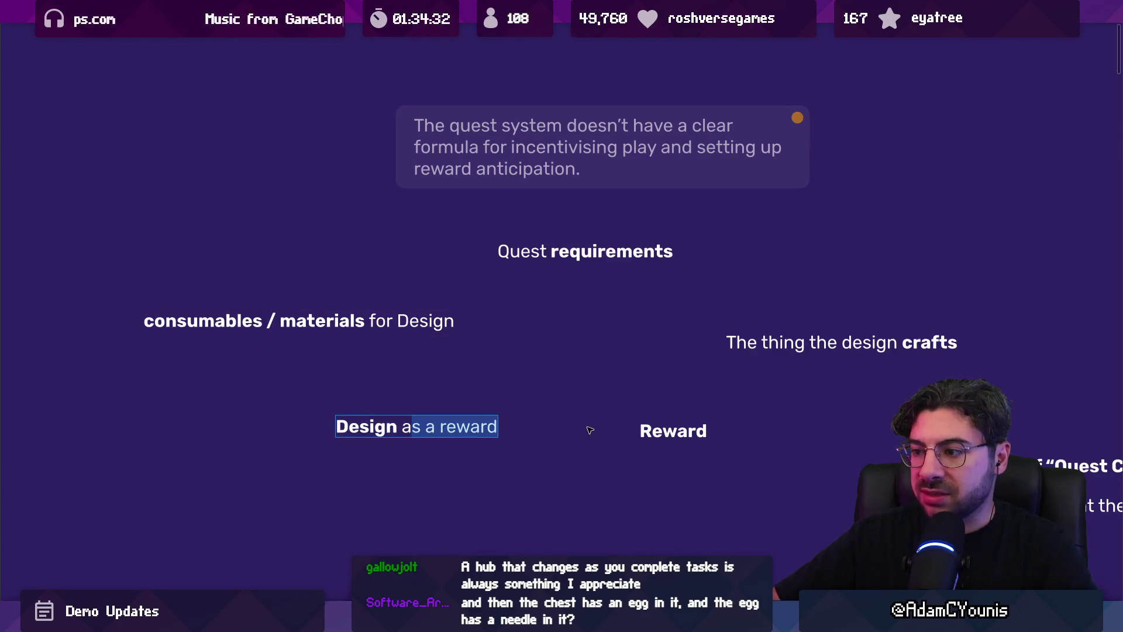
pyautogui.press('BackSpace')
pyautogui.press('Escape')
pyautogui.press('Escape')
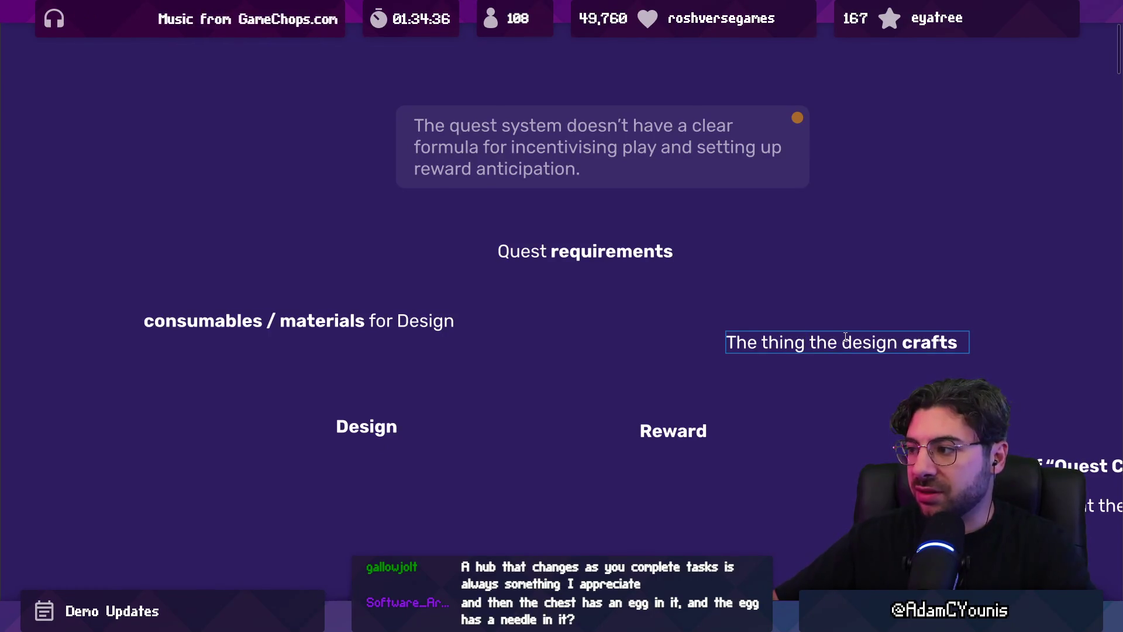
# Append '(accessories, key items)' after crafts in the crafts note
pyautogui.hotkey('ctrl', 'z')
pyautogui.hotkey('ctrl', 'z')
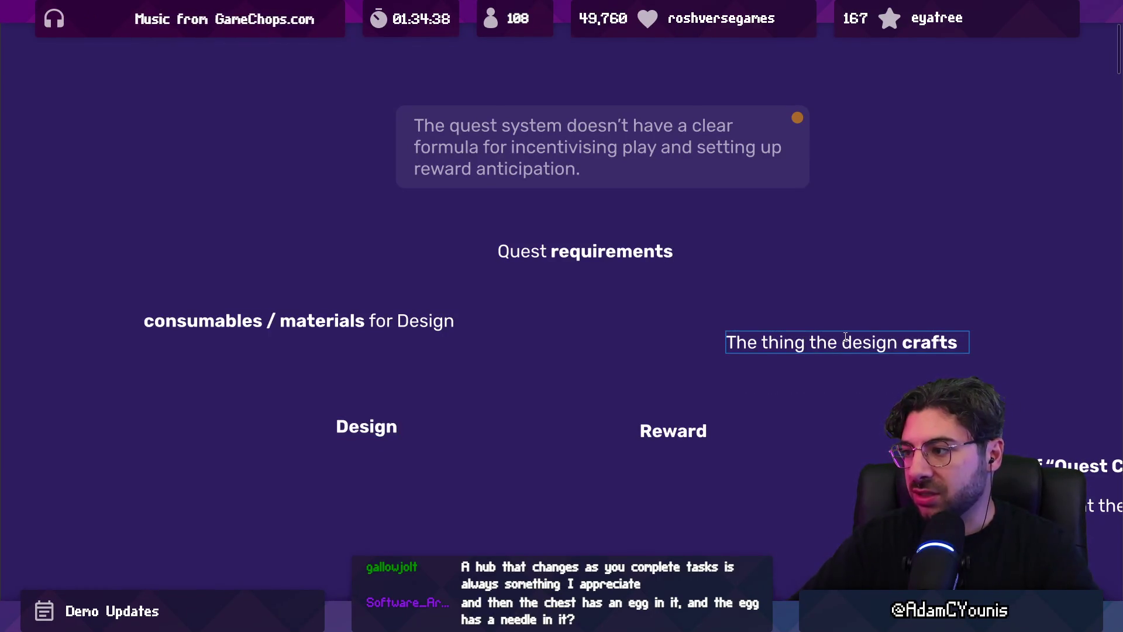
pyautogui.write('(accesso')
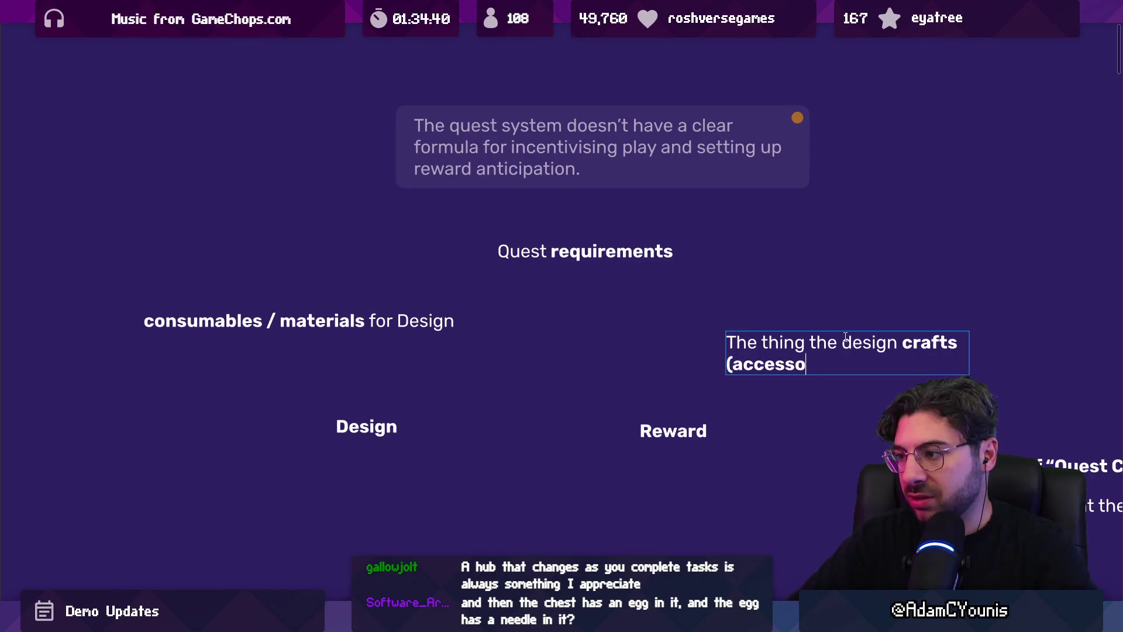
pyautogui.write('ries, ')
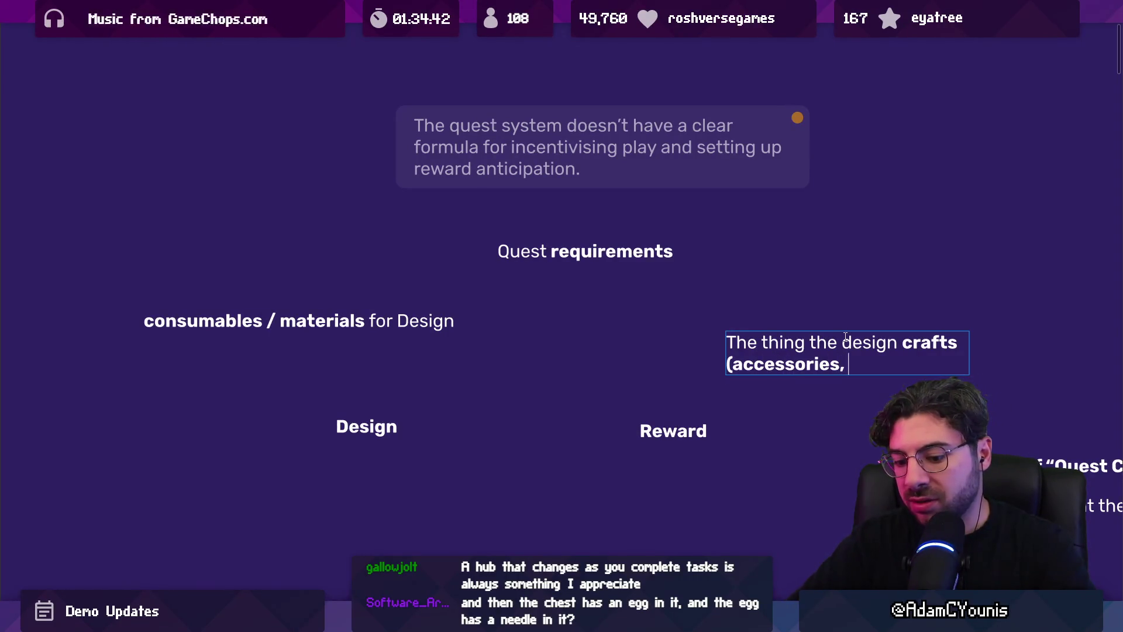
pyautogui.write('key items')
pyautogui.press('Escape')
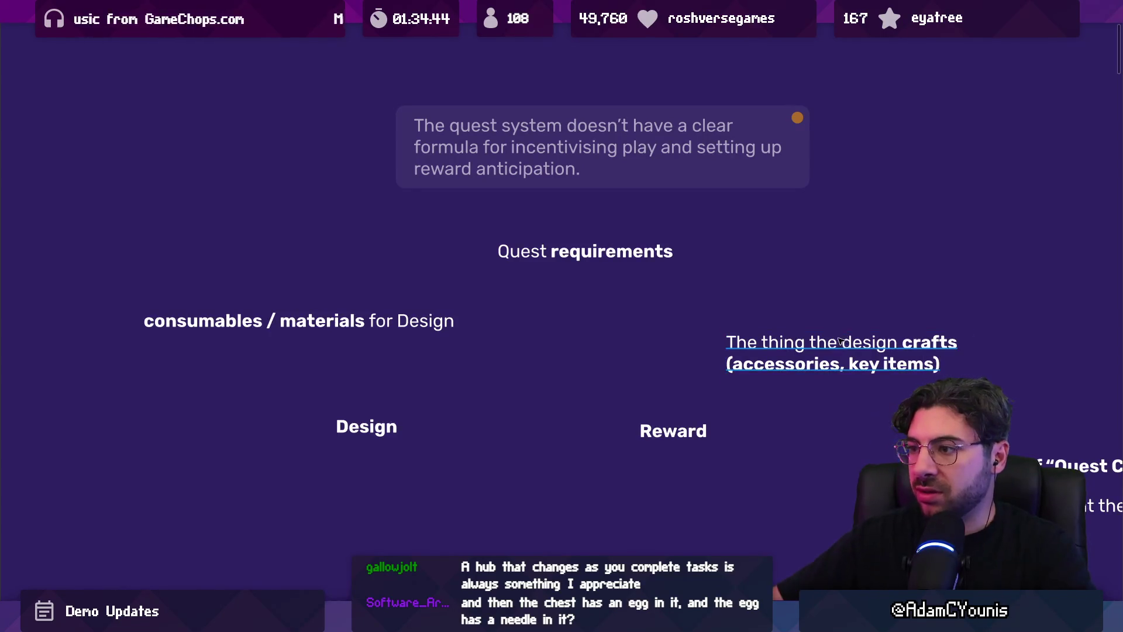
pyautogui.hscroll(3, 424, 317)
pyautogui.keyDown('ctrl'); pyautogui.scroll(-1, 425, 317); pyautogui.keyUp('ctrl')
pyautogui.moveTo(424, 317); pyautogui.dragTo(497, 325)
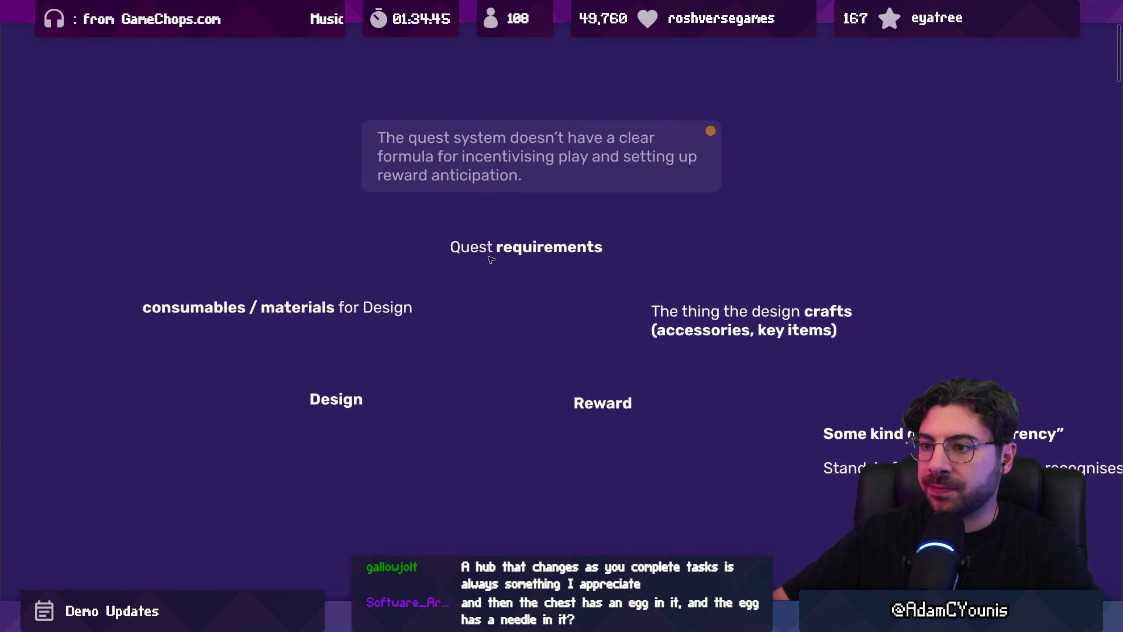
# Try removing 'for Design' from the consumables note, then undo to restore it
pyautogui.click(499, 255)
pyautogui.doubleClick(341, 309)
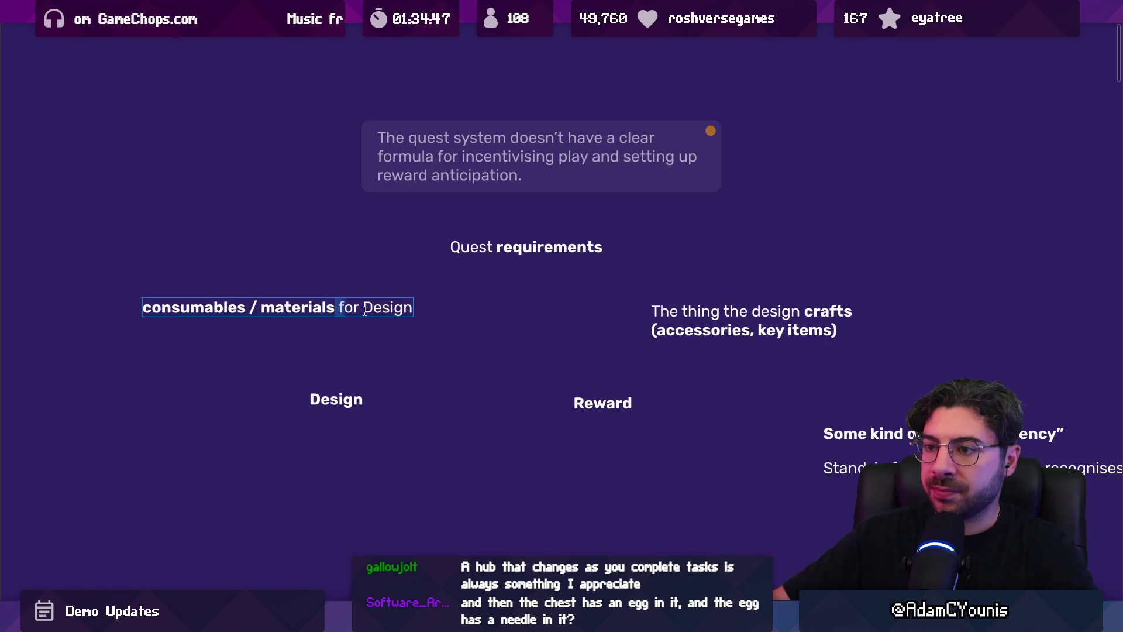
pyautogui.moveTo(338, 308); pyautogui.dragTo(474, 311)
pyautogui.press('BackSpace')
pyautogui.press('Escape')
pyautogui.moveTo(263, 315); pyautogui.dragTo(342, 314)
pyautogui.click(497, 252)
pyautogui.hotkey('ctrl', 'z')
pyautogui.hotkey('ctrl', 'z')
pyautogui.hotkey('ctrl', 'z')
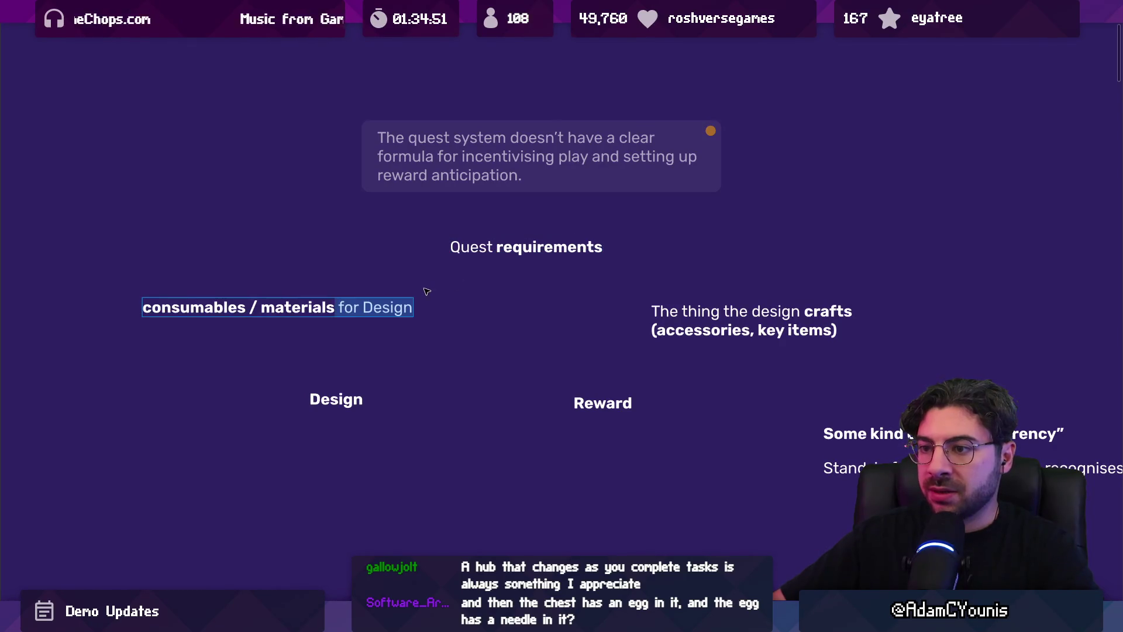
pyautogui.click(426, 297)
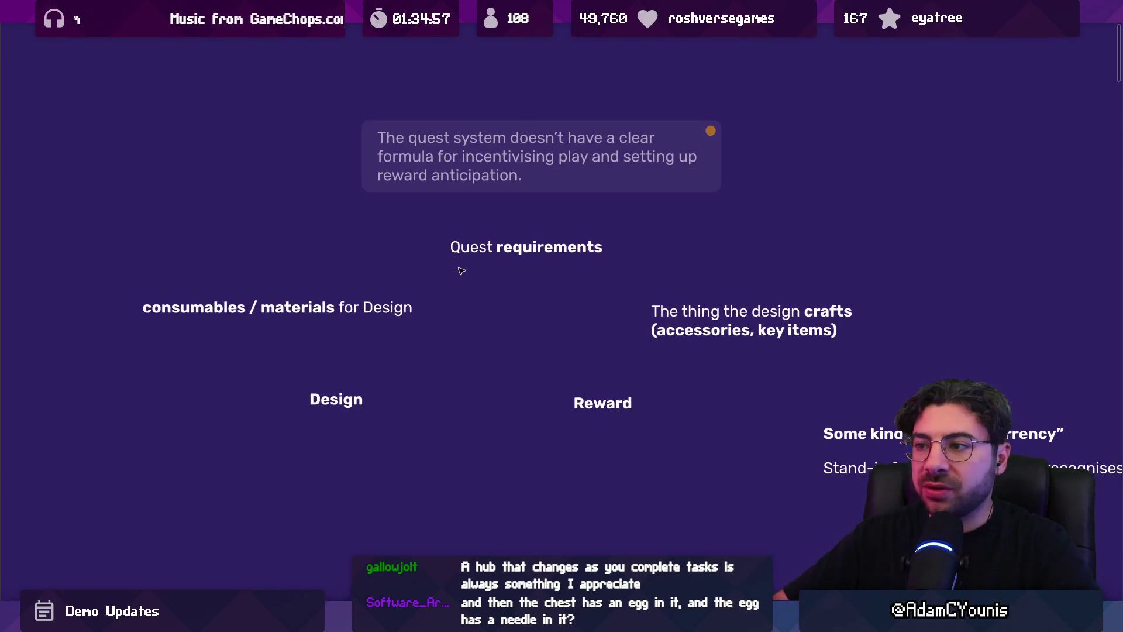
# Select the Quest requirements note for editing
pyautogui.scroll(2, 461, 270)
pyautogui.click(482, 231)
pyautogui.click(482, 232)
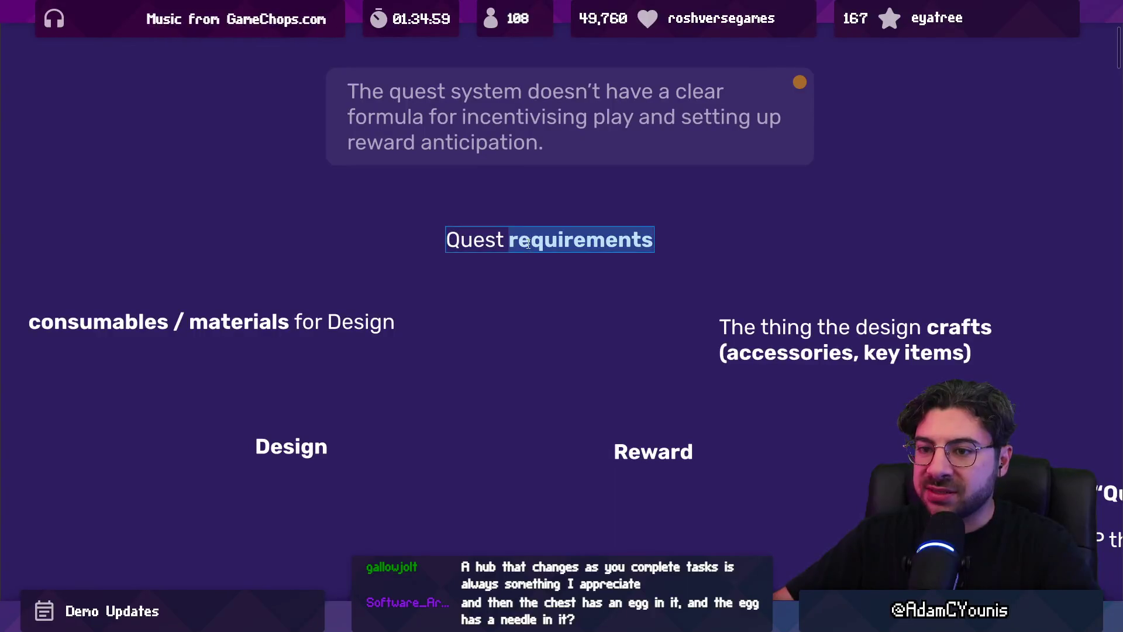
# Leave the consumables note text and nudge Quest requirements slightly left and down
pyautogui.moveTo(83, 321); pyautogui.dragTo(272, 322)
pyautogui.doubleClick(361, 322)
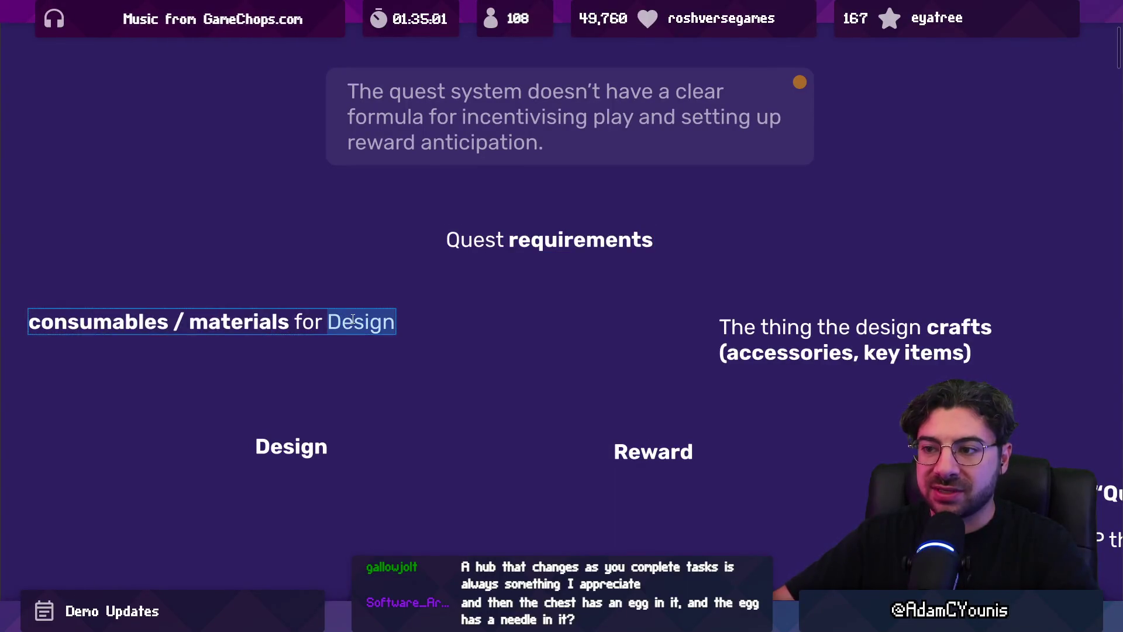
pyautogui.press('Escape')
pyautogui.moveTo(490, 257); pyautogui.dragTo(487, 259)
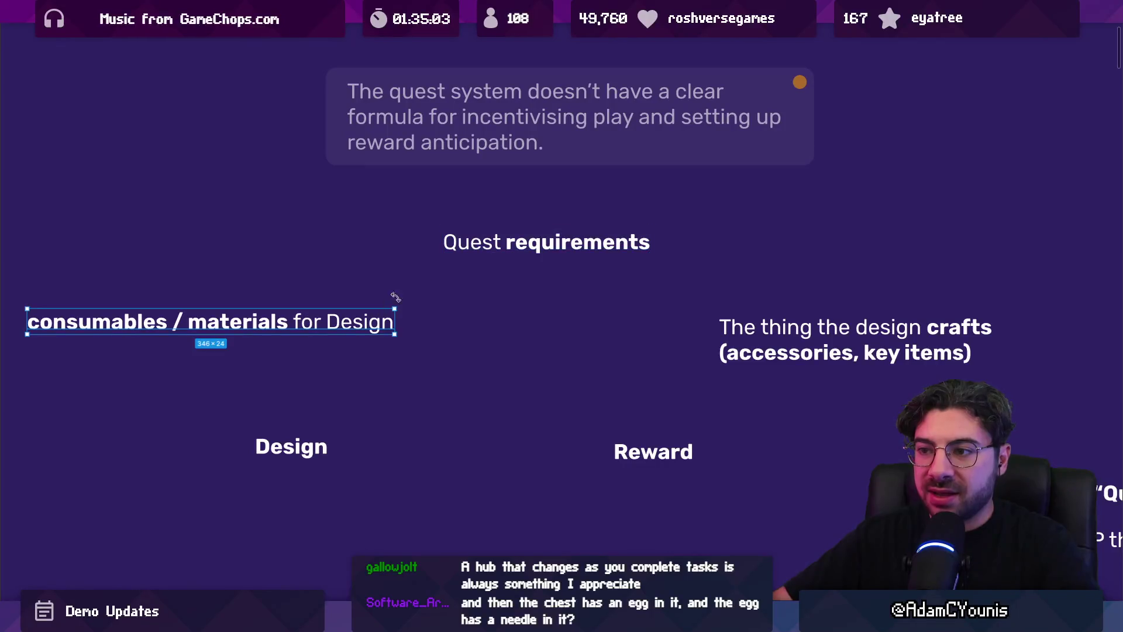
pyautogui.click(423, 297)
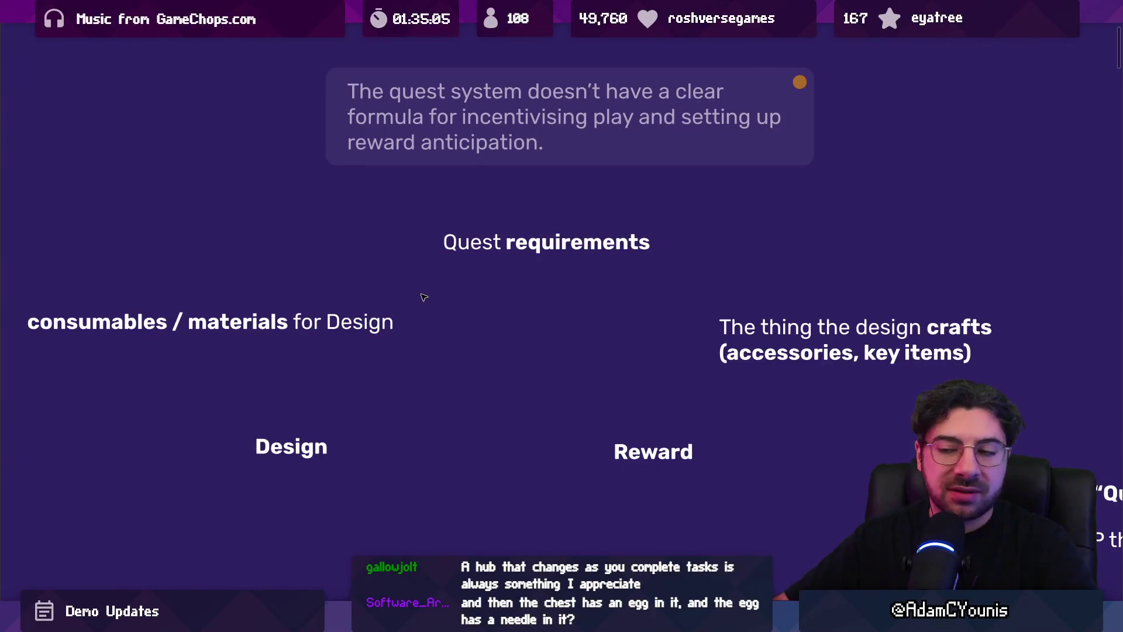
pyautogui.click(358, 329)
pyautogui.click(543, 255)
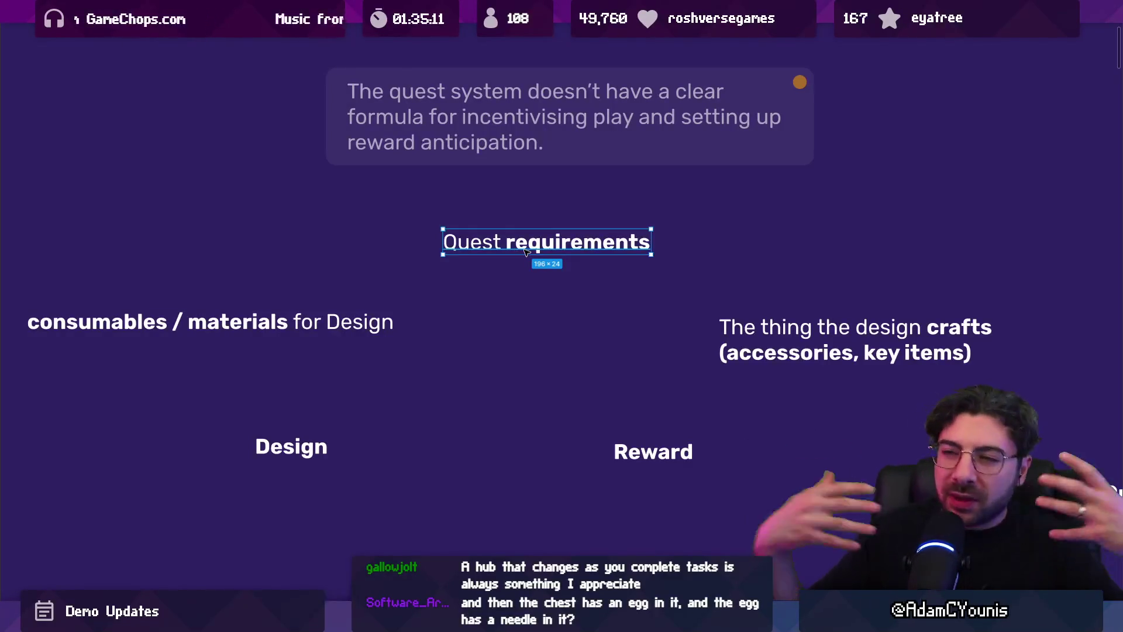
# Move the crafts note slightly to the left
pyautogui.scroll(-5, 526, 251)
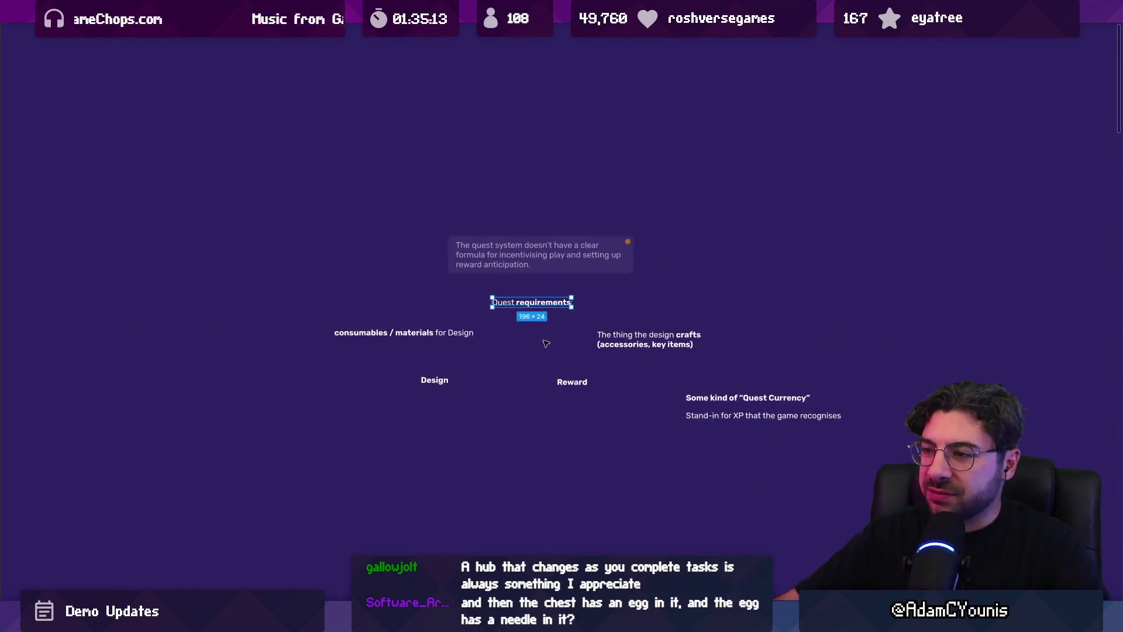
pyautogui.scroll(4, 422, 262)
pyautogui.click(409, 287)
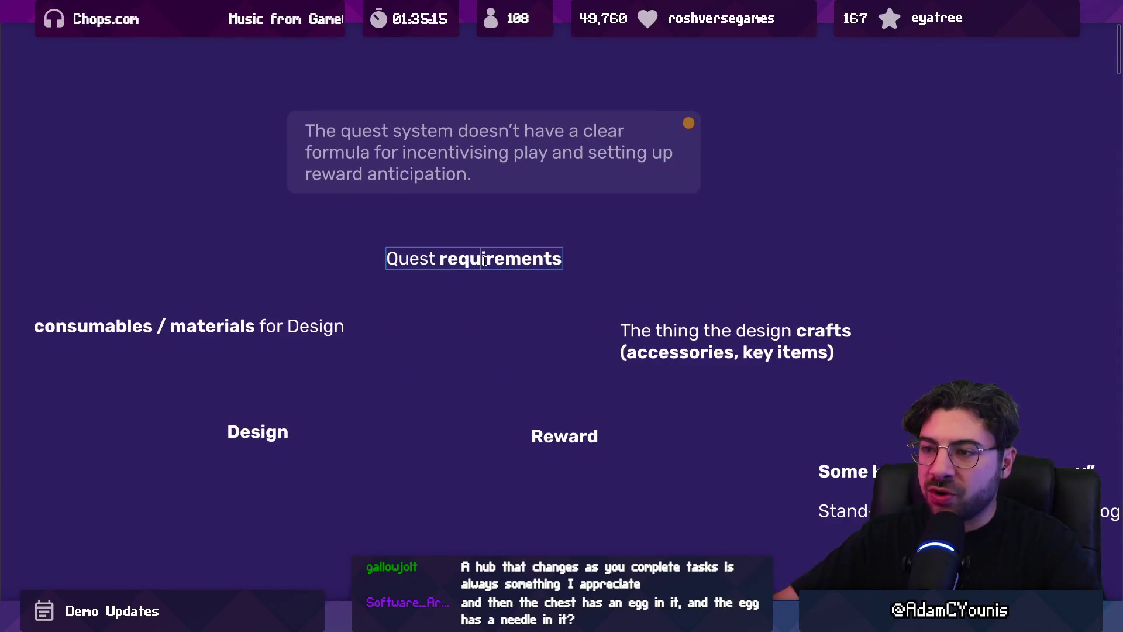
pyautogui.doubleClick(127, 328)
pyautogui.doubleClick(127, 328)
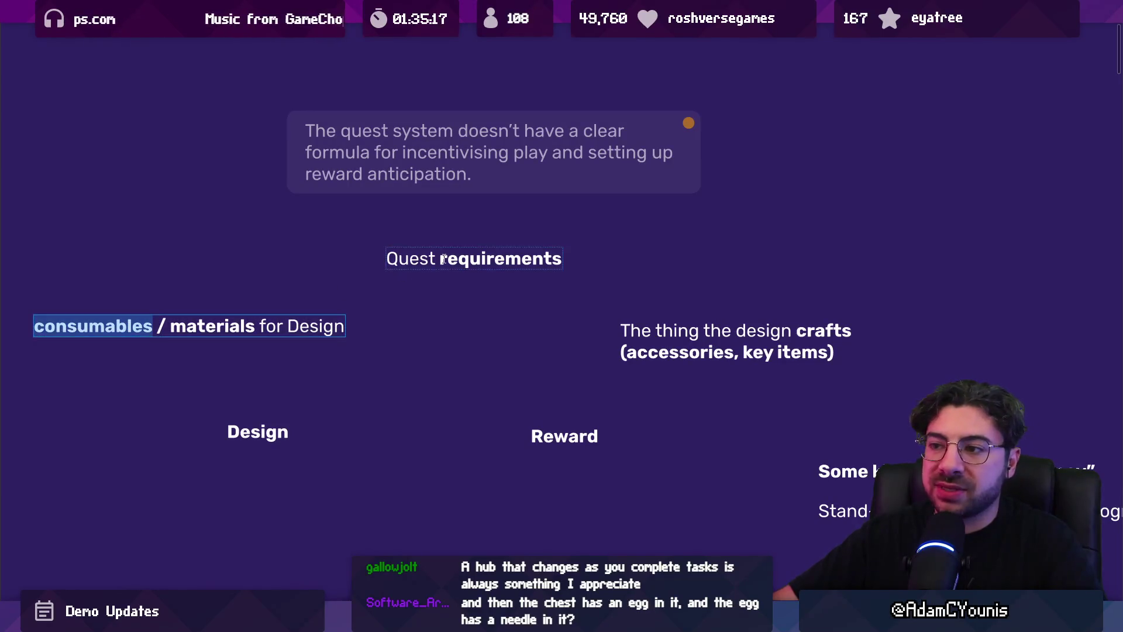
pyautogui.click(461, 256)
pyautogui.doubleClick(823, 331)
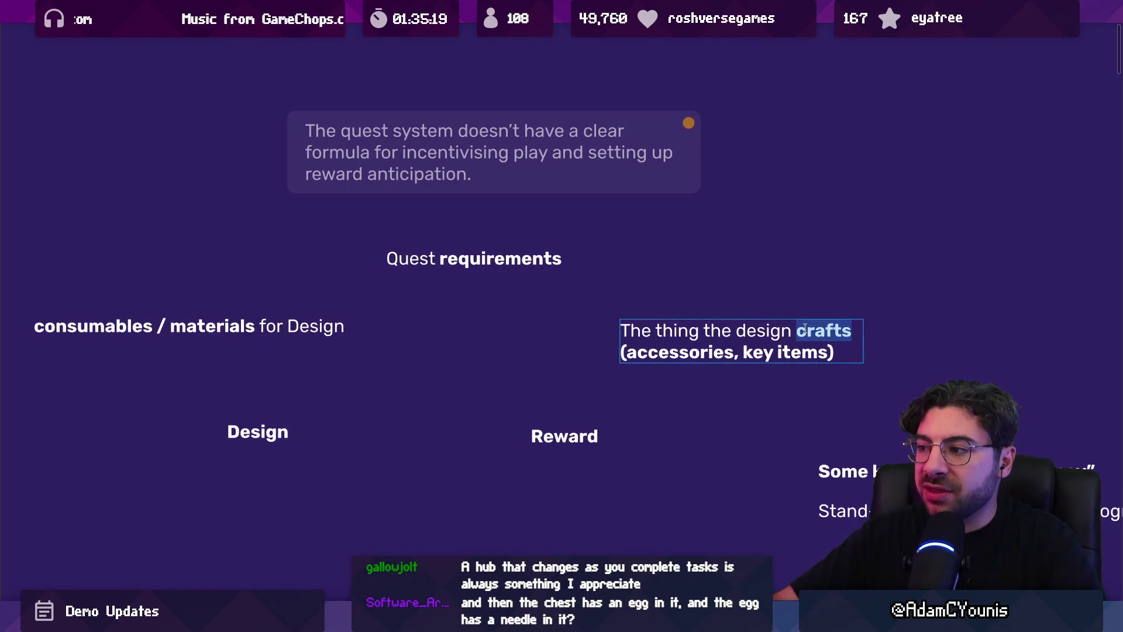
pyautogui.click(524, 336)
pyautogui.moveTo(689, 342); pyautogui.dragTo(653, 343)
# Raise Reward beside Design, shift Design up-right, and nudge the Quest Currency notes right
pyautogui.moveTo(565, 438); pyautogui.dragTo(583, 438)
pyautogui.moveTo(272, 439)
pyautogui.mouseDown()
pyautogui.moveTo(358, 446)
pyautogui.moveTo(373, 428)
pyautogui.moveTo(365, 455)
pyautogui.mouseUp()
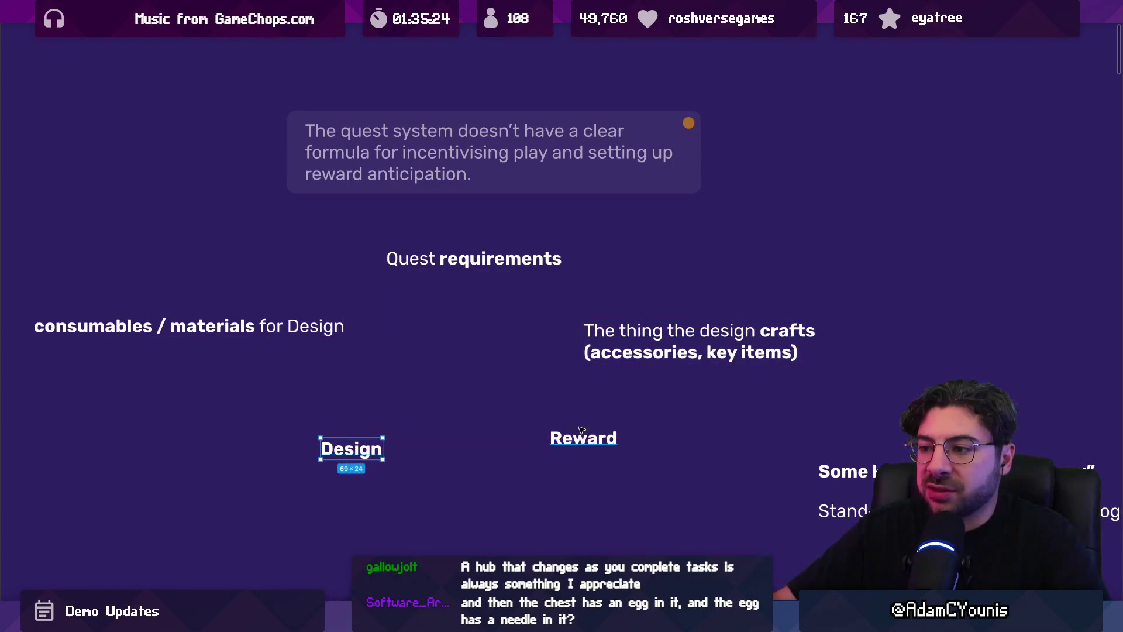
pyautogui.moveTo(585, 439); pyautogui.dragTo(570, 430)
pyautogui.scroll(-5, 389, 387)
pyautogui.scroll(4, 431, 378)
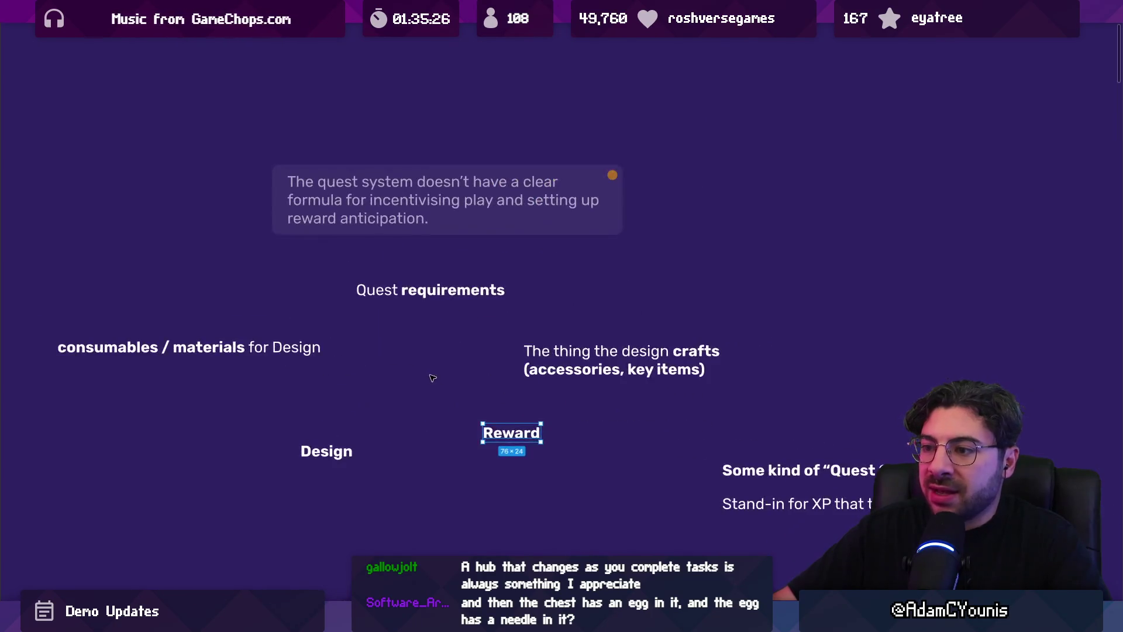
pyautogui.click(651, 426)
pyautogui.moveTo(777, 483); pyautogui.dragTo(789, 485)
pyautogui.click(424, 362)
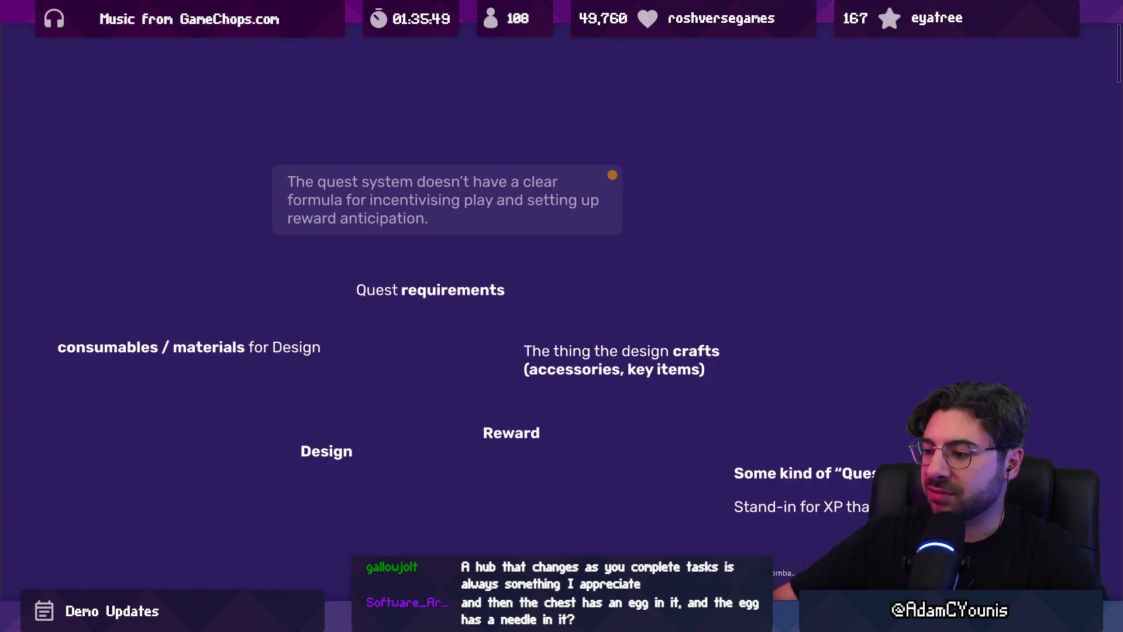
# Rewind the Tomba longplay to the Something's Cookin' scene, replay it, then pause again
pyautogui.hotkey('alt', 'Tab')
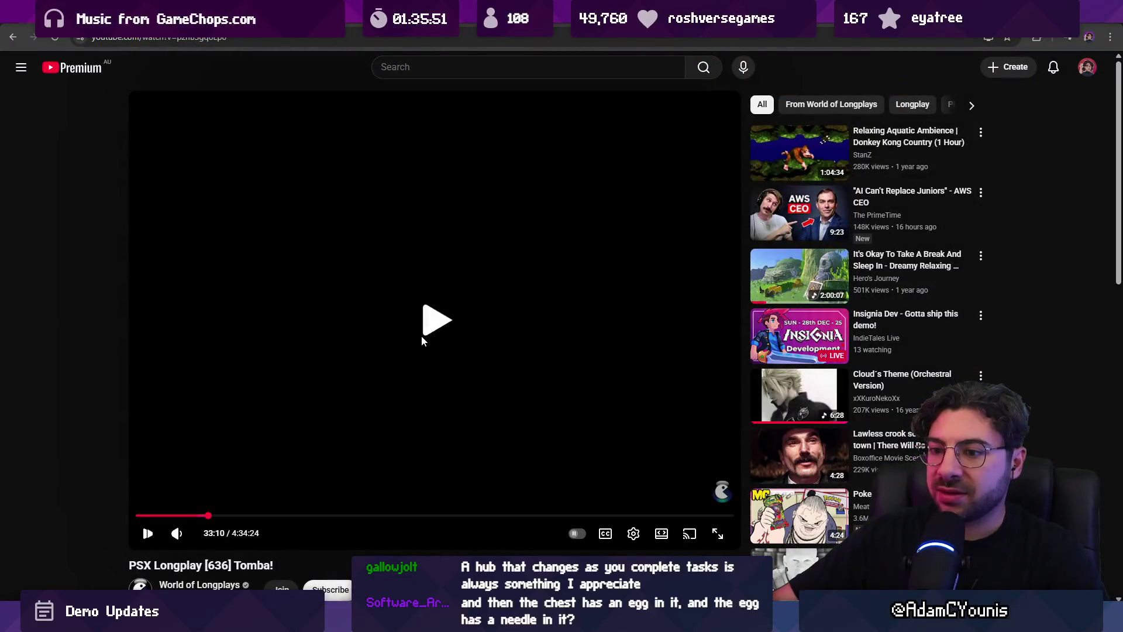
pyautogui.press('Left')
pyautogui.press('Left')
pyautogui.press('Left')
pyautogui.press('k')
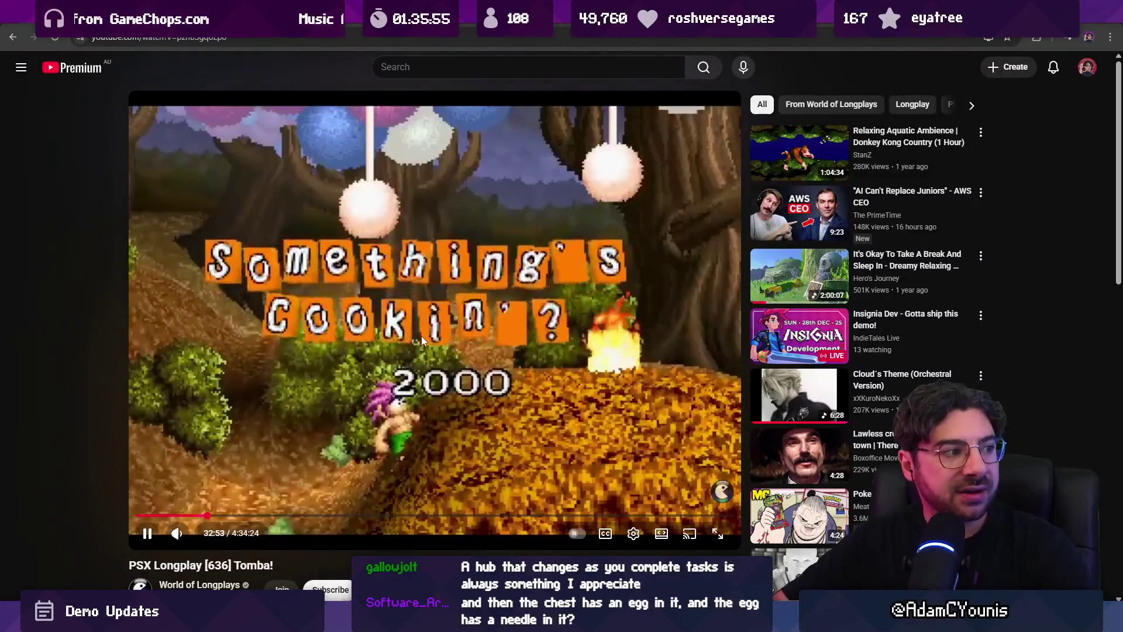
pyautogui.press('Left')
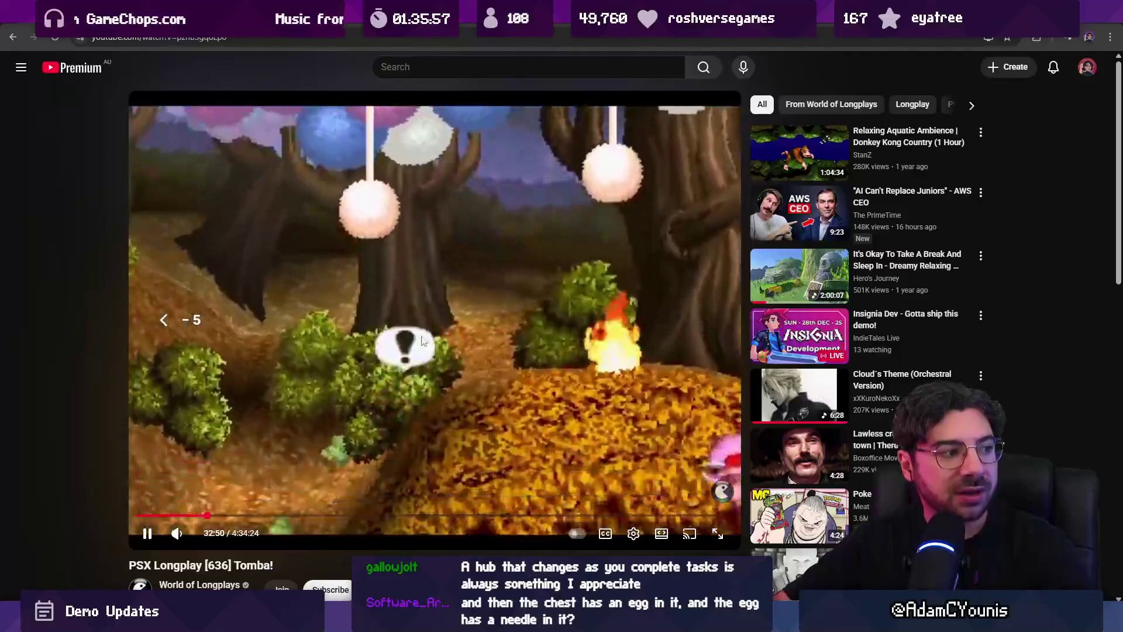
pyautogui.press('k')
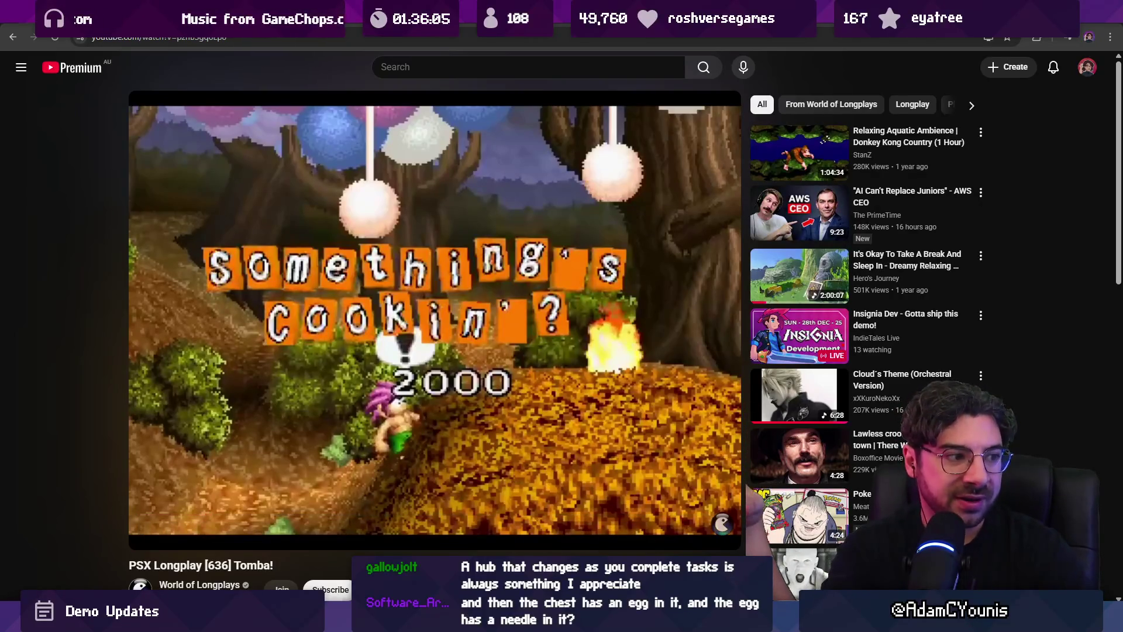
pyautogui.click(422, 336)
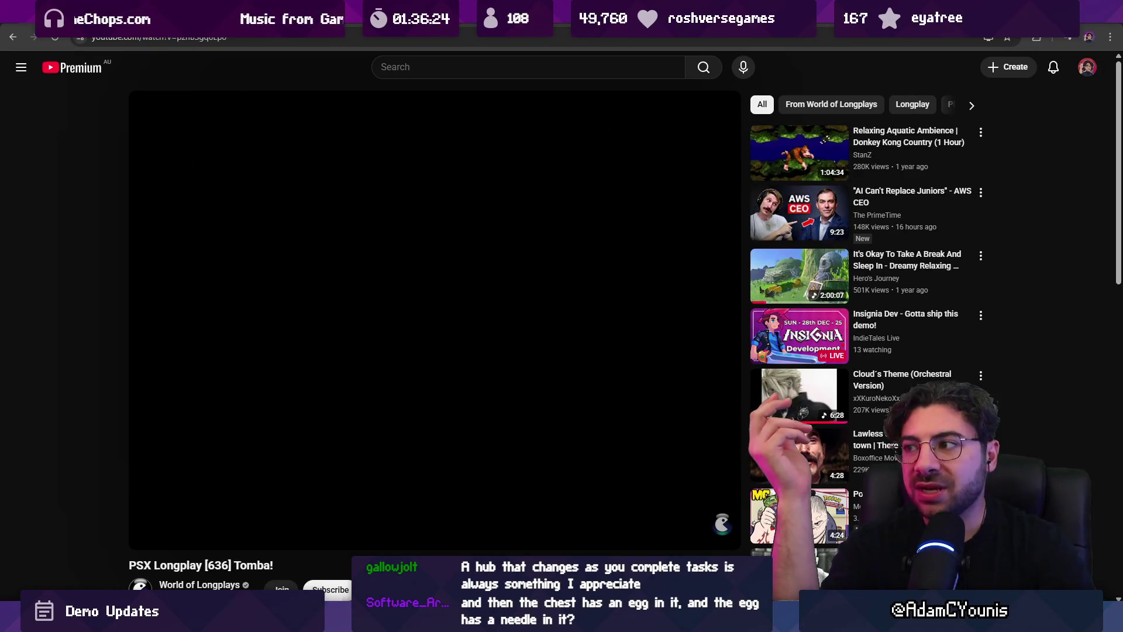
pyautogui.click(338, 210)
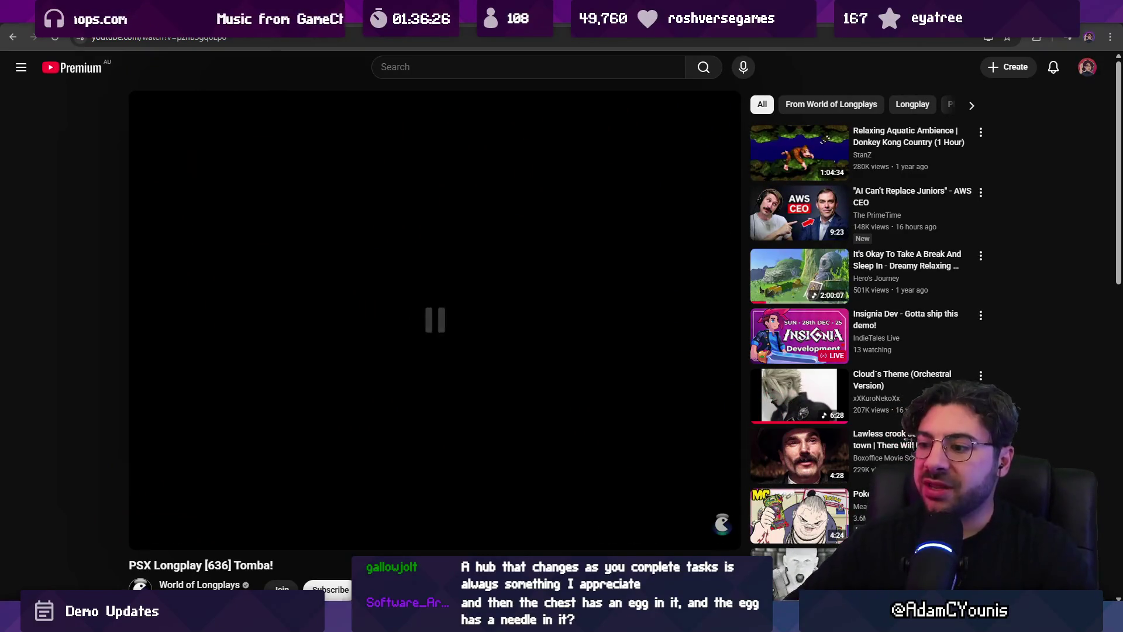
pyautogui.hotkey('alt', 'Tab')
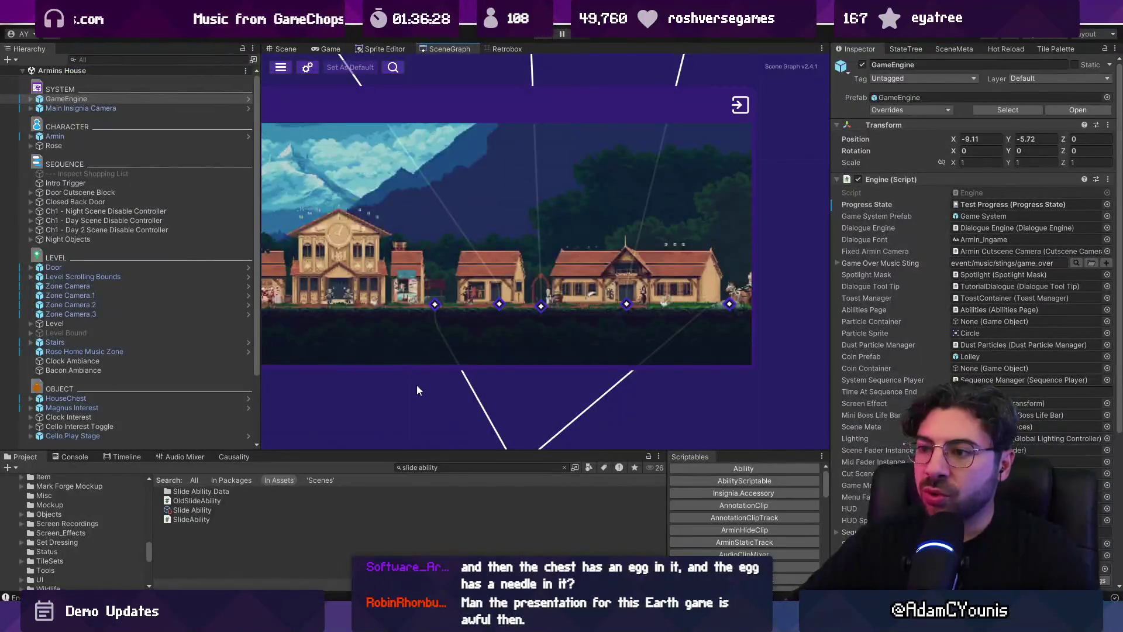
# Zoom out in the SceneGraph to show the whole network of connected level scenes
pyautogui.scroll(-3, 689, 293)
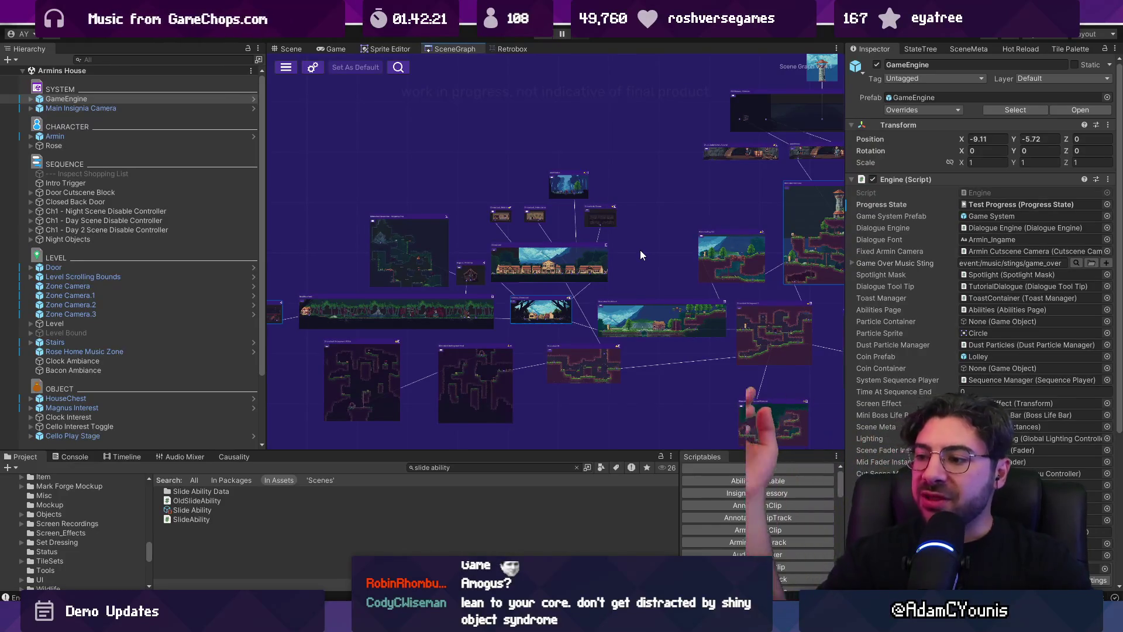
pyautogui.hotkey('alt', 'Tab')
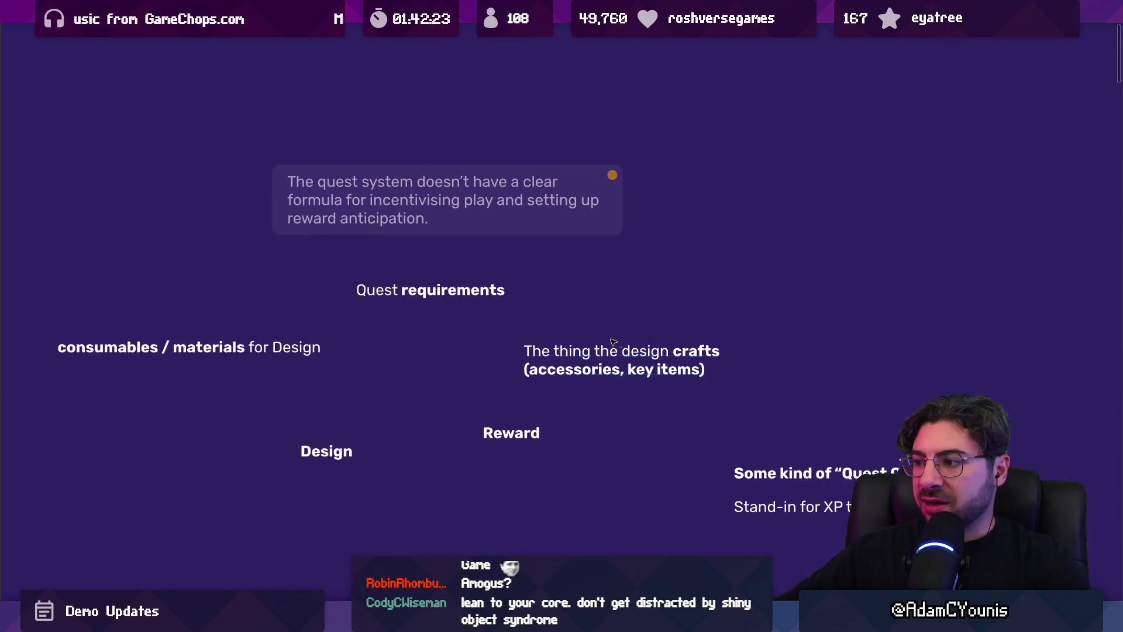
pyautogui.scroll(-3, 538, 311)
pyautogui.scroll(5, 537, 311)
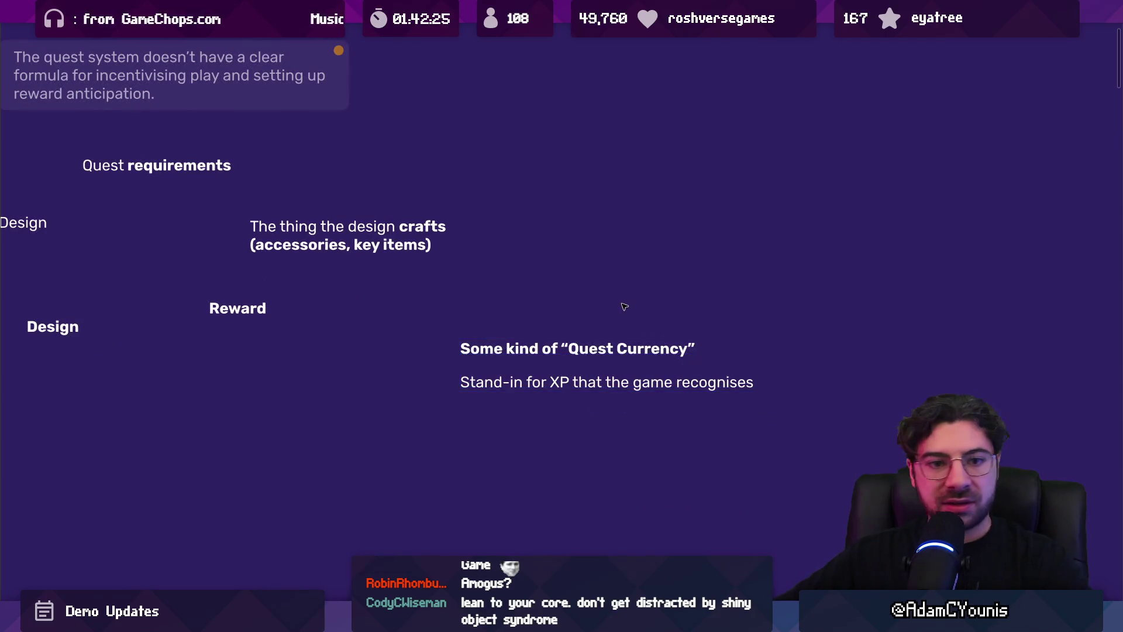
pyautogui.scroll(-3, 680, 309)
pyautogui.moveTo(580, 303)
pyautogui.mouseDown()
pyautogui.moveTo(670, 407)
pyautogui.moveTo(670, 387)
pyautogui.moveTo(677, 391)
pyautogui.mouseUp()
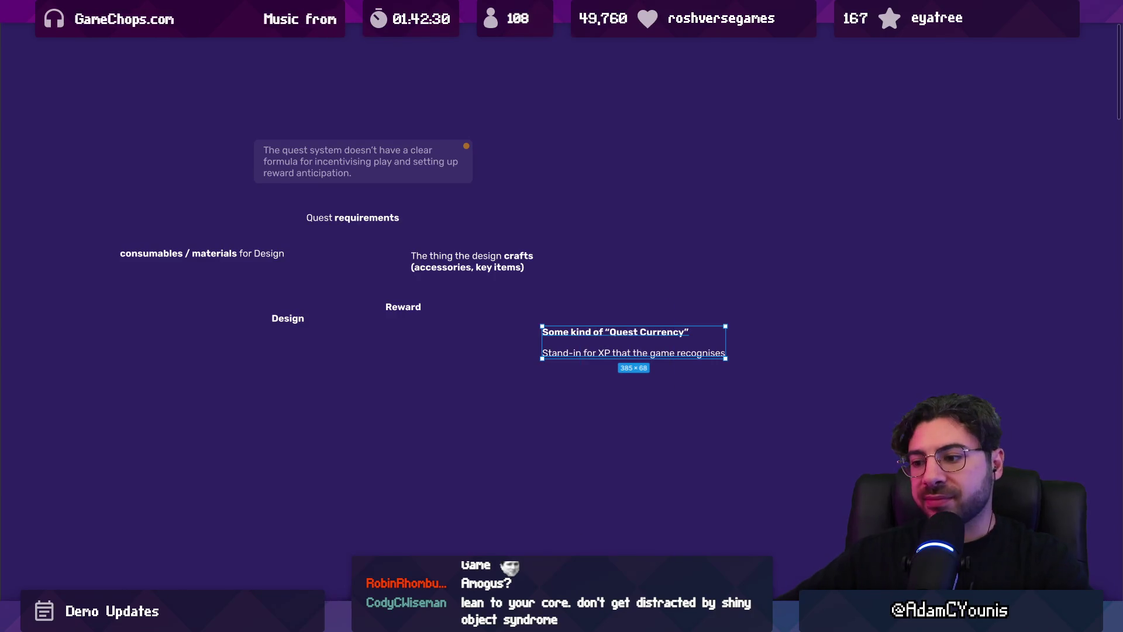
pyautogui.hotkey('alt', 'Tab')
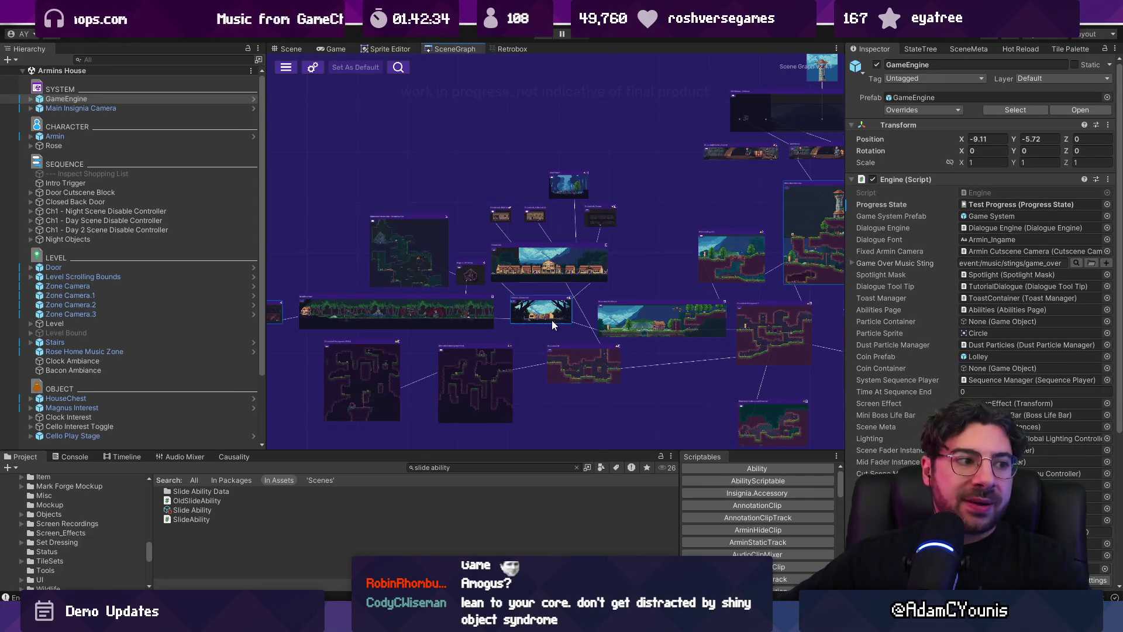
pyautogui.scroll(5, 553, 320)
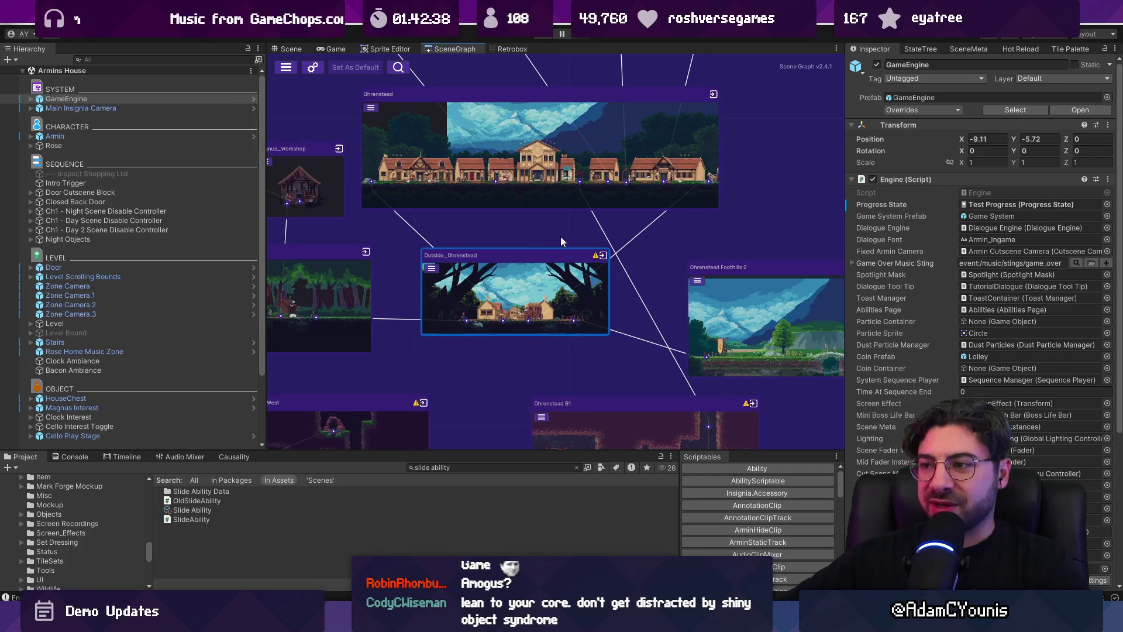
pyautogui.scroll(-5, 686, 255)
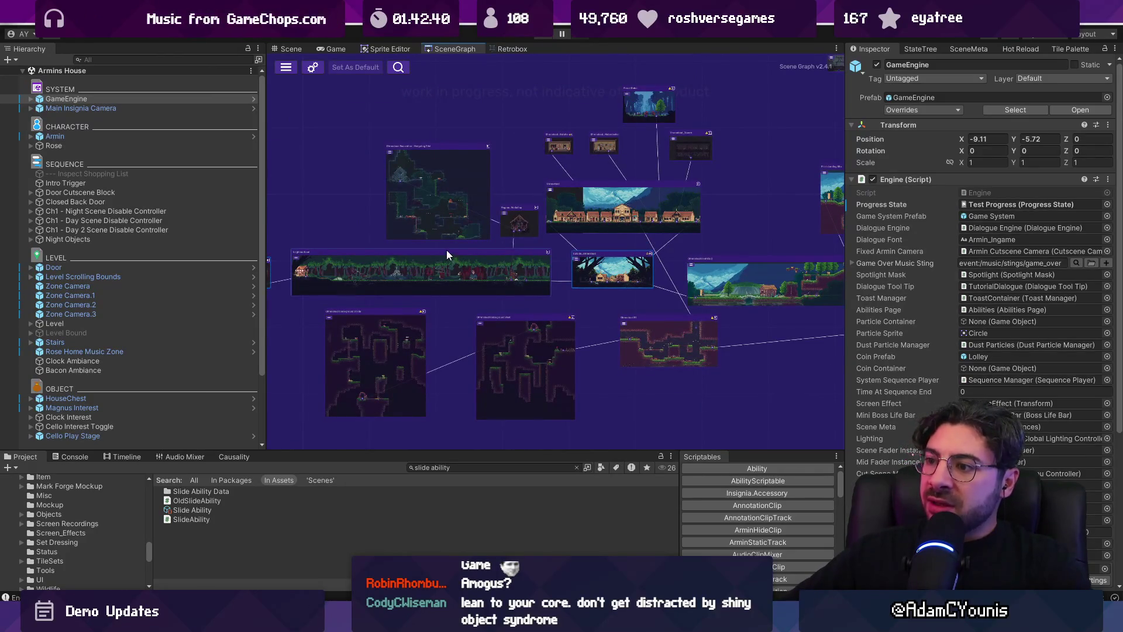
pyautogui.click(664, 544)
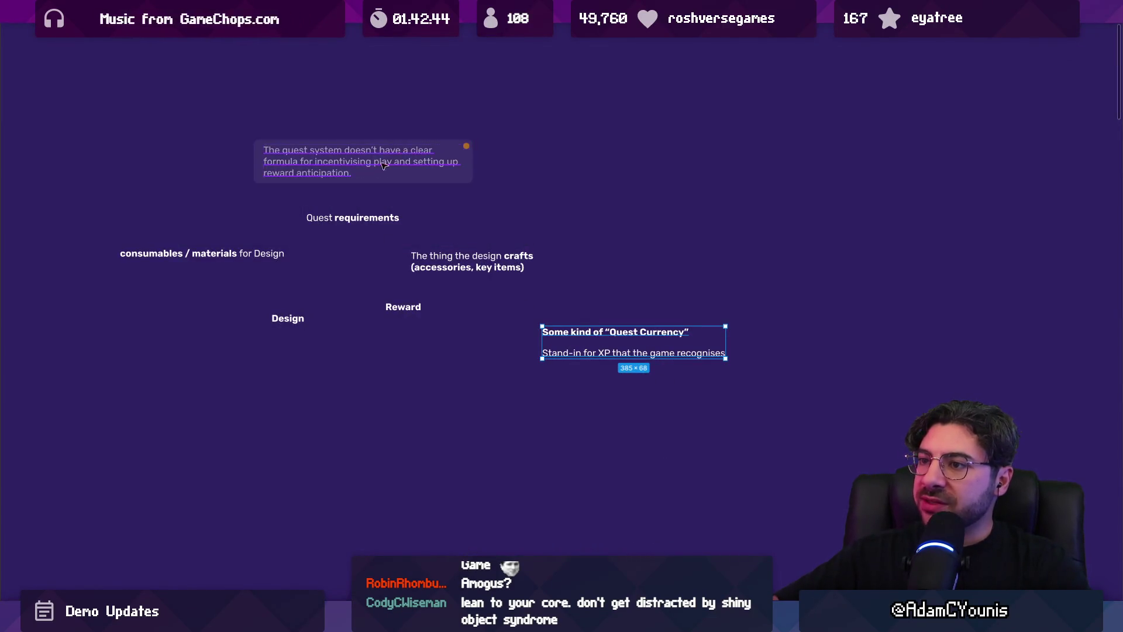
# Move the quest notes group beside Quality Concerns and remove the quest-formula card
pyautogui.scroll(-5, 376, 345)
pyautogui.scroll(3, 376, 345)
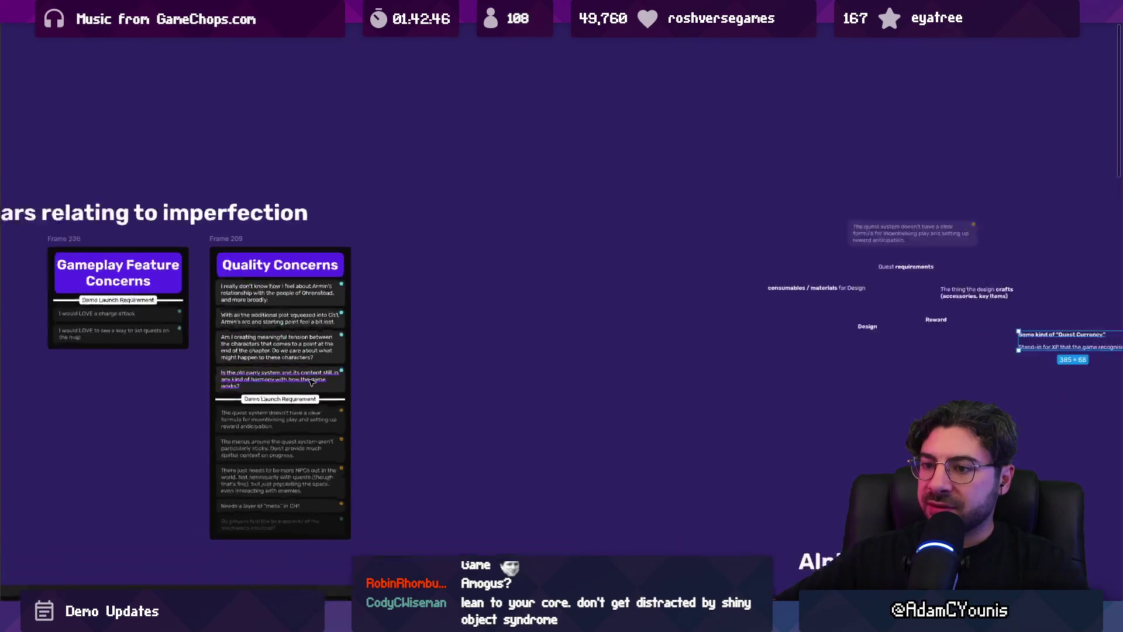
pyautogui.scroll(-3, 520, 306)
pyautogui.moveTo(607, 182); pyautogui.dragTo(881, 307)
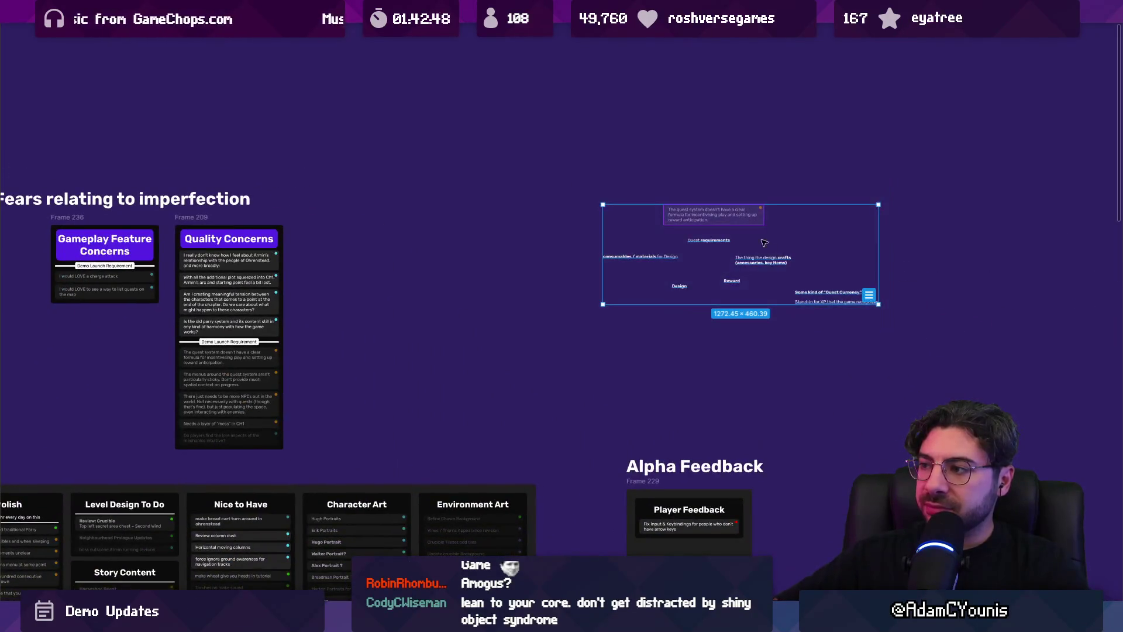
pyautogui.moveTo(732, 280); pyautogui.dragTo(468, 333)
pyautogui.scroll(4, 446, 377)
pyautogui.press('Escape')
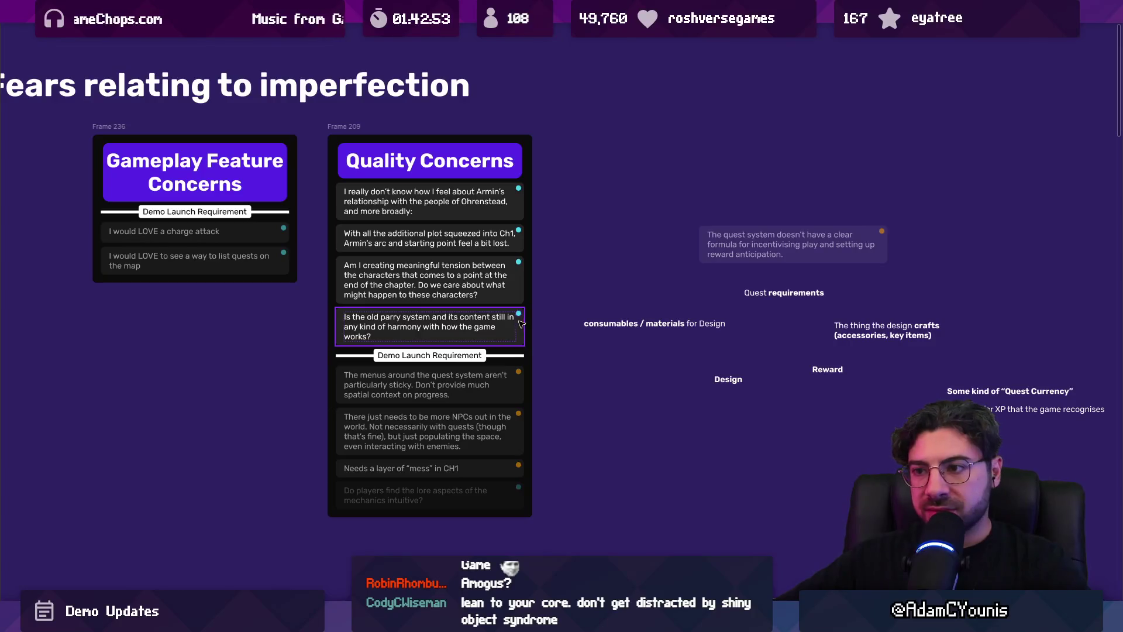
# Set the parry-system card's Importance to Medium and move it below the Demo Launch divider
pyautogui.scroll(3, 446, 281)
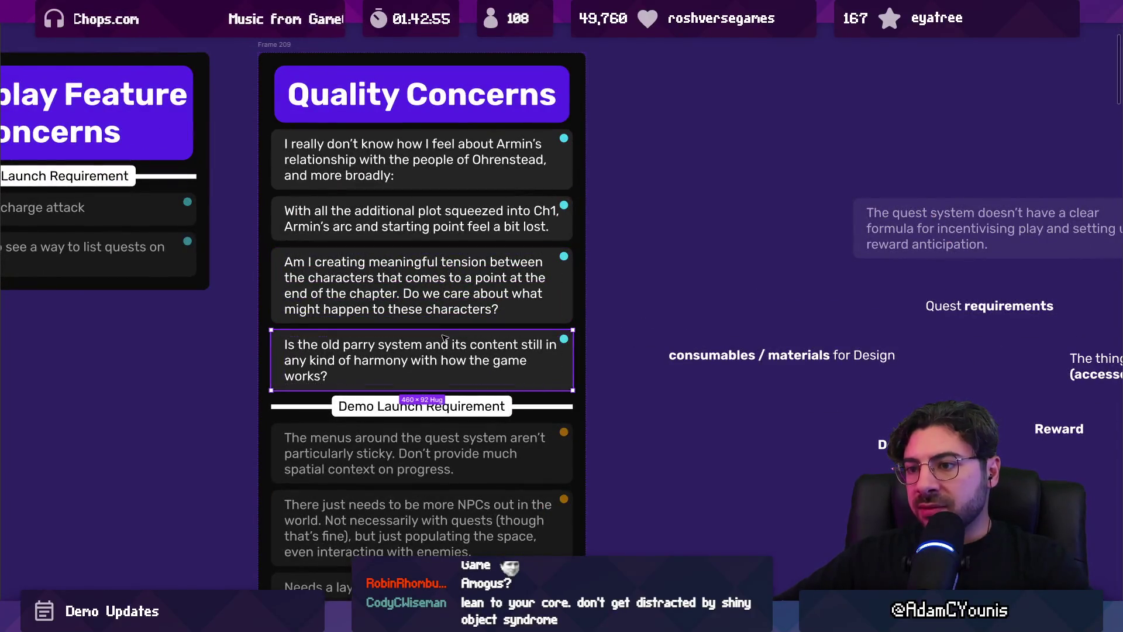
pyautogui.click(448, 357)
pyautogui.hotkey('ctrl', '\\')
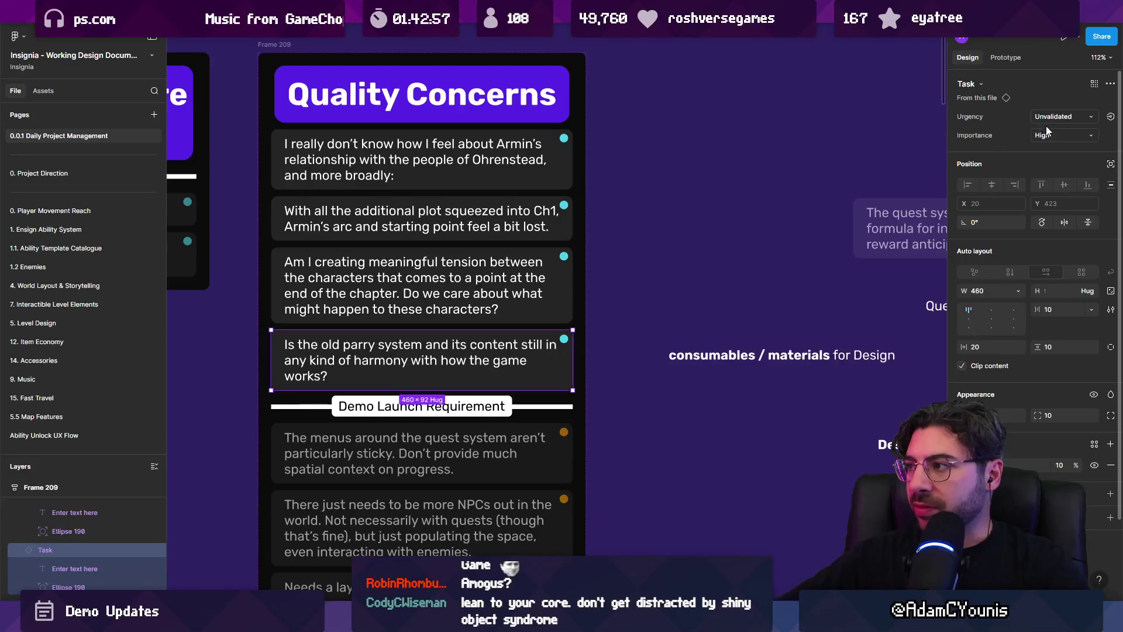
pyautogui.click(1053, 135)
pyautogui.click(1041, 149)
pyautogui.press('Down')
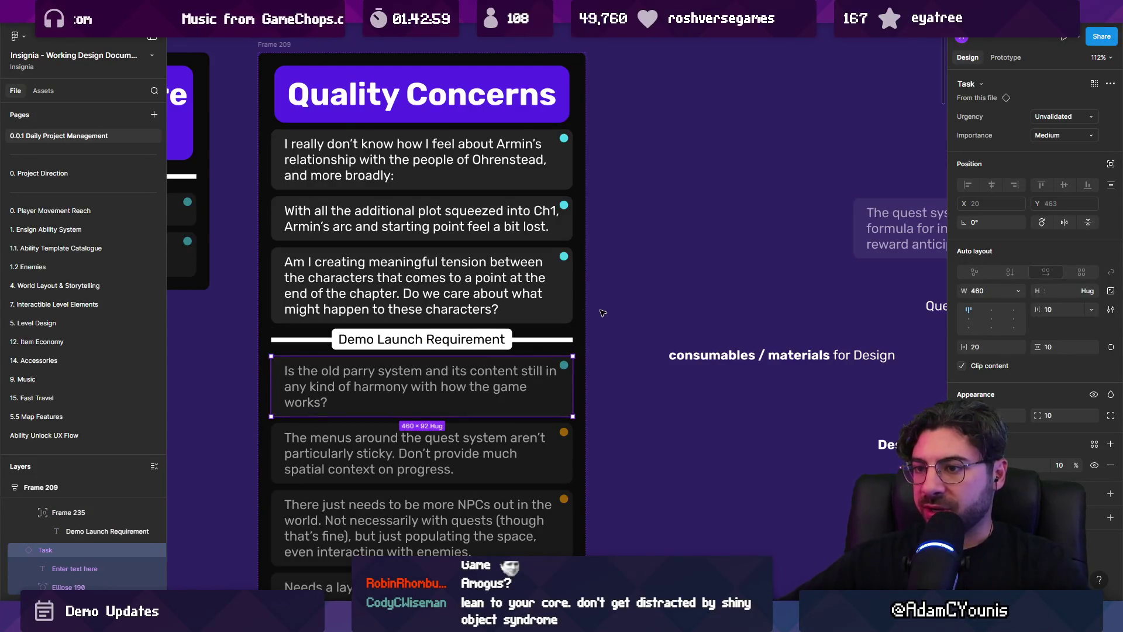
# Select the character-tension and Quality Concerns cards to review them, then clear the selection
pyautogui.click(550, 281)
pyautogui.scroll(1, 525, 228)
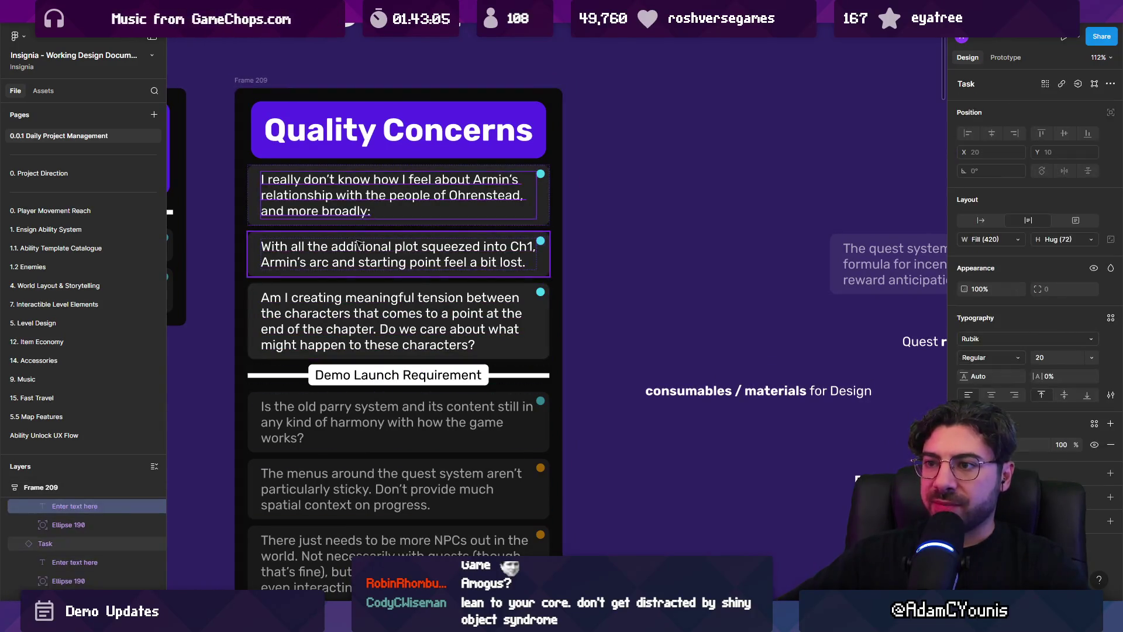
pyautogui.press('Escape')
pyautogui.scroll(-5, 544, 268)
pyautogui.hscroll(3, 544, 268)
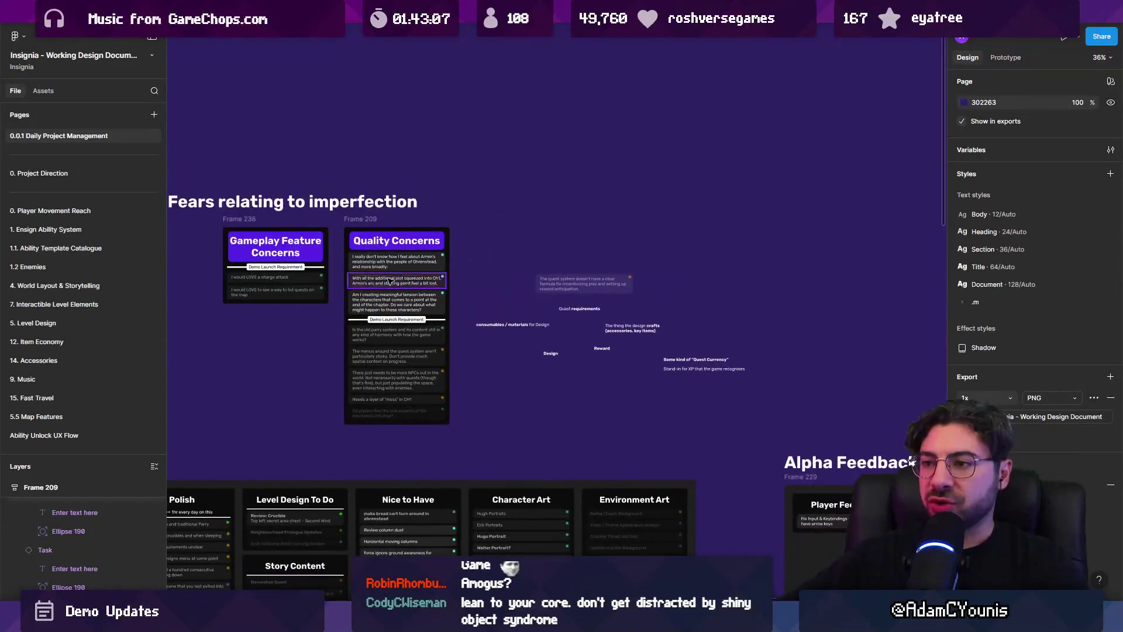
pyautogui.click(410, 266)
pyautogui.scroll(2, 416, 263)
pyautogui.keyDown('shift'); pyautogui.click(403, 290); pyautogui.keyUp('shift')
pyautogui.press('Escape')
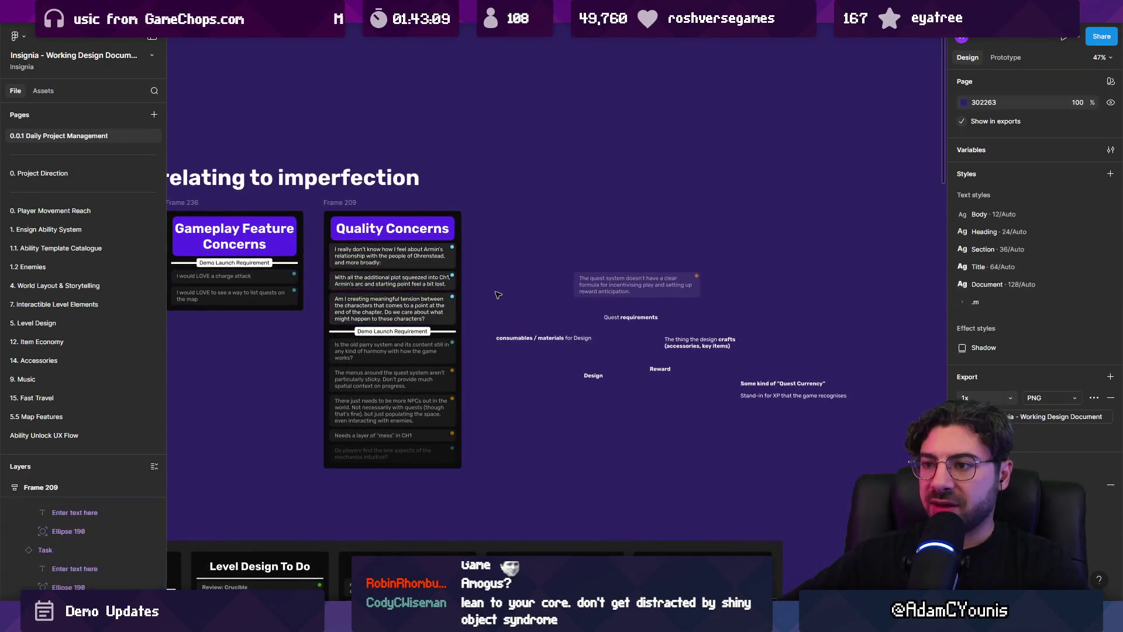
pyautogui.scroll(1, 543, 505)
pyautogui.hotkey('alt', 'Tab')
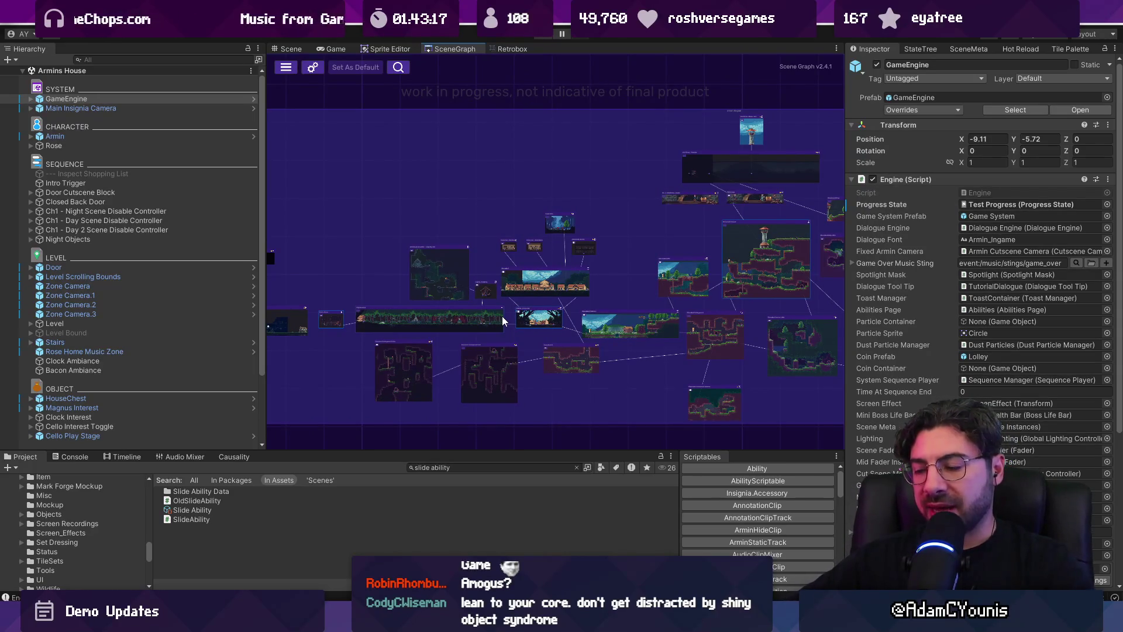
# Drag a connection from a scene node, release it unconnected, and zoom the graph
pyautogui.moveTo(511, 308); pyautogui.dragTo(511, 338)
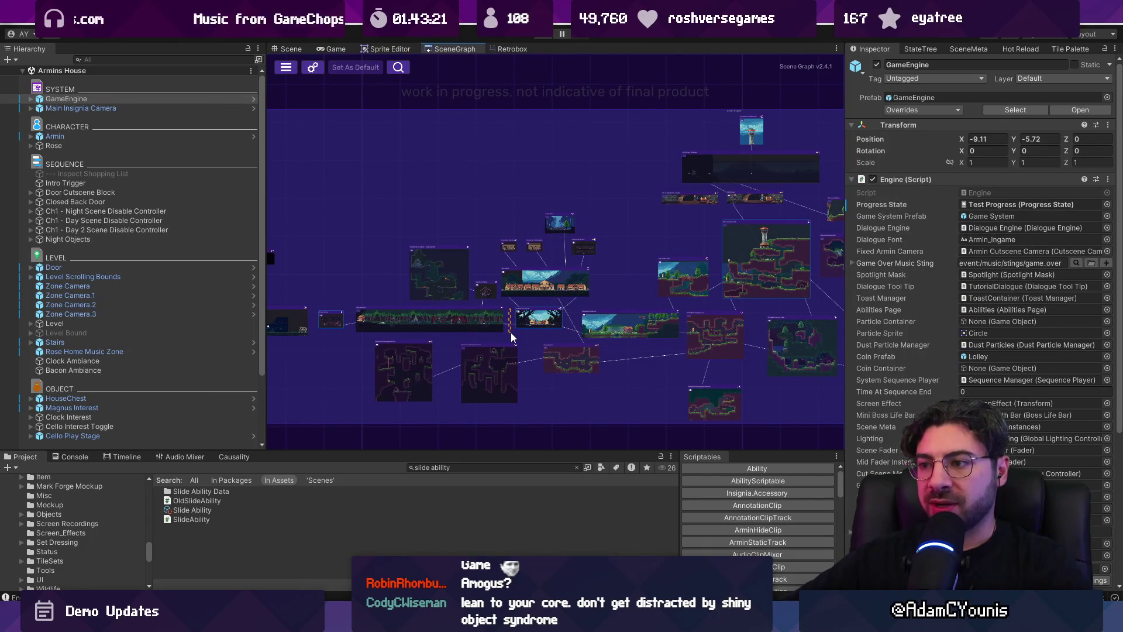
pyautogui.moveTo(511, 336); pyautogui.dragTo(512, 338)
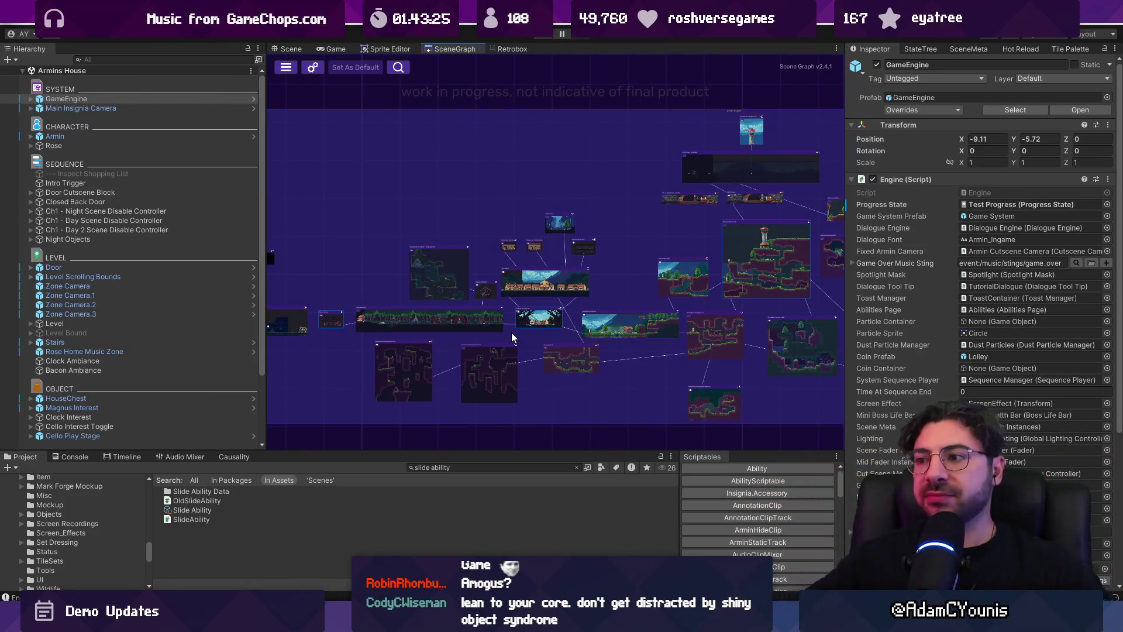
pyautogui.scroll(3, 379, 320)
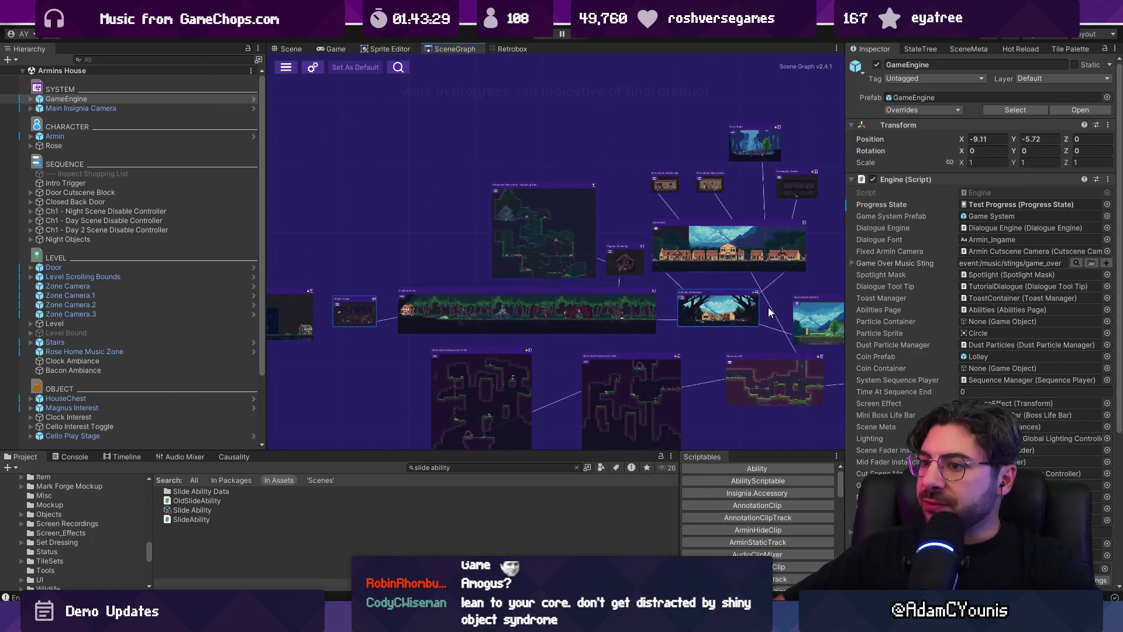
pyautogui.scroll(-2, 624, 317)
pyautogui.scroll(2, 738, 318)
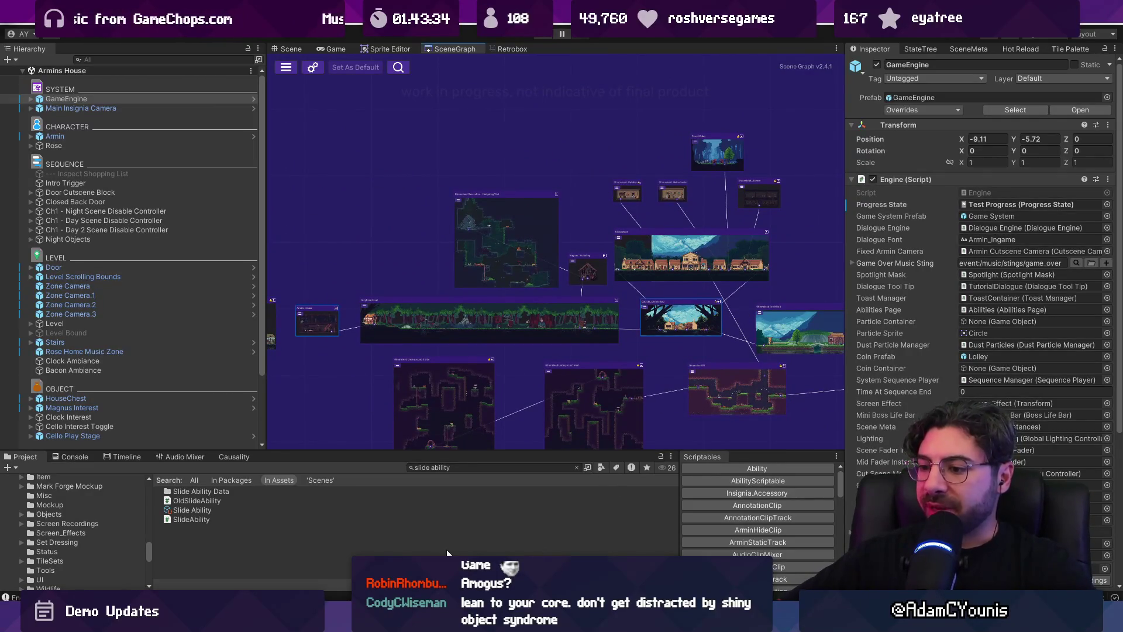
pyautogui.hotkey('alt', 'Tab')
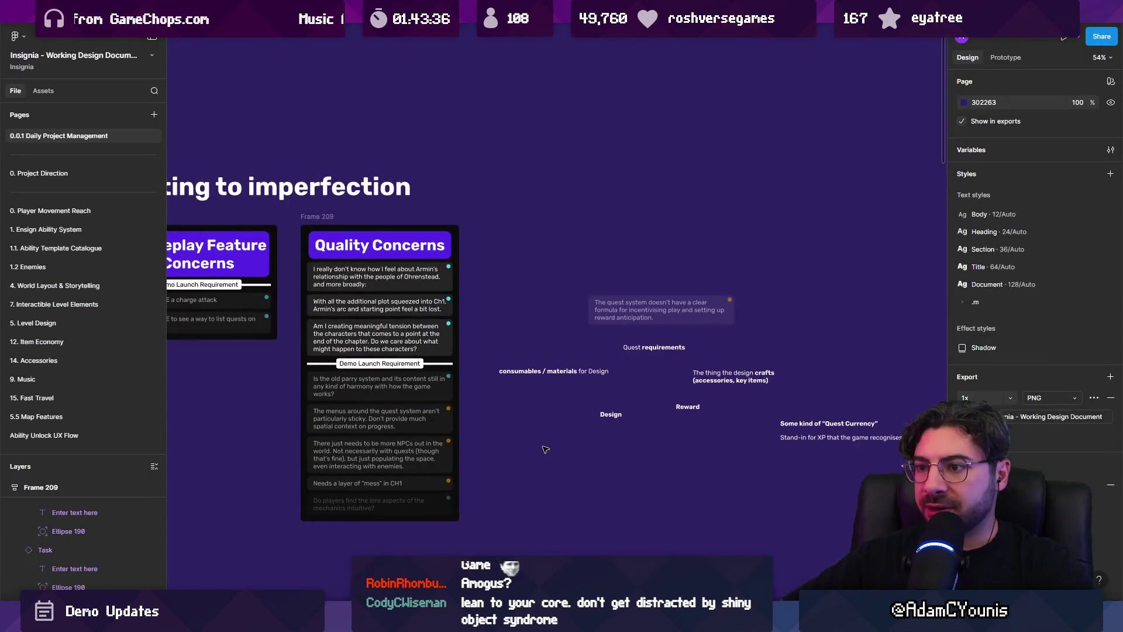
# Look over the Quality Concerns cards on the Figma planning boards, then return to the Unity editor
pyautogui.scroll(3, 508, 398)
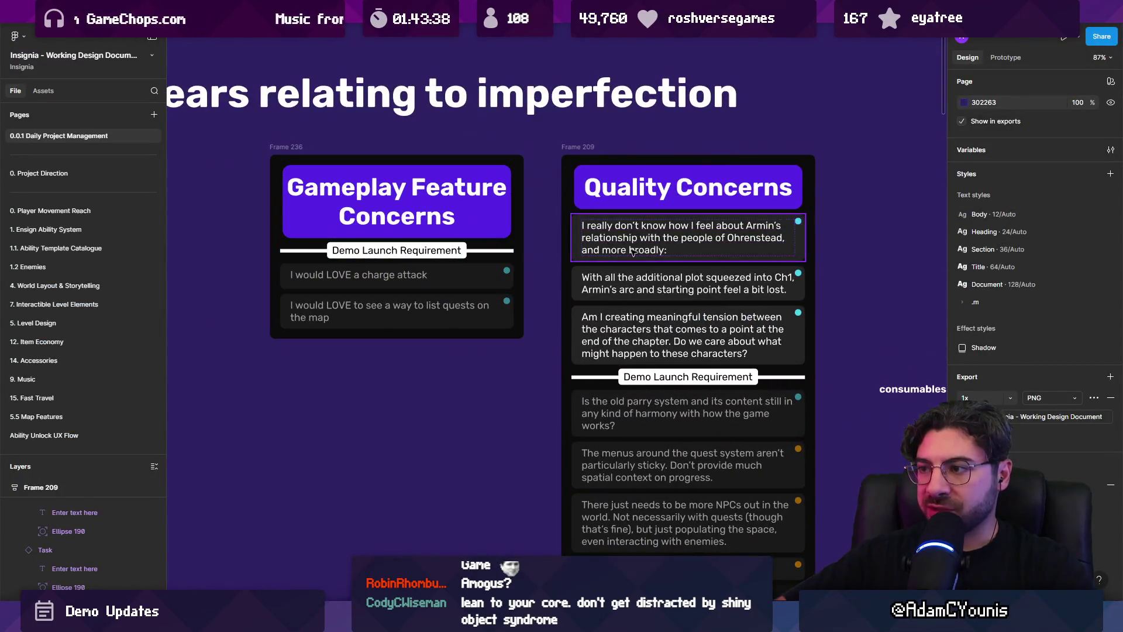
pyautogui.moveTo(633, 251); pyautogui.dragTo(730, 335)
pyautogui.scroll(-10, 626, 335)
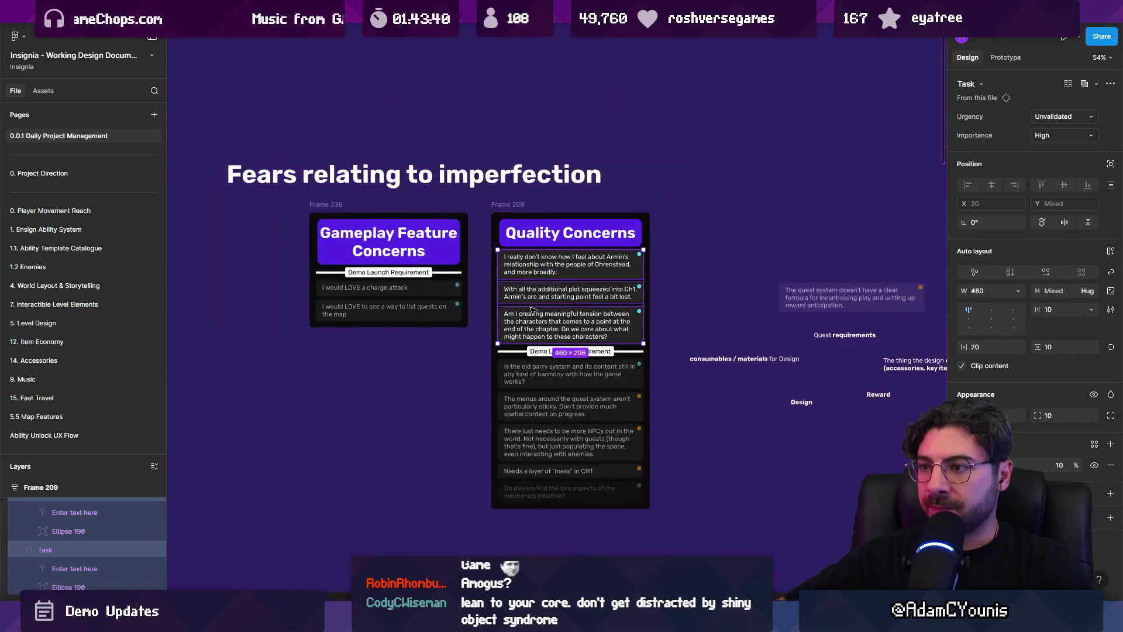
pyautogui.scroll(-3, 673, 290)
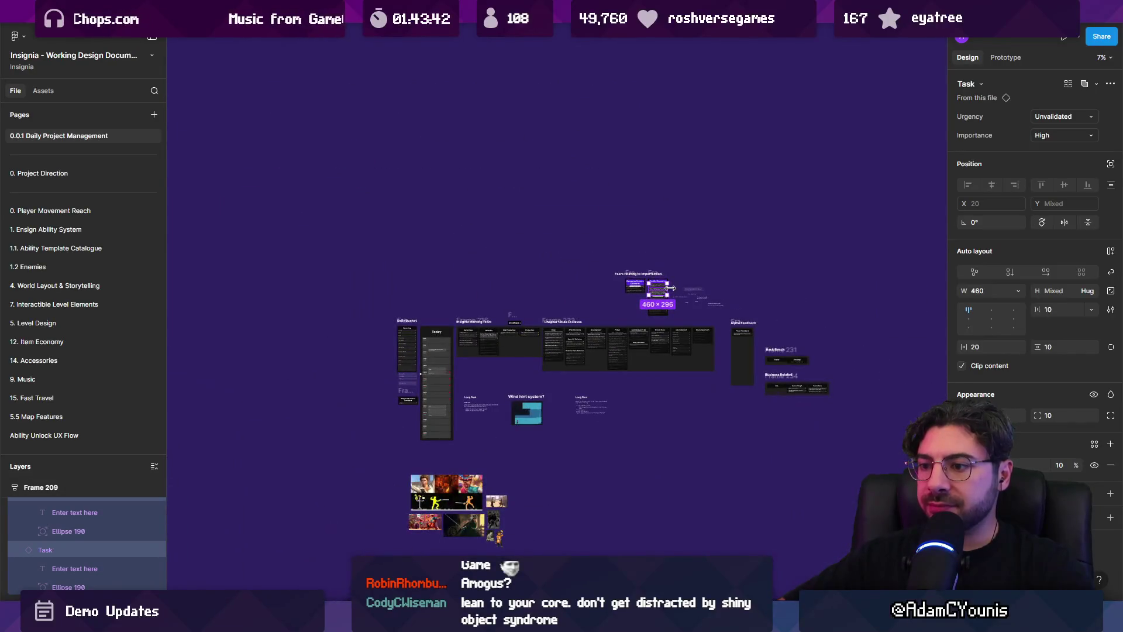
pyautogui.scroll(15, 413, 309)
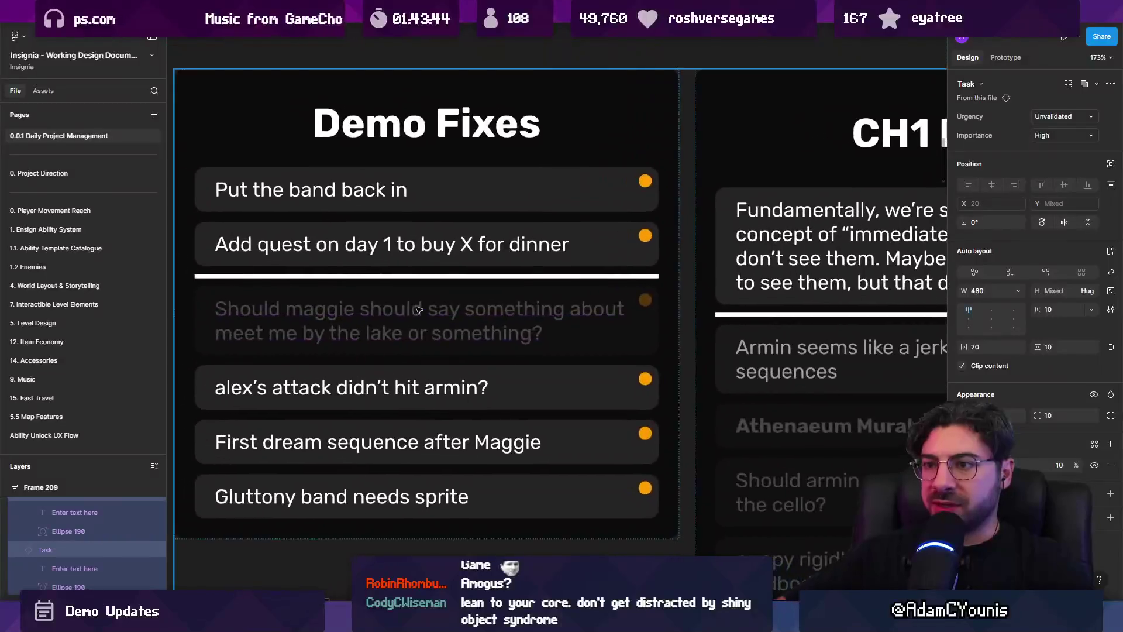
pyautogui.scroll(-10, 372, 413)
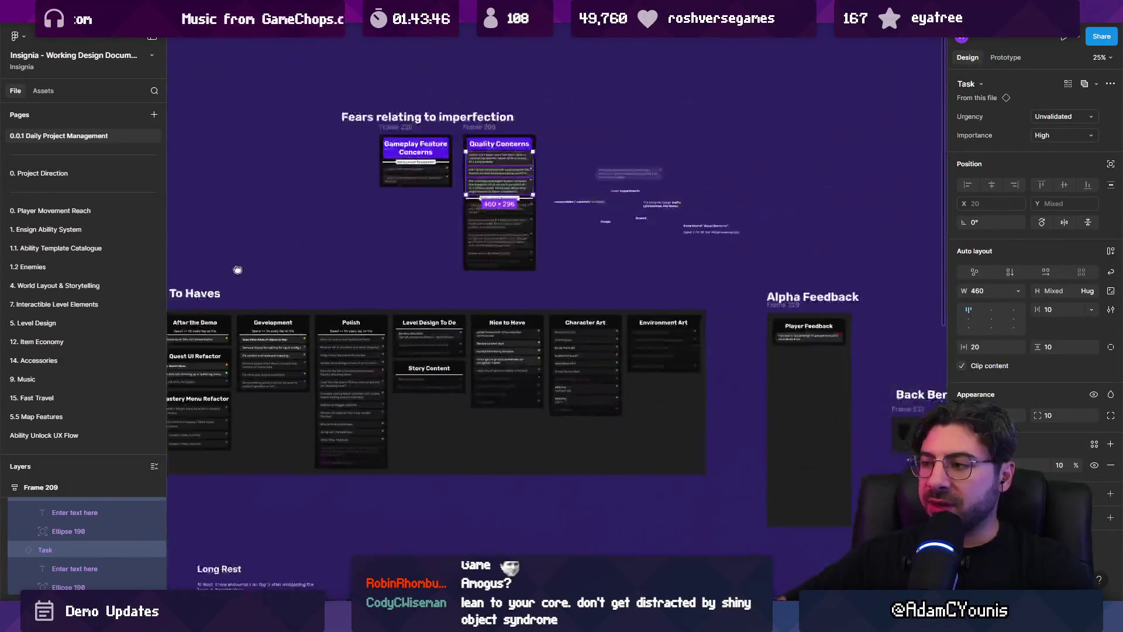
pyautogui.scroll(10, 598, 377)
pyautogui.click(598, 377)
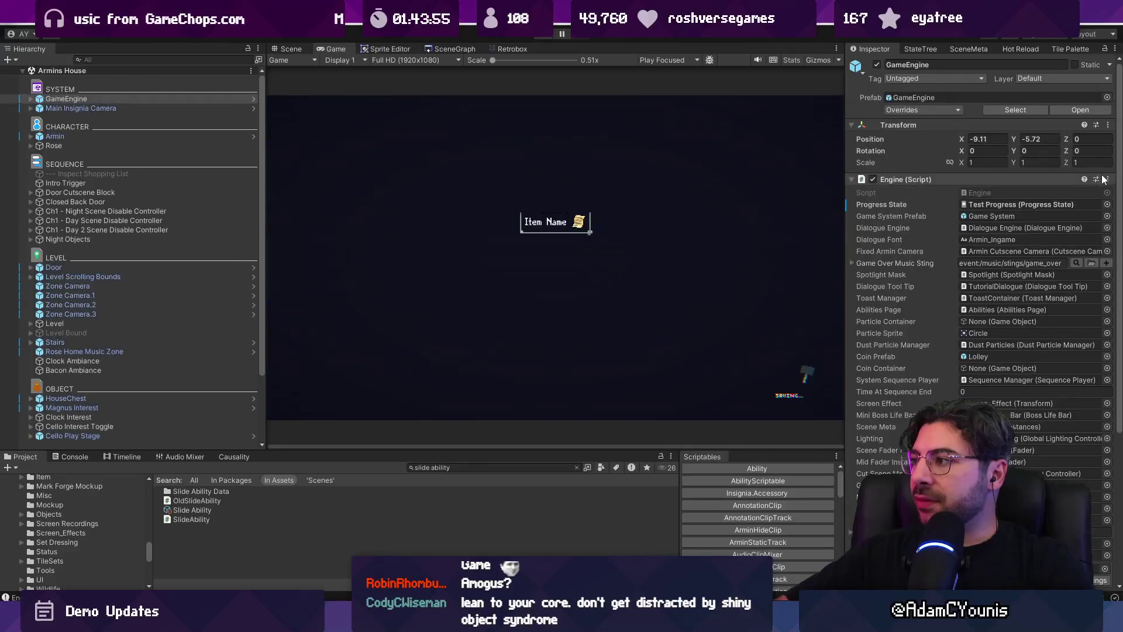
# In the Engine script, set Progress State to NoProgress by searching 'noprop' in the picker
pyautogui.click(1088, 179)
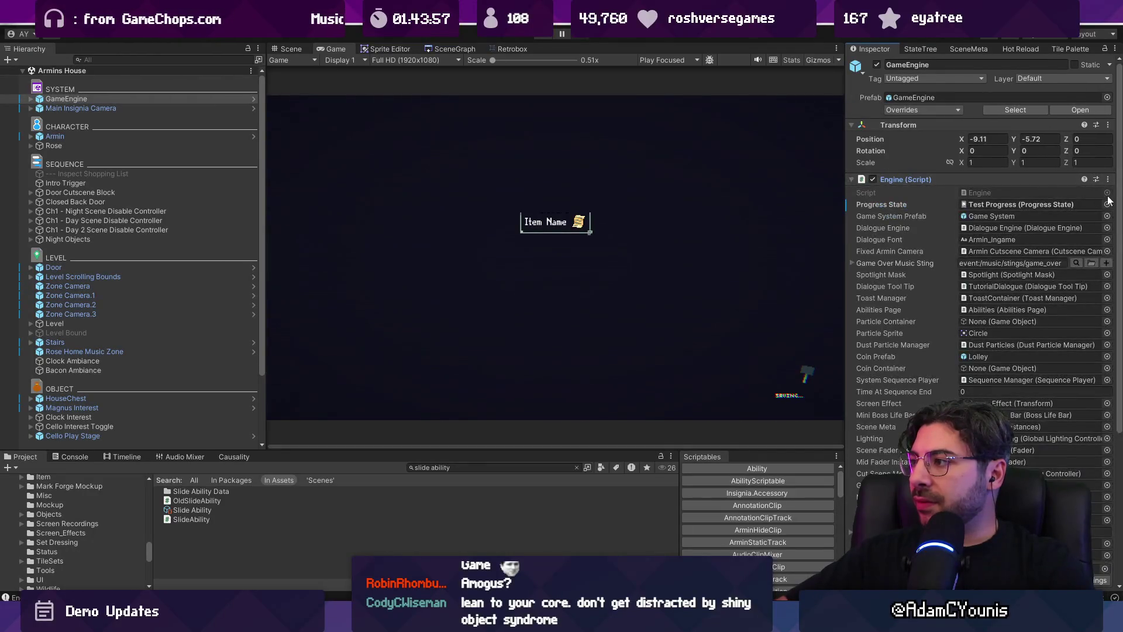
pyautogui.click(1100, 205)
pyautogui.write('noprop')
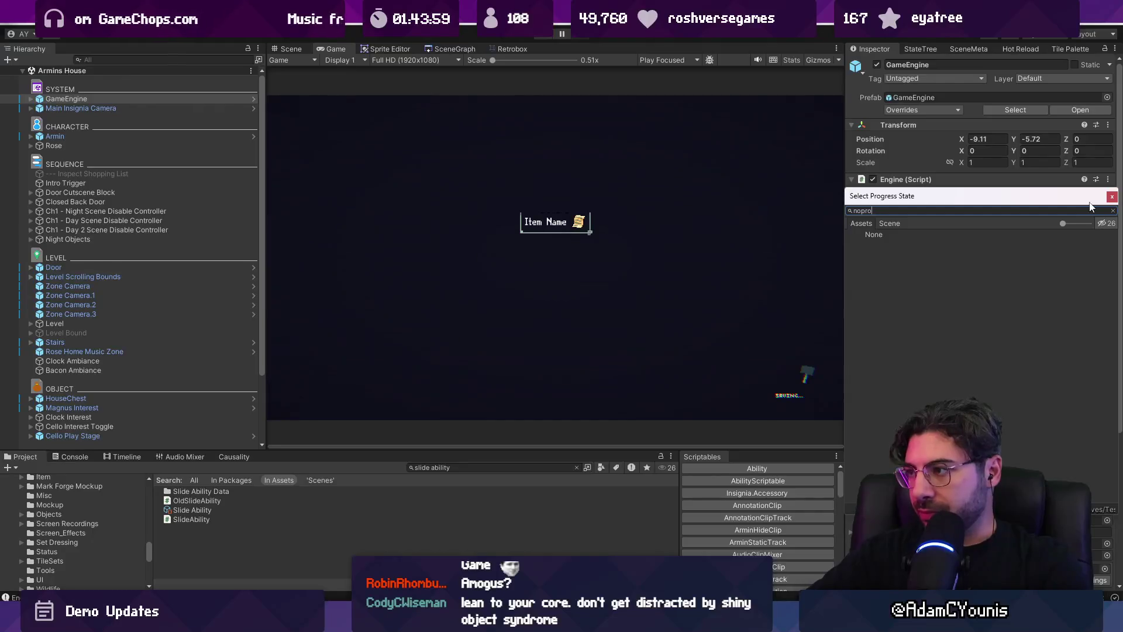
pyautogui.press('Down')
pyautogui.press('Return')
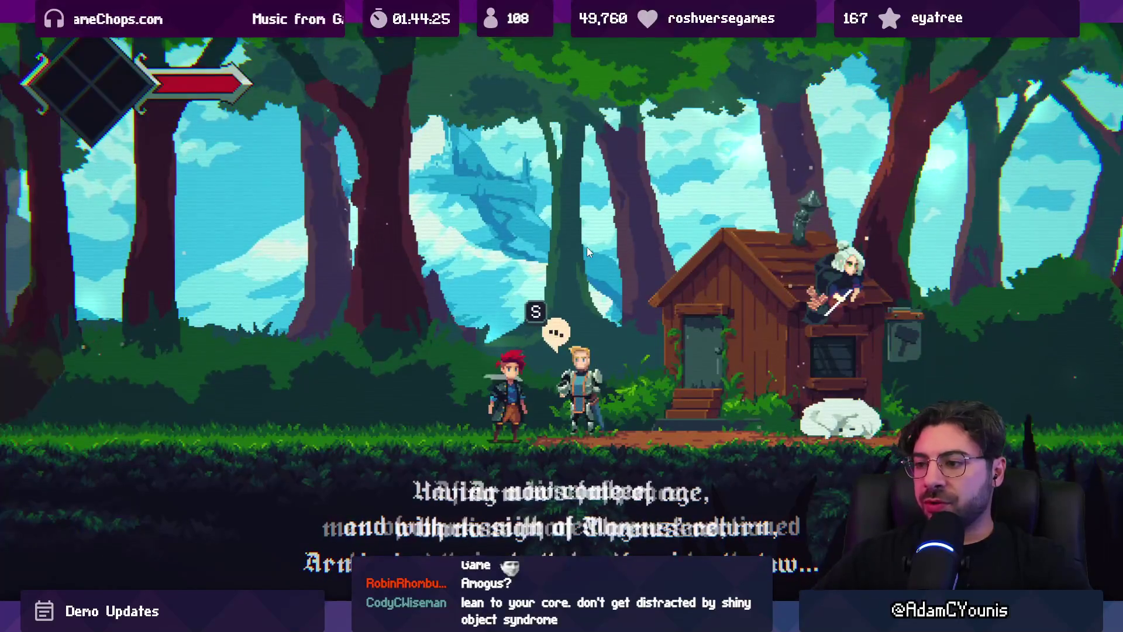
# In the running game, open the Journal and select its Quests page
pyautogui.press('Left')
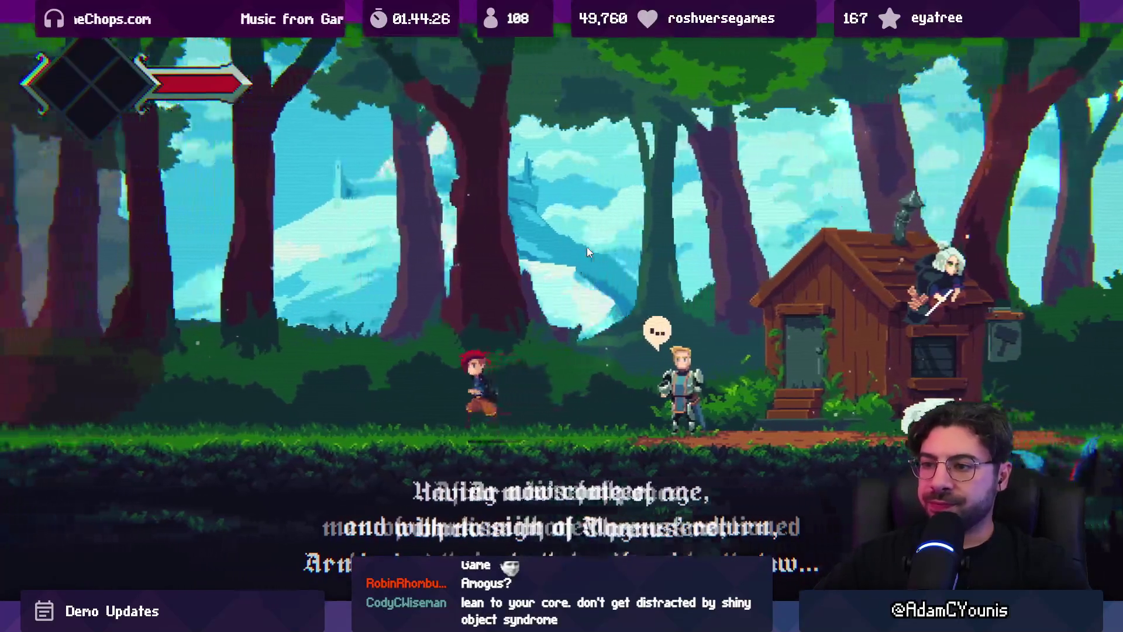
pyautogui.press('Escape')
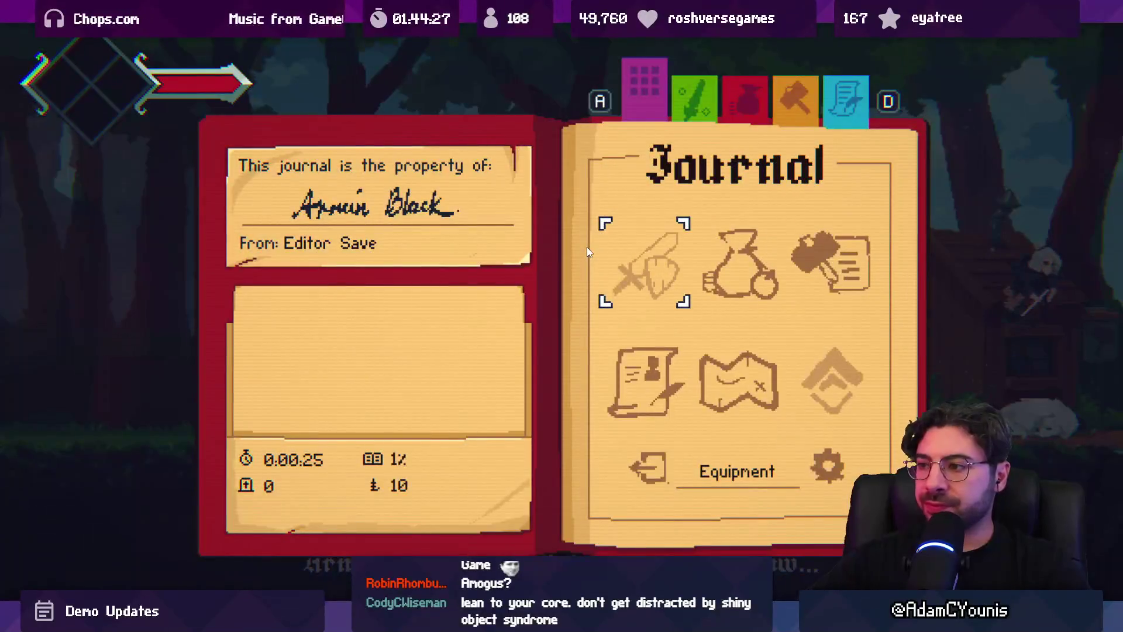
pyautogui.press('s')
pyautogui.press('s')
pyautogui.press('w')
pyautogui.press('a')
pyautogui.press('a')
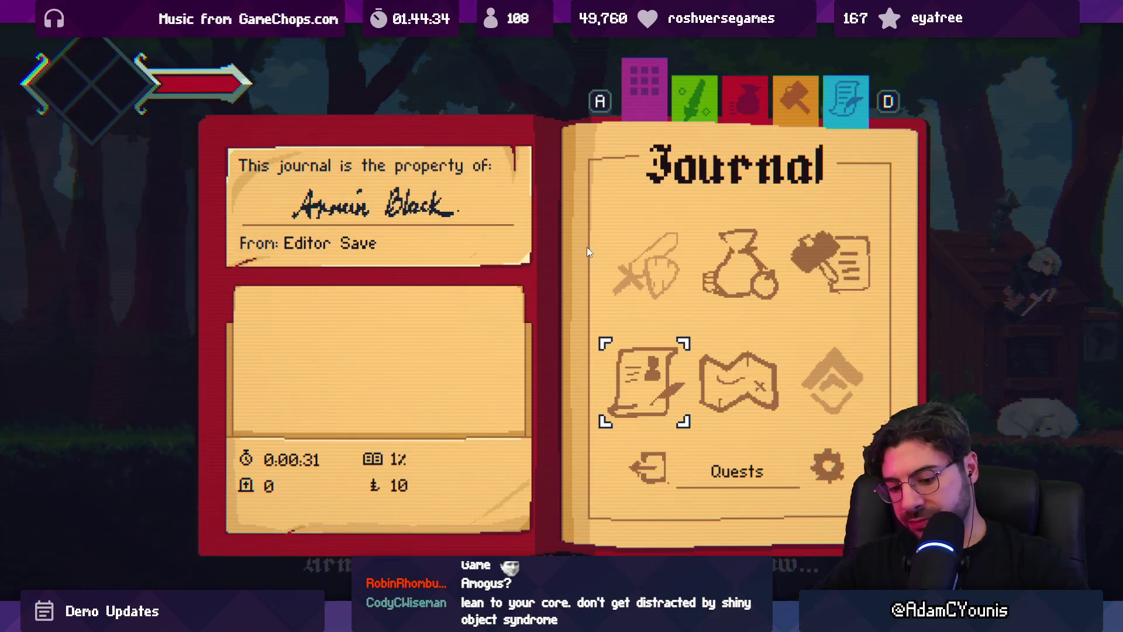
pyautogui.press('space')
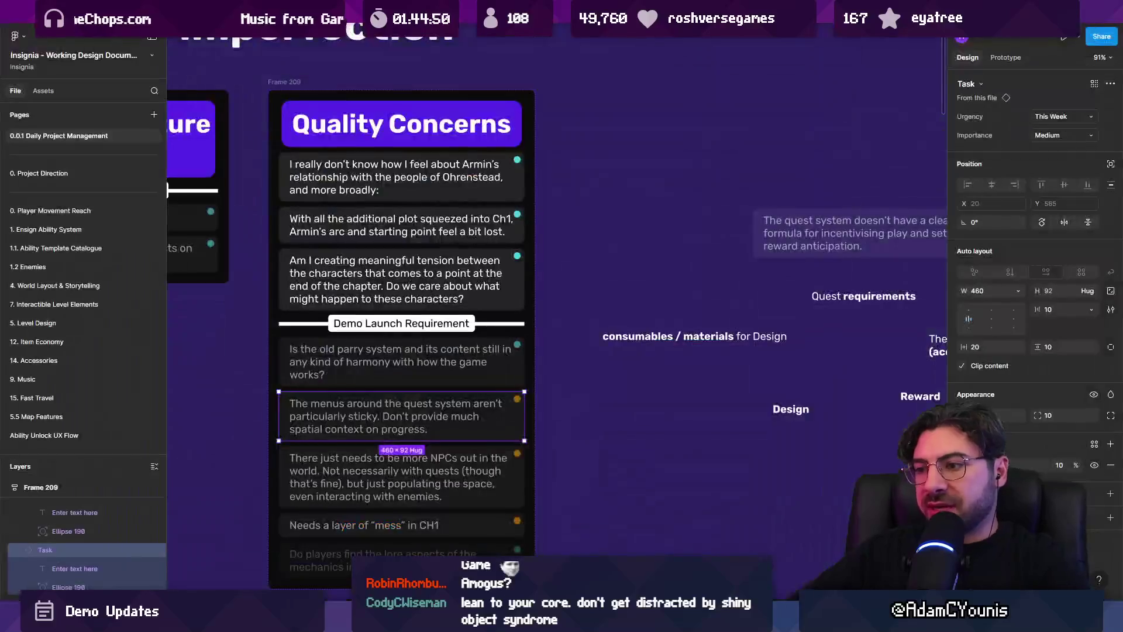
pyautogui.click(589, 412)
pyautogui.scroll(-3, 589, 412)
pyautogui.press('super')
pyautogui.write('eo')
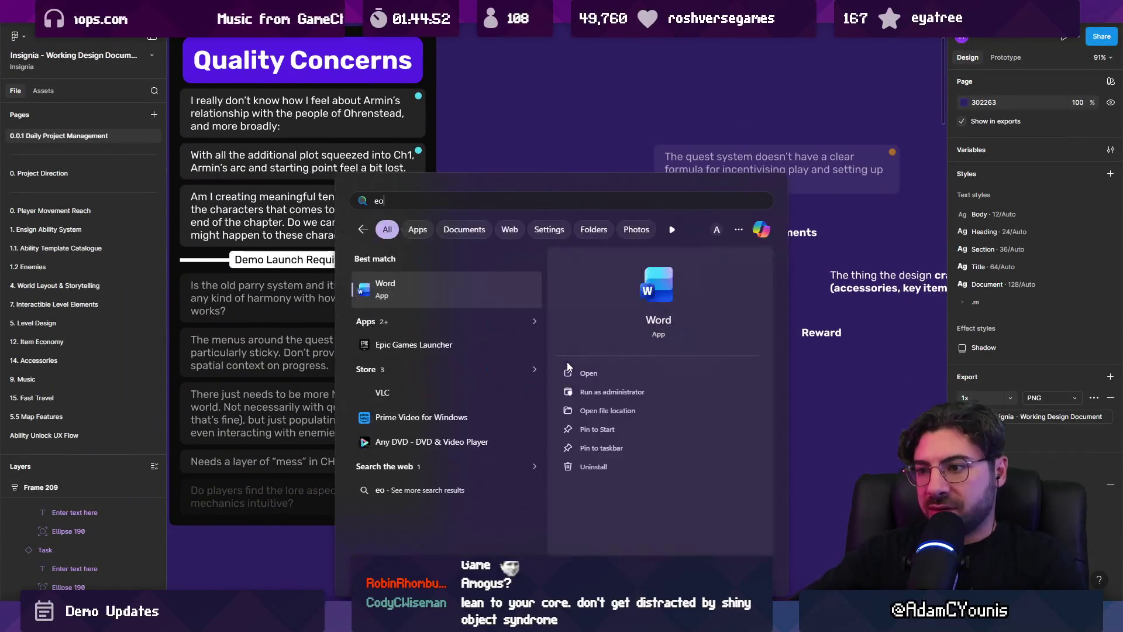
pyautogui.press('BackSpace')
pyautogui.write('leo')
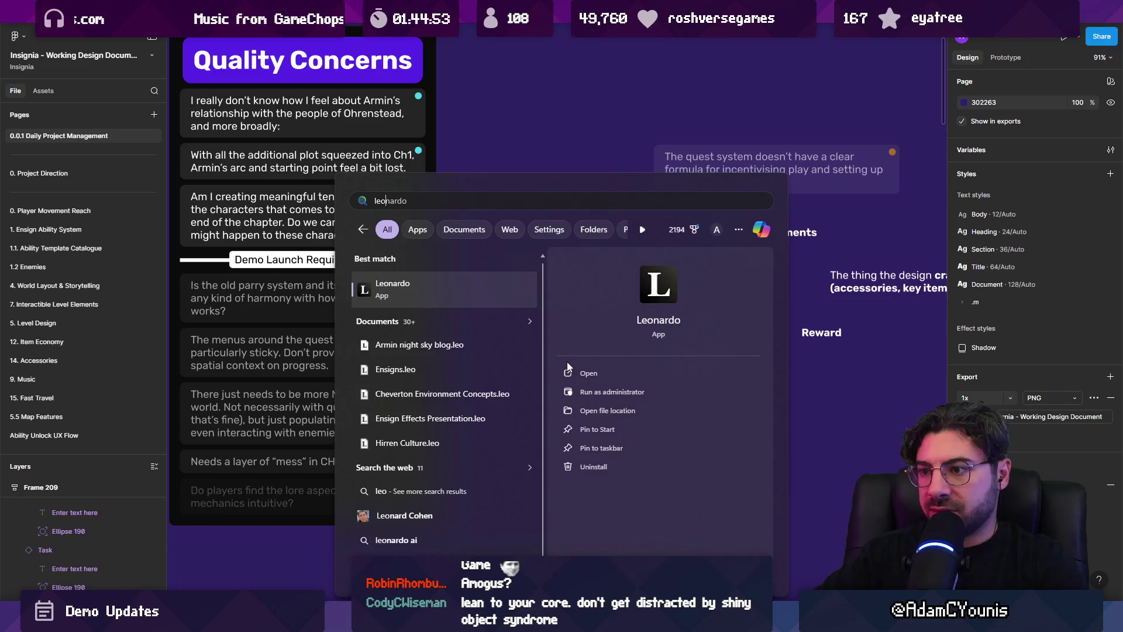
pyautogui.click(568, 368)
pyautogui.scroll(-5, 680, 410)
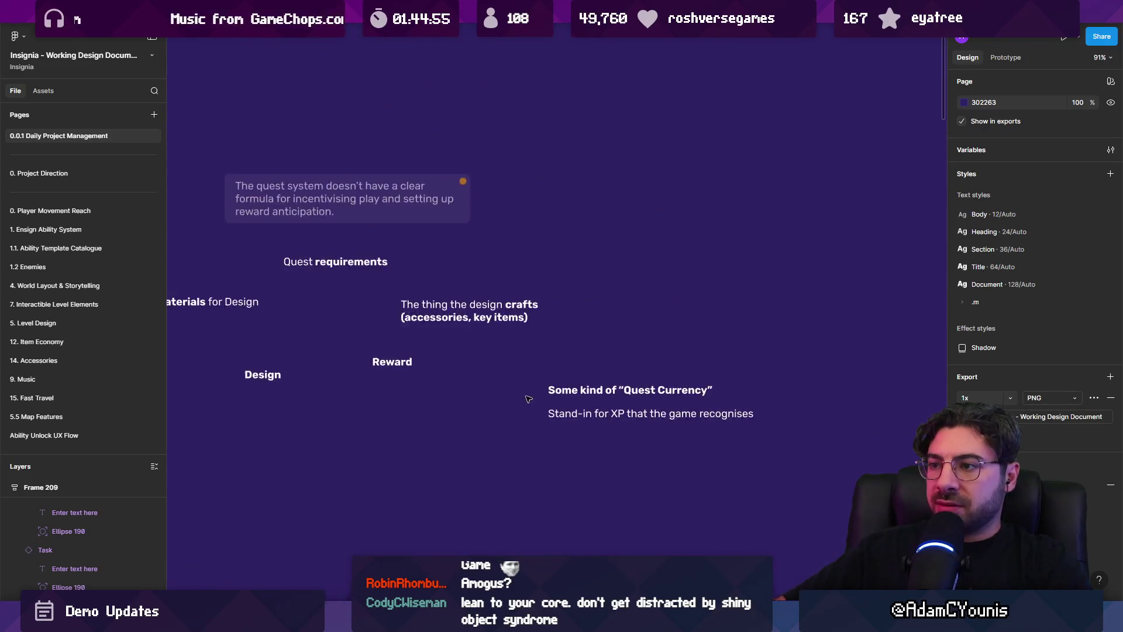
pyautogui.scroll(-5, 516, 420)
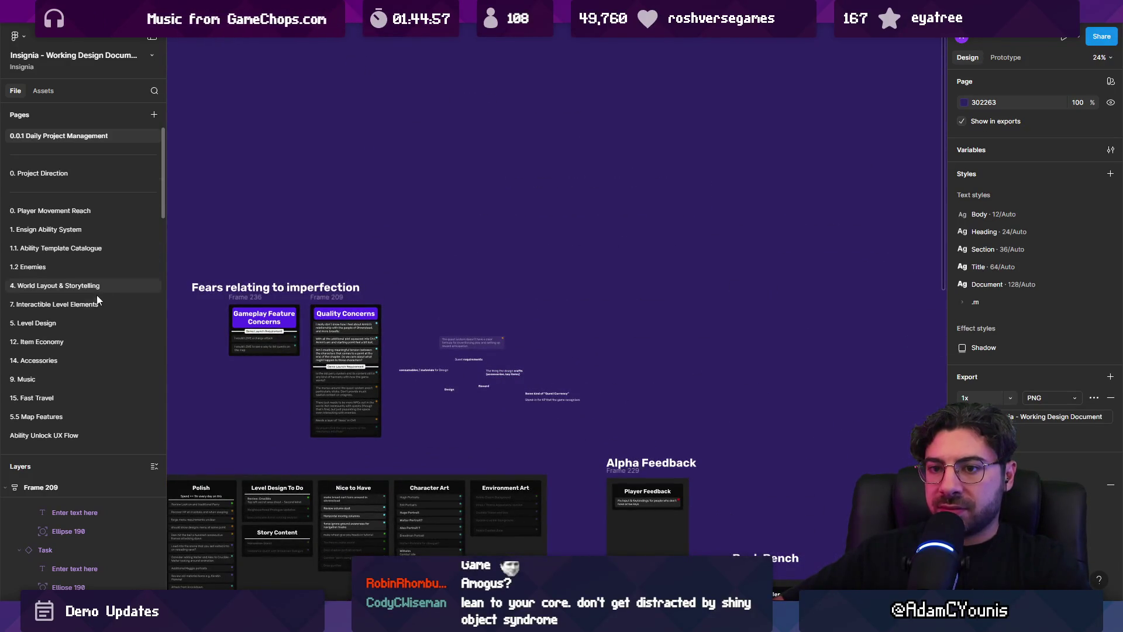
pyautogui.scroll(-5, 89, 254)
pyautogui.scroll(3, 89, 255)
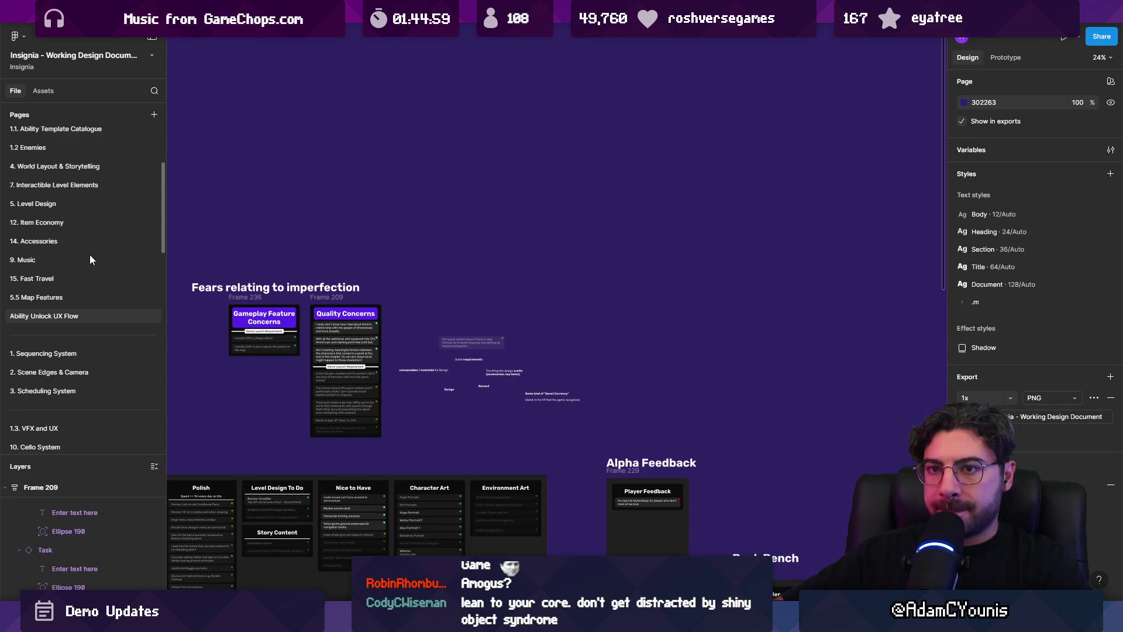
pyautogui.scroll(4, 90, 259)
pyautogui.scroll(-4, 89, 259)
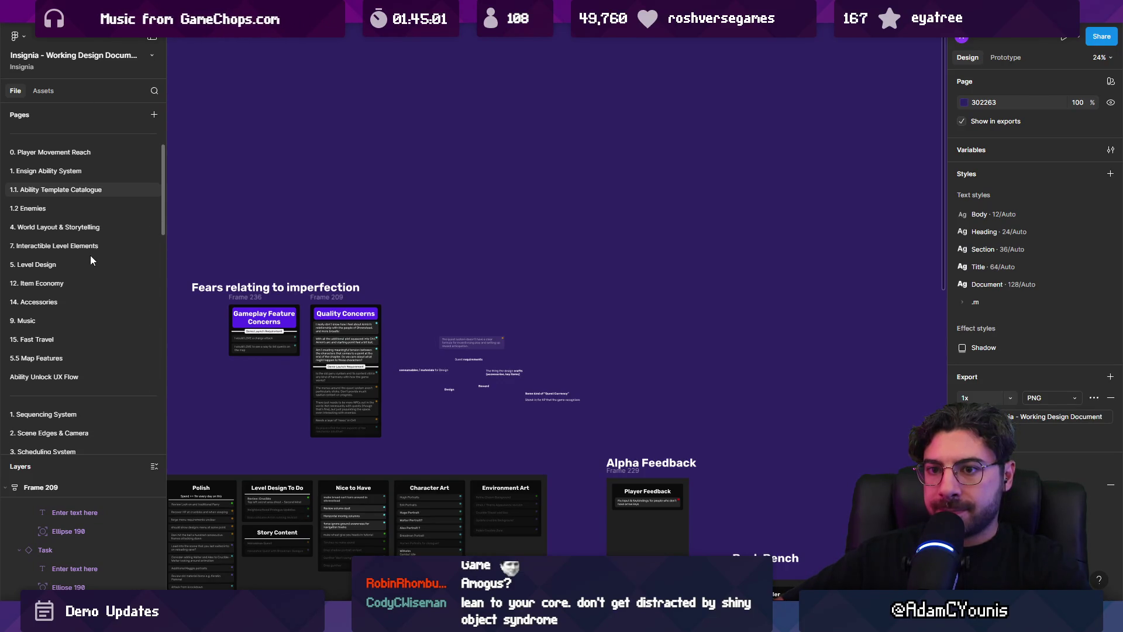
pyautogui.scroll(-5, 93, 325)
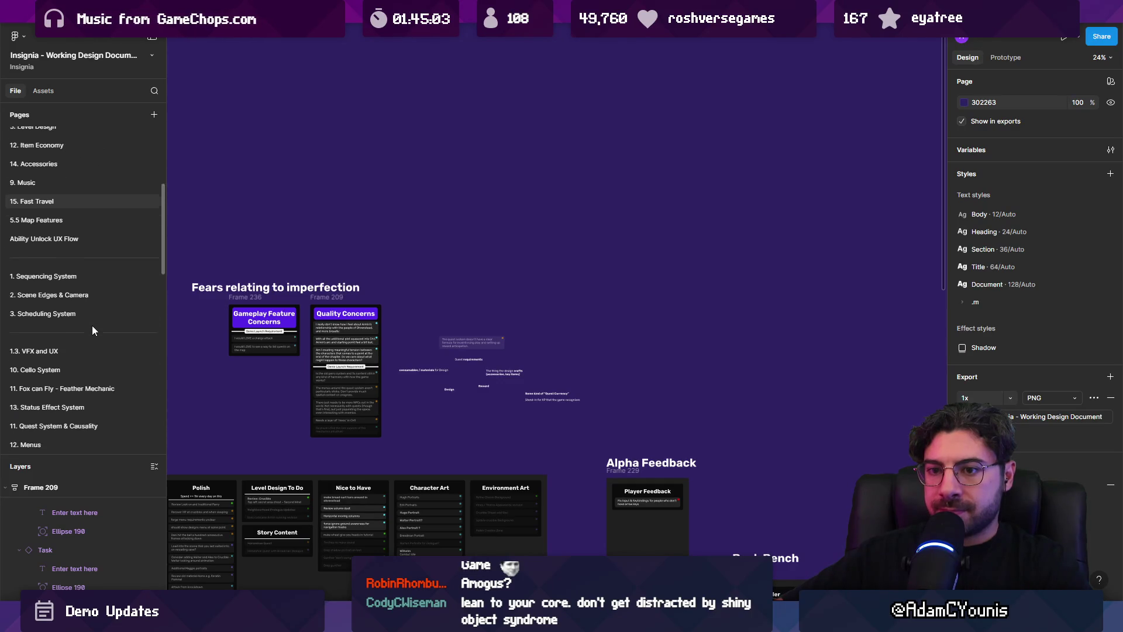
pyautogui.scroll(-3, 94, 325)
# On the 11. Quest System & Causality page, duplicate the Quests wireframe frame below the original
pyautogui.click(100, 275)
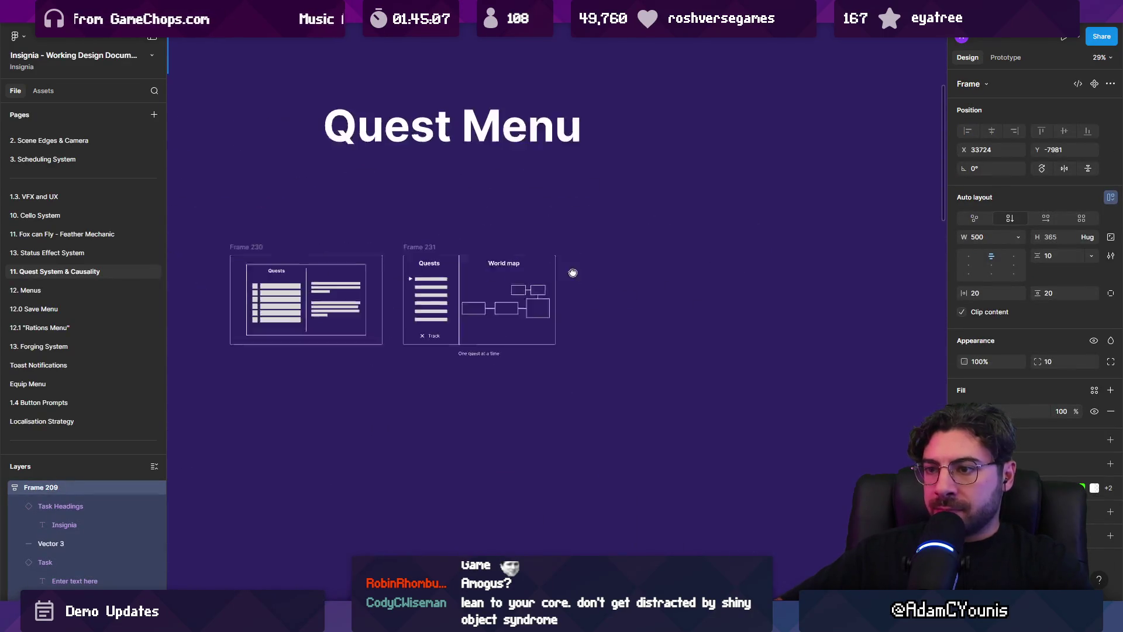
pyautogui.hscroll(-3, 499, 246)
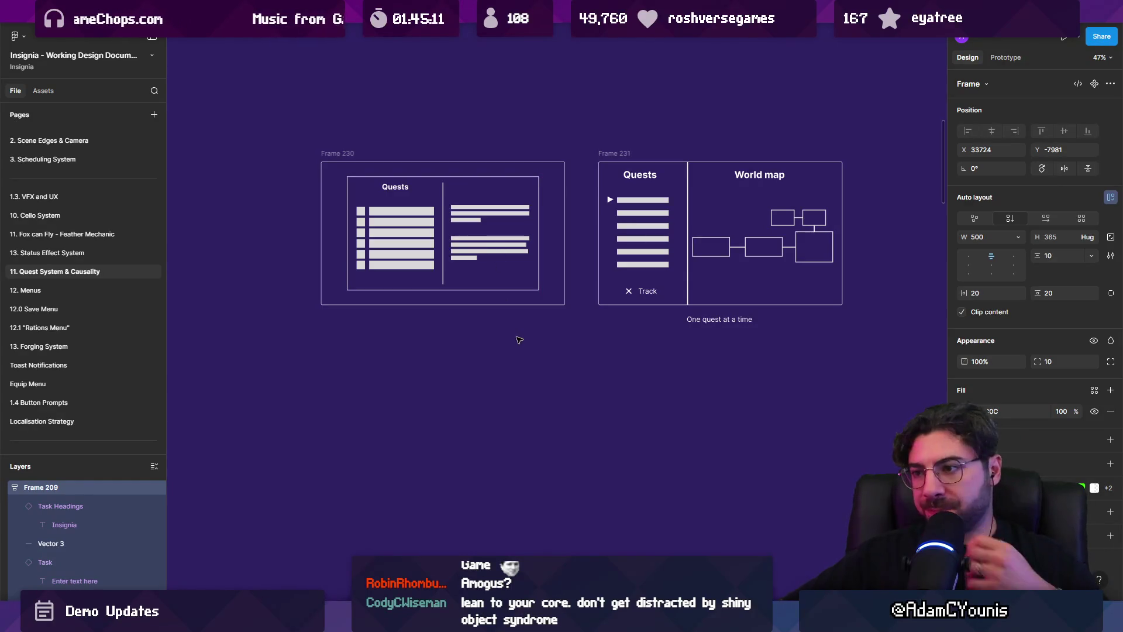
pyautogui.moveTo(265, 122)
pyautogui.mouseDown()
pyautogui.moveTo(330, 153)
pyautogui.moveTo(583, 364)
pyautogui.mouseUp()
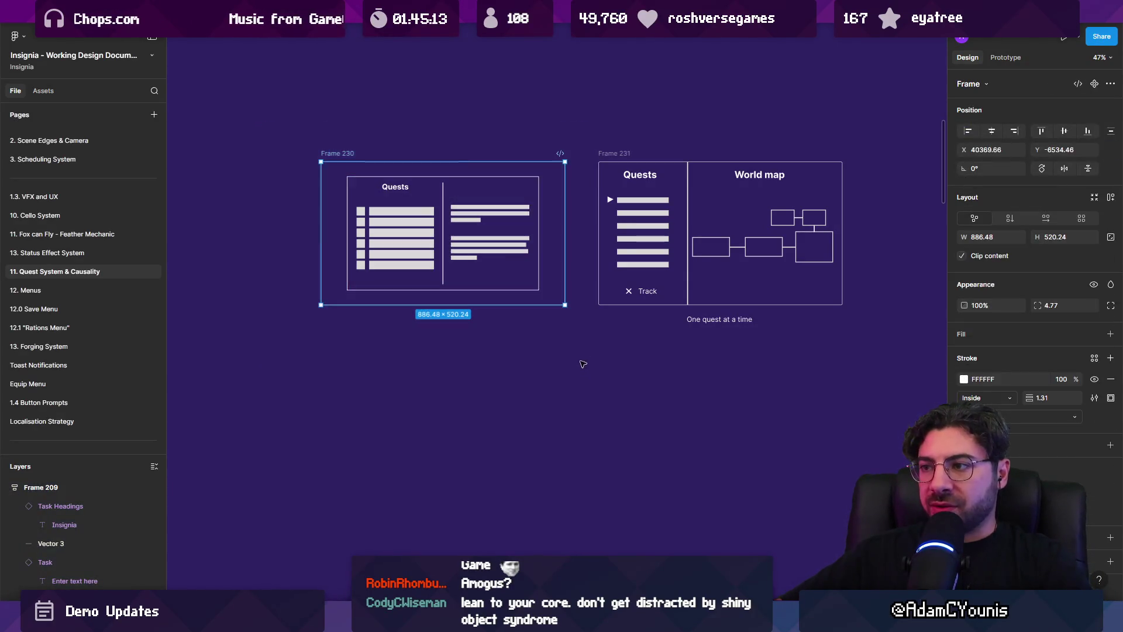
pyautogui.keyDown('alt'); pyautogui.moveTo(344, 156); pyautogui.dragTo(344, 349); pyautogui.keyUp('alt')
pyautogui.hotkey('shift', '2')
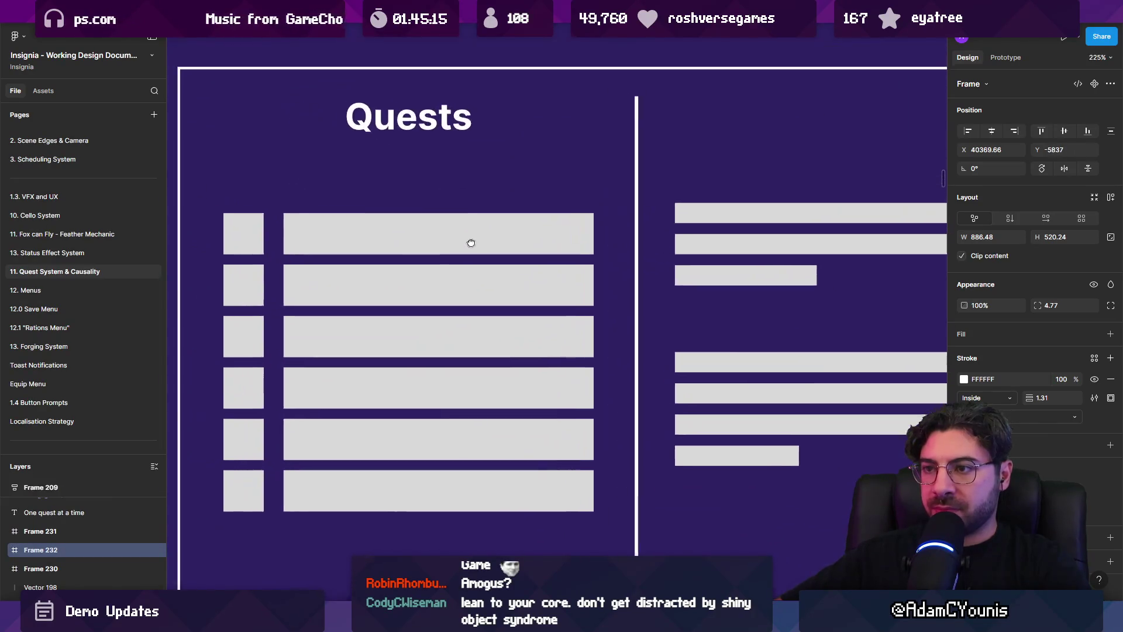
# Delete the copy's list of grey bars and place a new text layer in the emptied list area
pyautogui.click(364, 259)
pyautogui.scroll(-3, 364, 260)
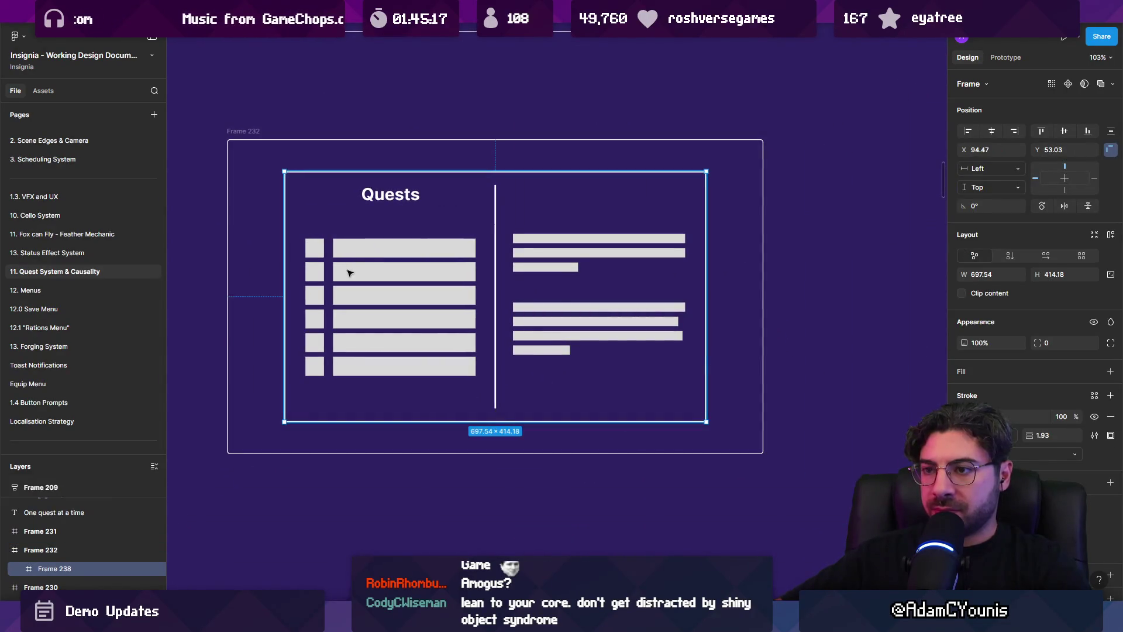
pyautogui.doubleClick(329, 275)
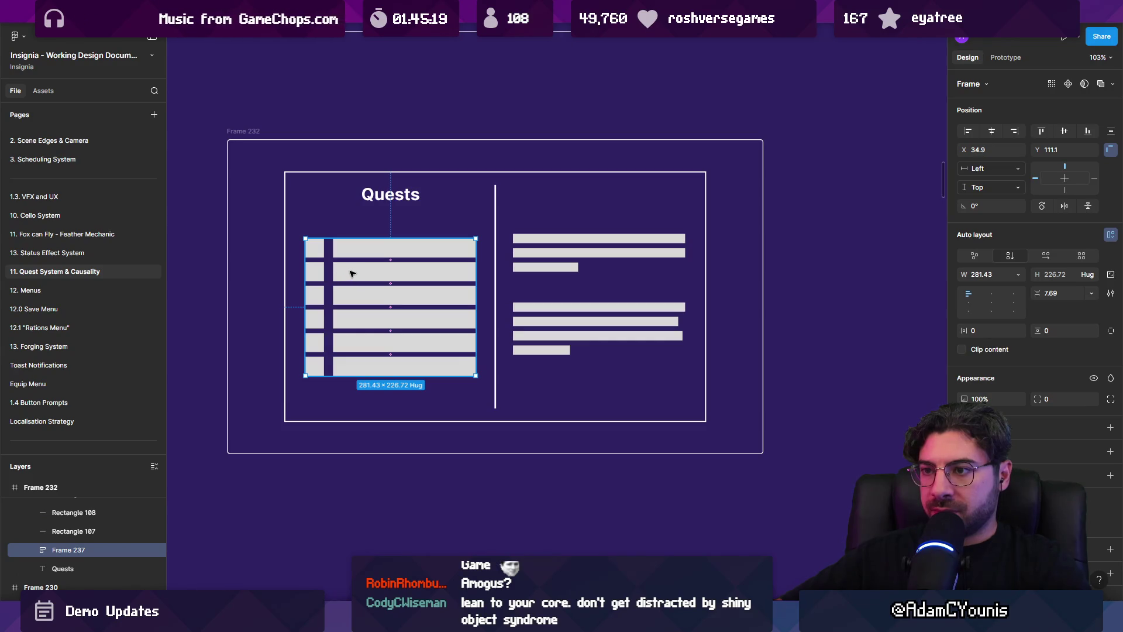
pyautogui.press('Delete')
pyautogui.scroll(5, 348, 292)
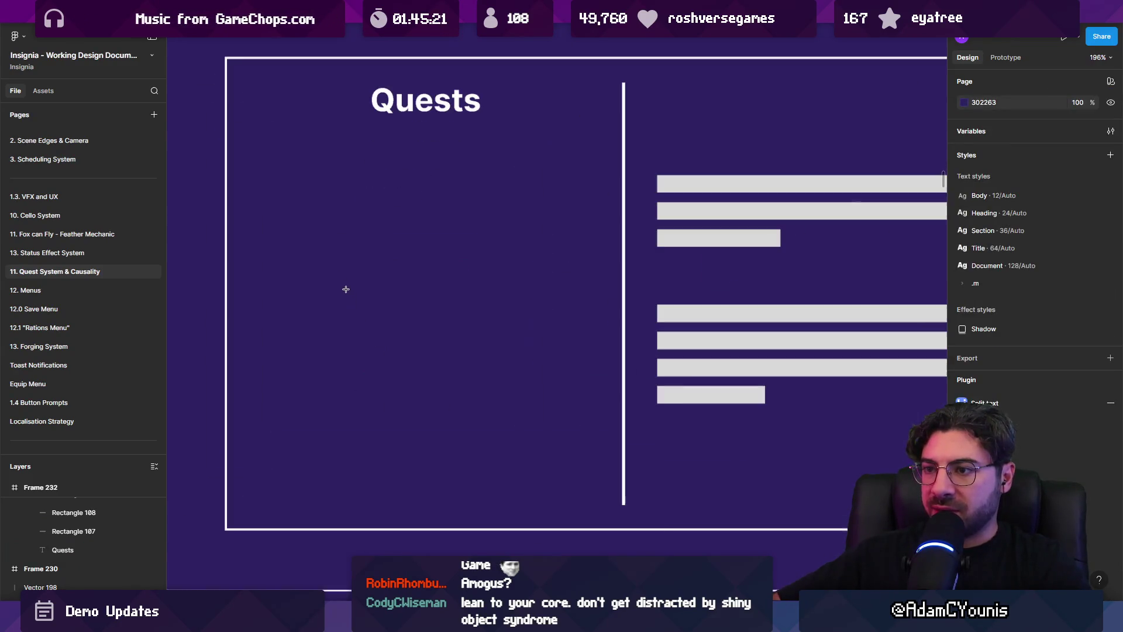
pyautogui.press('t')
pyautogui.click(299, 193)
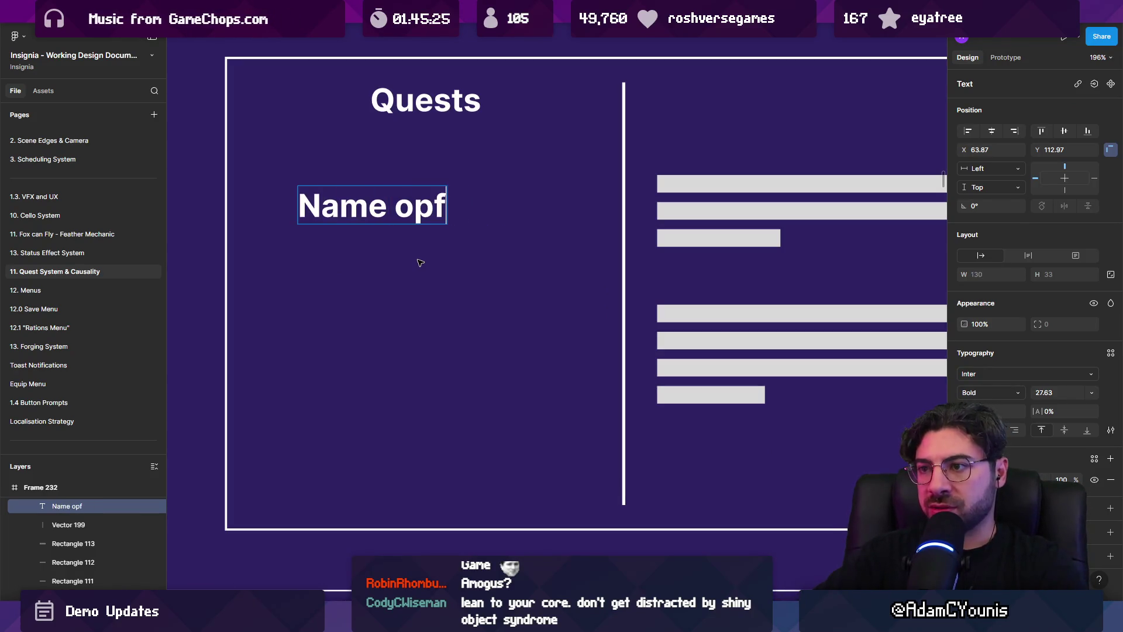
# Make the quest name text regular weight, move it left, and delete the duplicate name layer
pyautogui.press('Escape')
pyautogui.hotkey('ctrl', 'b')
pyautogui.moveTo(390, 209); pyautogui.dragTo(287, 209)
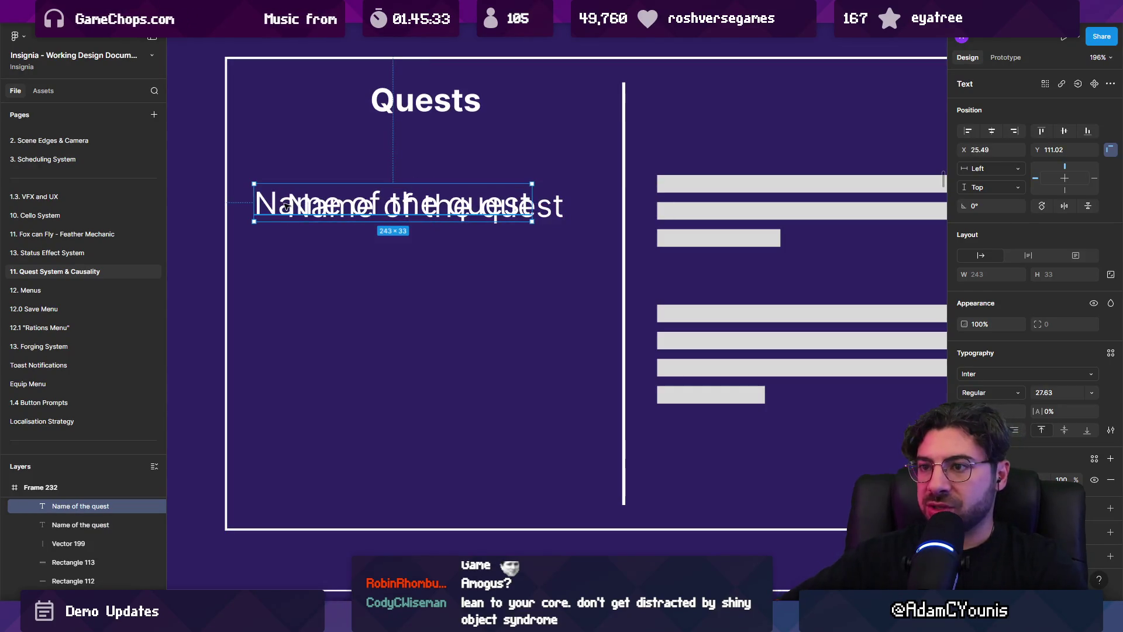
pyautogui.press('Delete')
# Draw a small outlined square icon to the left of the quest name
pyautogui.scroll(3, 275, 208)
pyautogui.hscroll(-3, 275, 208)
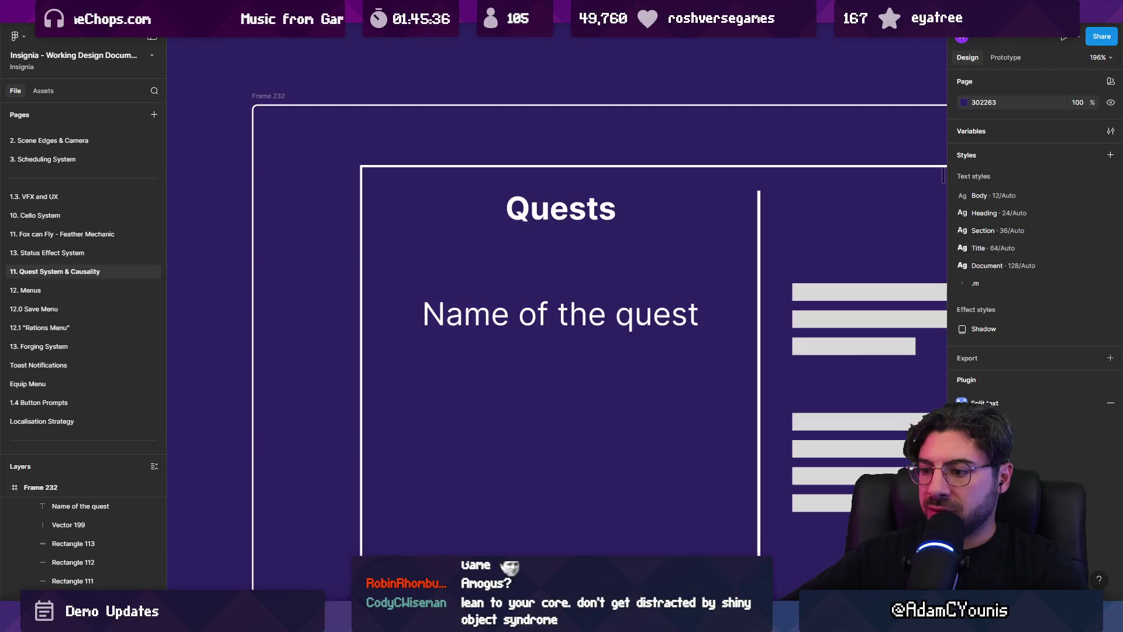
pyautogui.scroll(5, 433, 471)
pyautogui.moveTo(311, 127)
pyautogui.mouseDown()
pyautogui.moveTo(401, 212)
pyautogui.moveTo(375, 191)
pyautogui.mouseUp()
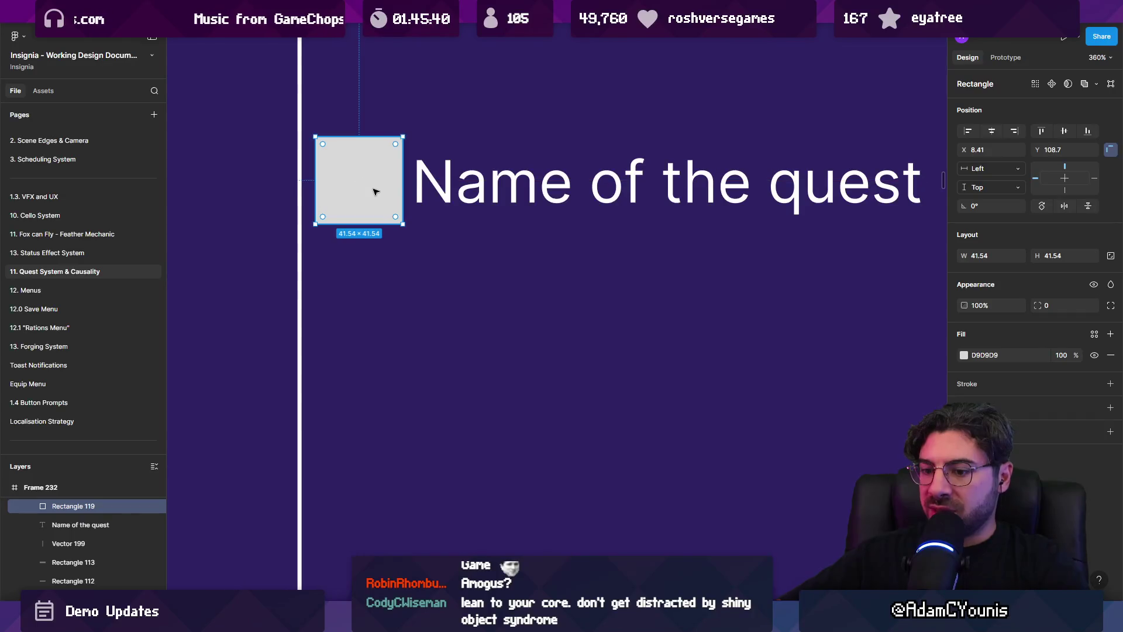
pyautogui.hotkey('shift', 'x')
pyautogui.moveTo(402, 136); pyautogui.dragTo(378, 154)
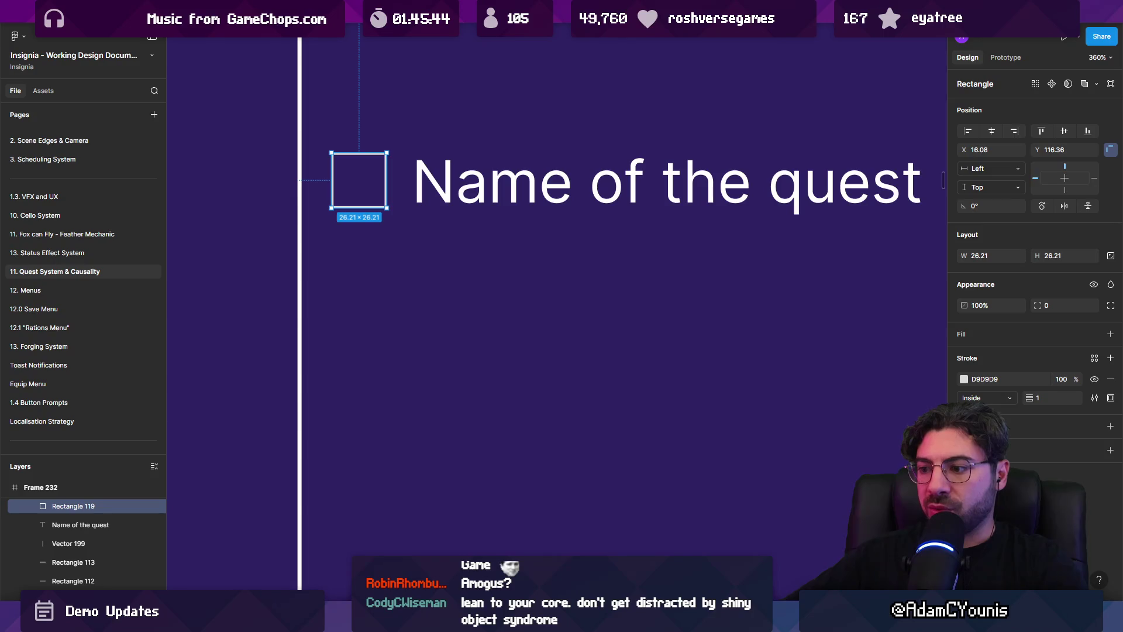
# Draw a diagonal pen line corner to corner across the square icon
pyautogui.press('p')
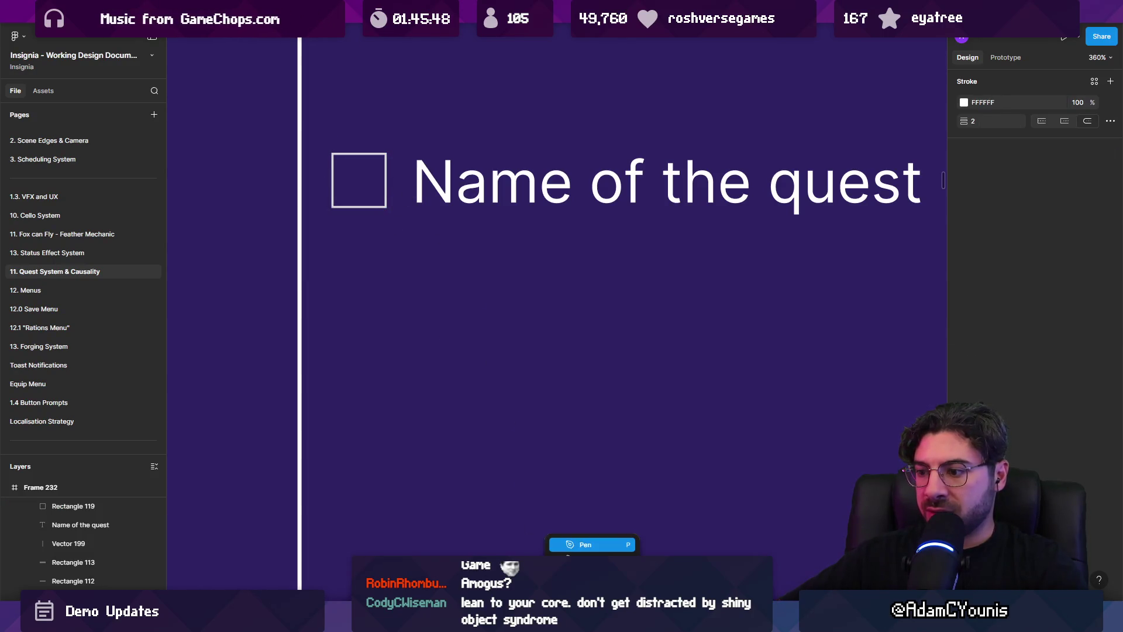
pyautogui.press('Escape')
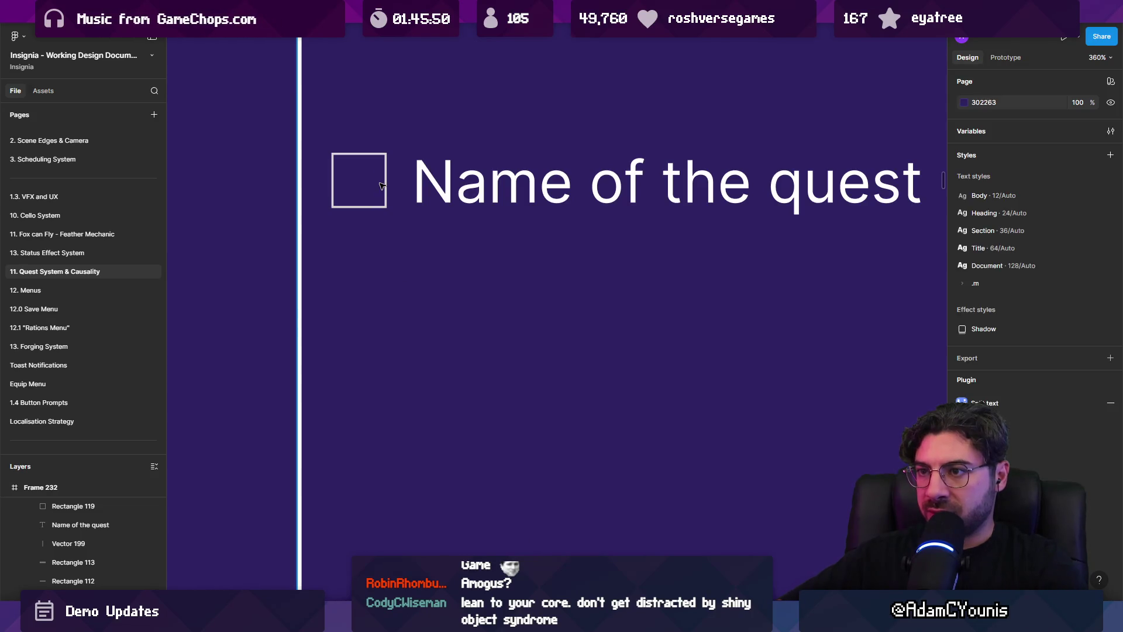
pyautogui.click(388, 186)
pyautogui.click(363, 202)
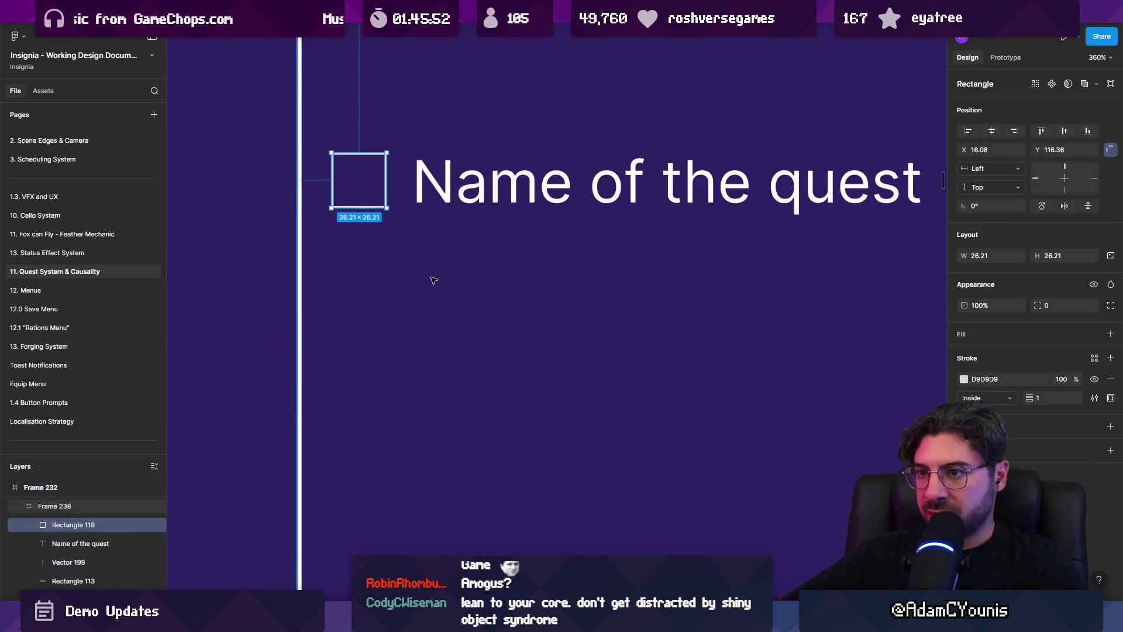
pyautogui.press('p')
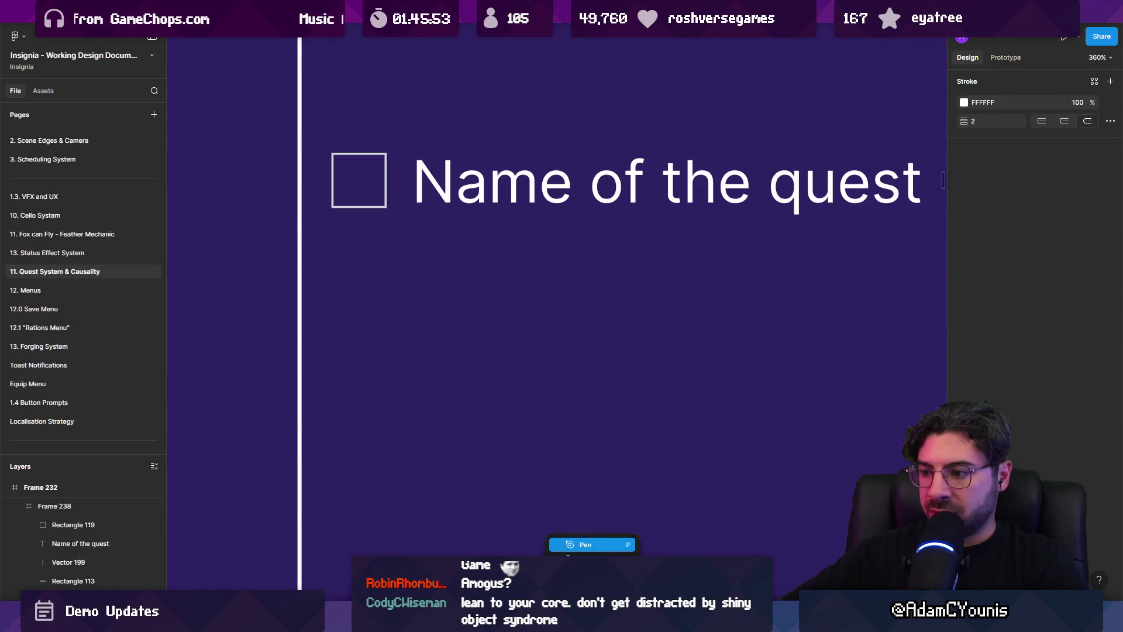
pyautogui.click(387, 208)
pyautogui.press('Return')
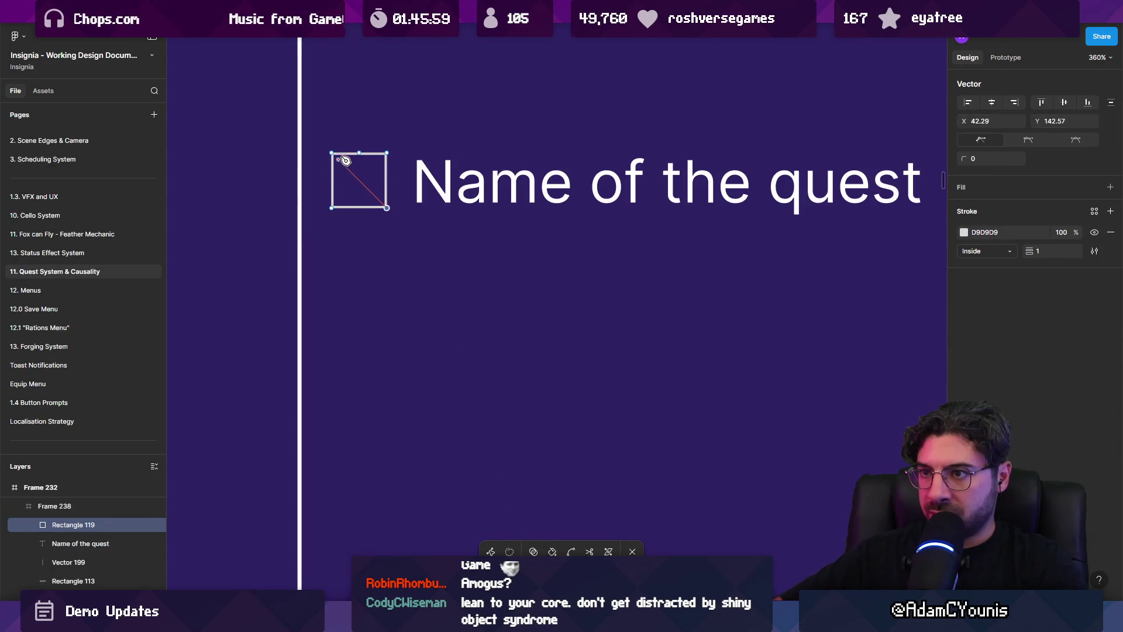
pyautogui.press('Escape')
pyautogui.press('Escape')
pyautogui.scroll(-2, 369, 176)
pyautogui.scroll(3, 413, 251)
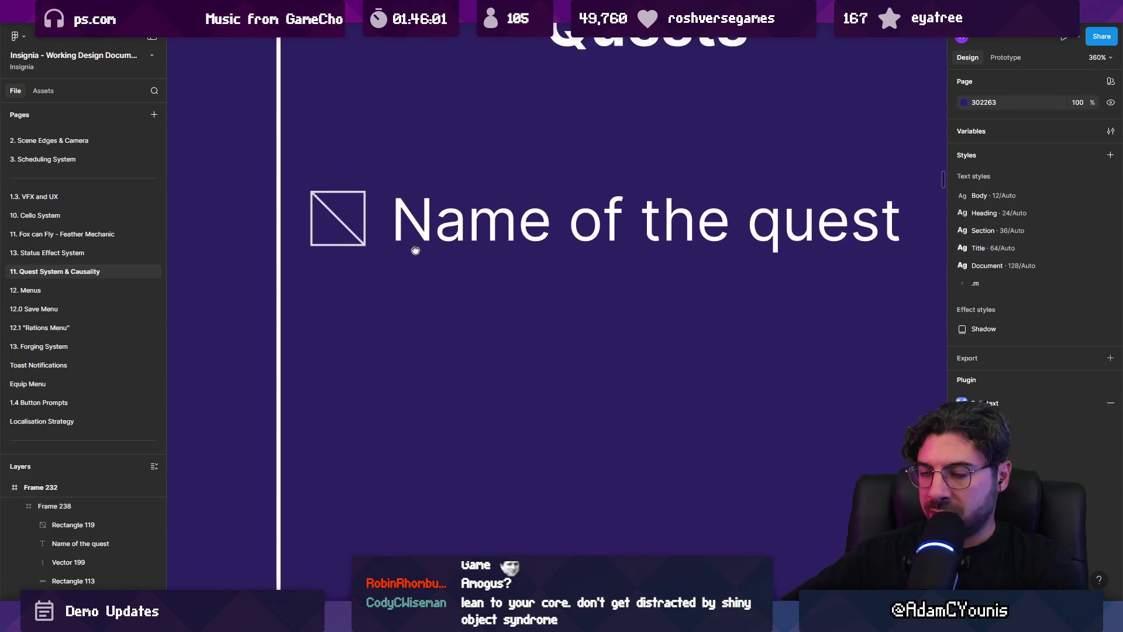
pyautogui.hscroll(-5, 530, 283)
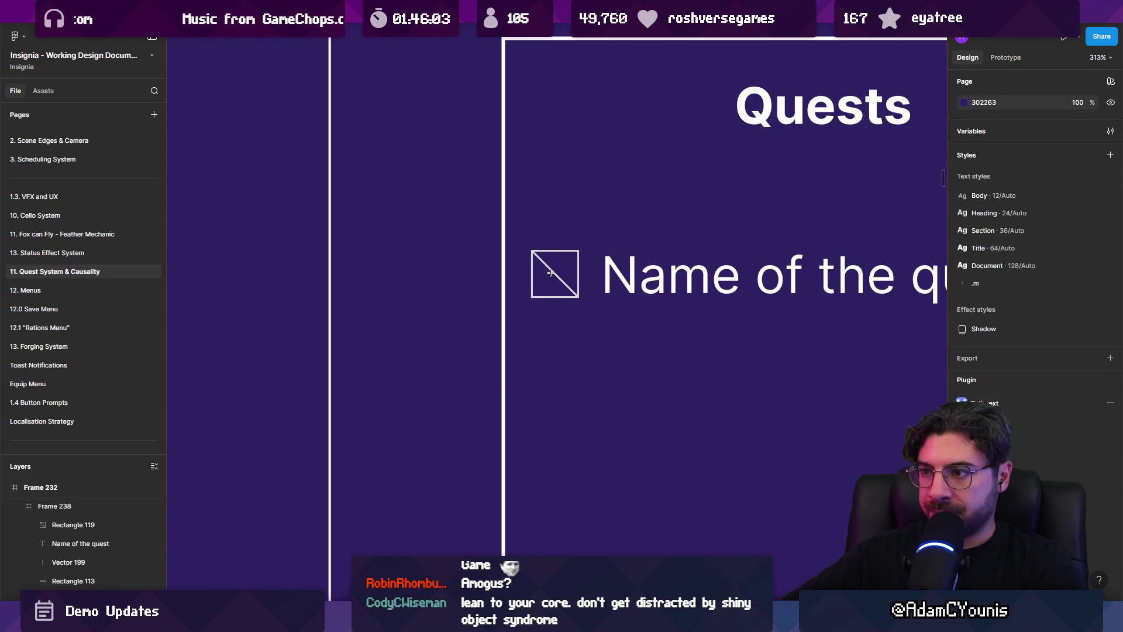
pyautogui.scroll(5, 550, 272)
# Add a 'reward' text label and scale it down with K to sit below the icon
pyautogui.click(554, 255)
pyautogui.write('re')
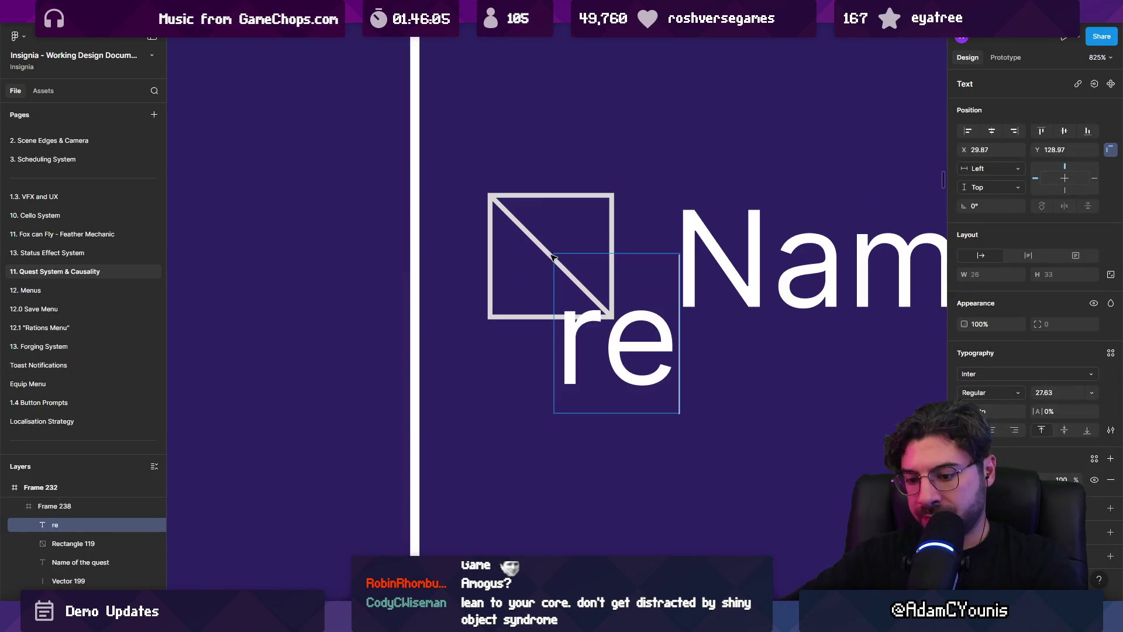
pyautogui.write('ward icon')
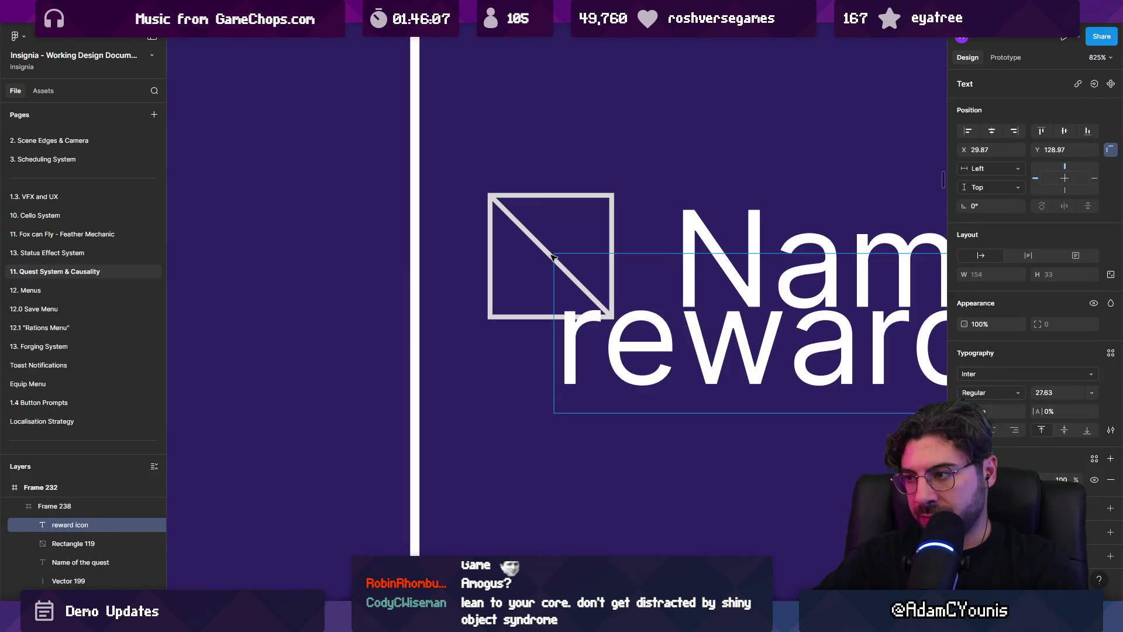
pyautogui.press('Escape')
pyautogui.scroll(-5, 694, 344)
pyautogui.press('k')
pyautogui.moveTo(694, 343)
pyautogui.mouseDown()
pyautogui.moveTo(463, 296)
pyautogui.moveTo(403, 325)
pyautogui.mouseUp()
pyautogui.scroll(-3, 403, 325)
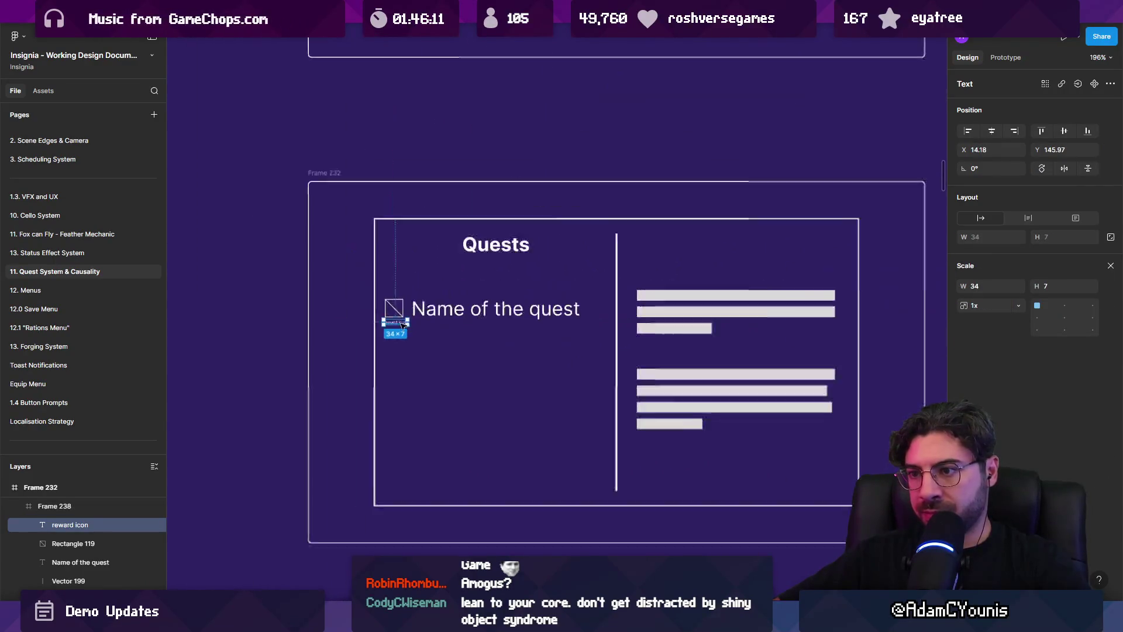
pyautogui.click(457, 315)
pyautogui.hscroll(2, 457, 315)
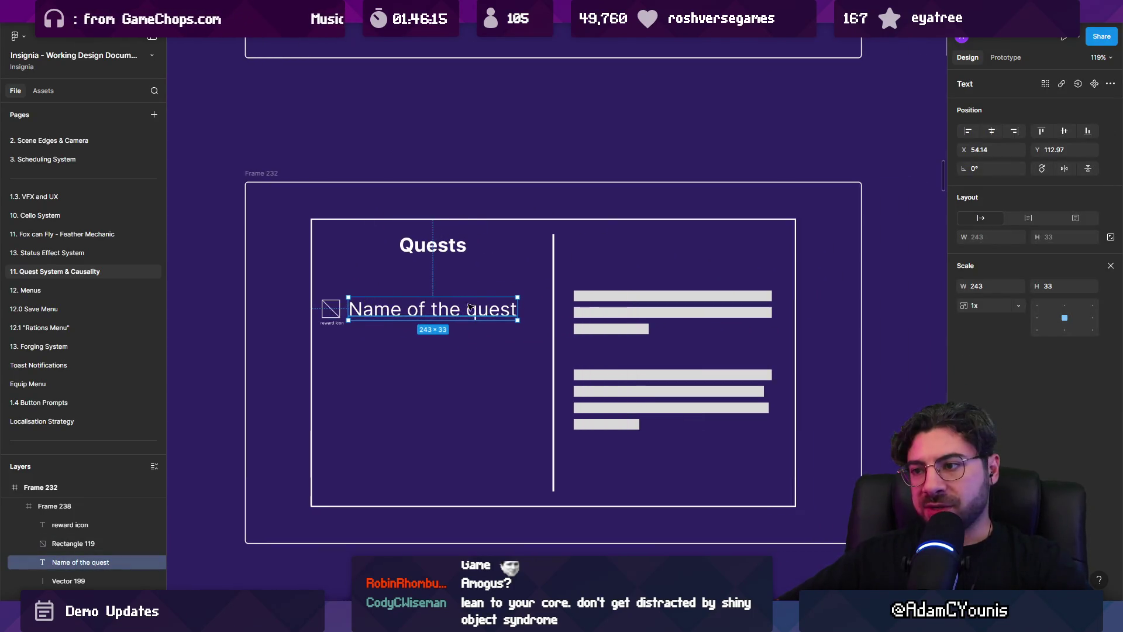
pyautogui.scroll(3, 391, 321)
pyautogui.scroll(-4, 298, 302)
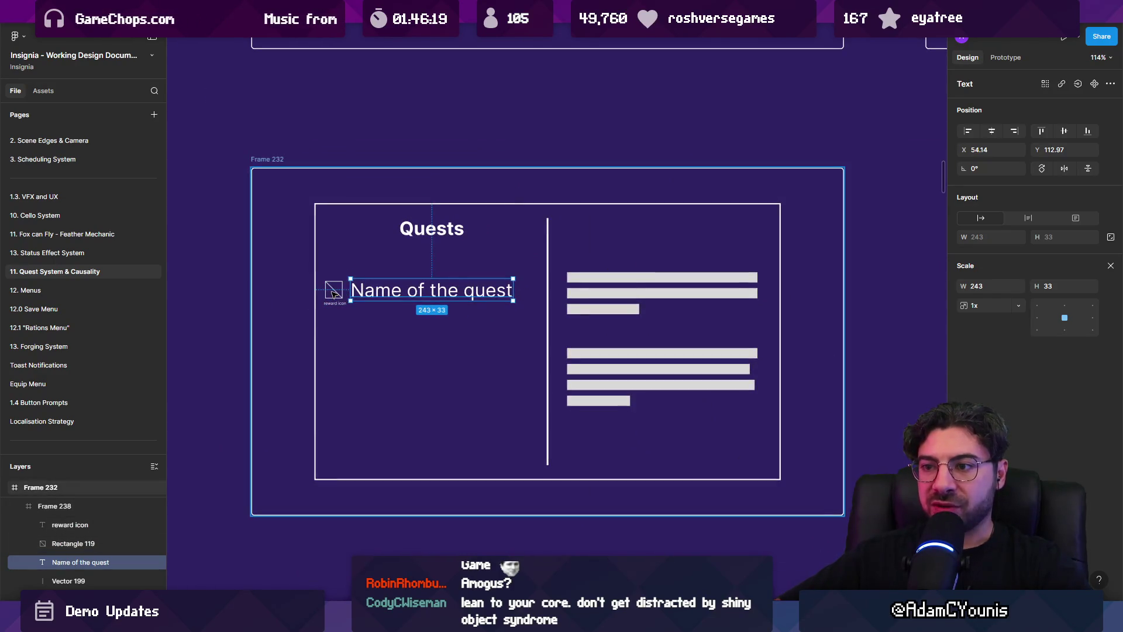
pyautogui.scroll(2, 336, 296)
pyautogui.click(267, 296)
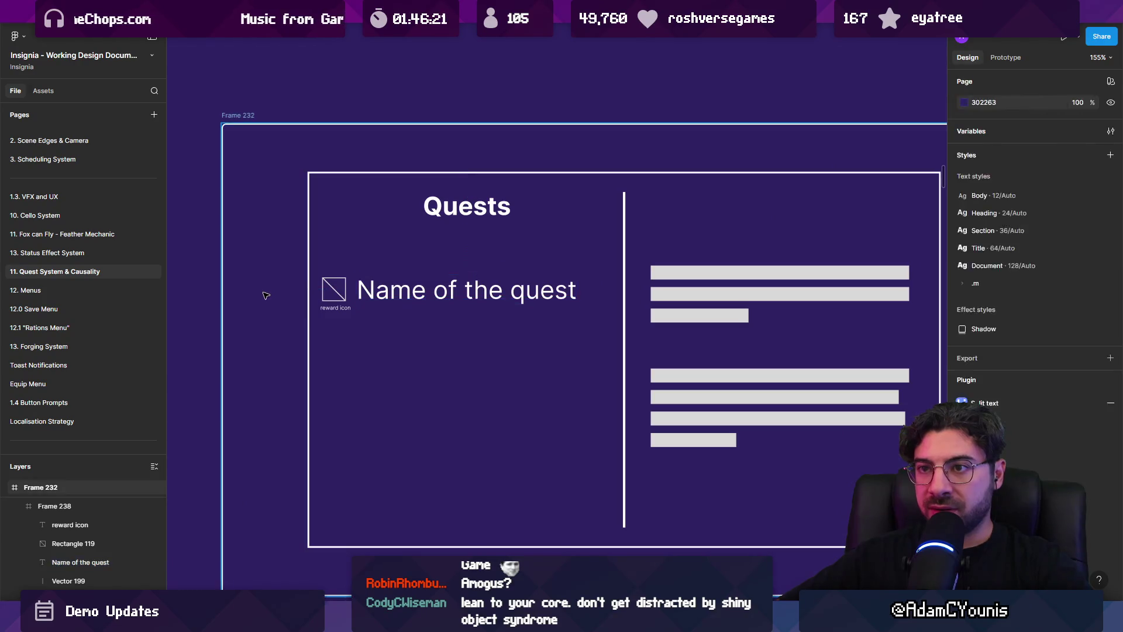
# Edit the caption to read 'reward icon / face of the quest giver' and nudge it left under the icon
pyautogui.click(343, 310)
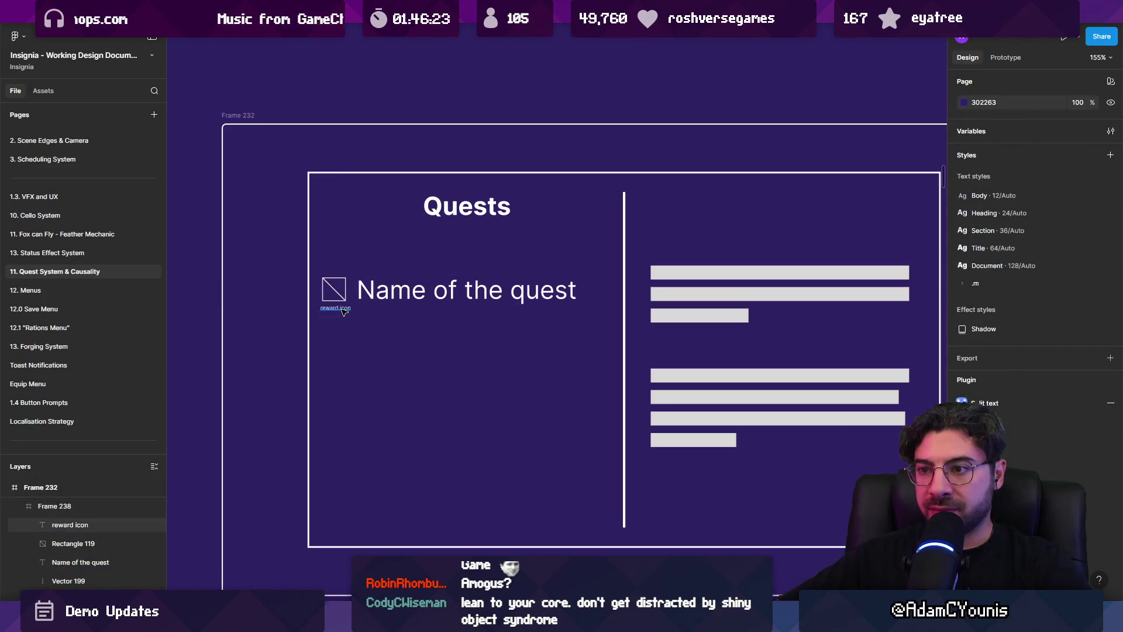
pyautogui.scroll(5, 351, 313)
pyautogui.doubleClick(363, 313)
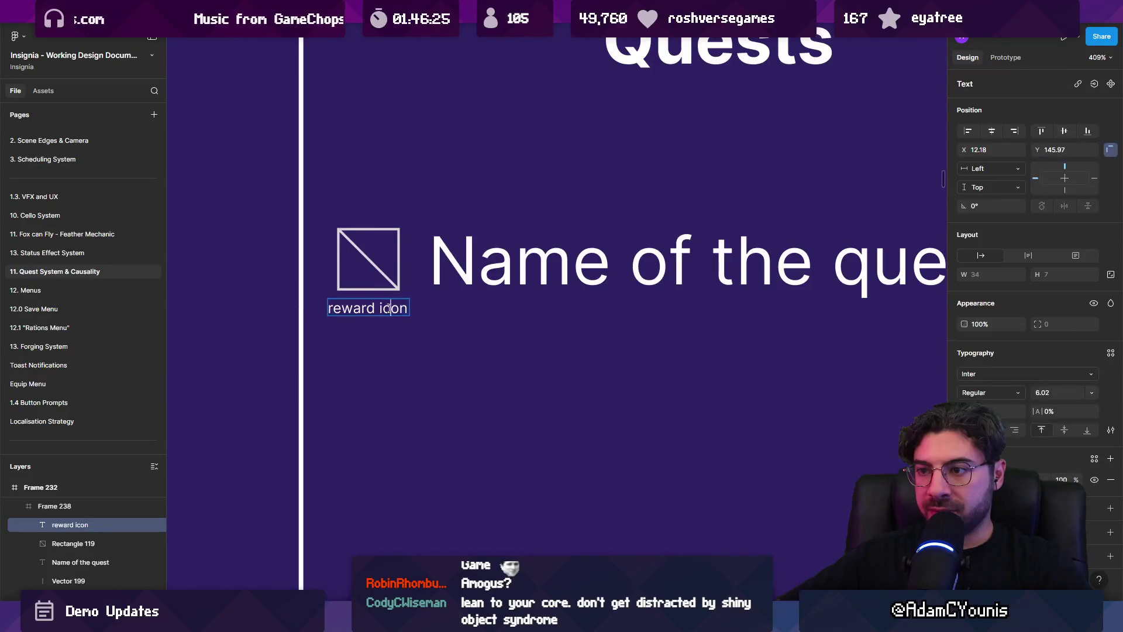
pyautogui.moveTo(386, 309); pyautogui.dragTo(300, 309)
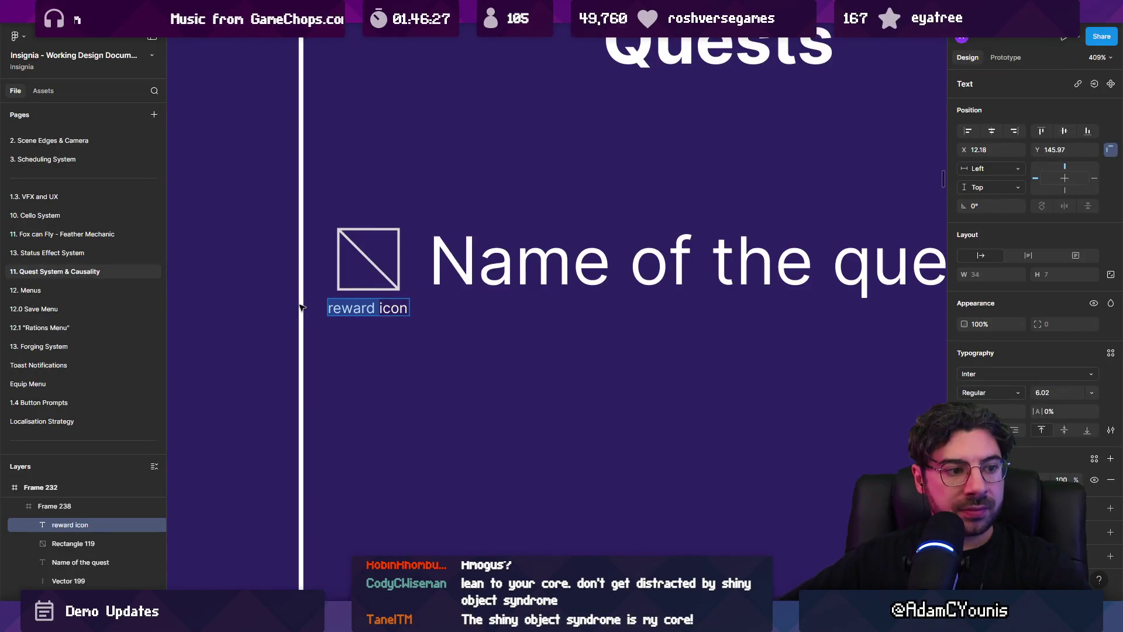
pyautogui.scroll(-3, 298, 308)
pyautogui.press('Escape')
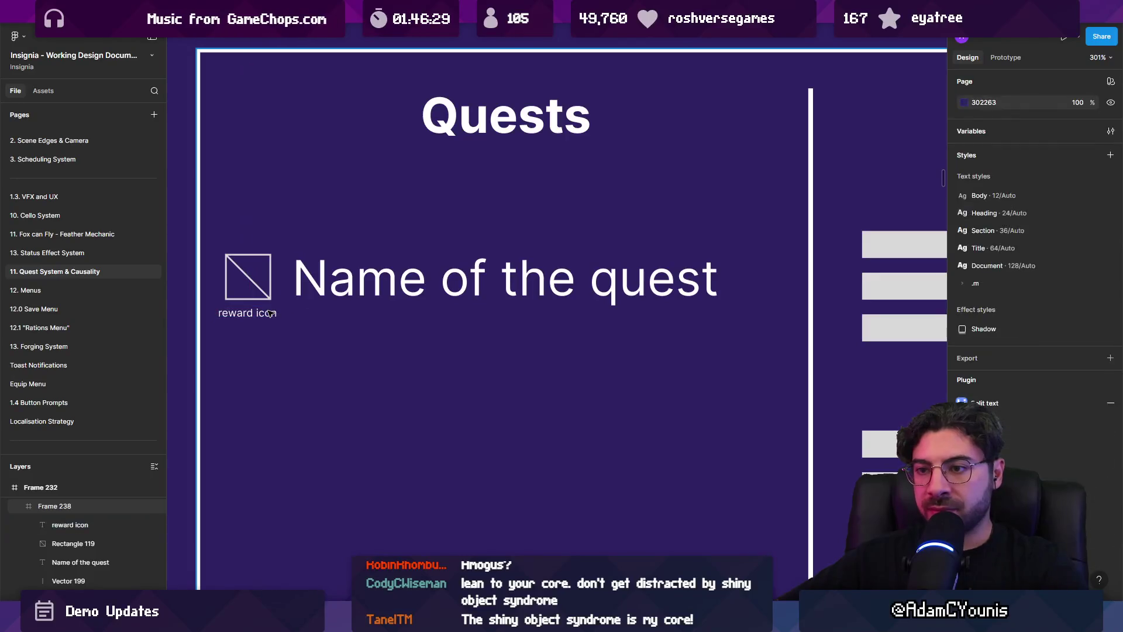
pyautogui.moveTo(279, 314); pyautogui.dragTo(273, 314)
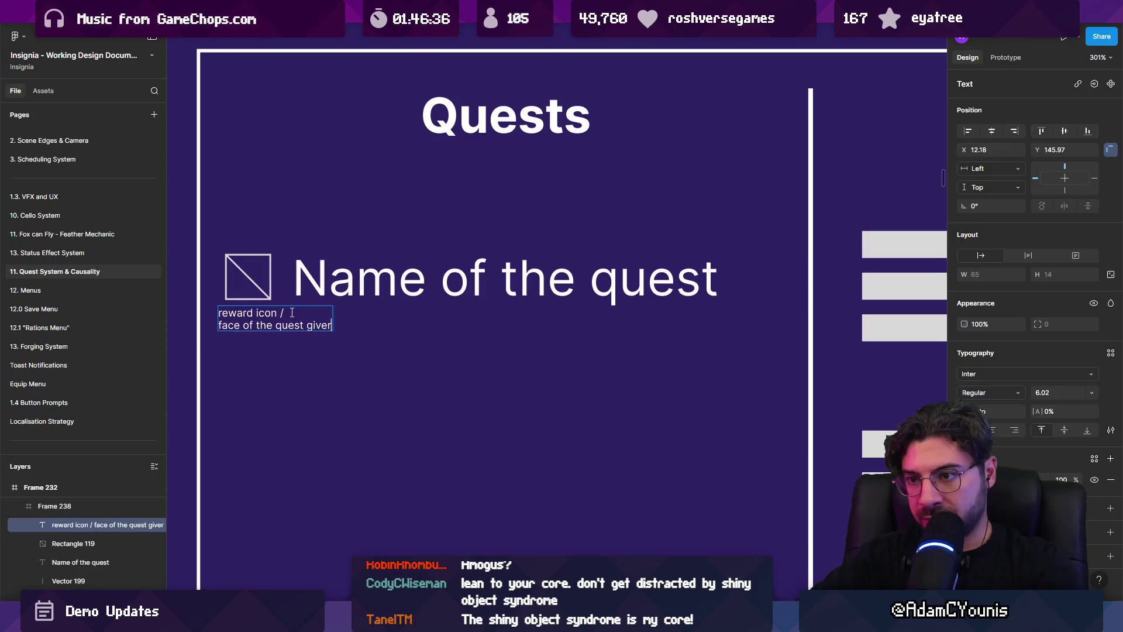
pyautogui.press('Escape')
pyautogui.press('Escape')
pyautogui.scroll(-5, 469, 280)
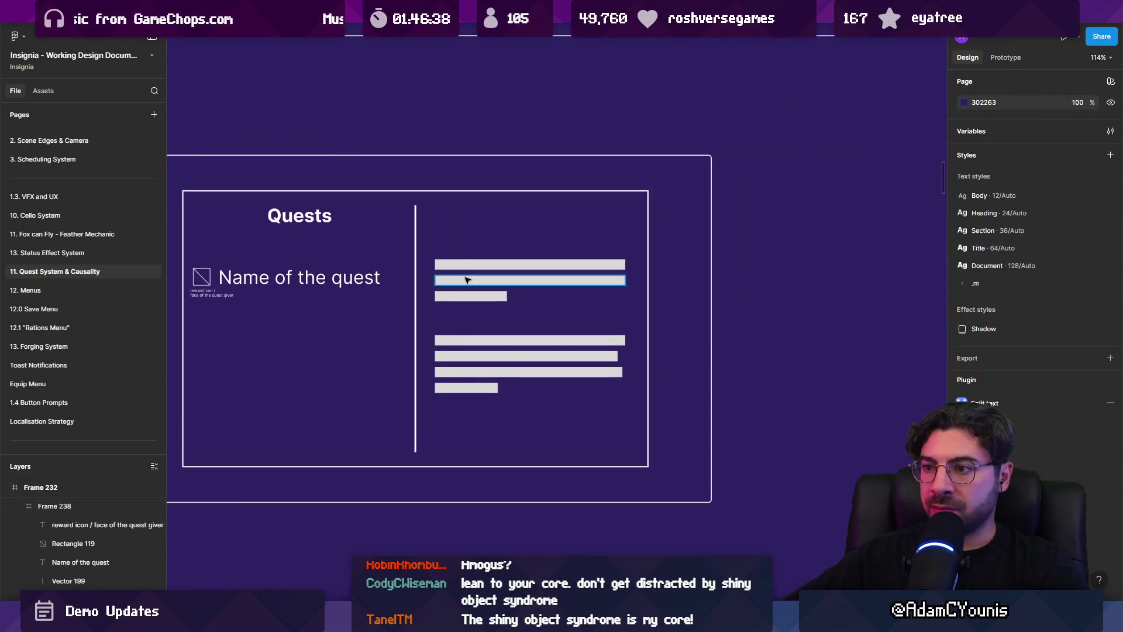
# Give the outer Frame 232 a dark 272727 fill at 62% opacity
pyautogui.scroll(3, 469, 280)
pyautogui.click(471, 260)
pyautogui.keyDown('shift'); pyautogui.click(472, 281); pyautogui.keyUp('shift')
pyautogui.keyDown('shift'); pyautogui.click(472, 303); pyautogui.keyUp('shift')
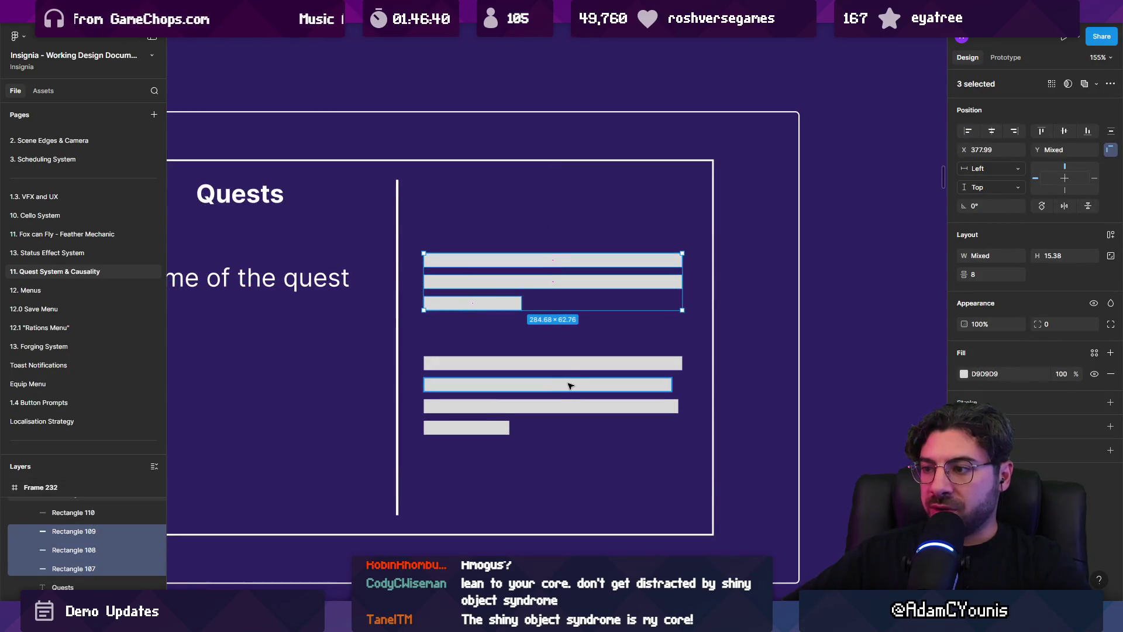
pyautogui.press('Escape')
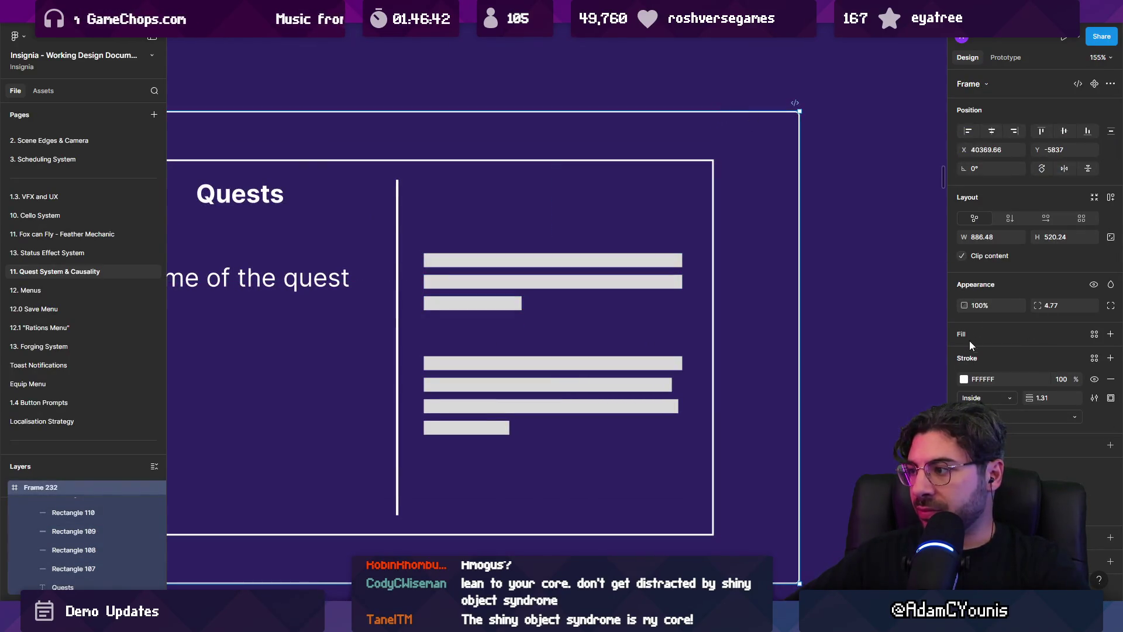
pyautogui.click(963, 334)
pyautogui.click(964, 355)
pyautogui.moveTo(849, 380)
pyautogui.mouseDown()
pyautogui.moveTo(813, 434)
pyautogui.moveTo(737, 487)
pyautogui.moveTo(735, 440)
pyautogui.moveTo(739, 450)
pyautogui.mouseUp()
pyautogui.moveTo(1076, 354); pyautogui.dragTo(1076, 350)
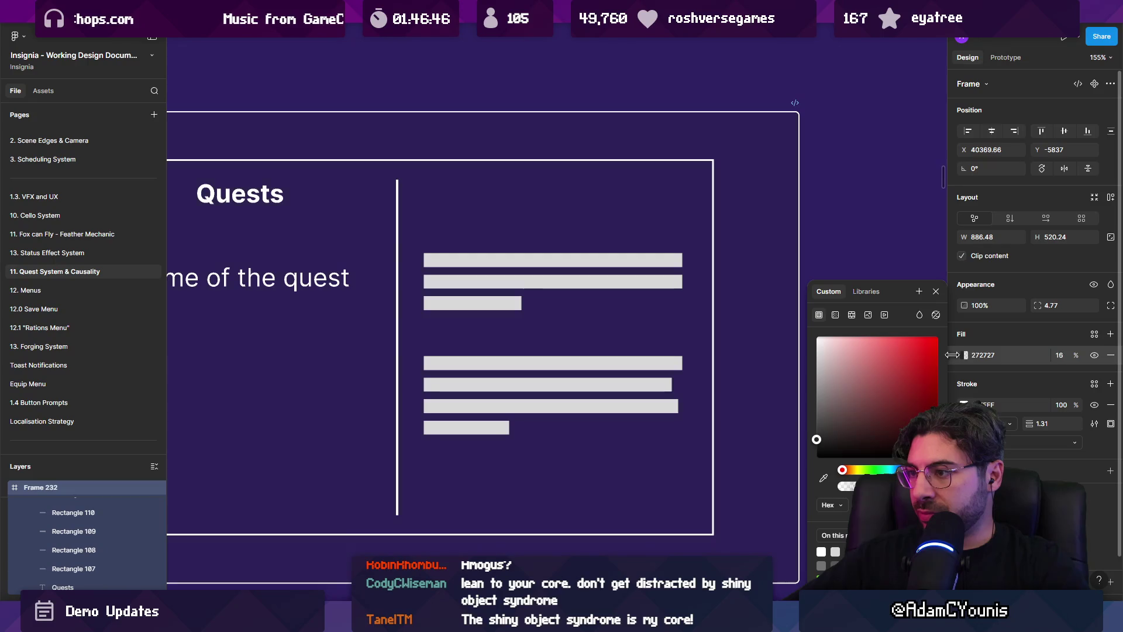
pyautogui.click(1076, 353)
pyautogui.press('BackSpace')
pyautogui.press('BackSpace')
pyautogui.write('62')
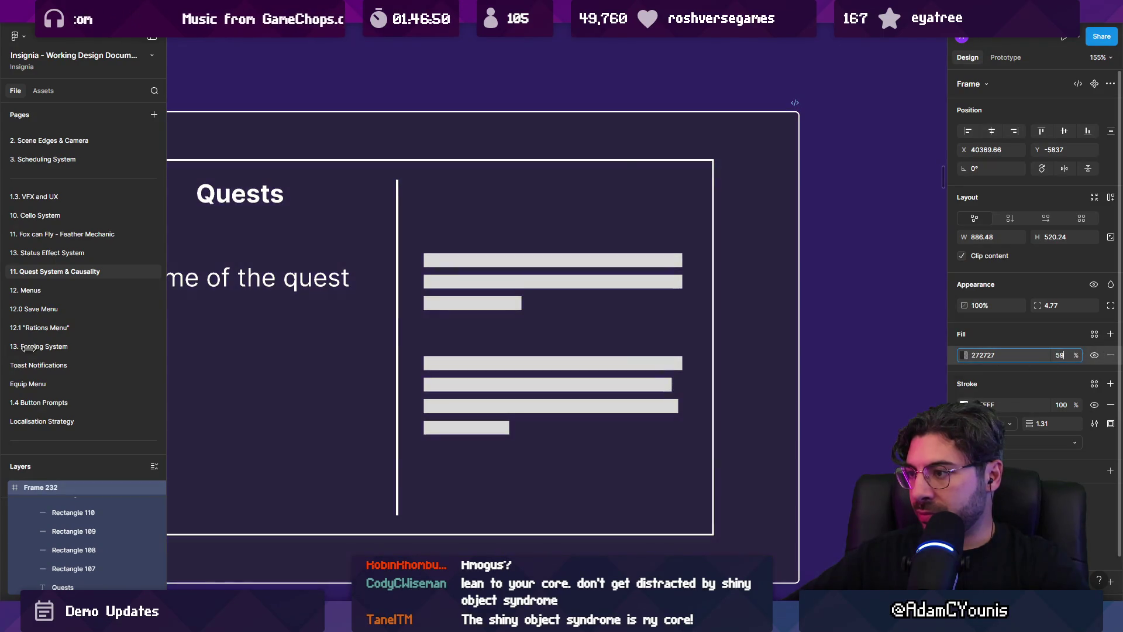
pyautogui.press('Return')
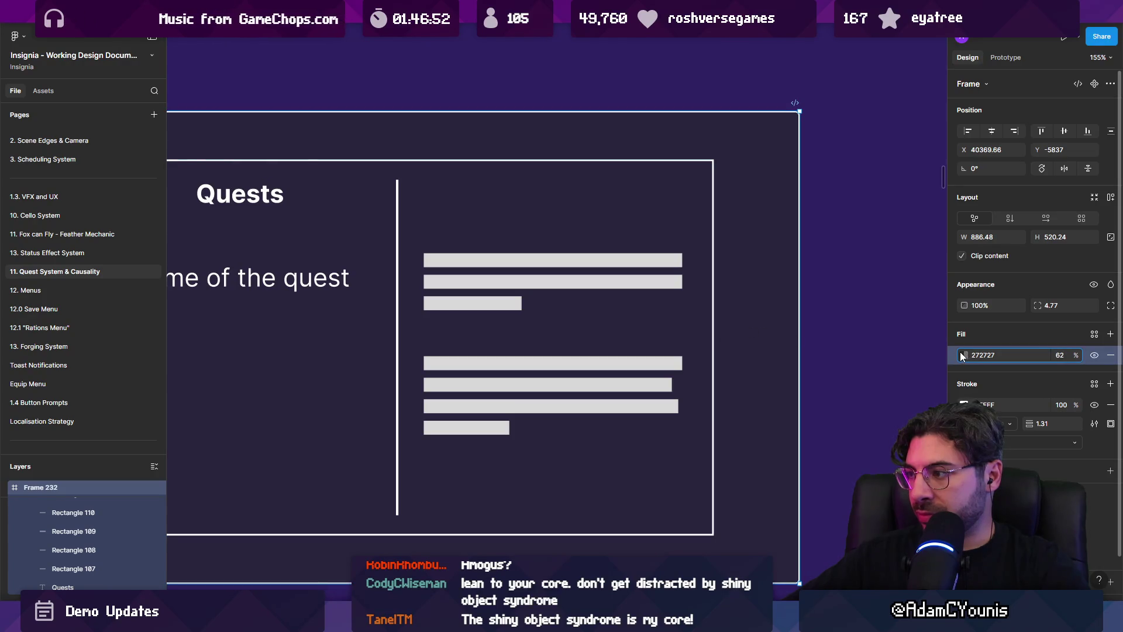
# Fill the inner Quests panel frame with grey 4D4D4D
pyautogui.click(713, 240)
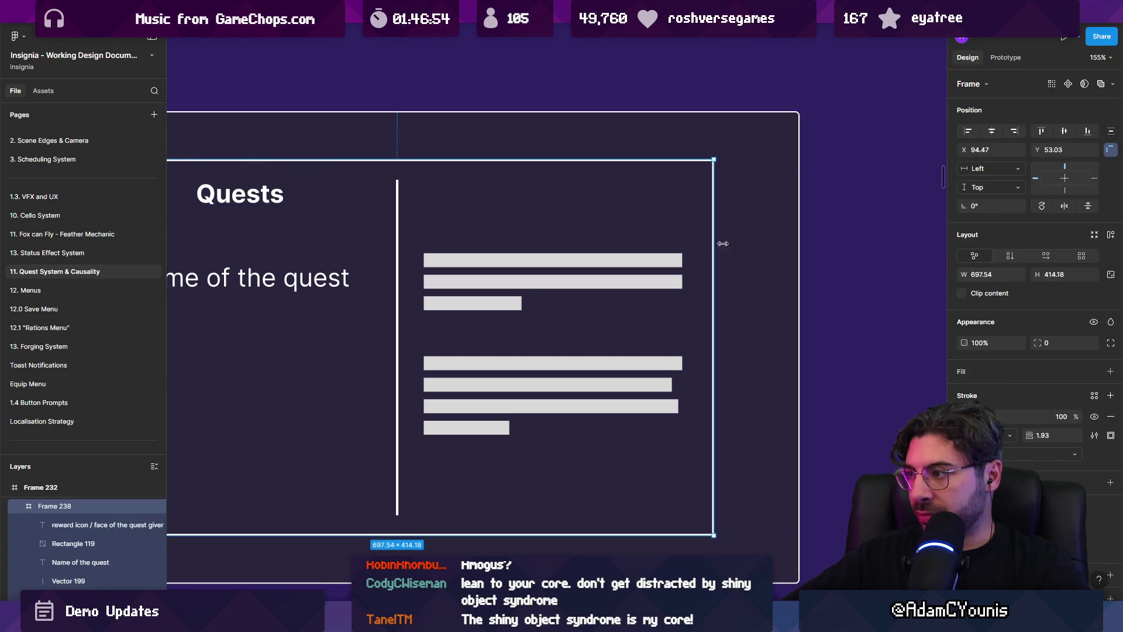
pyautogui.click(970, 372)
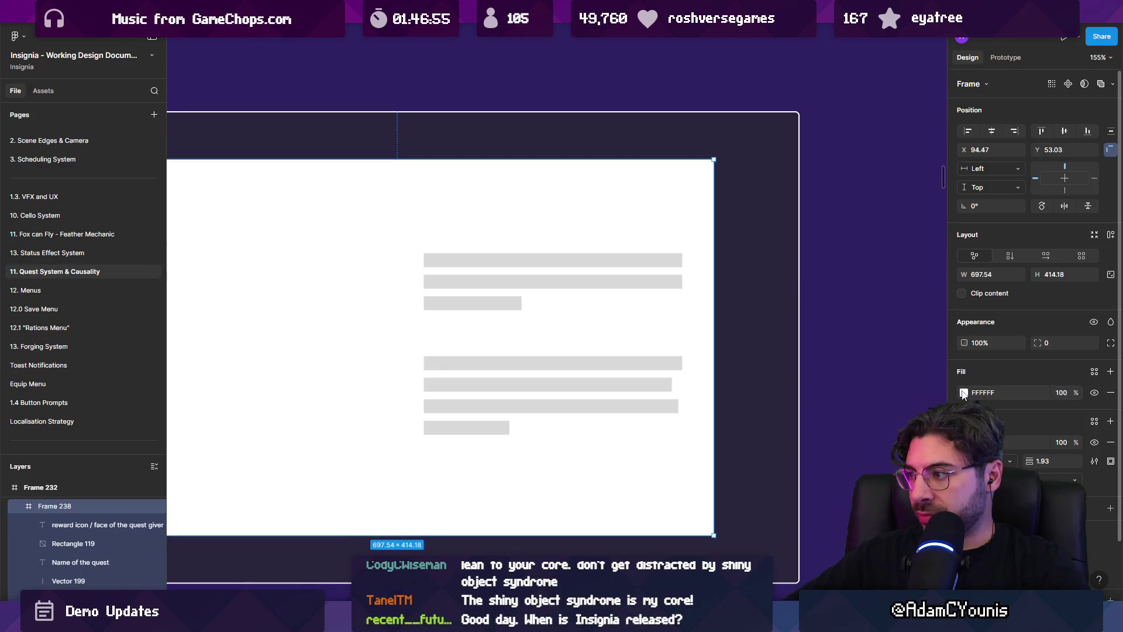
pyautogui.click(965, 393)
pyautogui.click(904, 395)
pyautogui.moveTo(867, 413); pyautogui.dragTo(813, 421)
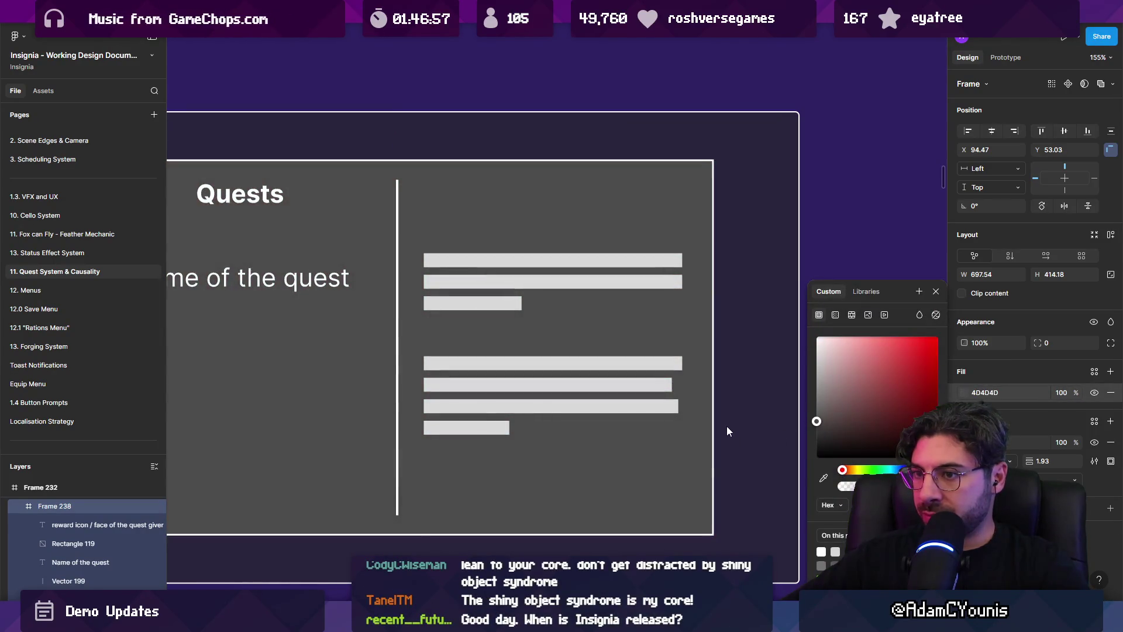
pyautogui.scroll(-5, 727, 426)
pyautogui.press('Escape')
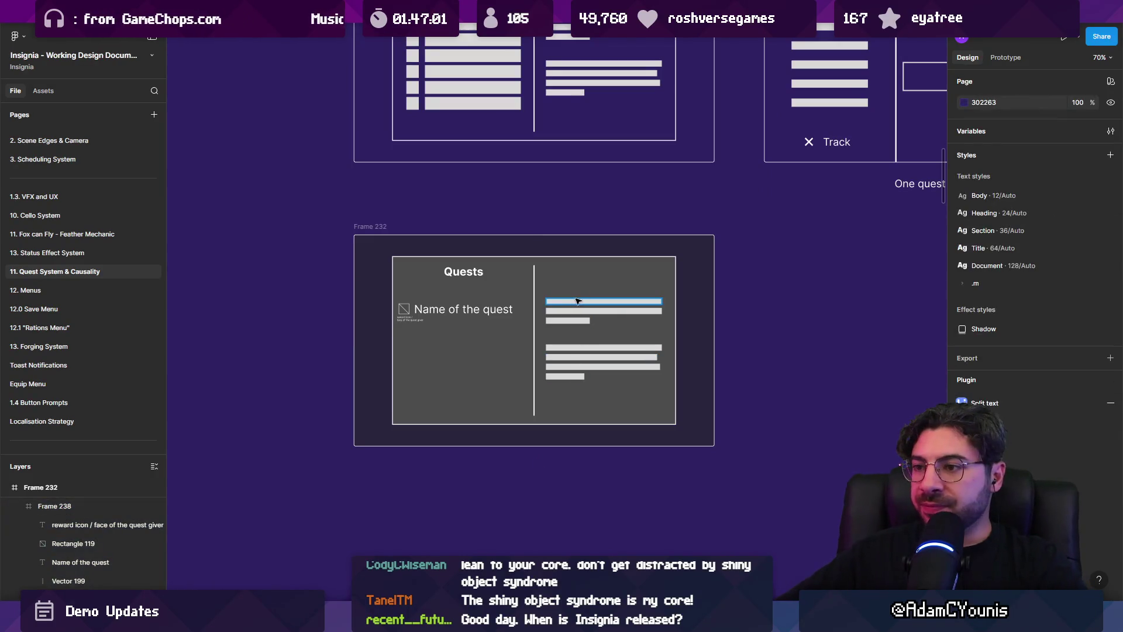
# Thicken the quest icon square's outline to 2
pyautogui.scroll(5, 397, 309)
pyautogui.click(398, 303)
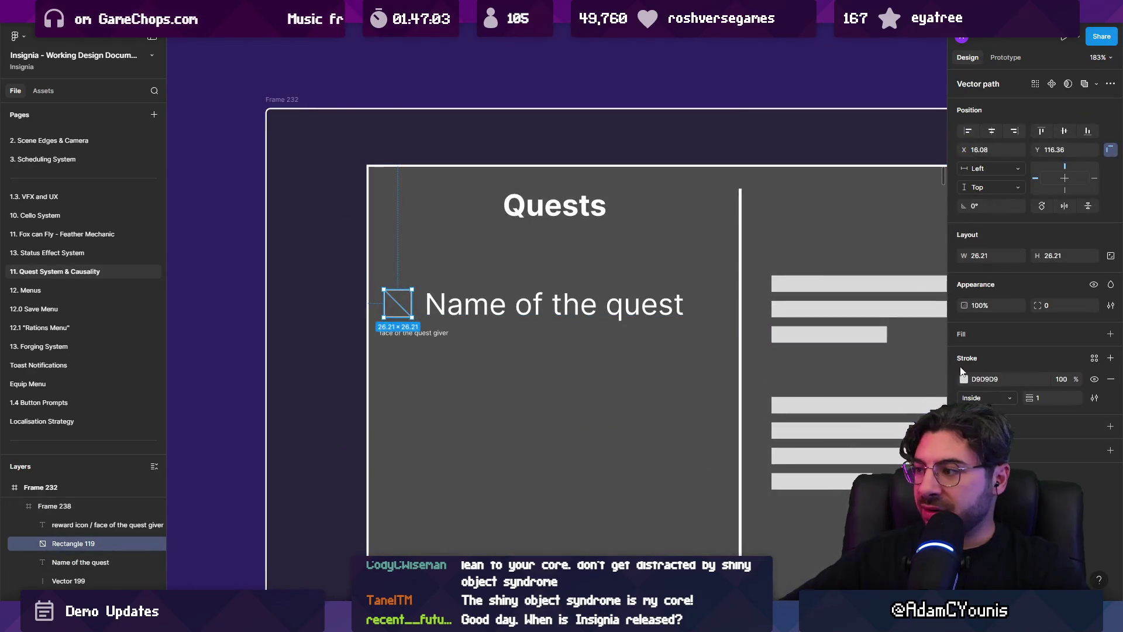
pyautogui.moveTo(1028, 398); pyautogui.dragTo(1031, 398)
# Copy the Quests heading into the detail pane as 'Quest Giver', then delete that label
pyautogui.hscroll(5, 550, 269)
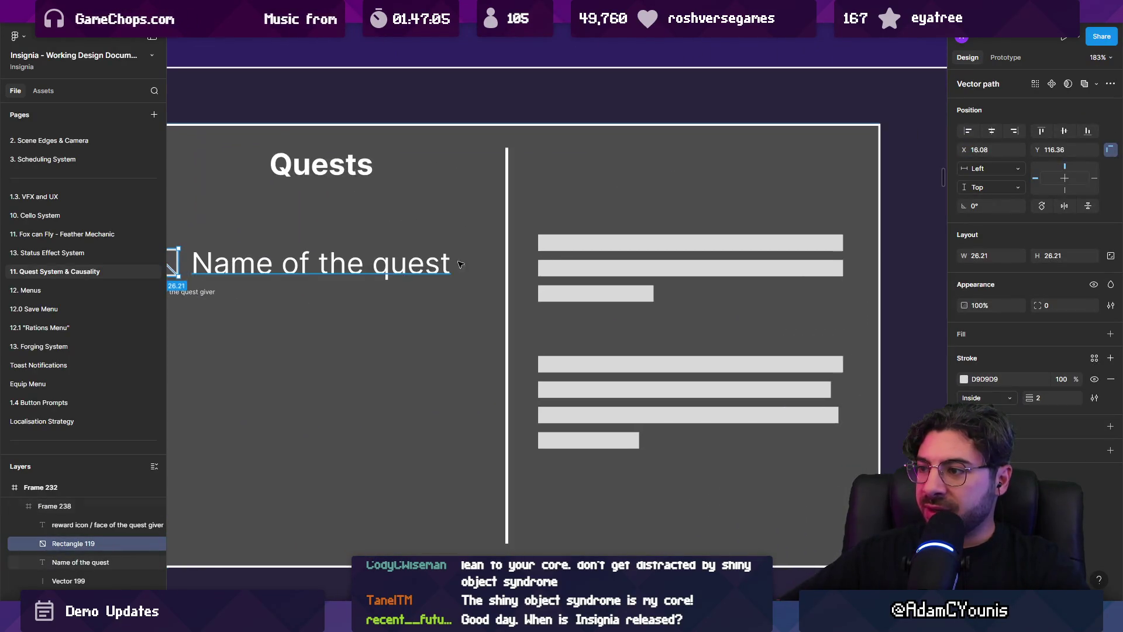
pyautogui.moveTo(280, 178); pyautogui.dragTo(557, 181)
pyautogui.scroll(-3, 534, 211)
pyautogui.scroll(3, 534, 212)
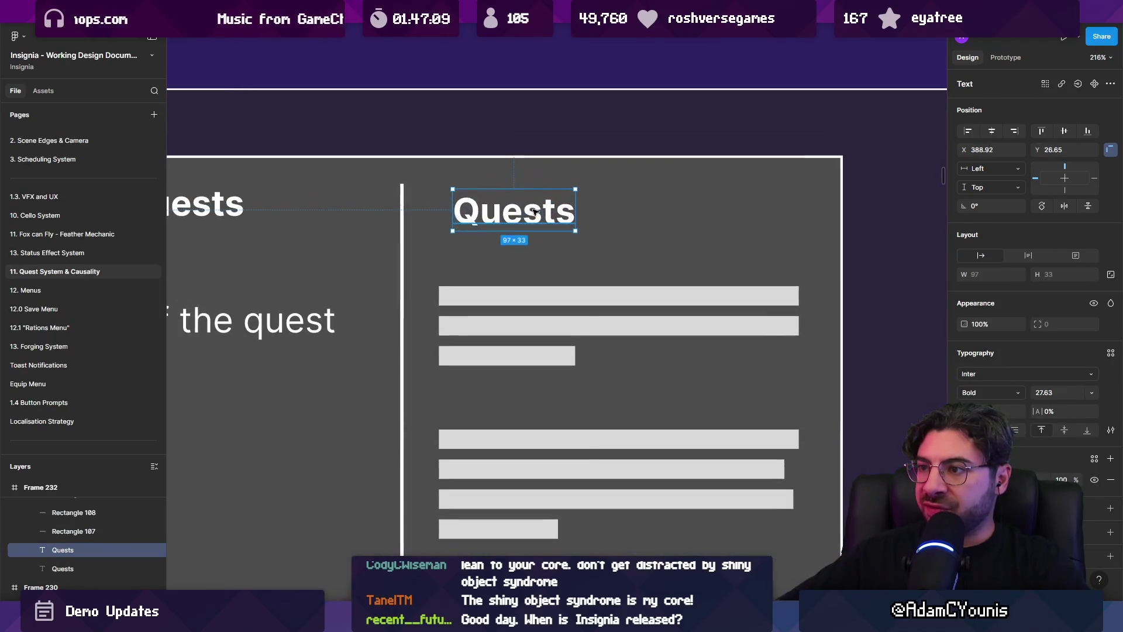
pyautogui.doubleClick(536, 208)
pyautogui.write('Q')
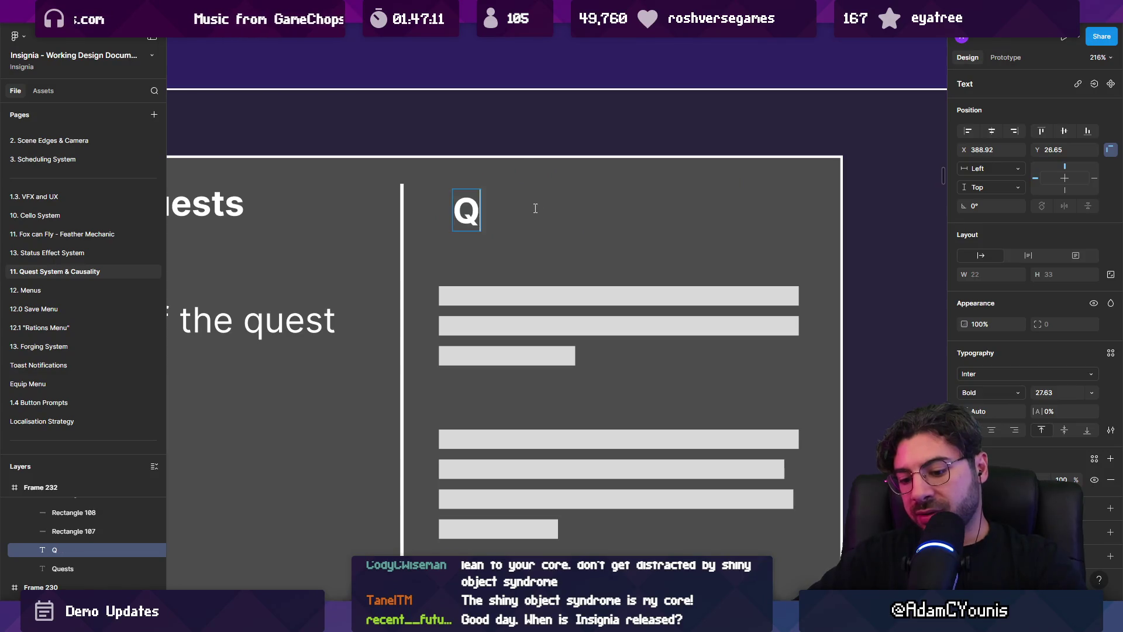
pyautogui.write('uest Giver spr')
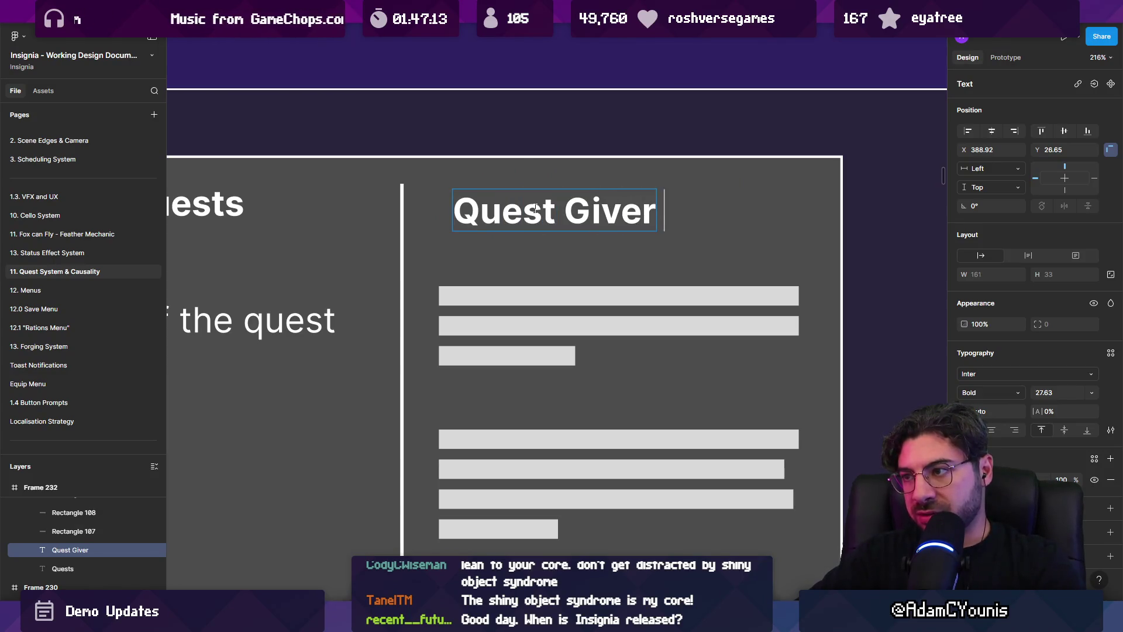
pyautogui.press('Escape')
pyautogui.press('Delete')
pyautogui.scroll(-5, 556, 204)
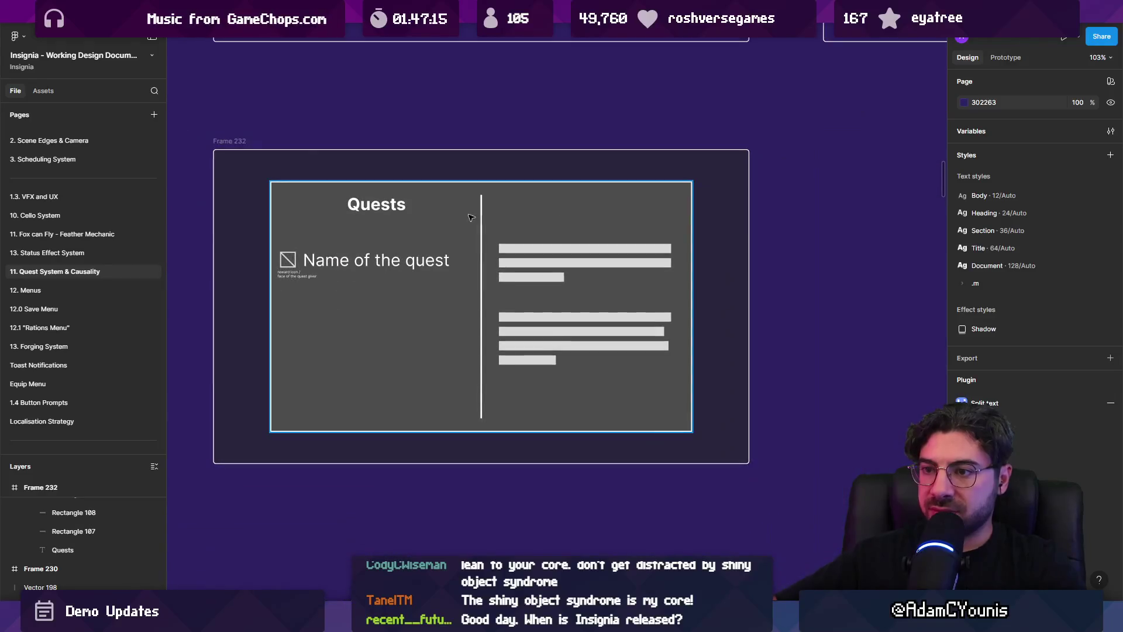
pyautogui.click(288, 260)
# Copy the quest icon into the detail pane and enlarge it as an image placeholder
pyautogui.moveTo(288, 260)
pyautogui.mouseDown()
pyautogui.moveTo(567, 214)
pyautogui.moveTo(600, 316)
pyautogui.mouseUp()
pyautogui.scroll(5, 585, 221)
pyautogui.moveTo(471, 262); pyautogui.dragTo(673, 261)
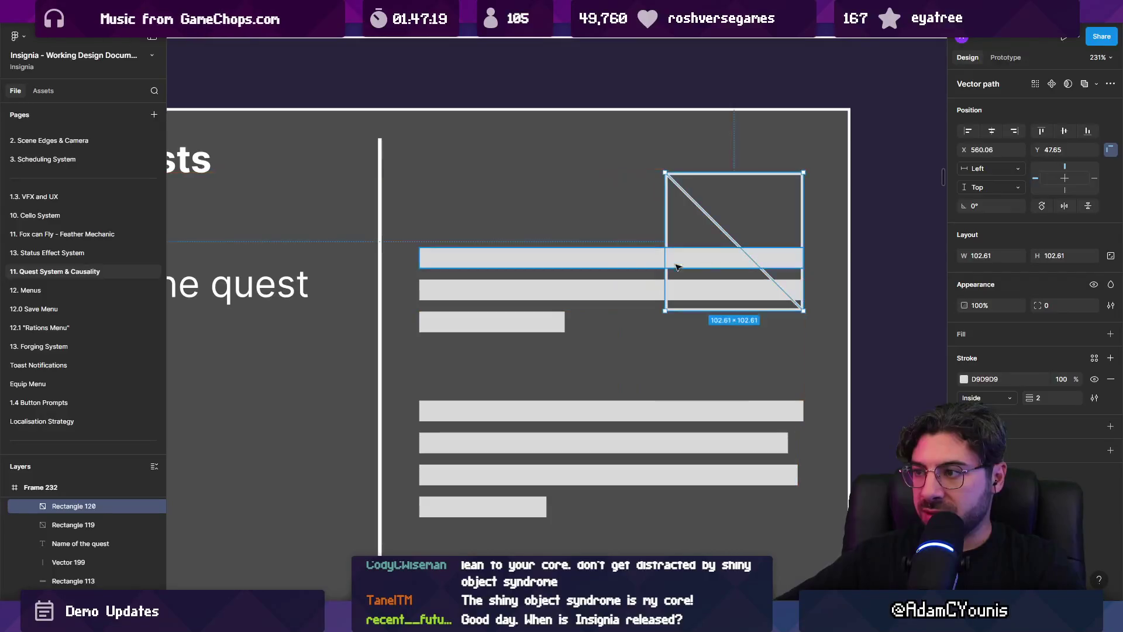
# Move the three top bars up beside the placeholder and shorten the top two to clear it
pyautogui.click(673, 261)
pyautogui.keyDown('shift'); pyautogui.click(609, 292); pyautogui.keyUp('shift')
pyautogui.keyDown('shift'); pyautogui.click(527, 321); pyautogui.keyUp('shift')
pyautogui.moveTo(769, 267); pyautogui.dragTo(767, 201)
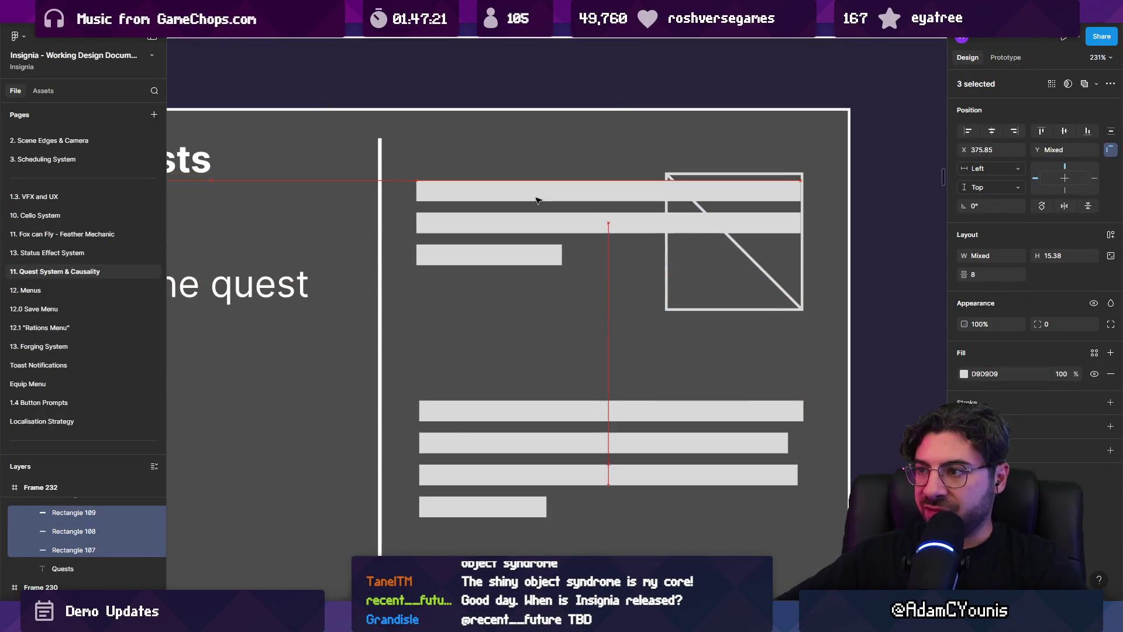
pyautogui.click(766, 201)
pyautogui.click(604, 193)
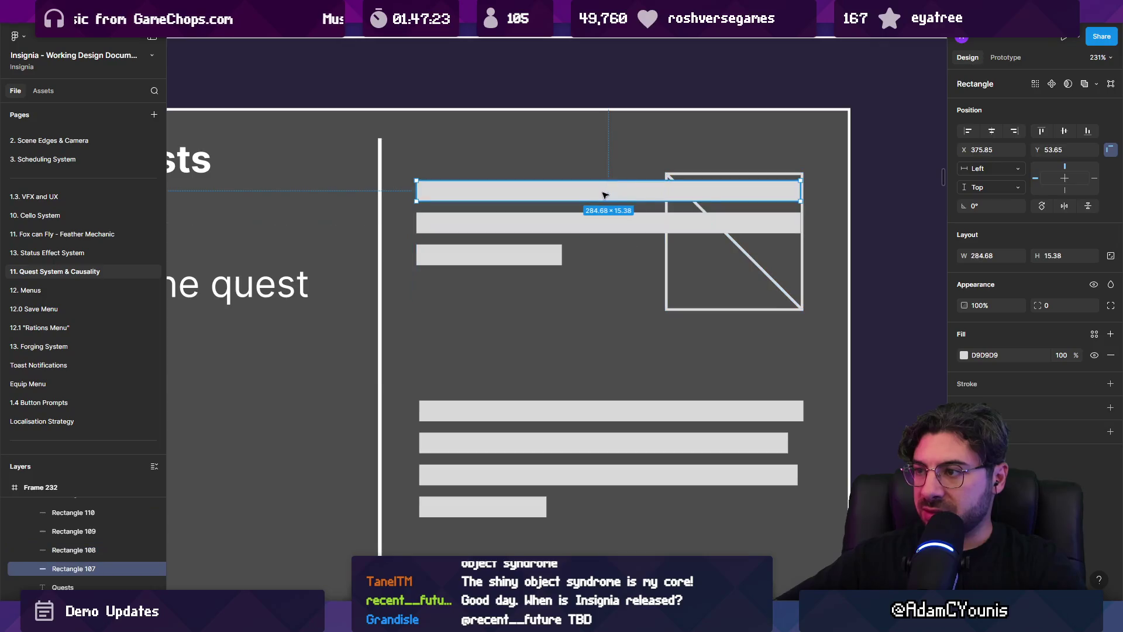
pyautogui.keyDown('shift'); pyautogui.click(745, 225); pyautogui.keyUp('shift')
pyautogui.moveTo(801, 208); pyautogui.dragTo(635, 214)
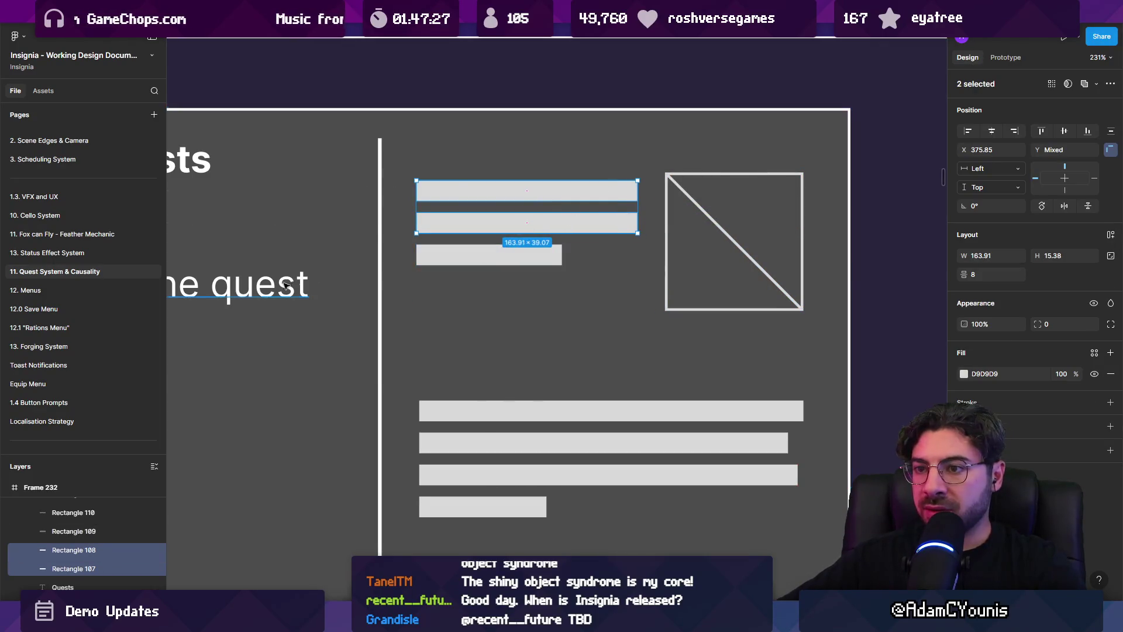
# Copy the 'Name of the quest' text into the pane, scale it down, delete the top bars, and move it up
pyautogui.scroll(-3, 292, 281)
pyautogui.click(262, 284)
pyautogui.moveTo(262, 285)
pyautogui.mouseDown()
pyautogui.moveTo(407, 318)
pyautogui.moveTo(396, 320)
pyautogui.moveTo(423, 299)
pyautogui.mouseUp()
pyautogui.press('k')
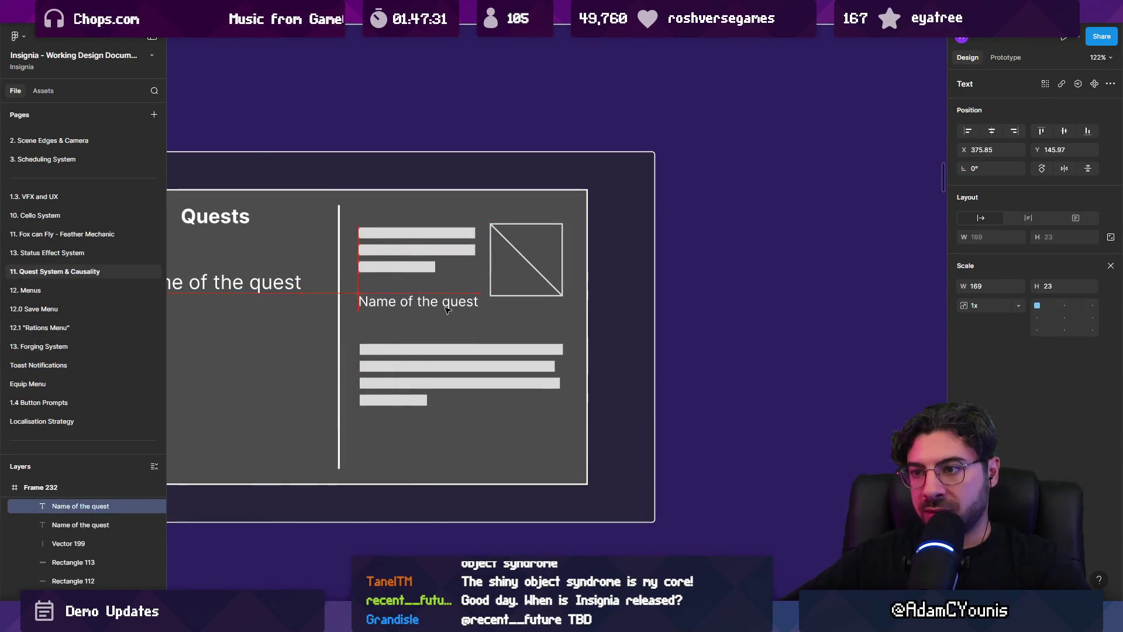
pyautogui.moveTo(480, 278); pyautogui.dragTo(354, 223)
pyautogui.press('Delete')
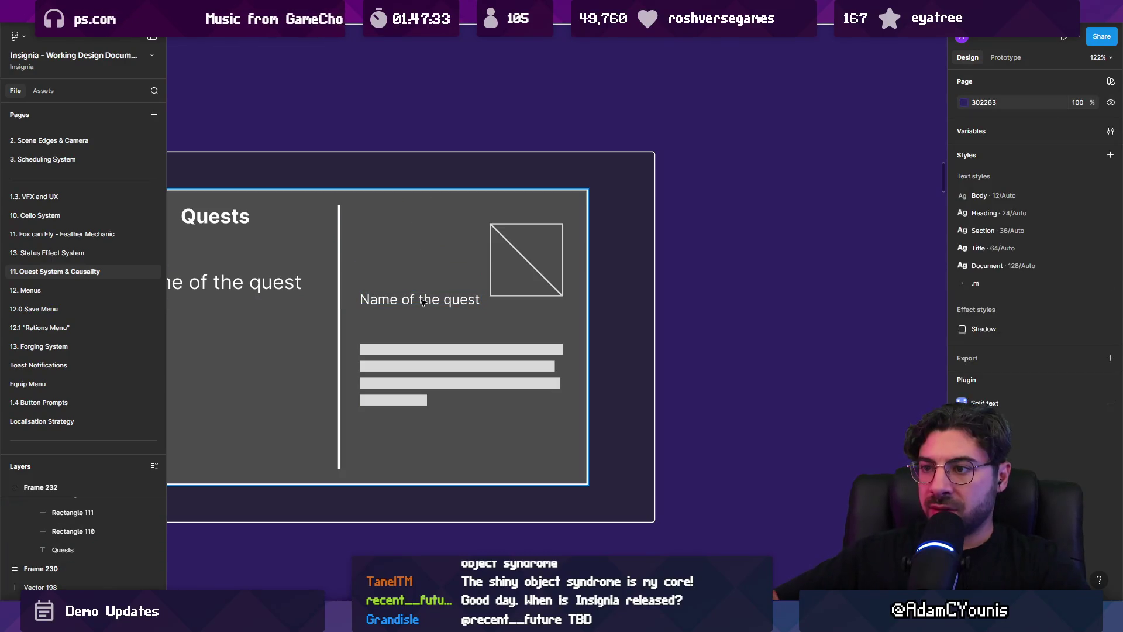
pyautogui.moveTo(427, 301); pyautogui.dragTo(427, 243)
# Reword the copied text to 'Metadata about this quest' and narrow it to wrap
pyautogui.doubleClick(419, 241)
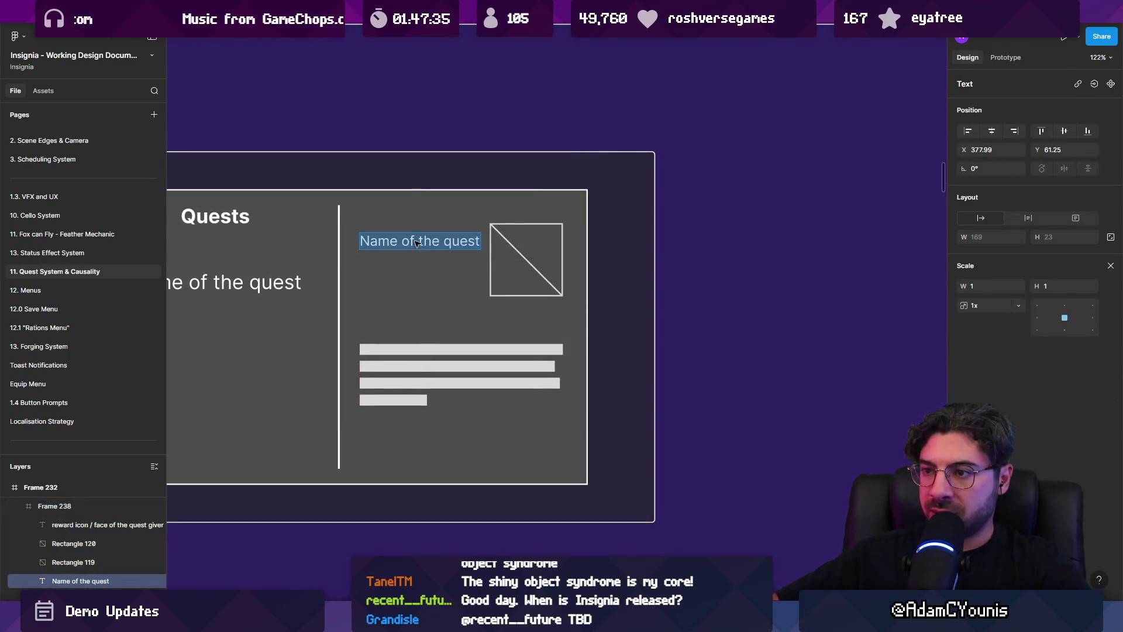
pyautogui.write('Metadat')
pyautogui.write('a aboput')
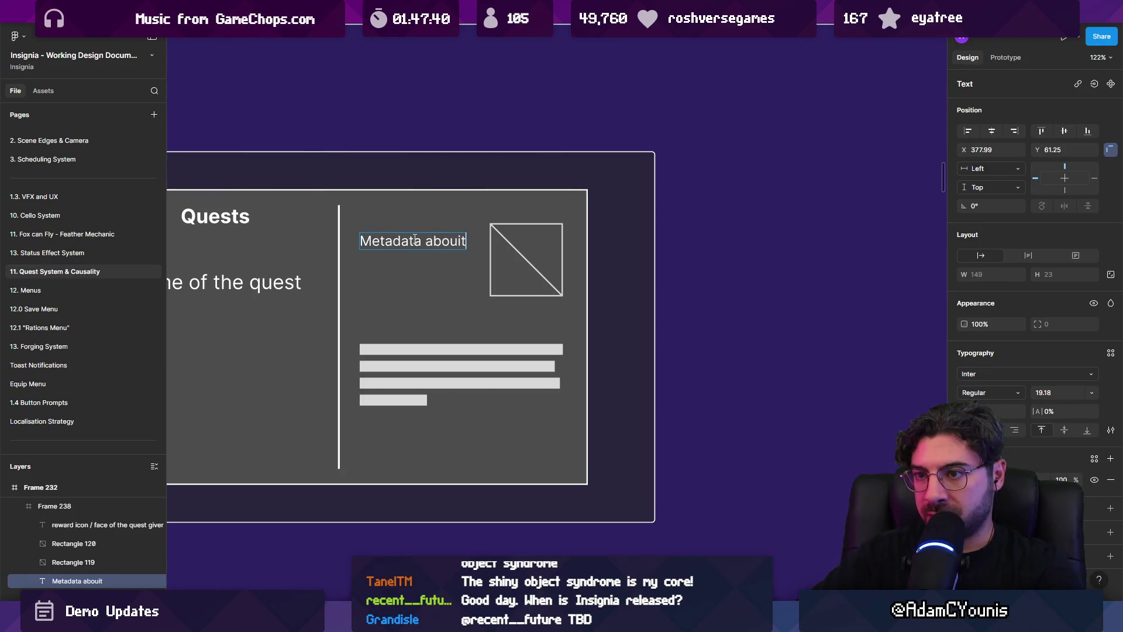
pyautogui.write('is quest')
pyautogui.press('Escape')
pyautogui.moveTo(534, 237); pyautogui.dragTo(484, 237)
# Duplicate the label as 'current objective', placed just above the lower bars in regular weight
pyautogui.scroll(3, 421, 242)
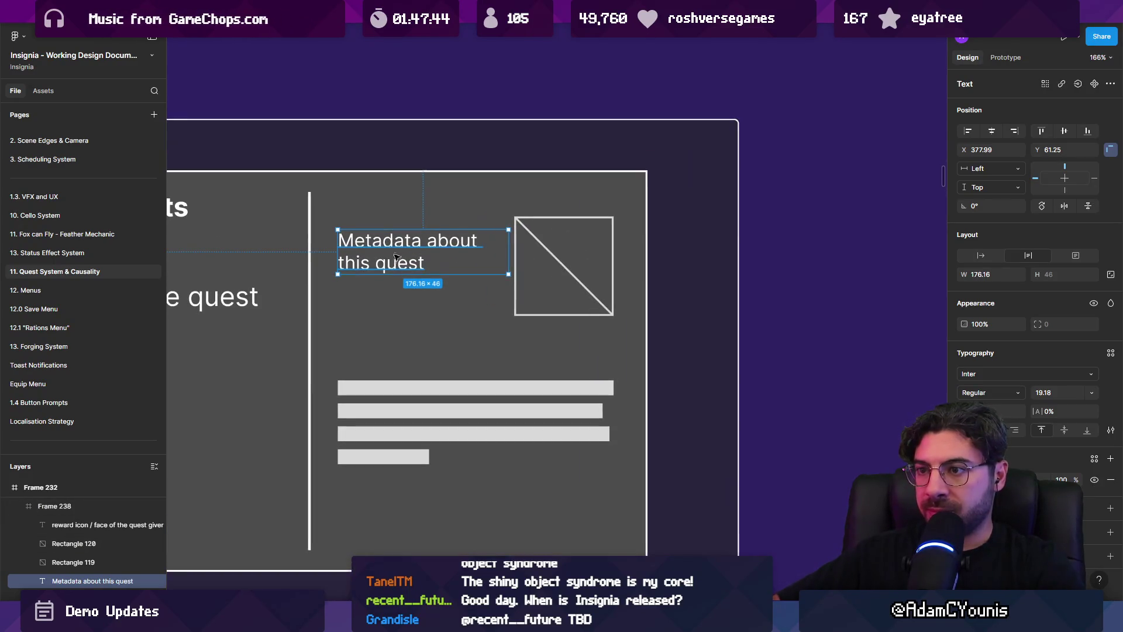
pyautogui.scroll(-3, 425, 371)
pyautogui.moveTo(439, 209)
pyautogui.mouseDown()
pyautogui.moveTo(431, 200)
pyautogui.moveTo(425, 295)
pyautogui.mouseUp()
pyautogui.doubleClick(424, 295)
pyautogui.write('current objewc')
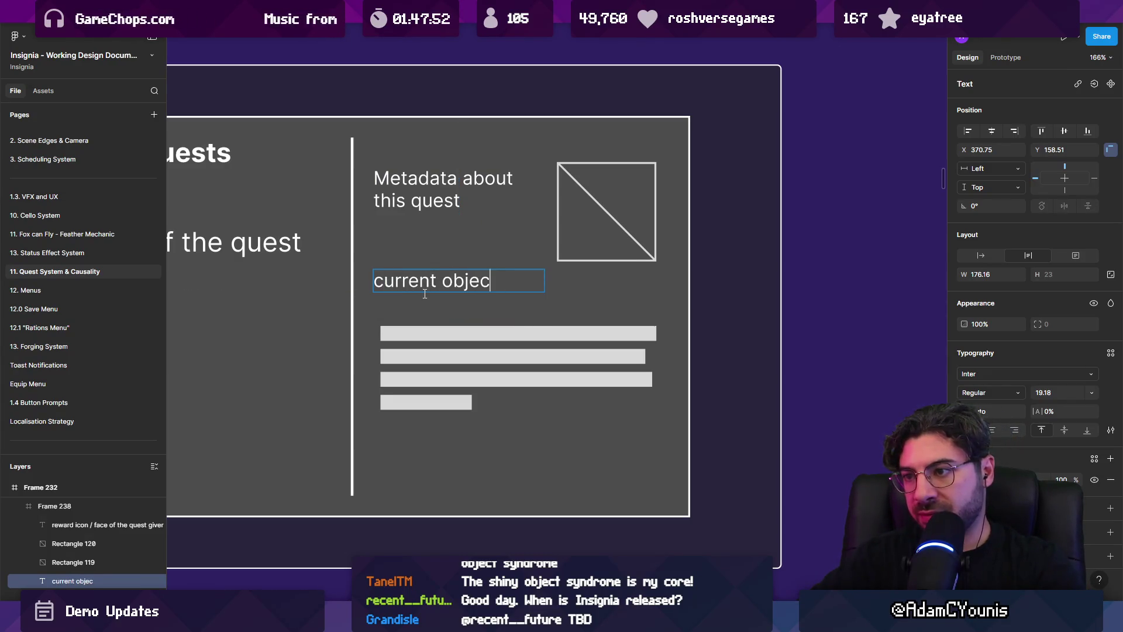
pyautogui.press('Escape')
pyautogui.moveTo(404, 281); pyautogui.dragTo(410, 306)
pyautogui.hotkey('ctrl', 'b')
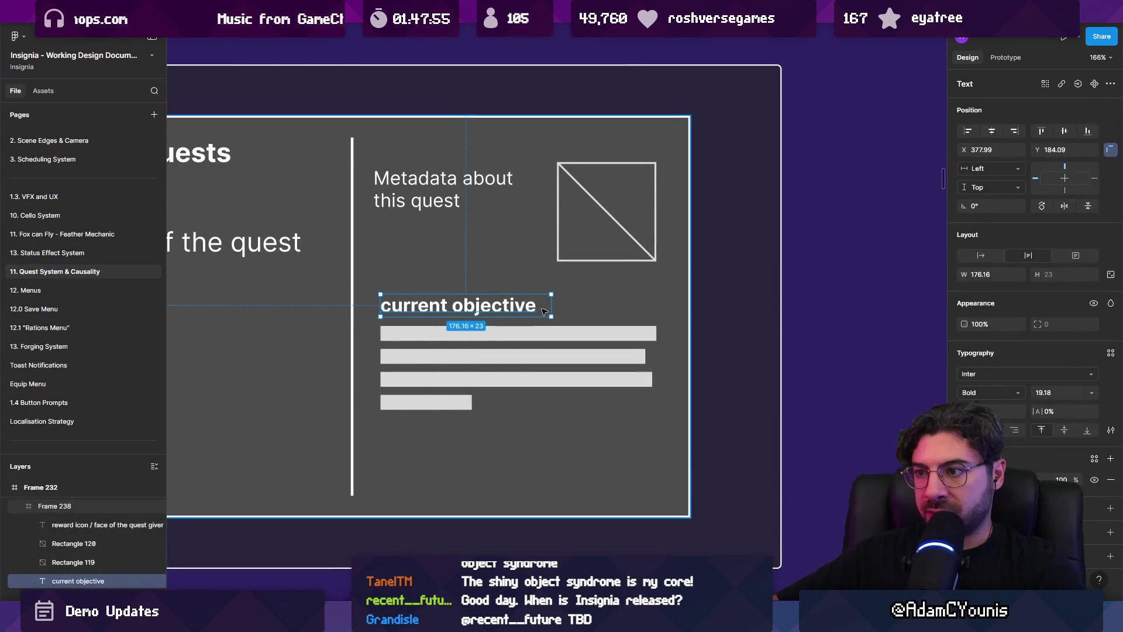
pyautogui.hotkey('ctrl', 'b')
pyautogui.press('Escape')
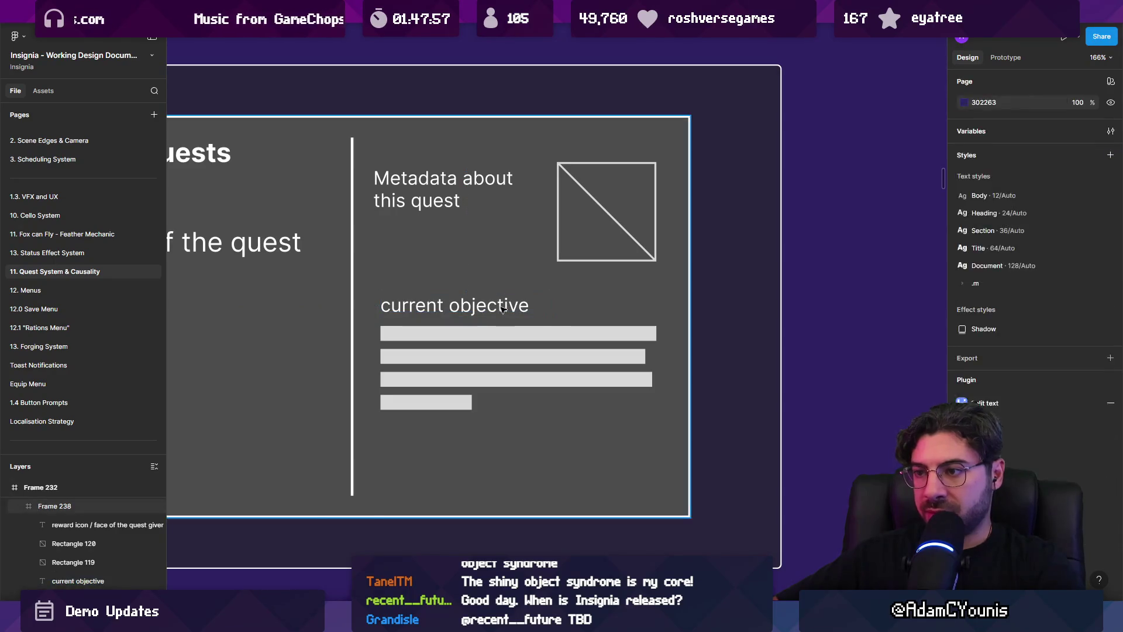
# Duplicate the 'current objective' label down to the bottom of the pane for editing
pyautogui.scroll(-5, 497, 310)
pyautogui.scroll(3, 496, 311)
pyautogui.click(481, 309)
pyautogui.moveTo(470, 307); pyautogui.dragTo(519, 434)
pyautogui.doubleClick(518, 435)
# Make the bottom label read 'More>', fit its width, and place it at the pane's bottom right
pyautogui.write('More>')
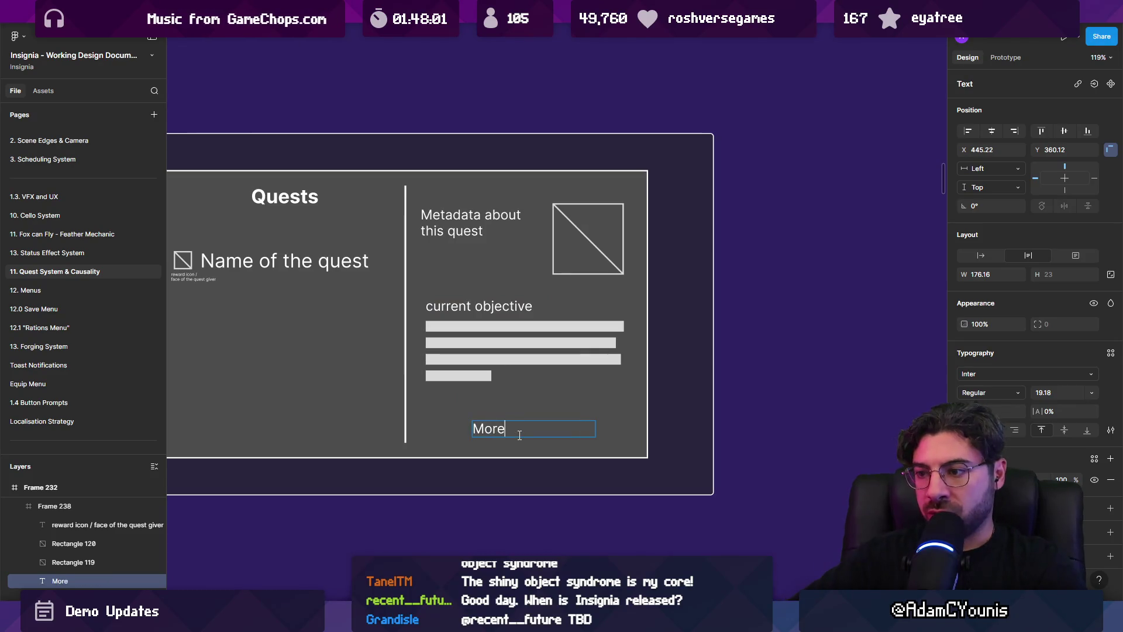
pyautogui.press('Escape')
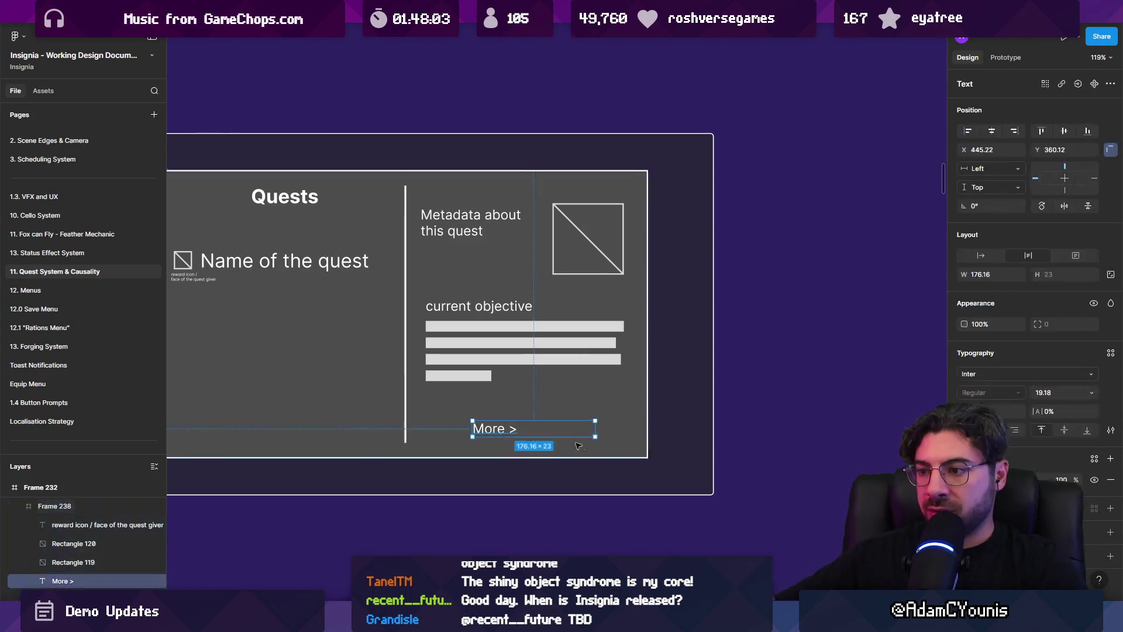
pyautogui.doubleClick(595, 432)
pyautogui.moveTo(502, 426); pyautogui.dragTo(533, 426)
pyautogui.press('Escape')
# Inspect the quest icon and its caption, then switch to the running Unity game
pyautogui.scroll(-5, 574, 413)
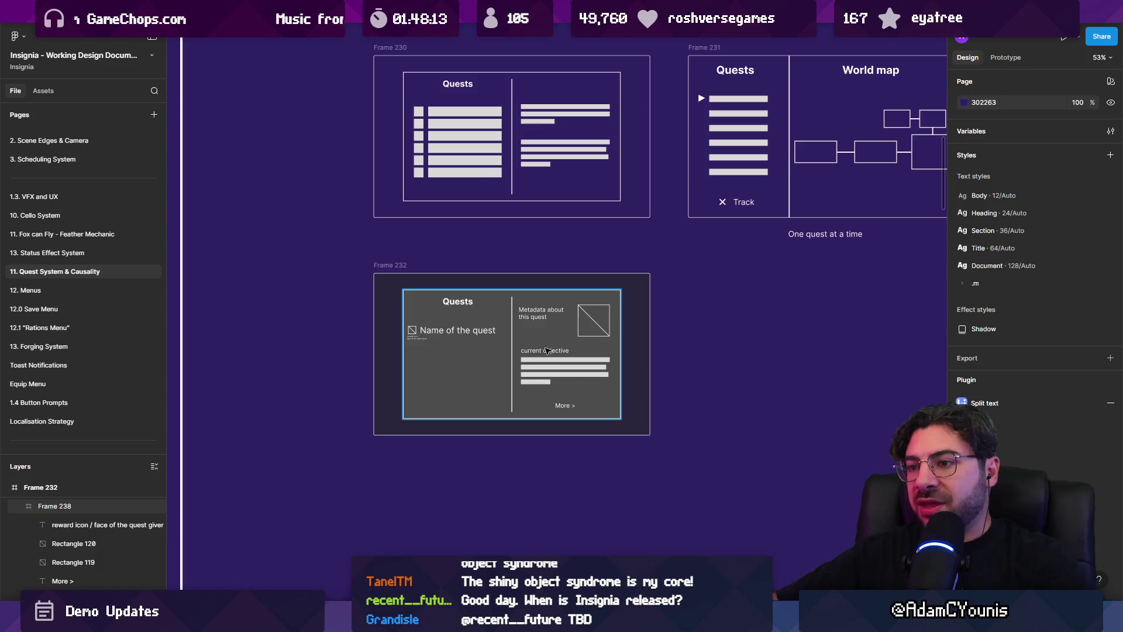
pyautogui.scroll(5, 517, 309)
pyautogui.click(252, 384)
pyautogui.click(248, 370)
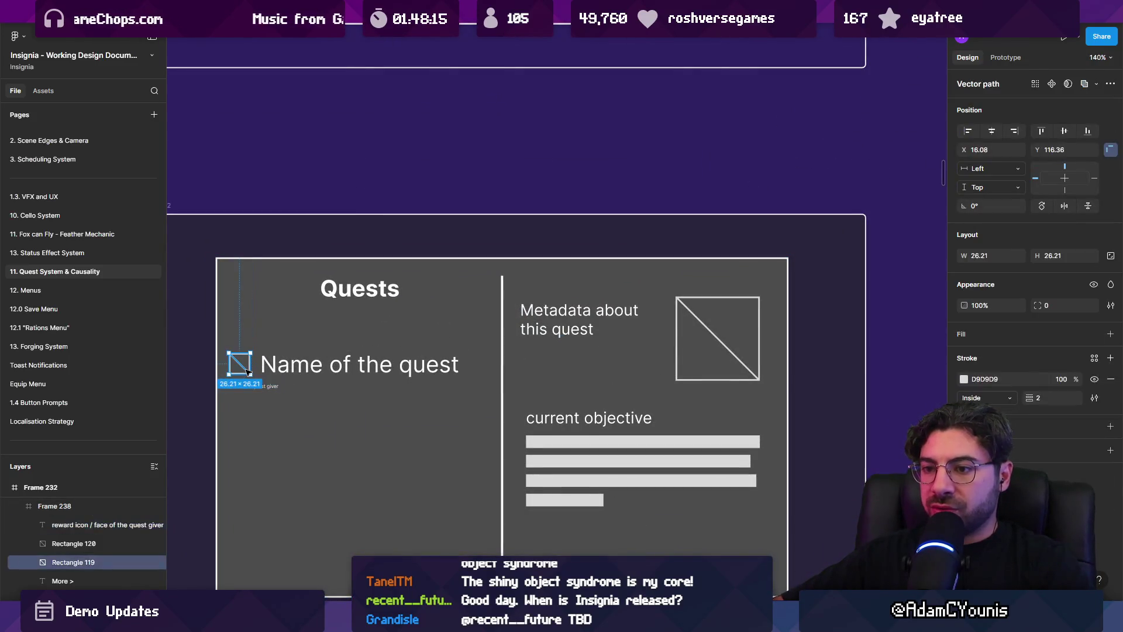
pyautogui.scroll(1, 248, 371)
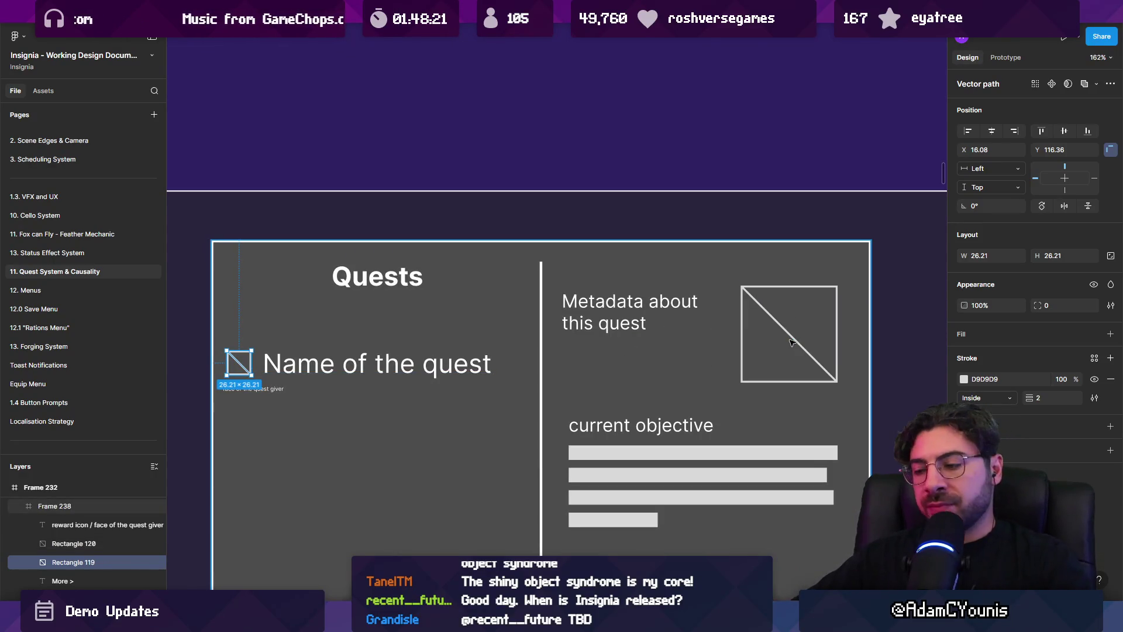
pyautogui.hotkey('alt', 'Tab')
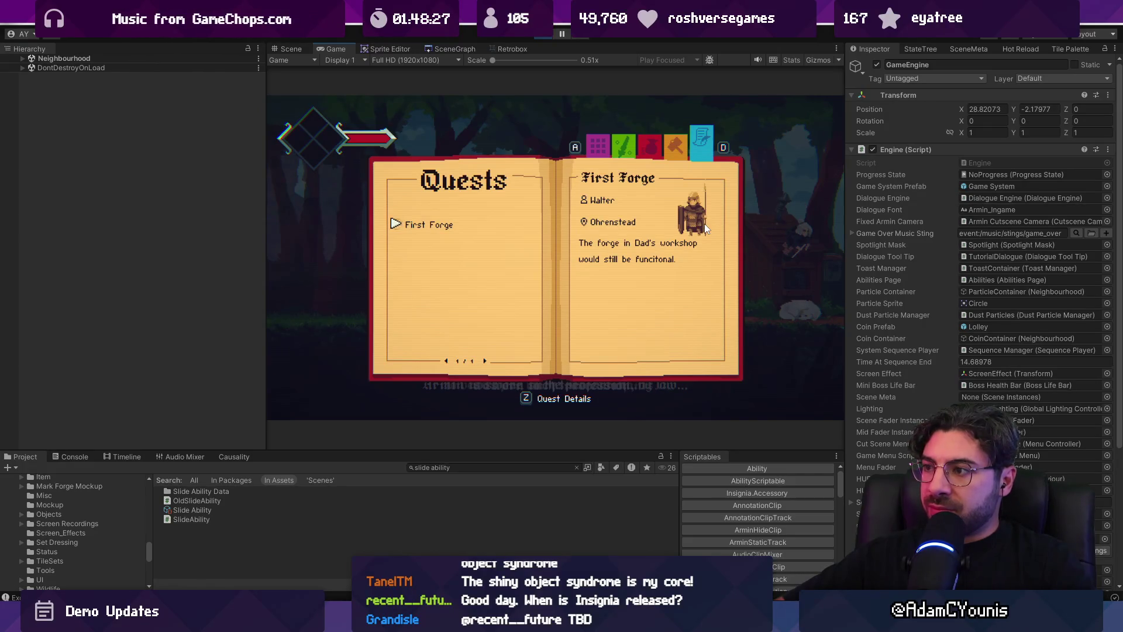
# Close the quest book and skip the Ohrenstead Tavern cutscene
pyautogui.press('Escape')
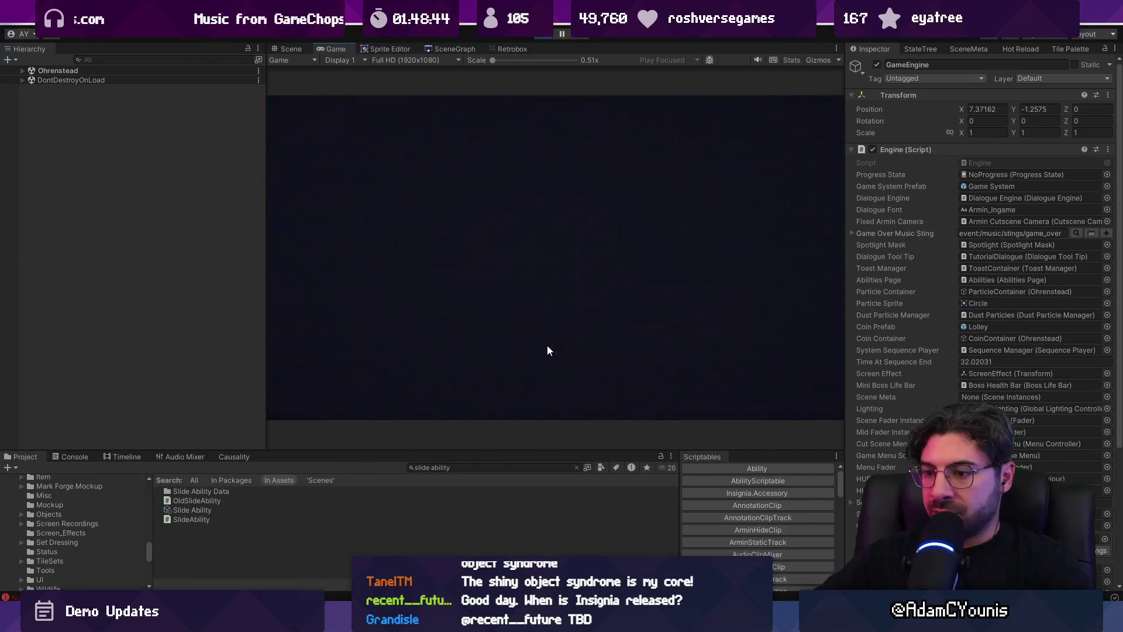
pyautogui.press('Escape')
pyautogui.press('Escape')
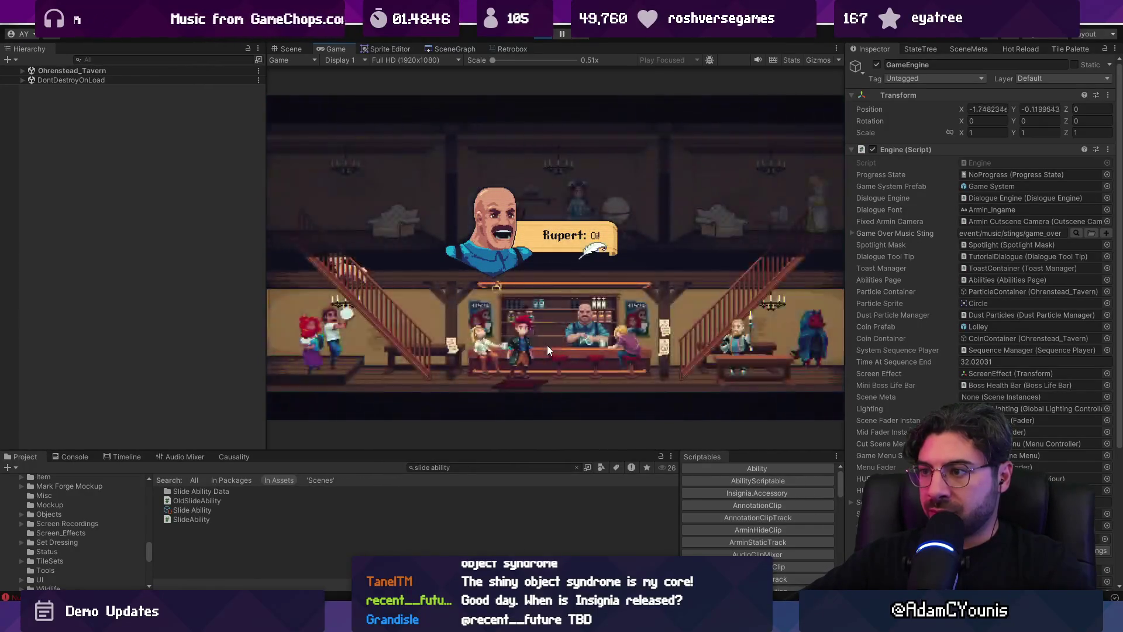
pyautogui.press('Escape')
pyautogui.press('Return')
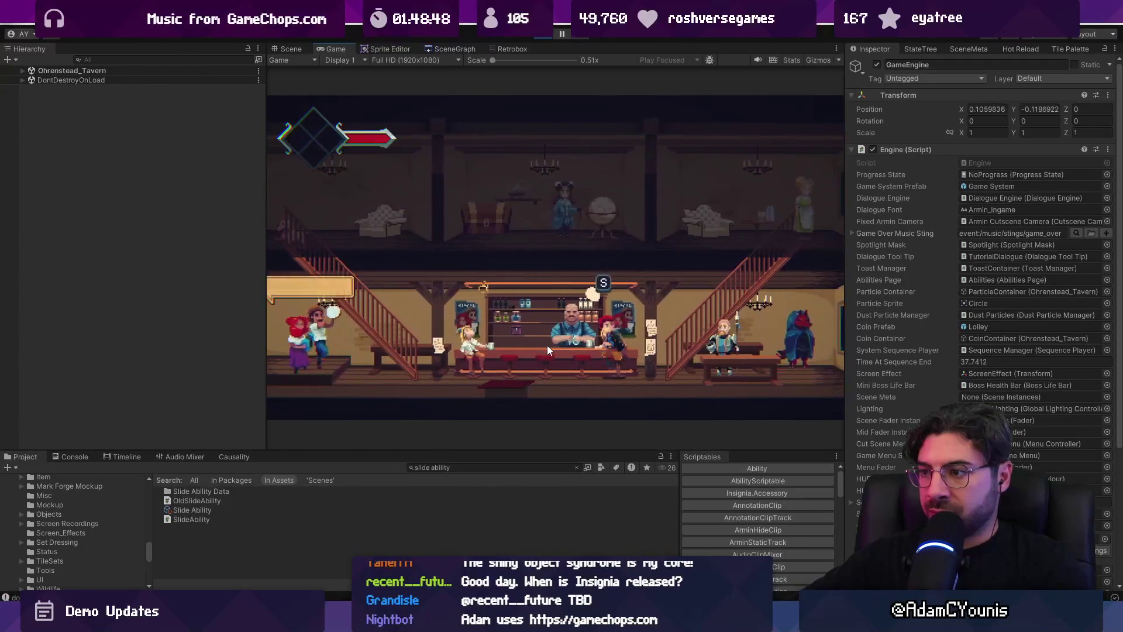
# Reopen the journal's Quests page and compare First Forge with No Dogs Allowed
pyautogui.press('Escape')
pyautogui.press('a')
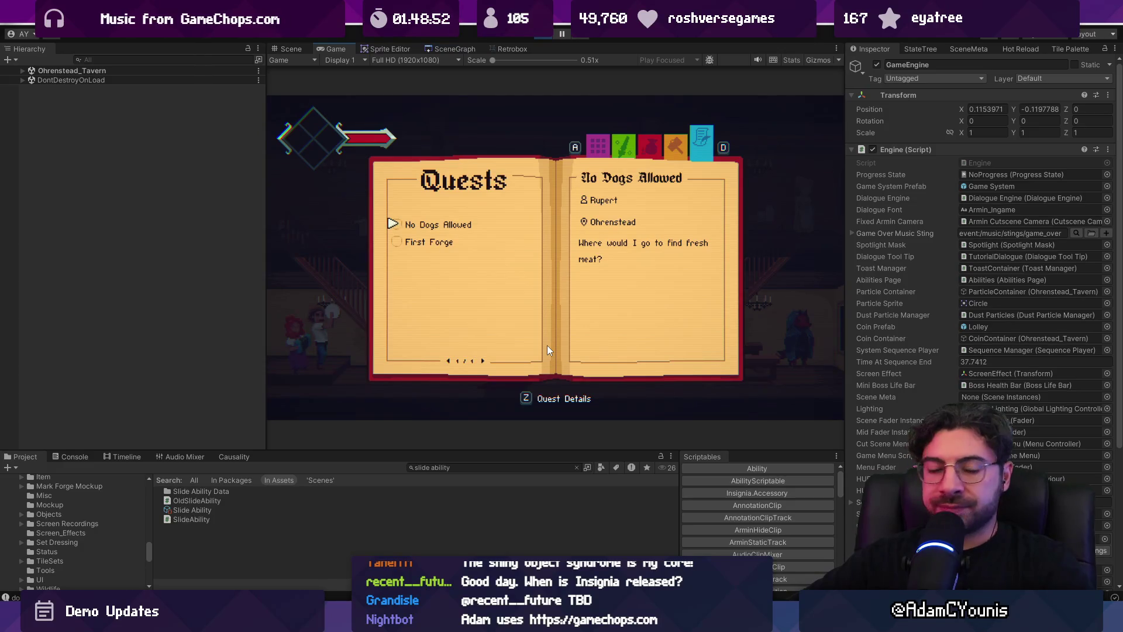
pyautogui.press('s')
pyautogui.press('w')
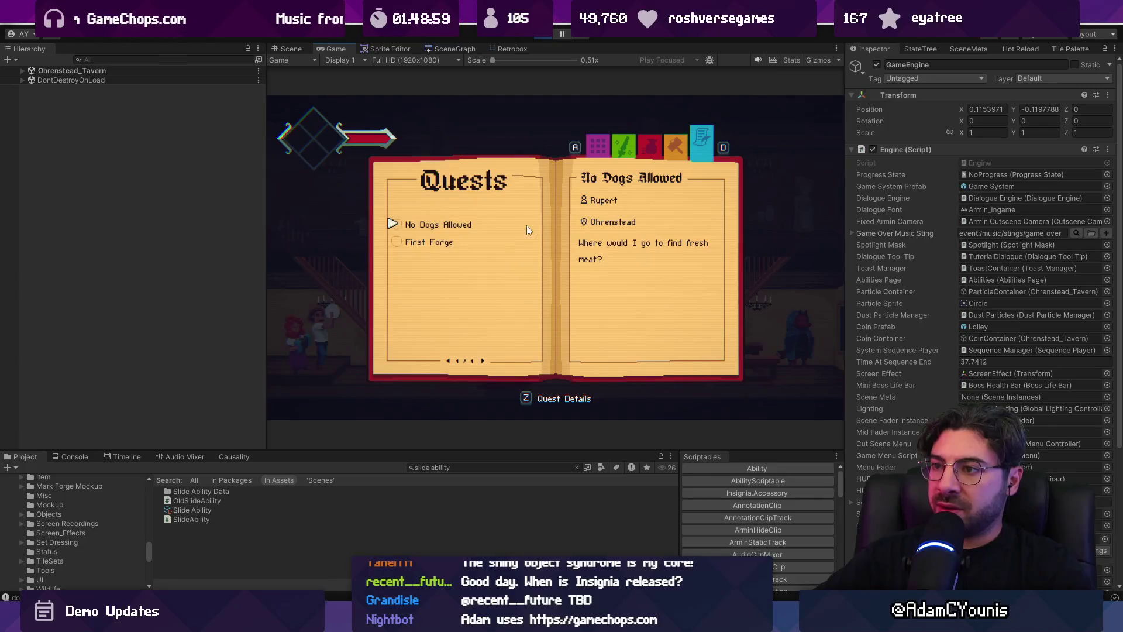
pyautogui.press('s')
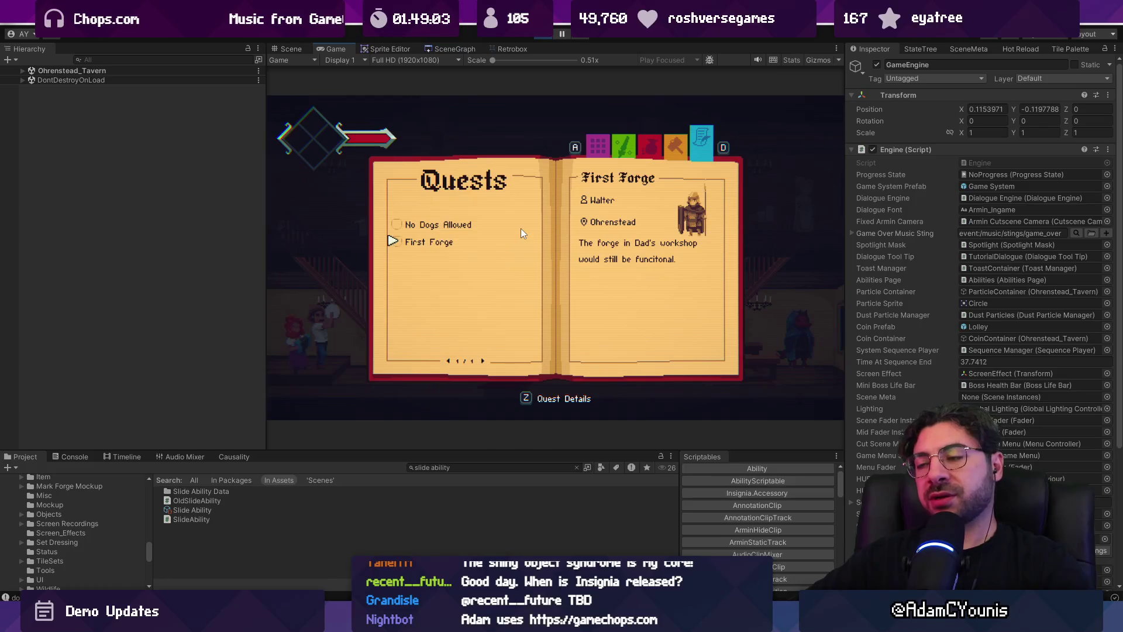
pyautogui.press('w')
pyautogui.press('s')
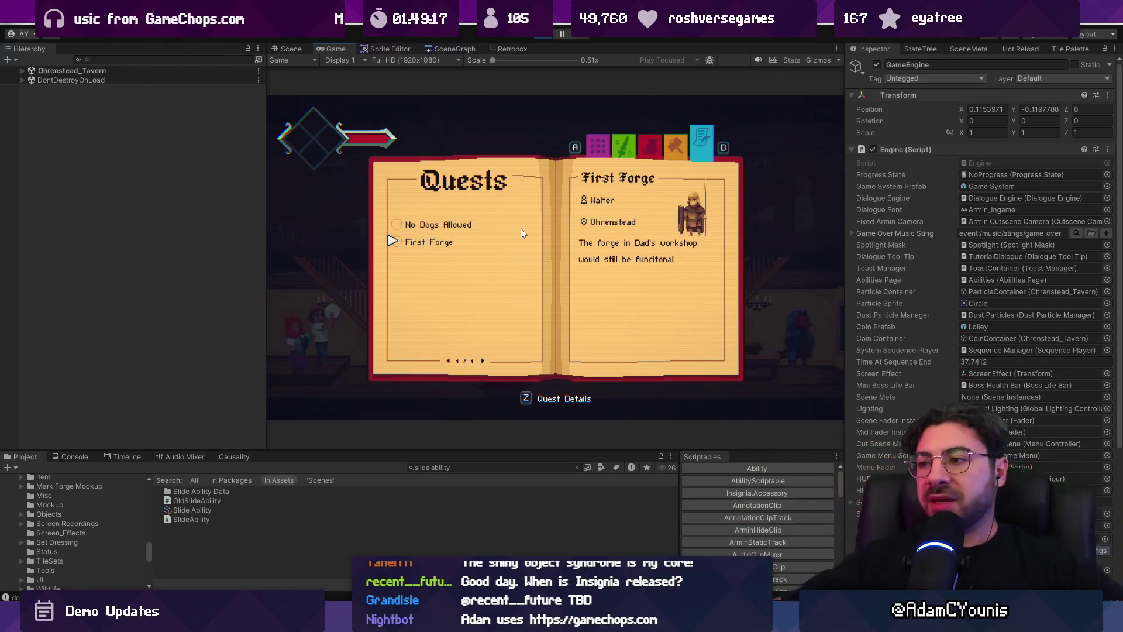
# Check the Frame 232 wireframe in Figma, then switch the game's journal to the world map
pyautogui.hotkey('alt', 'Tab')
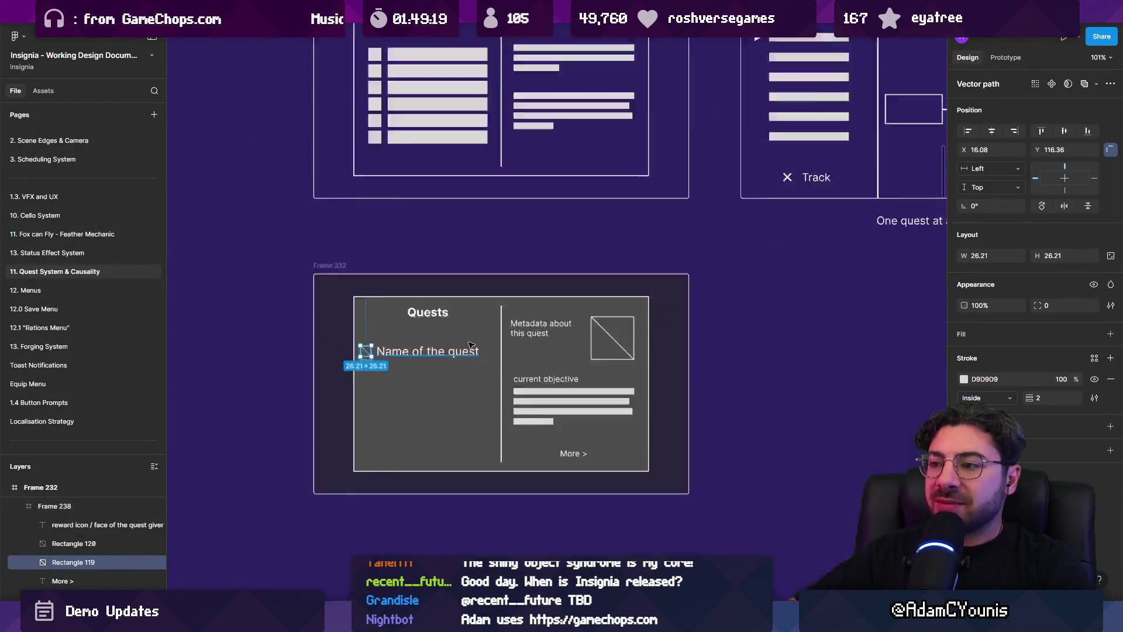
pyautogui.scroll(-3, 471, 346)
pyautogui.click(373, 271)
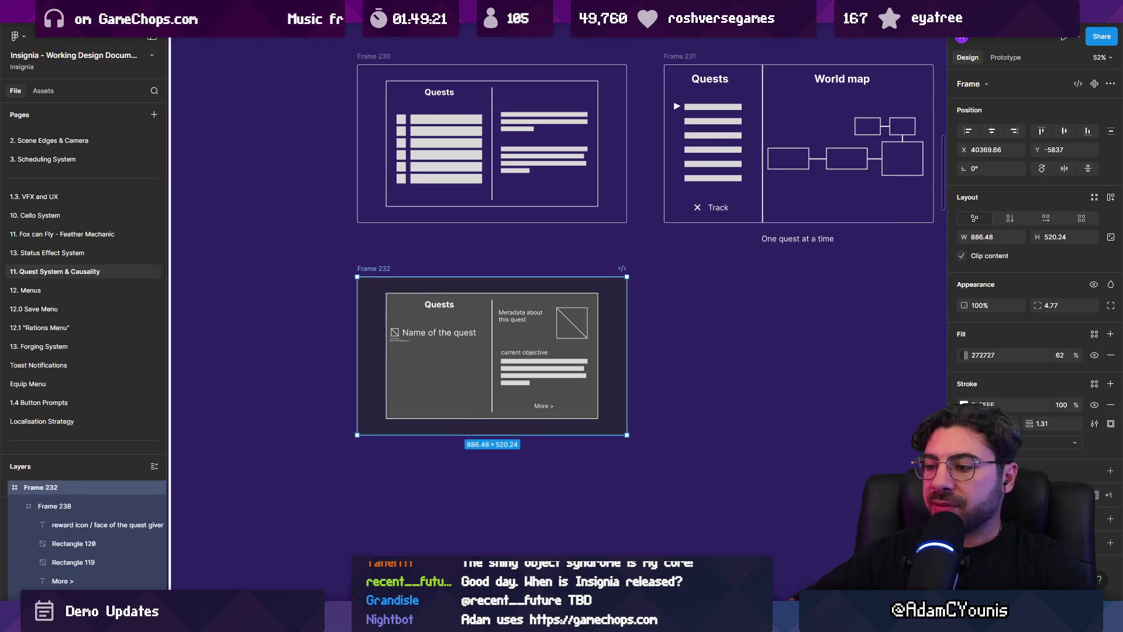
pyautogui.hotkey('alt', 'Tab')
pyautogui.press('e')
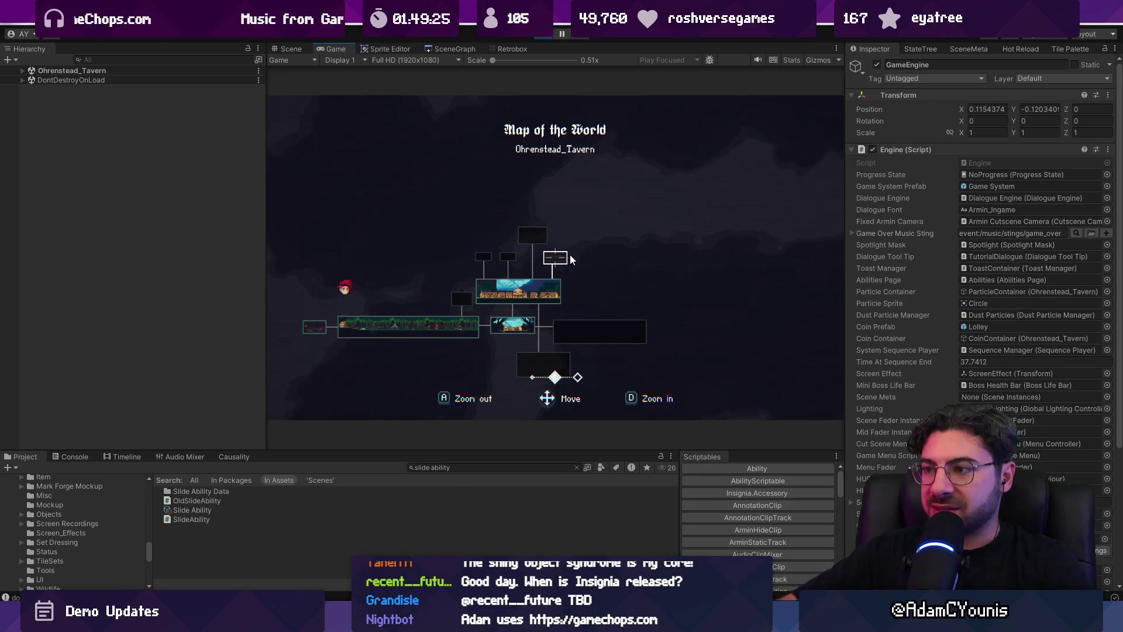
# Pan the world map to Ohrenstead, maximize the Game view, and zoom in one level
pyautogui.press('d')
pyautogui.press('a')
pyautogui.press('d')
pyautogui.press('a')
pyautogui.press('d')
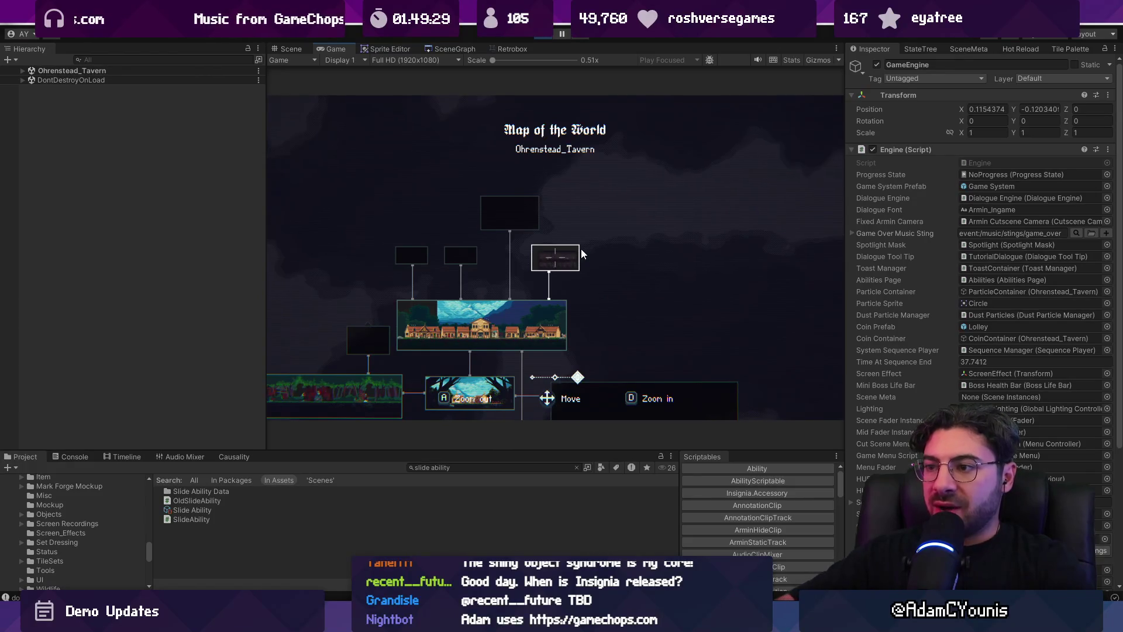
pyautogui.press('Left')
pyautogui.press('a')
pyautogui.press('a')
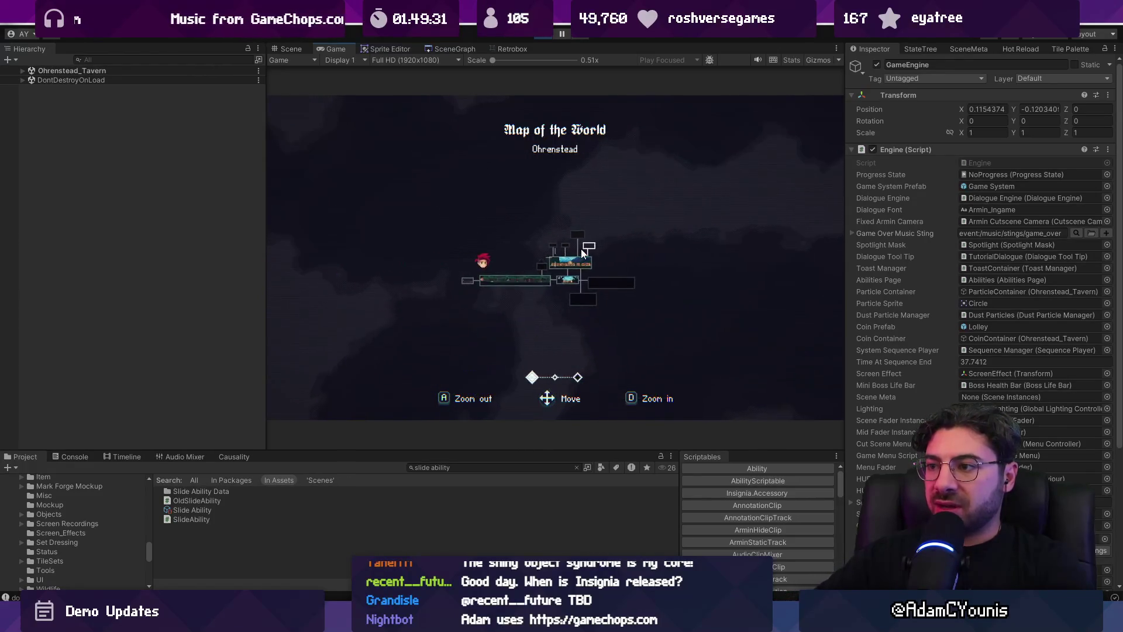
pyautogui.hotkey('shift', 'space')
pyautogui.press('d')
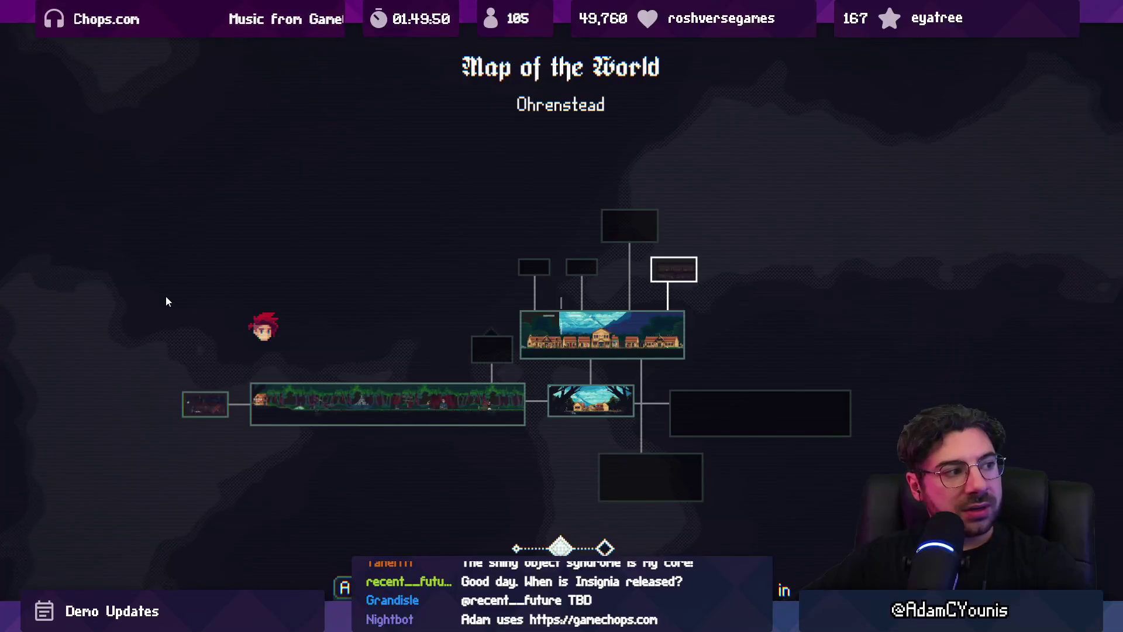
# Review the journal's Quests page, reopen the Map of the World with M, and restore the docked layout
pyautogui.press('Escape')
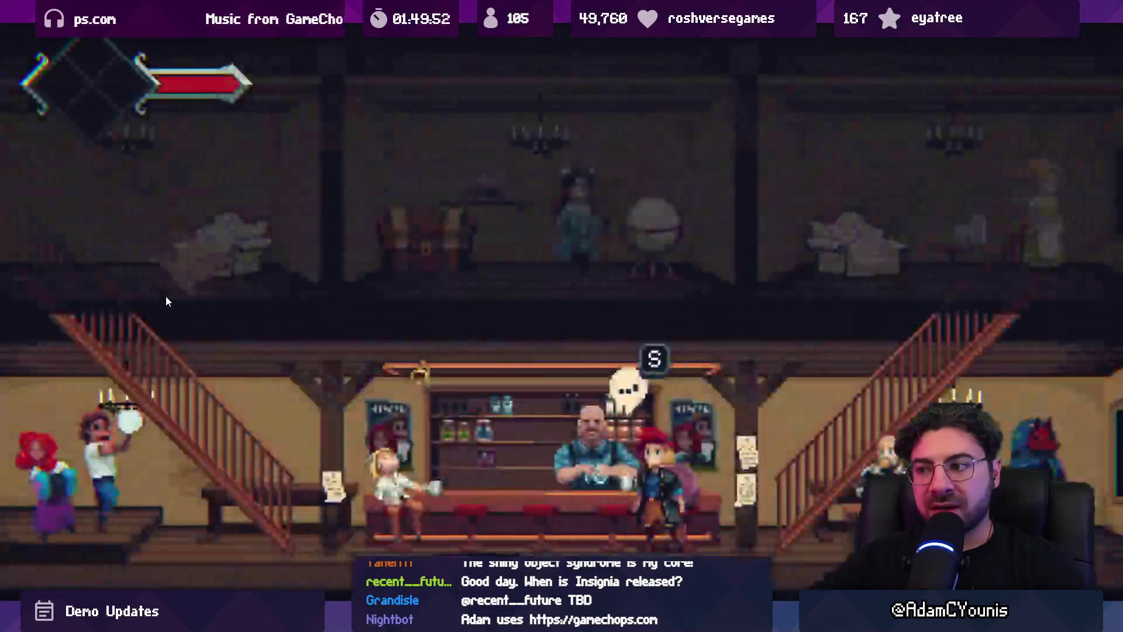
pyautogui.press('Escape')
pyautogui.press('q')
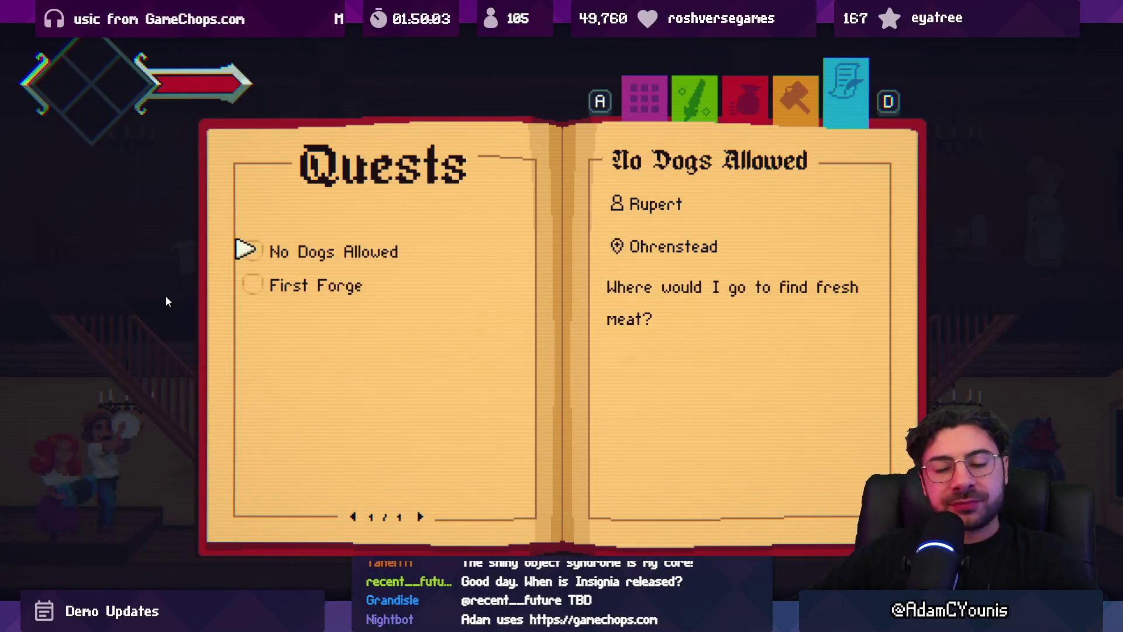
pyautogui.press('d')
pyautogui.press('Escape')
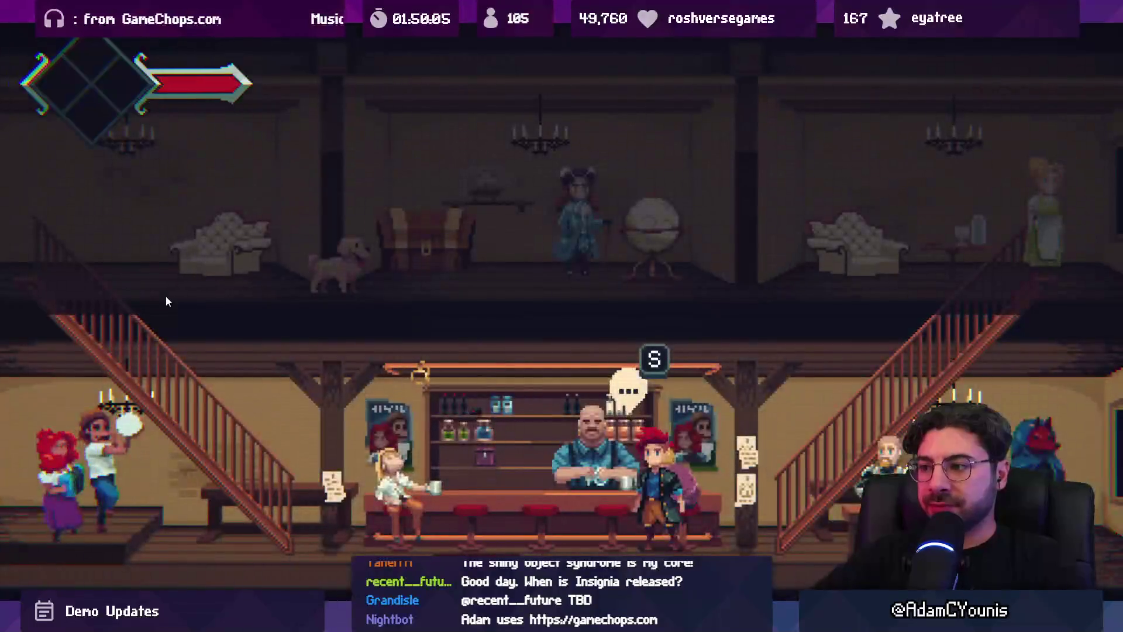
pyautogui.press('m')
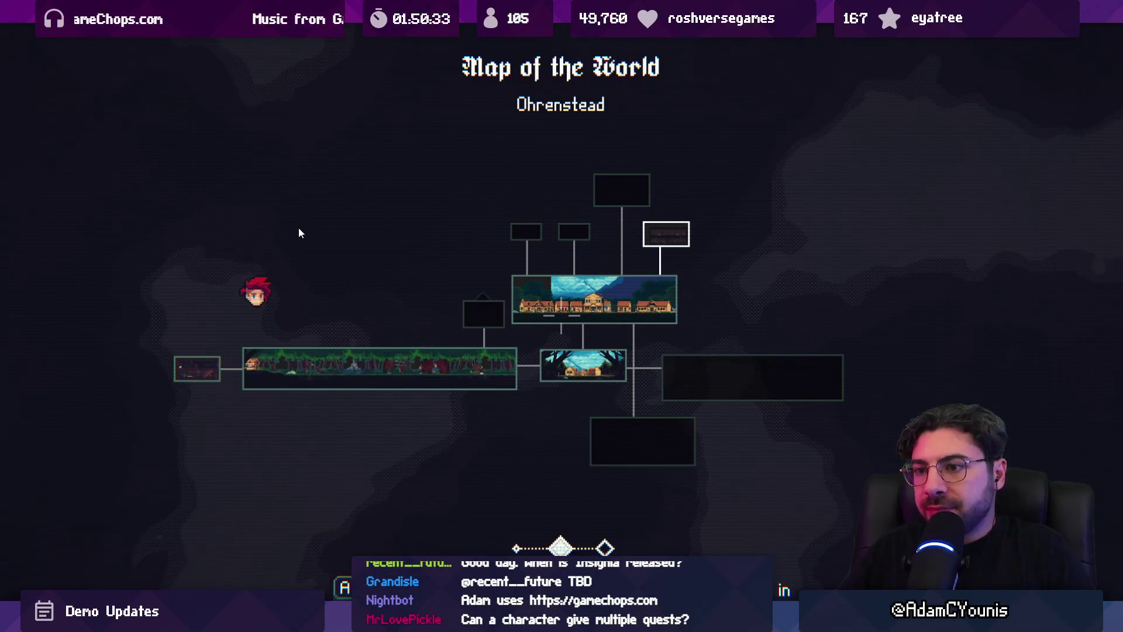
pyautogui.hotkey('shift', 'space')
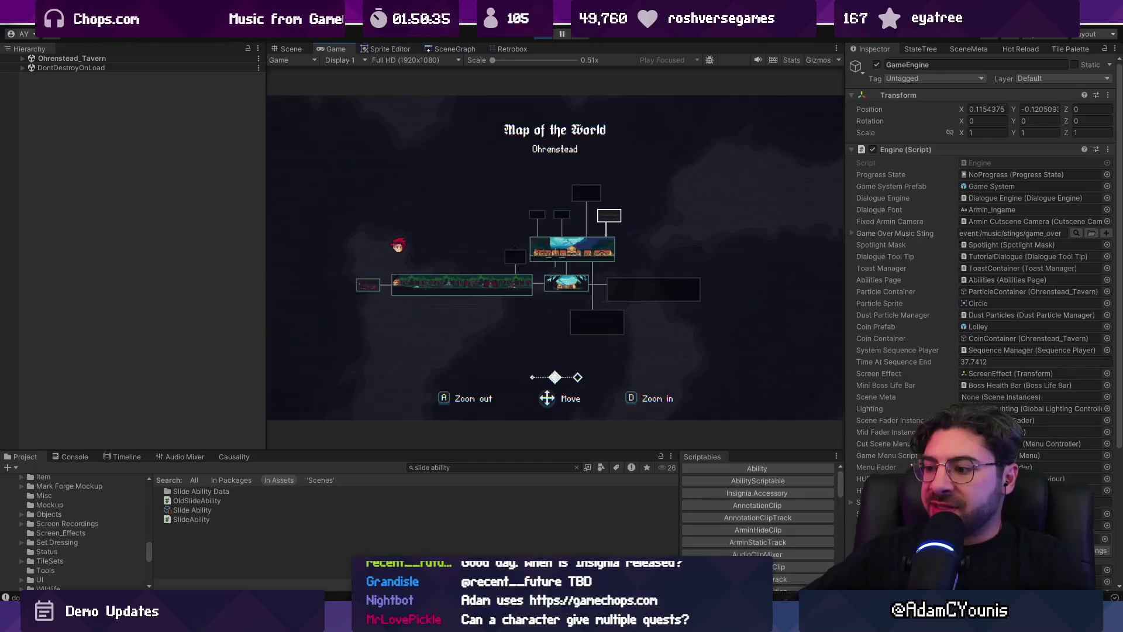
# Search YouTube for 'final fantasy tactics advance missions' and scroll through the results
pyautogui.moveTo(726, 617)
pyautogui.click(760, 544)
pyautogui.click(420, 68)
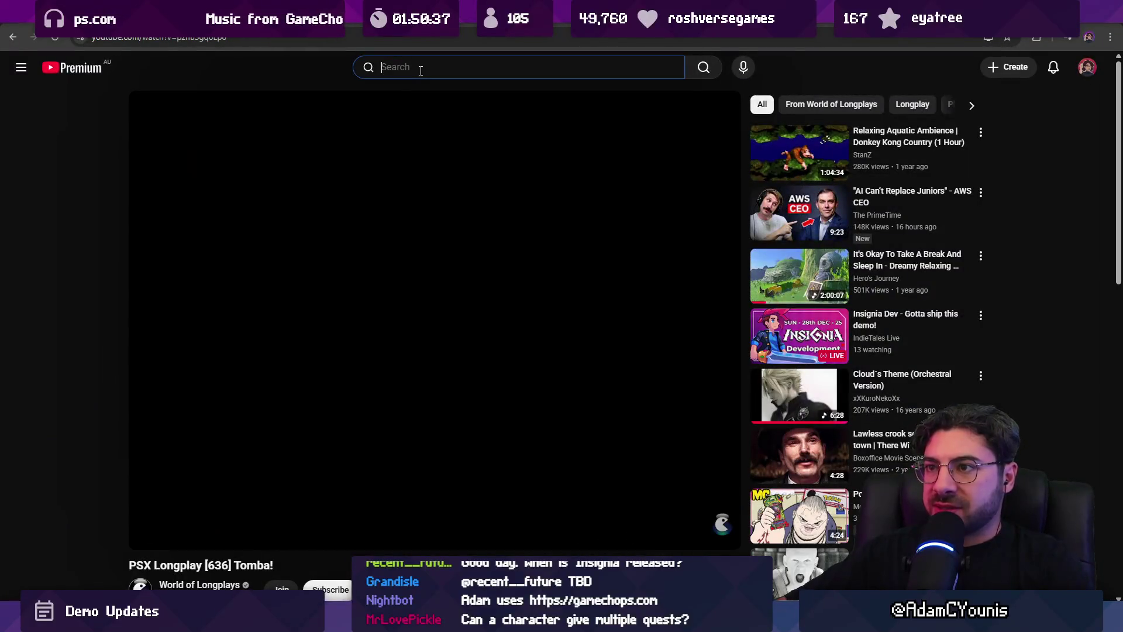
pyautogui.write('final fanta')
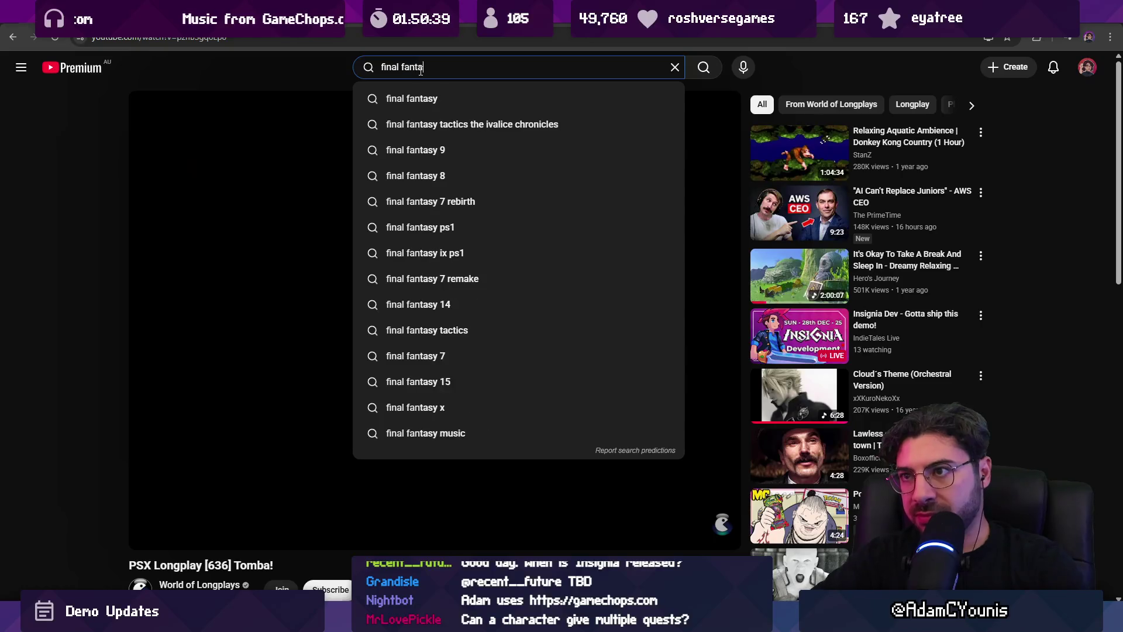
pyautogui.write('sy tactics adv')
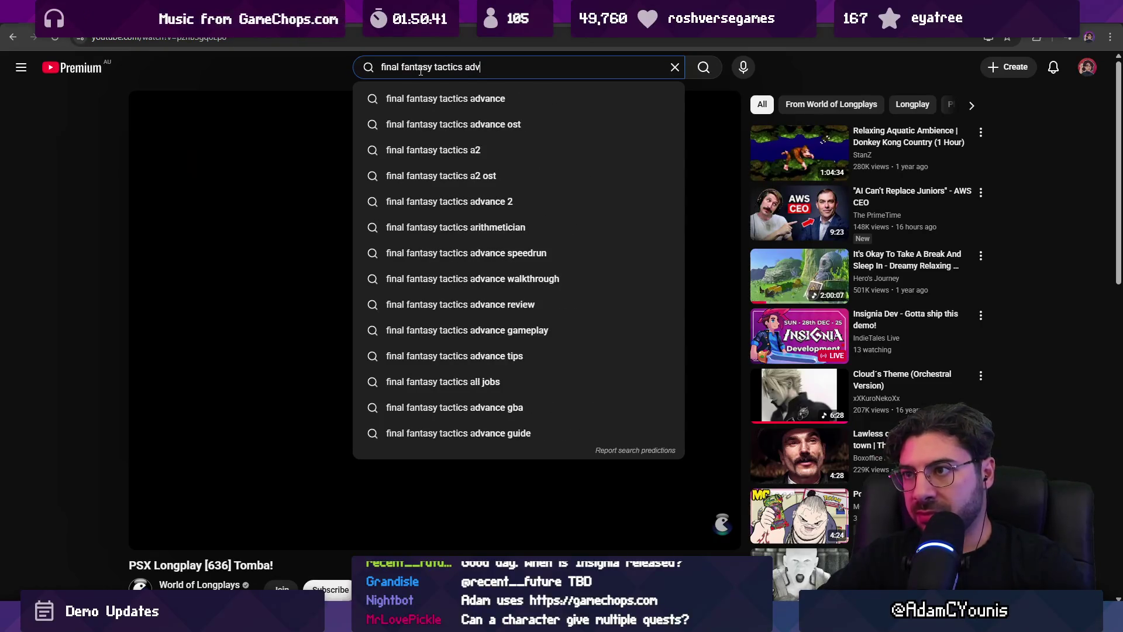
pyautogui.write('ance missions')
pyautogui.press('Return')
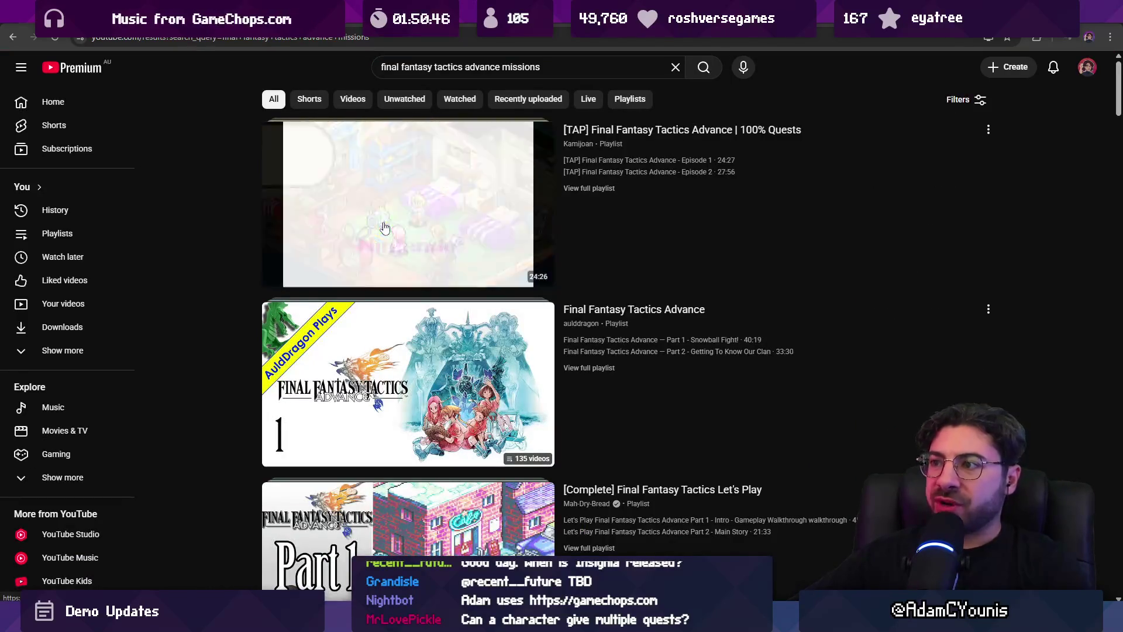
pyautogui.scroll(-3, 387, 228)
pyautogui.scroll(-7, 391, 222)
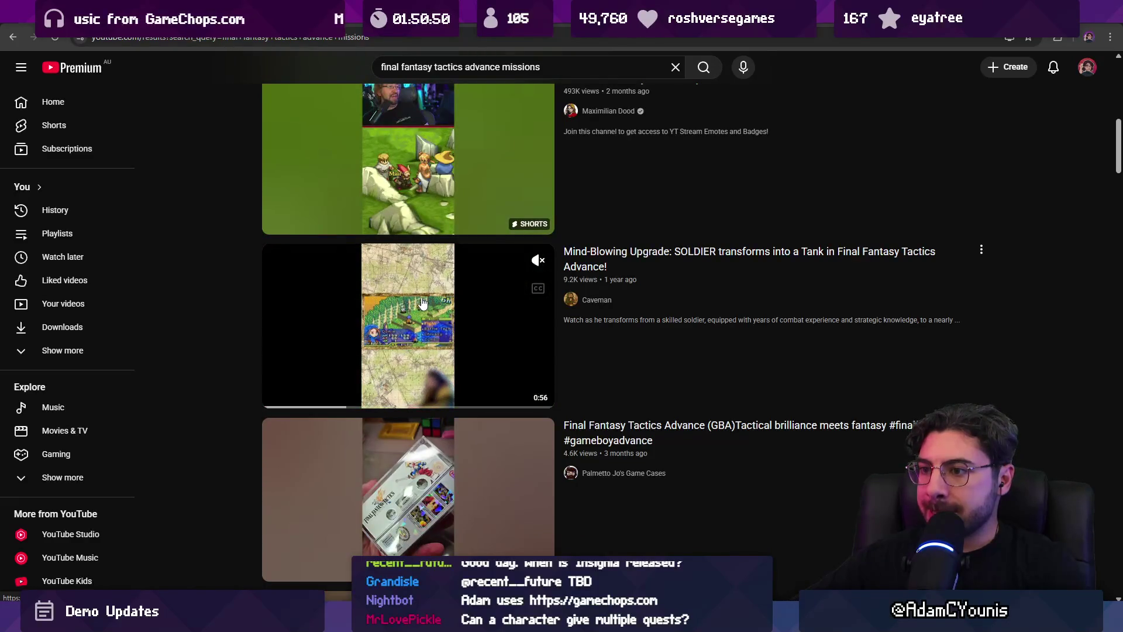
pyautogui.scroll(-3, 423, 302)
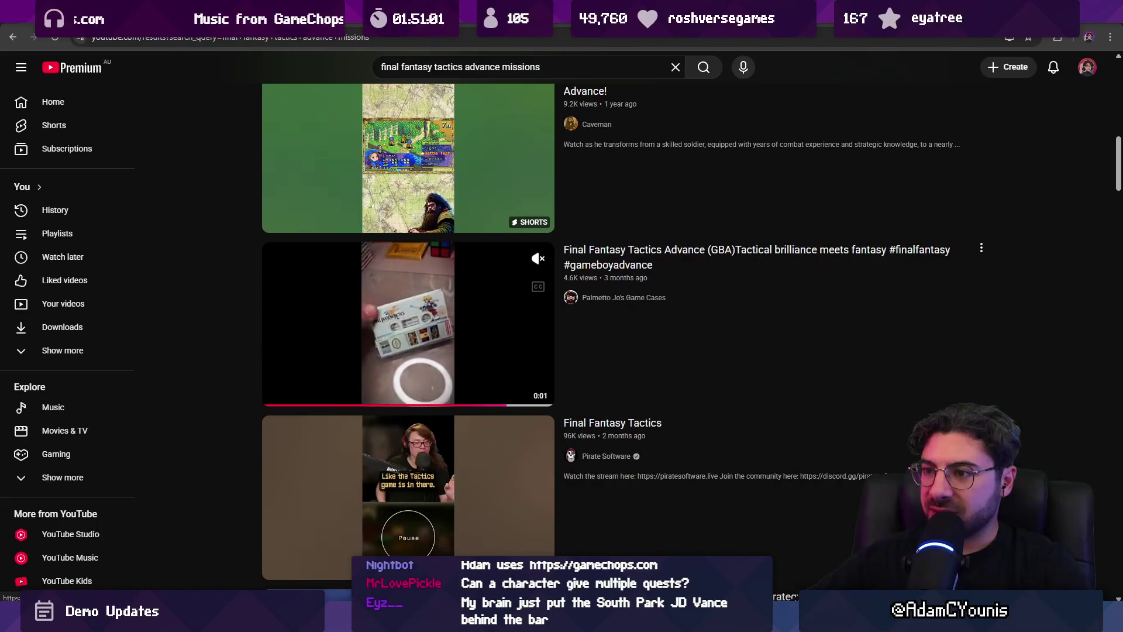
pyautogui.scroll(15, 264, 253)
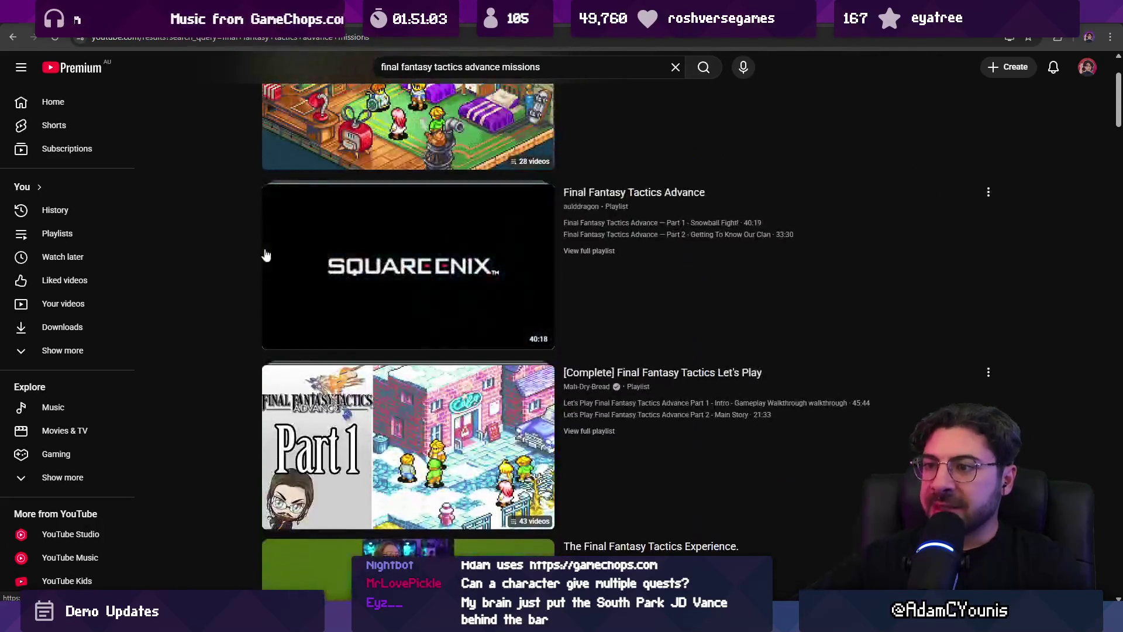
pyautogui.moveTo(496, 68); pyautogui.dragTo(629, 74)
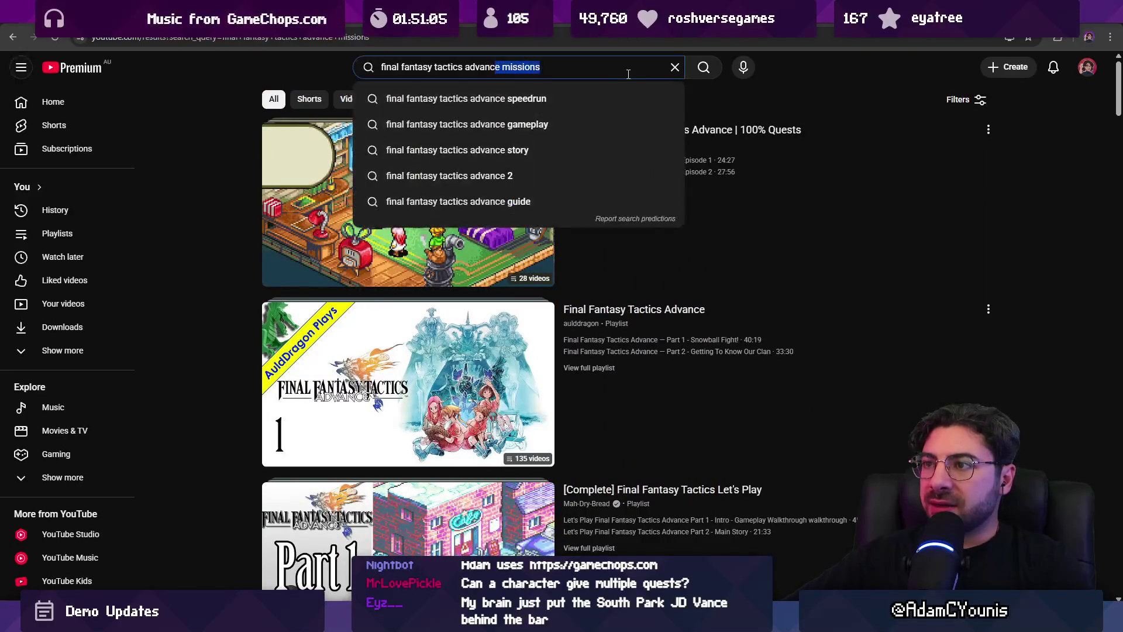
# Change the search term to 'longplay' and open the first Tactics Advance longplay video
pyautogui.press('BackSpace')
pyautogui.write('longplauy')
pyautogui.press('BackSpace')
pyautogui.press('BackSpace')
pyautogui.write('y')
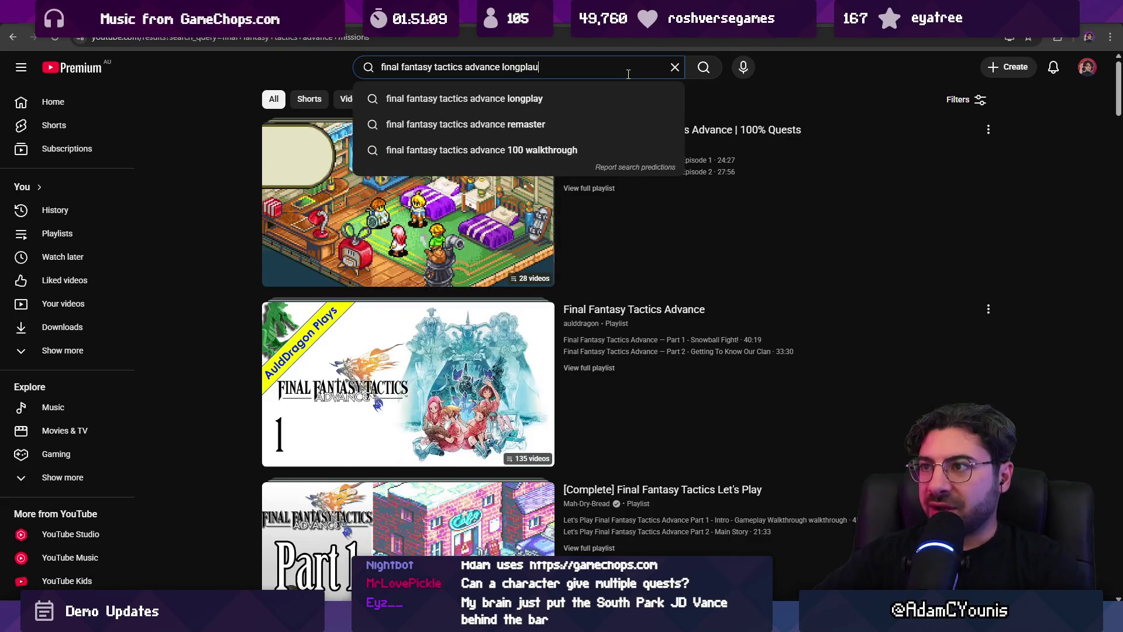
pyautogui.press('Return')
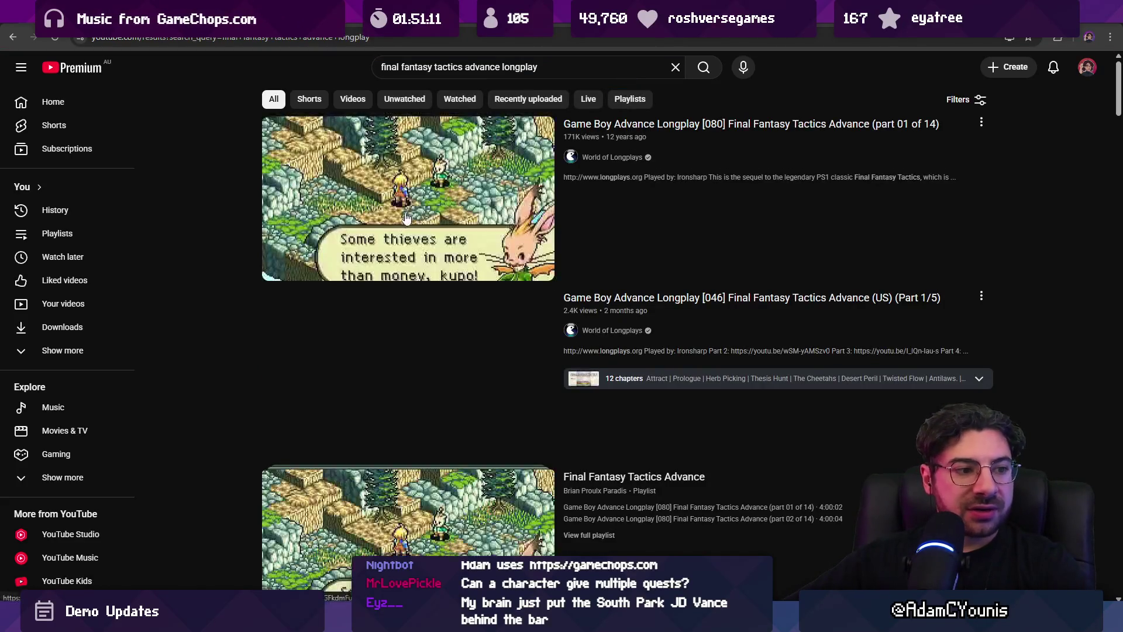
pyautogui.click(405, 215)
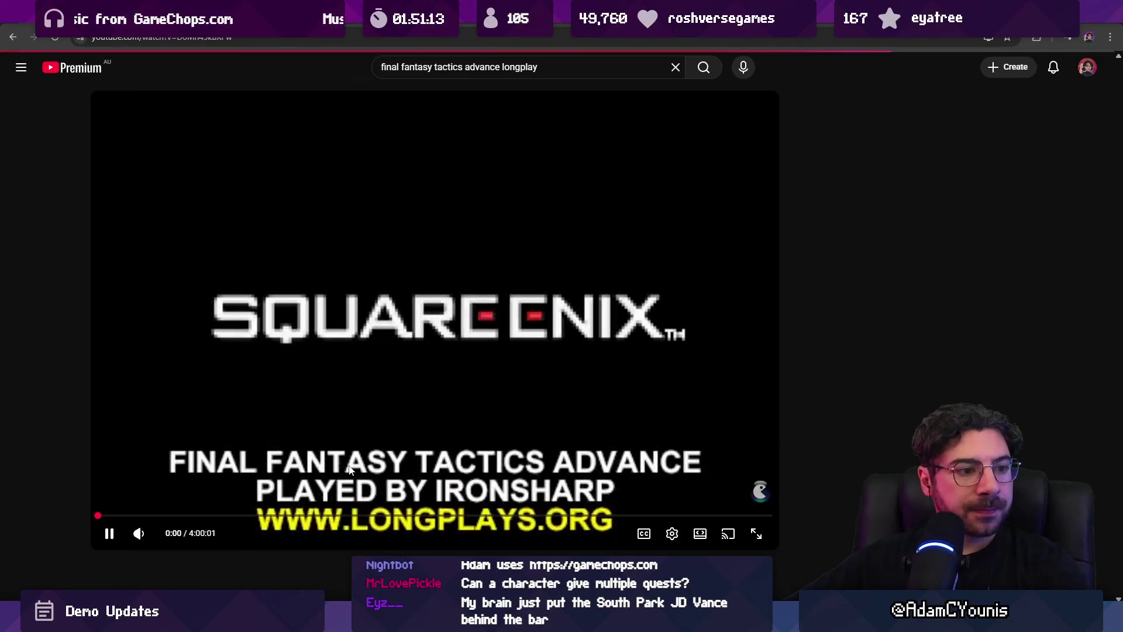
# Mute the video and skip ahead to about 3:40
pyautogui.click(155, 526)
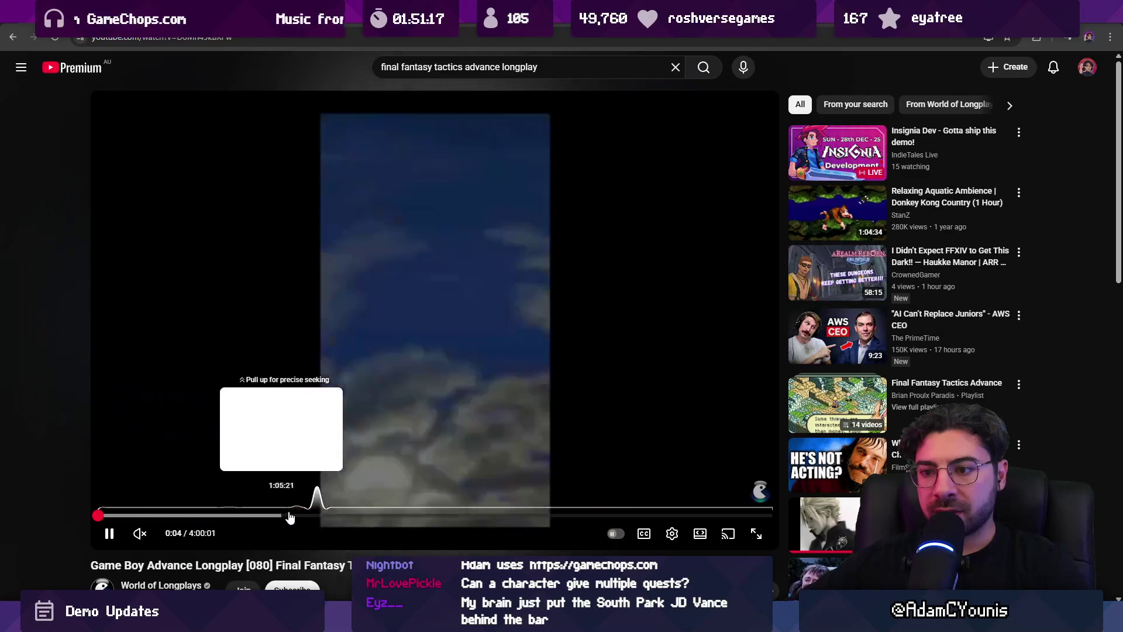
pyautogui.moveTo(316, 519); pyautogui.dragTo(678, 516)
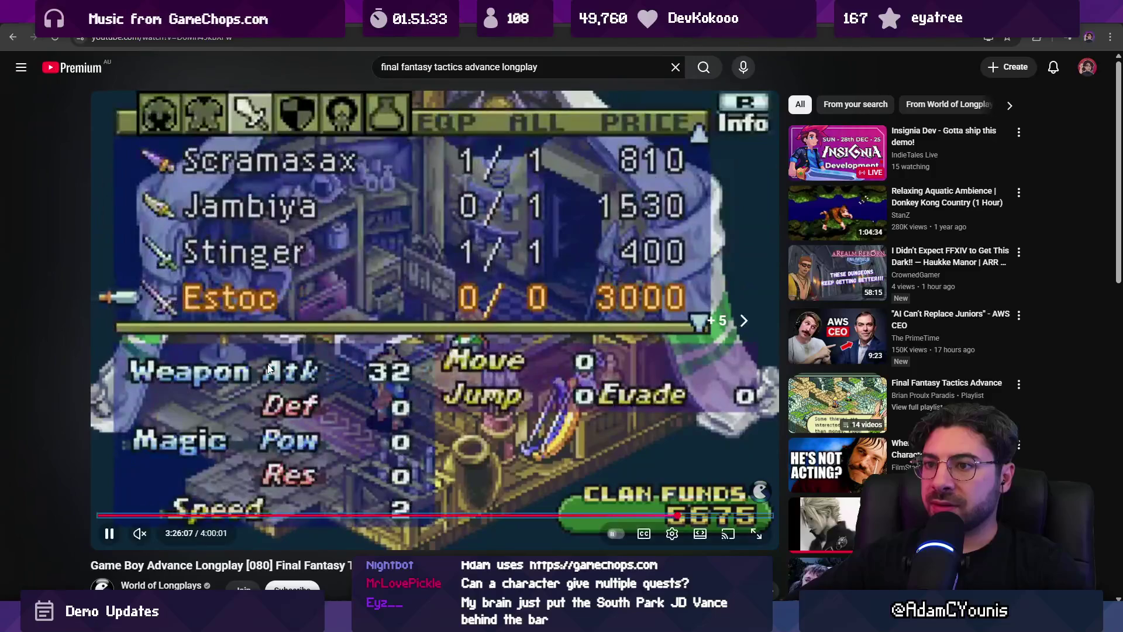
pyautogui.press('Right')
pyautogui.press('Right')
pyautogui.press('Right')
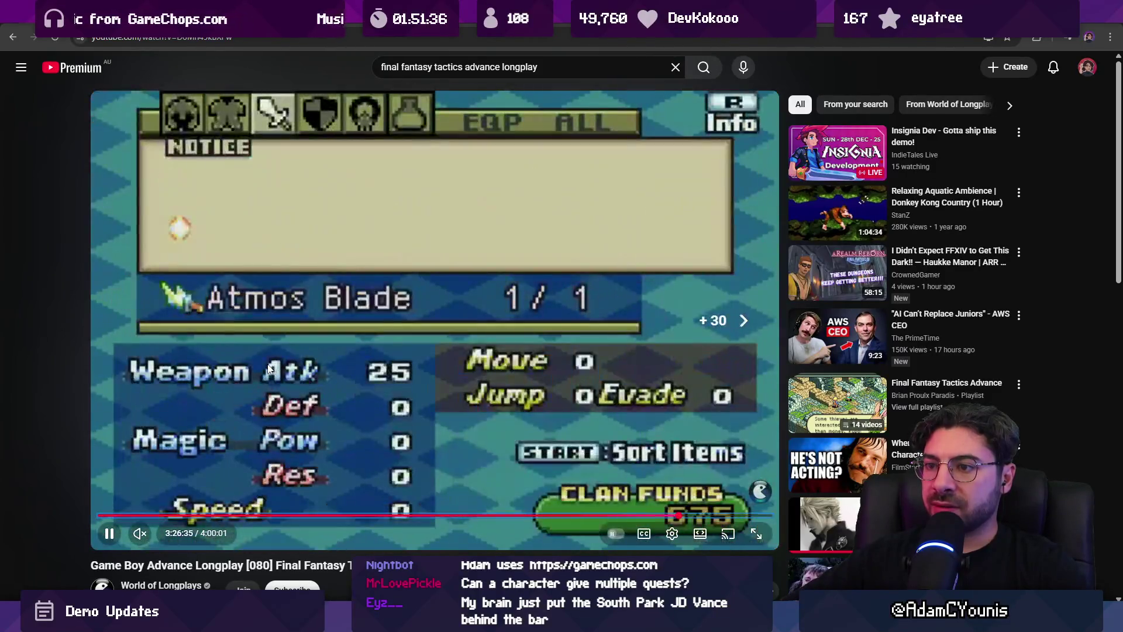
pyautogui.press('Right')
pyautogui.press('Right')
pyautogui.press('Right')
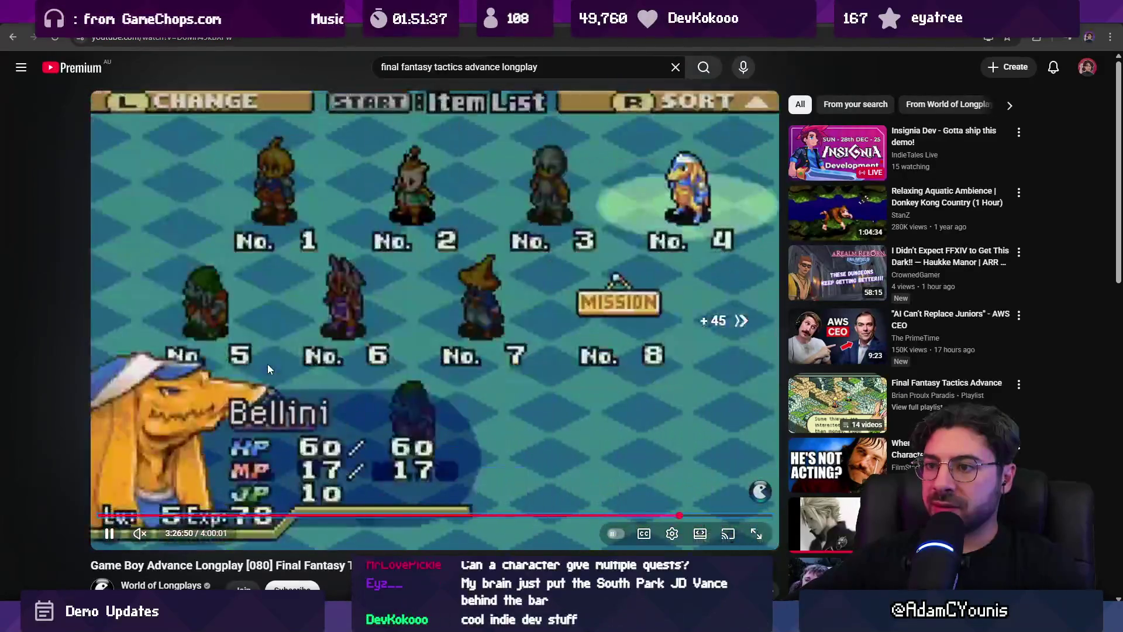
pyautogui.press('Right')
pyautogui.press('Right')
pyautogui.press('Right')
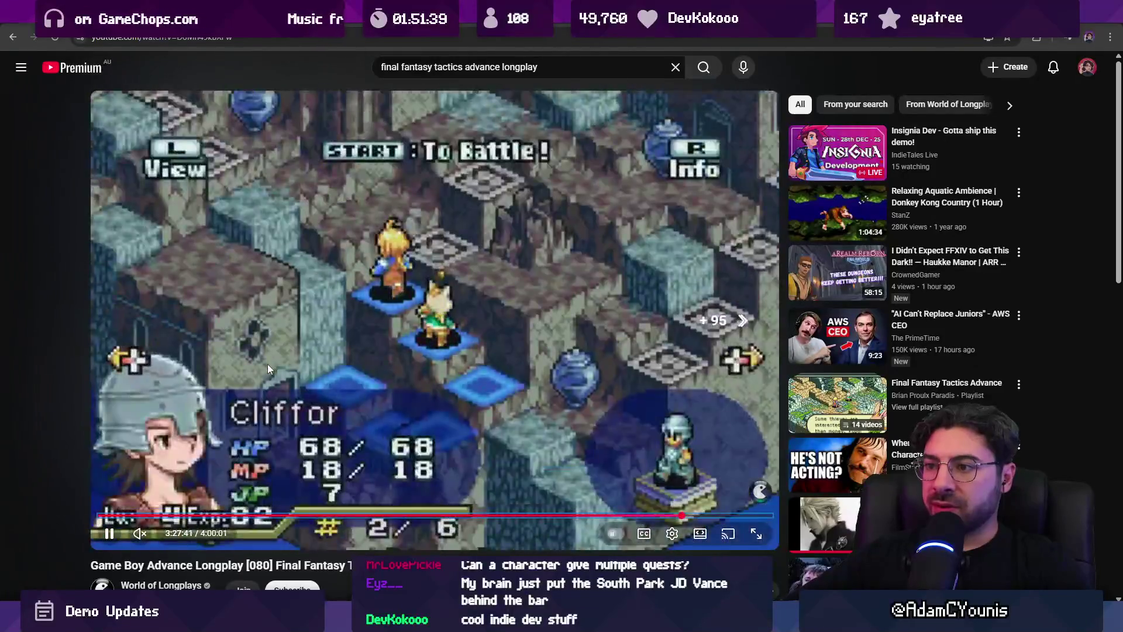
pyautogui.press('Right')
pyautogui.press('Right')
pyautogui.press('Right')
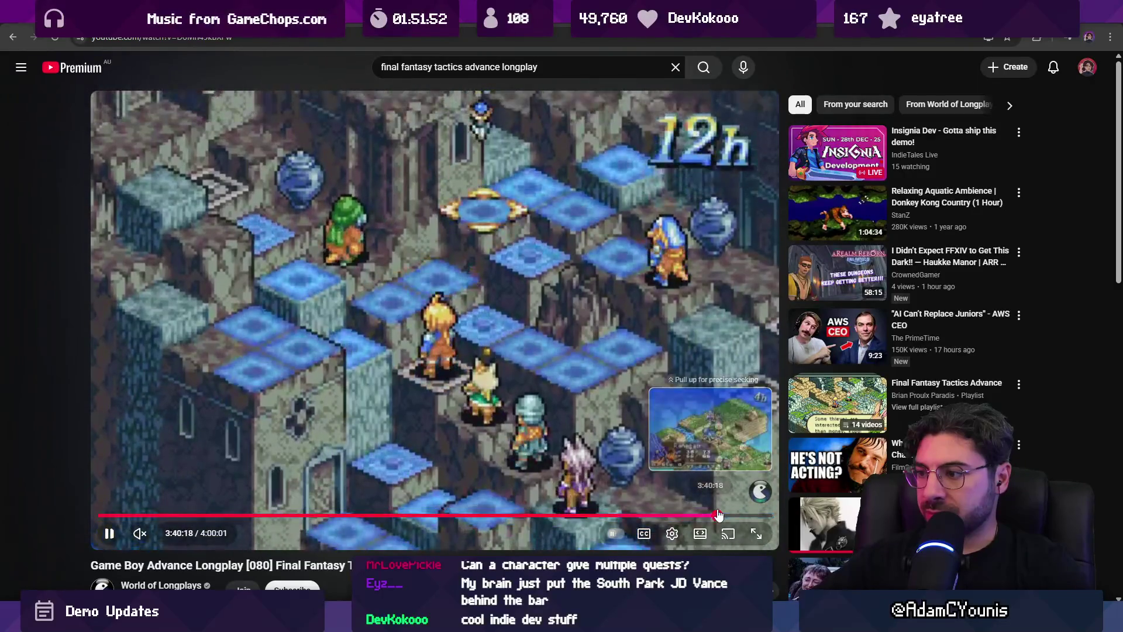
pyautogui.click(718, 514)
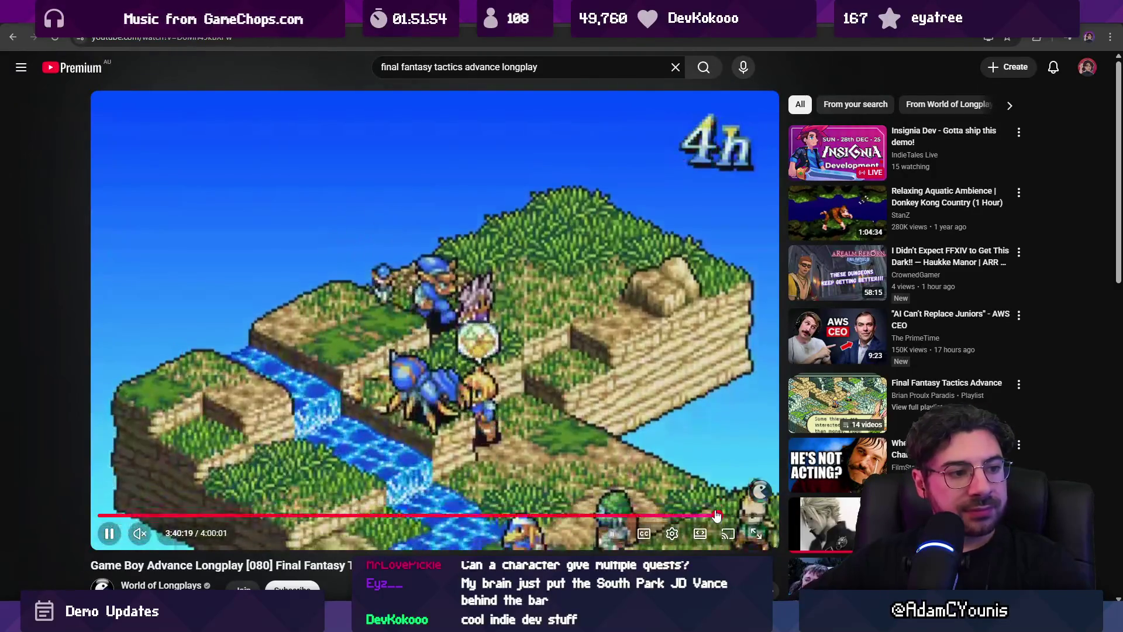
pyautogui.press('Left')
pyautogui.press('Left')
pyautogui.press('Left')
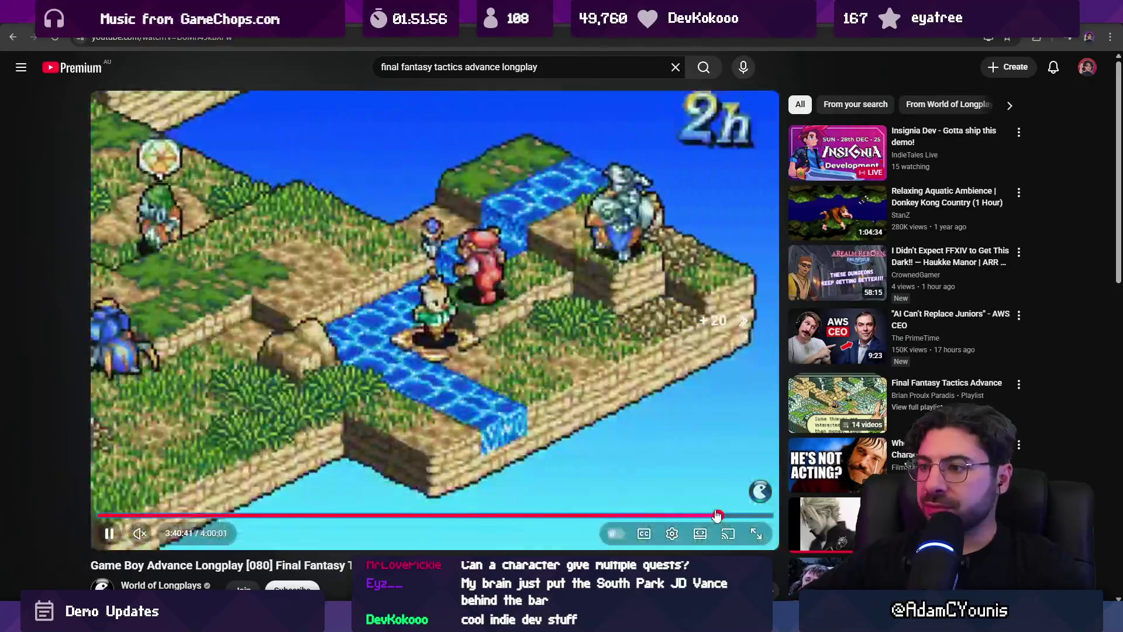
pyautogui.press('Right')
pyautogui.press('Right')
pyautogui.press('Right')
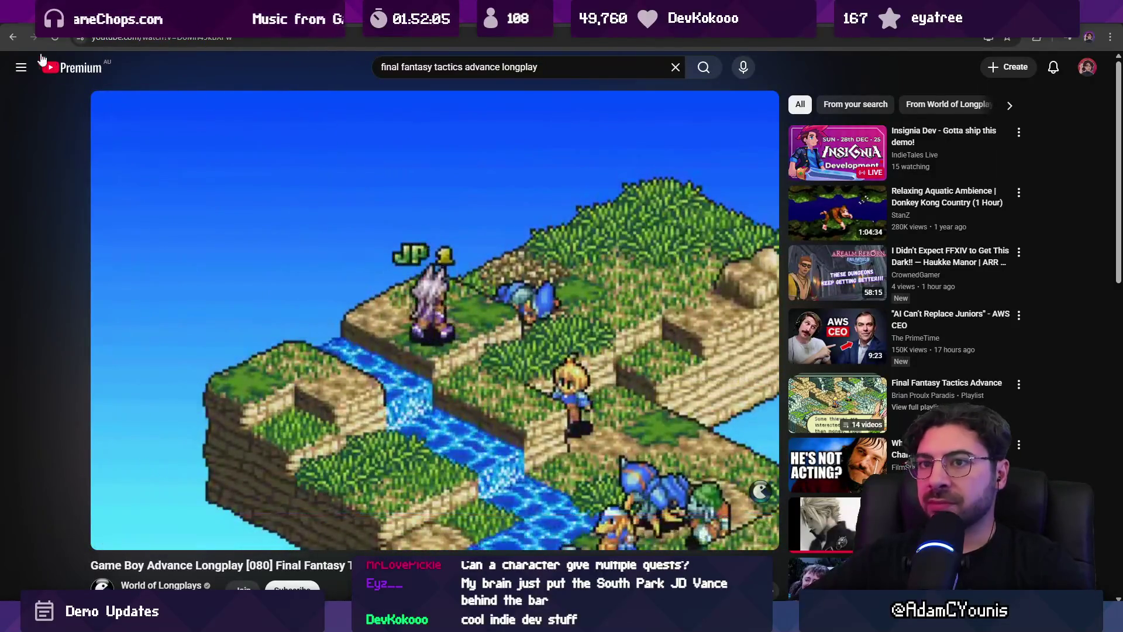
pyautogui.hotkey('alt', 'Left')
pyautogui.scroll(-5, 403, 327)
pyautogui.scroll(-6, 403, 327)
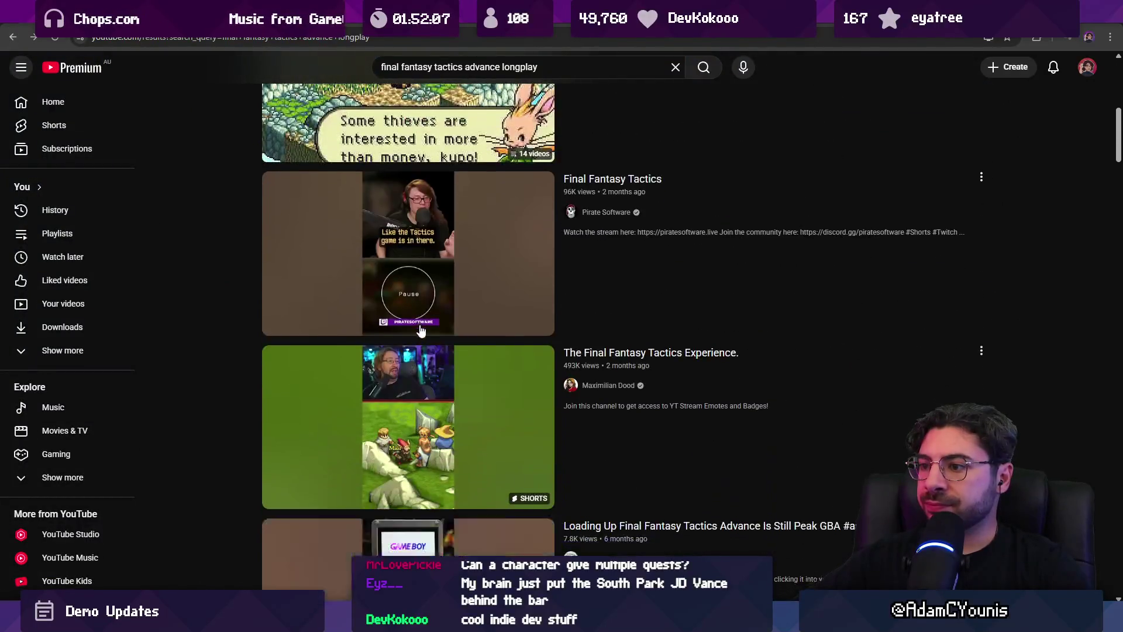
pyautogui.scroll(11, 221, 272)
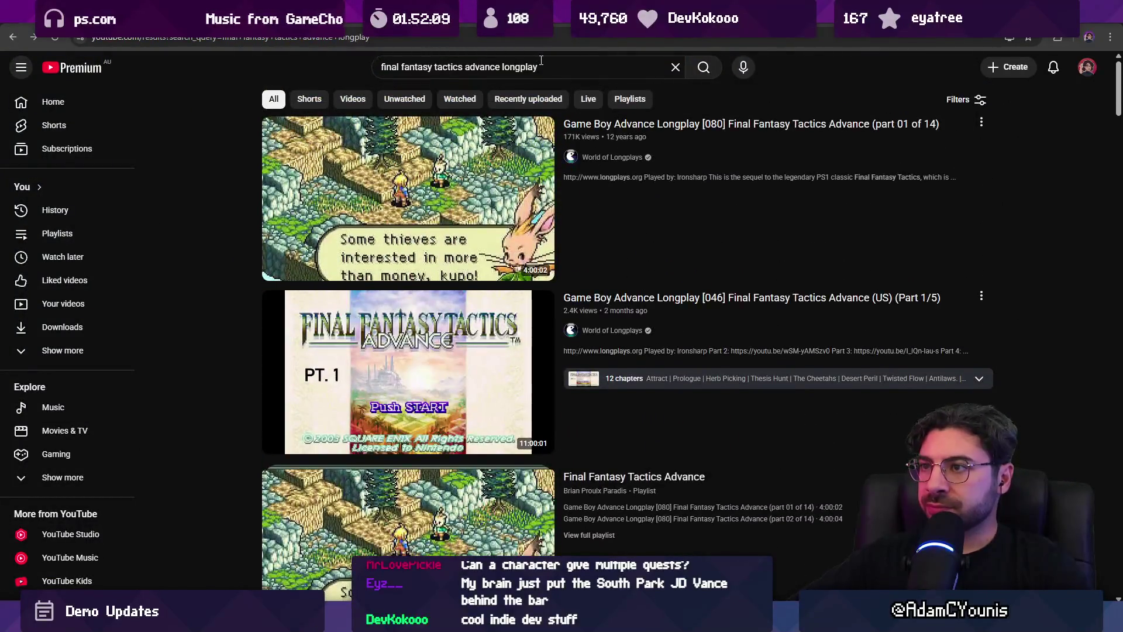
pyautogui.moveTo(618, 128)
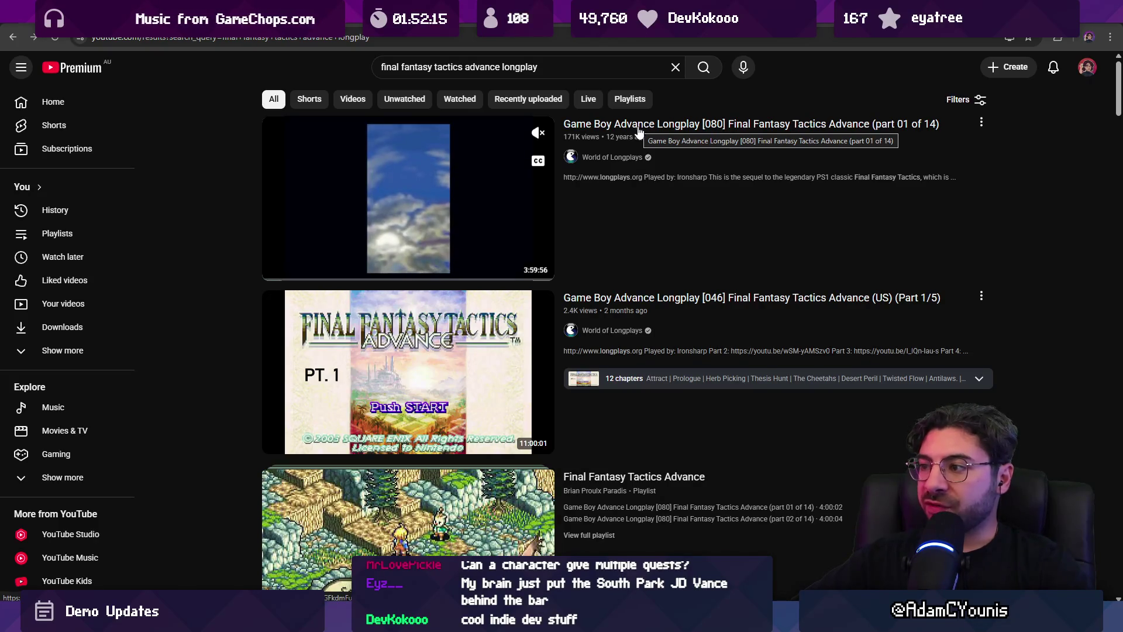
pyautogui.click(690, 298)
pyautogui.click(310, 516)
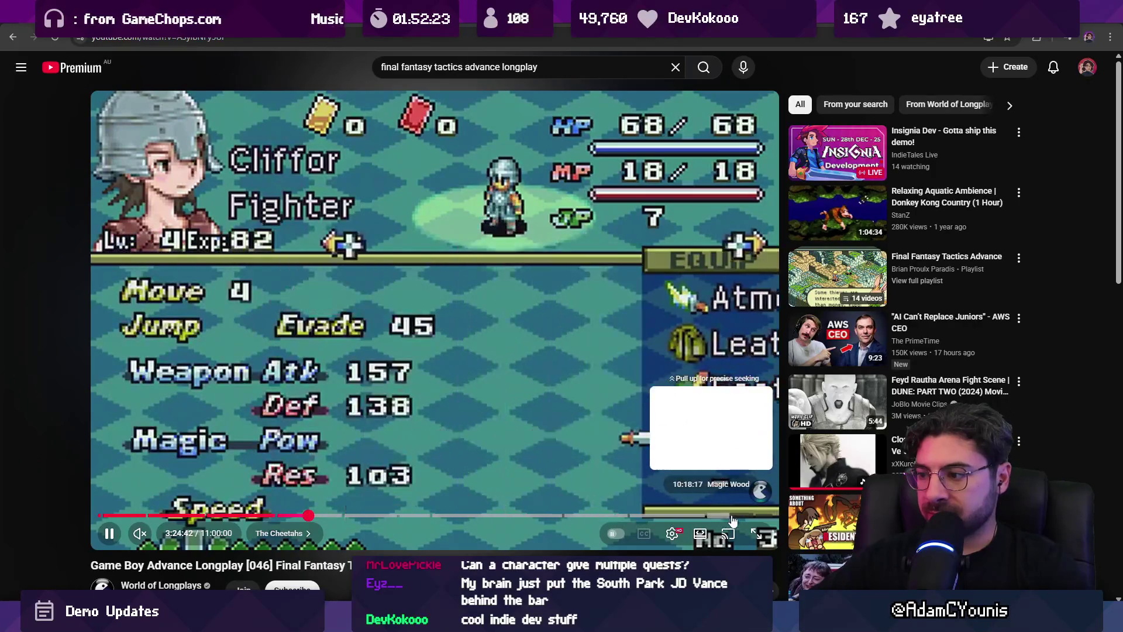
pyautogui.scroll(-8, 338, 385)
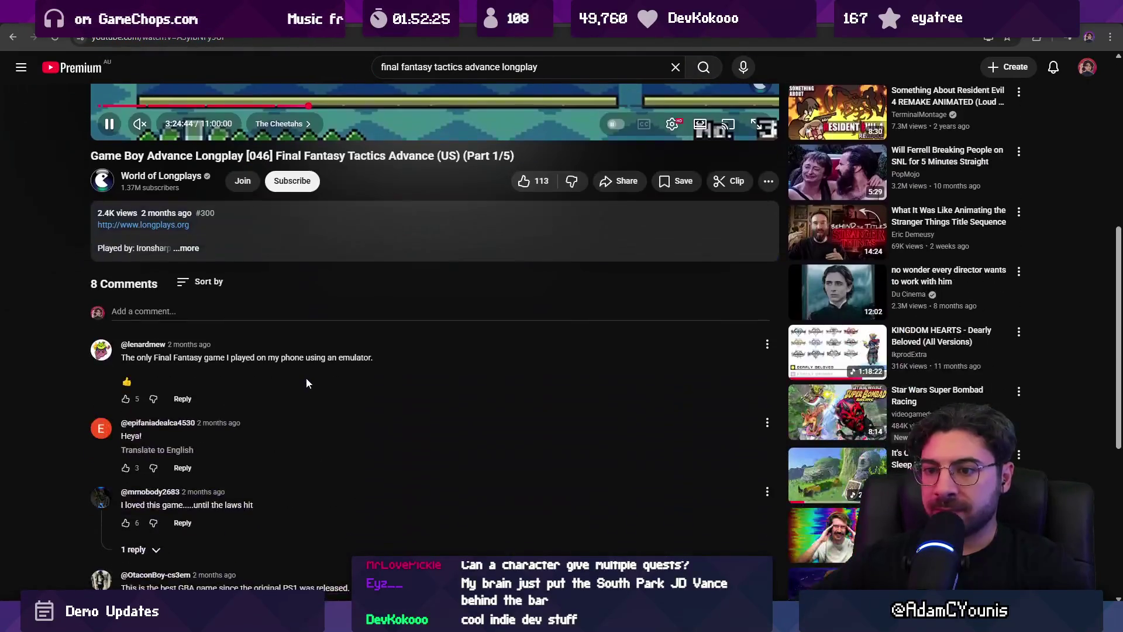
pyautogui.click(190, 243)
# Search Google for 'missions ffta' and skim the Tactics Advance quest guide result
pyautogui.click(247, 43)
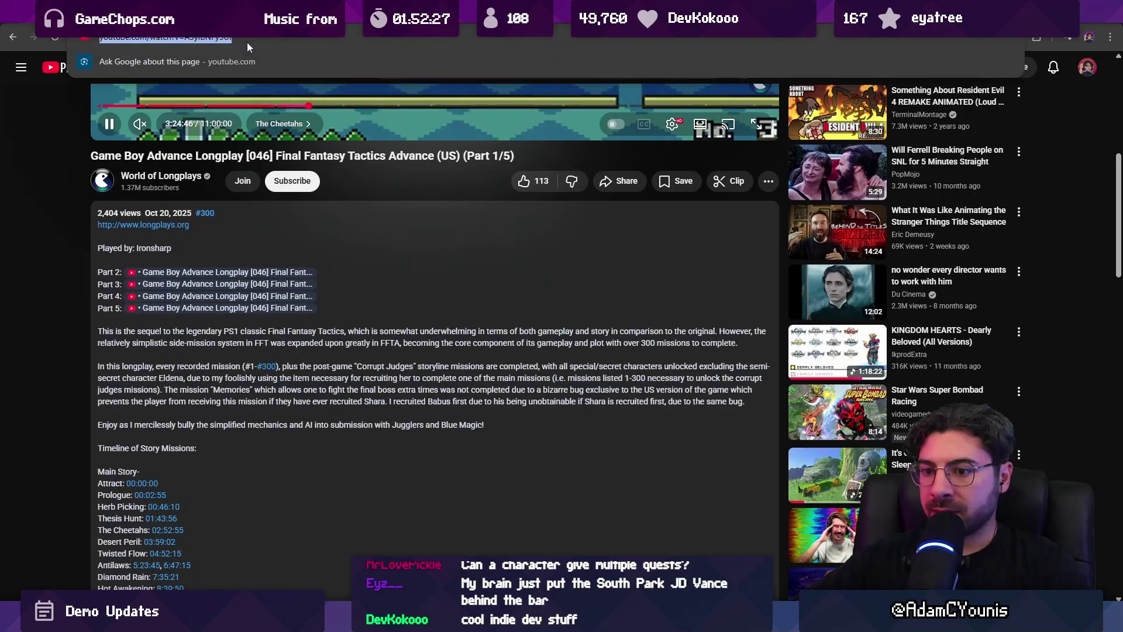
pyautogui.write('missions ft')
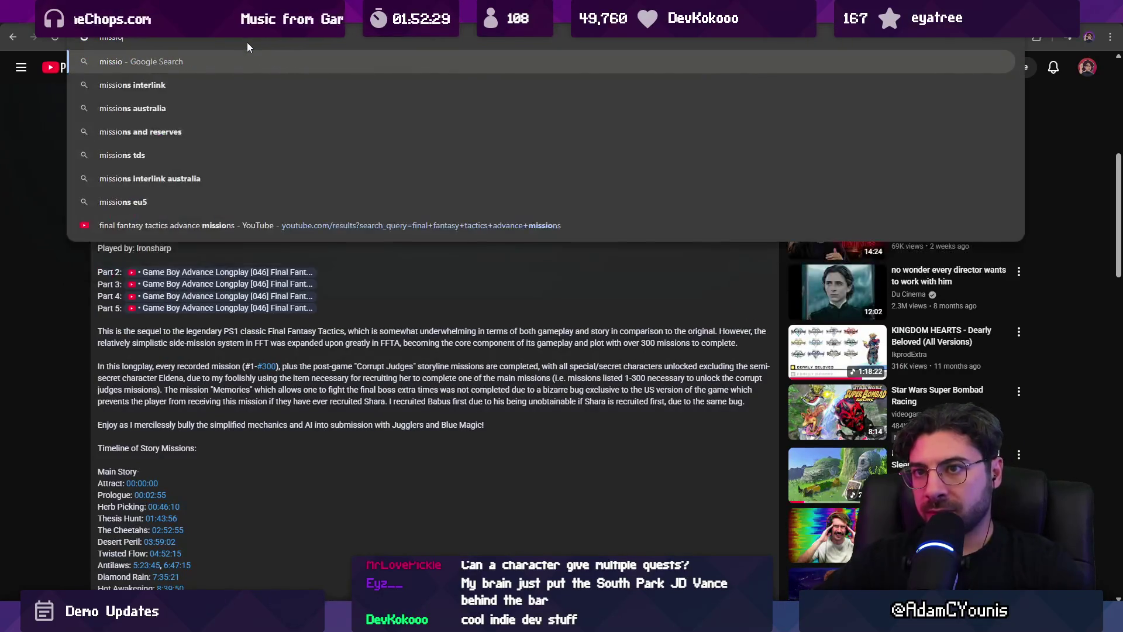
pyautogui.press('BackSpace')
pyautogui.write('fta')
pyautogui.press('Return')
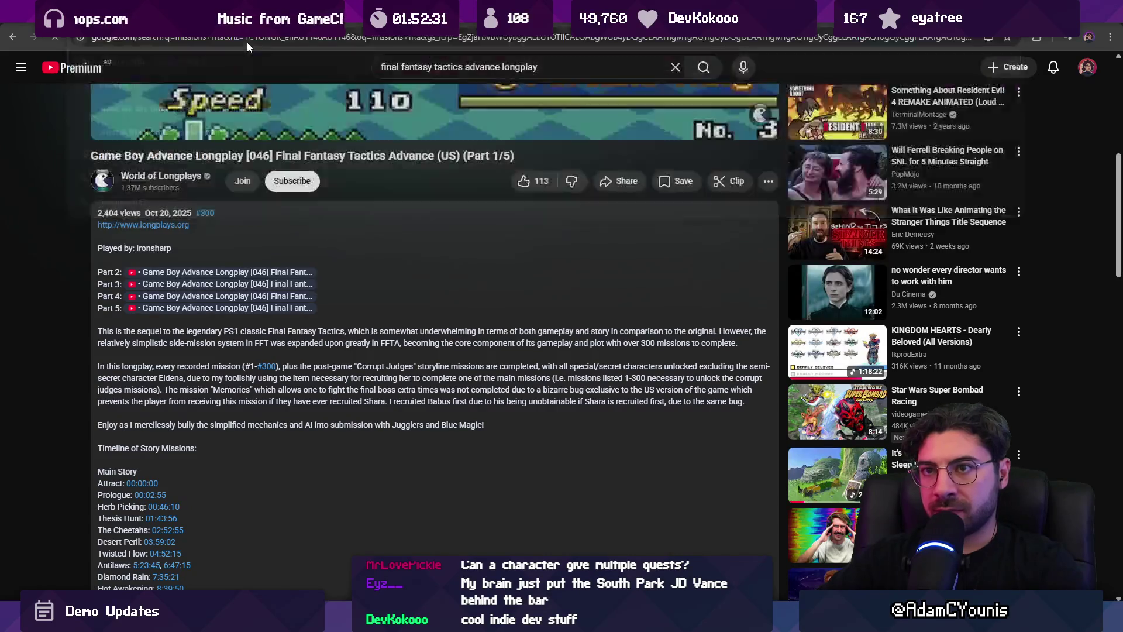
pyautogui.click(216, 178)
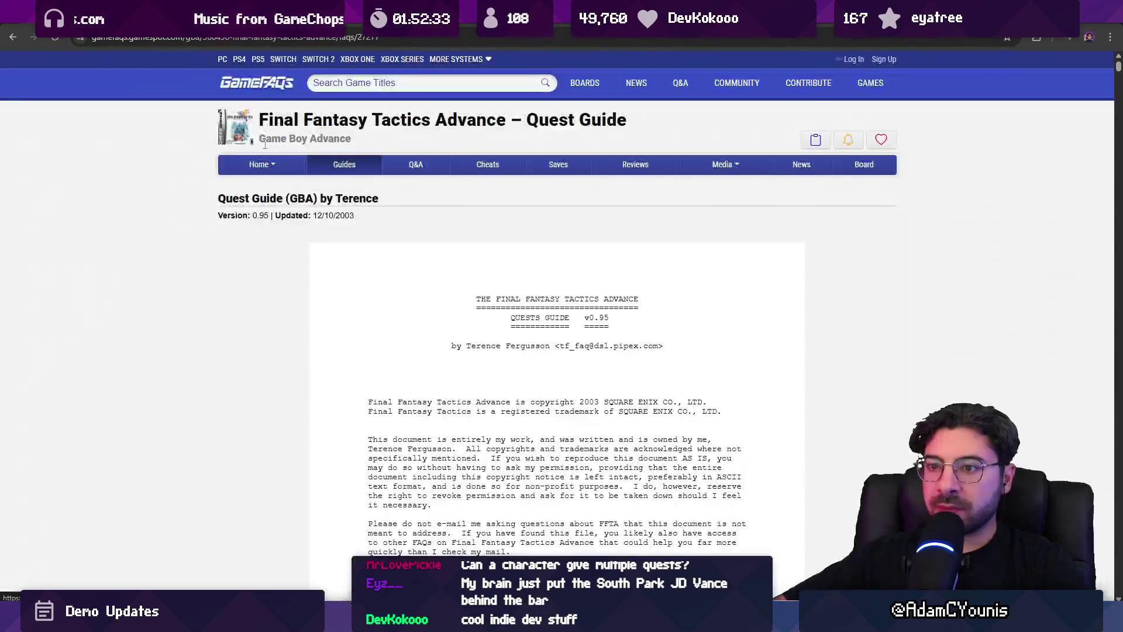
pyautogui.scroll(-15, 326, 284)
pyautogui.scroll(-10, 326, 284)
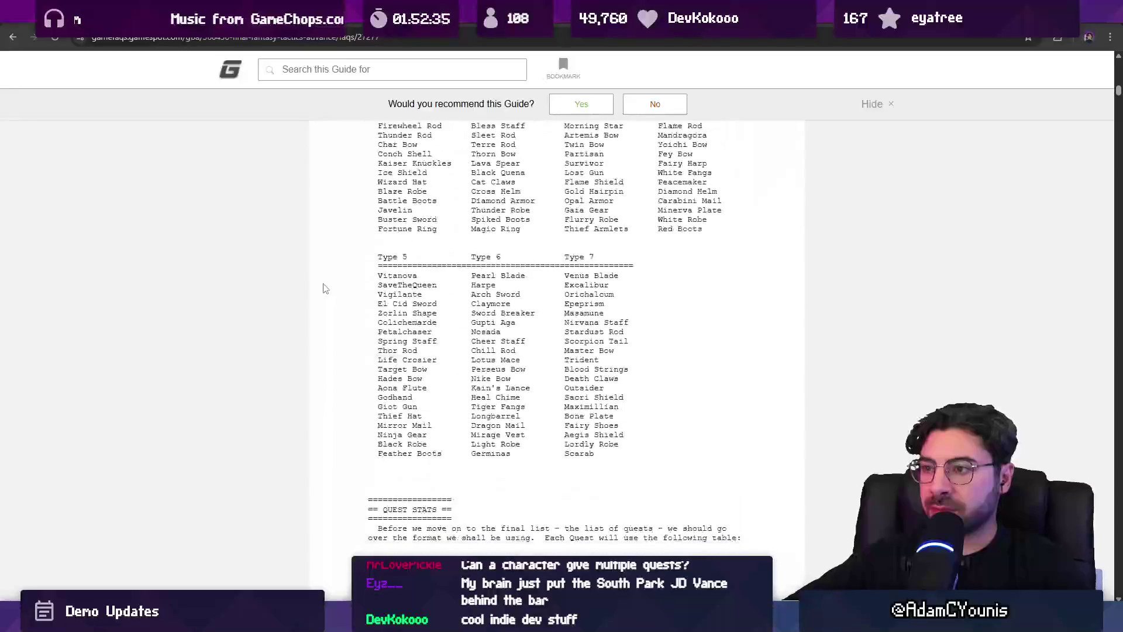
pyautogui.hotkey('alt', 'Left')
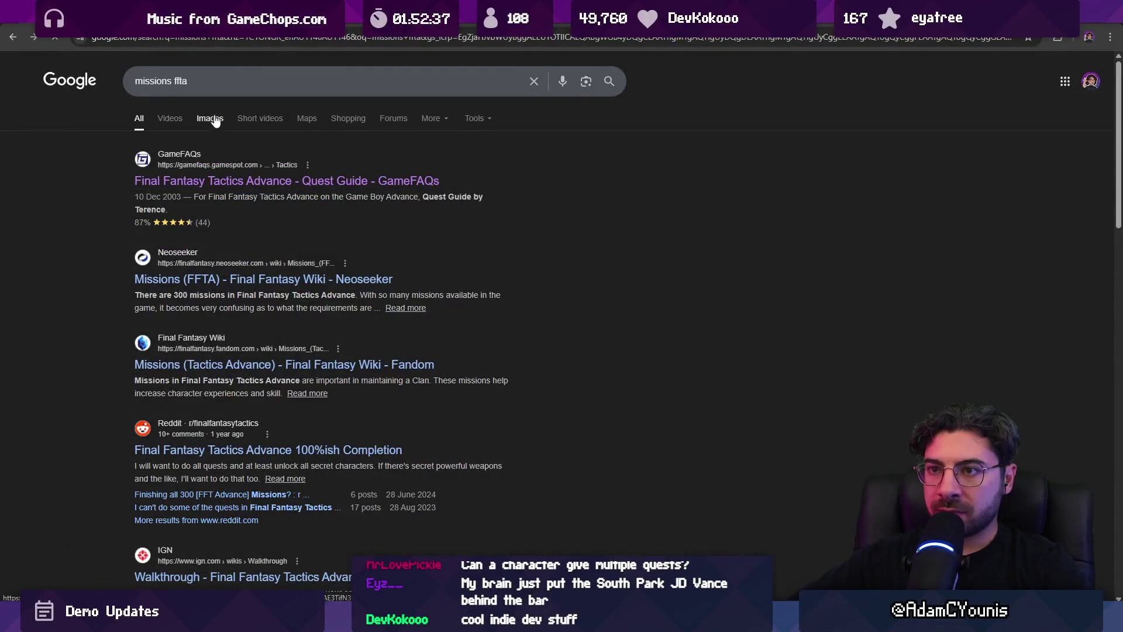
# From the image results, open the Neoseeker page for the Secret Books screenshot
pyautogui.click(216, 119)
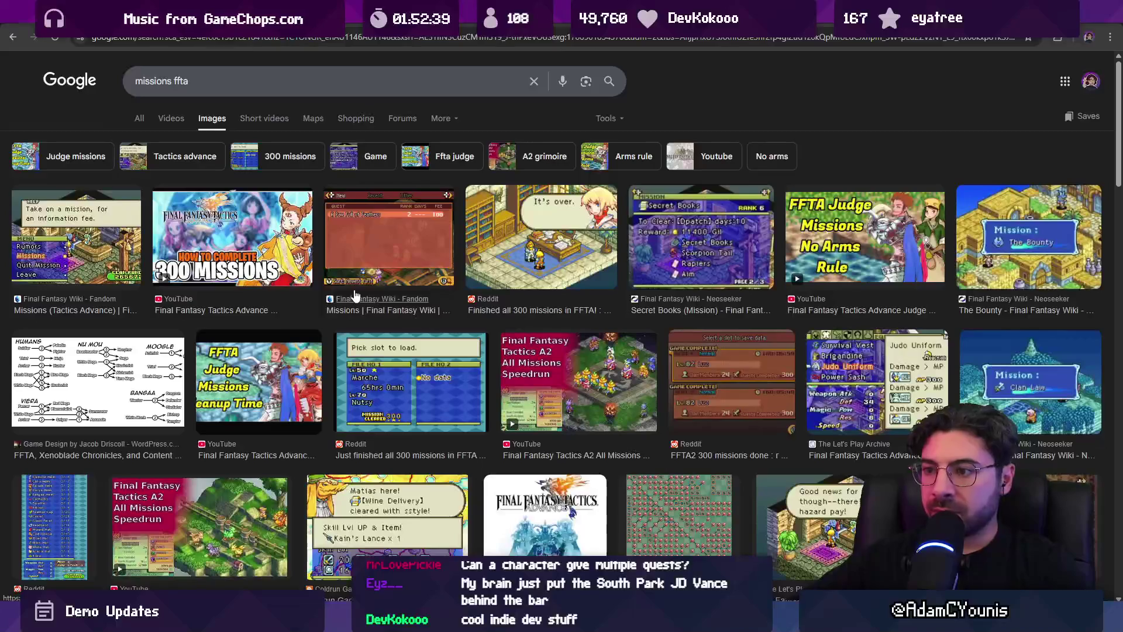
pyautogui.click(679, 247)
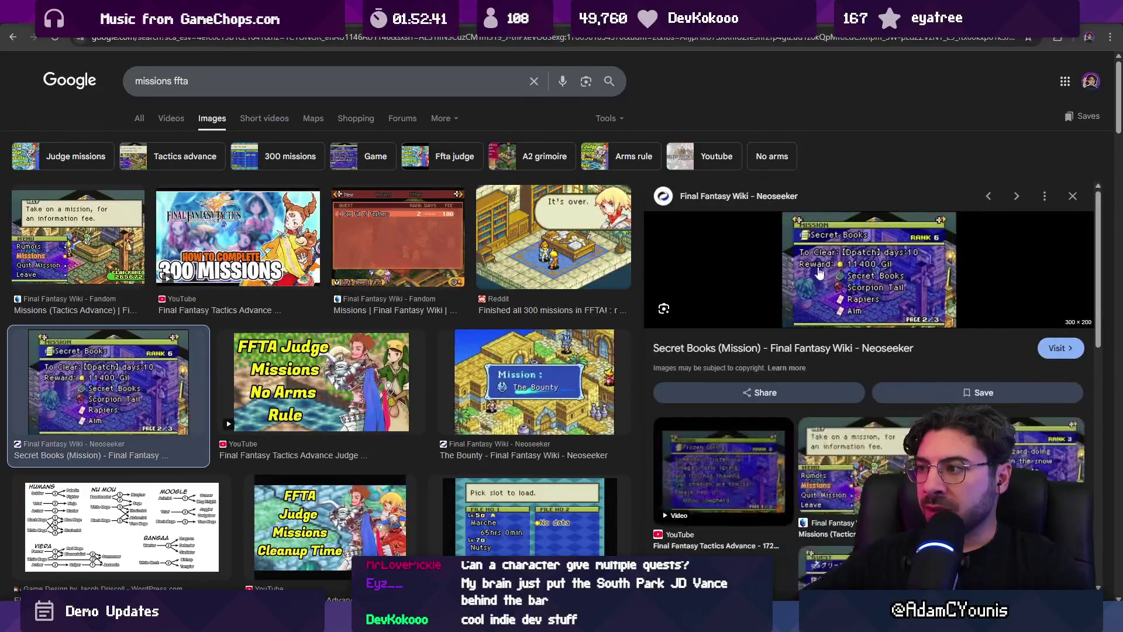
pyautogui.click(882, 280)
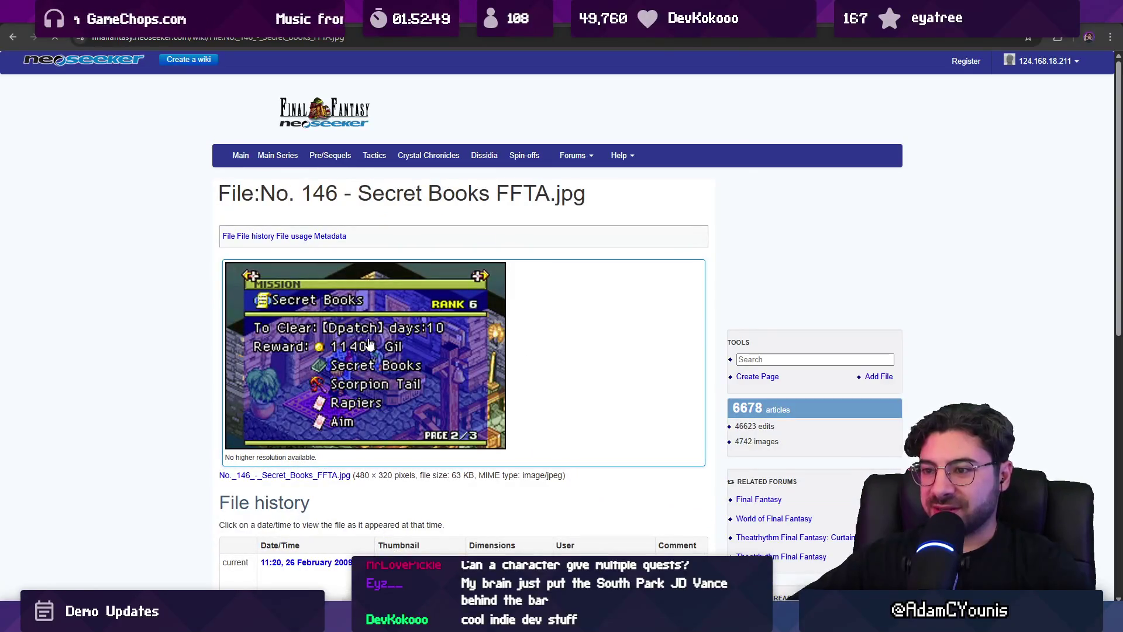
# Read the screenshot page, then go back to the Secret Books (Mission) page
pyautogui.scroll(-1, 348, 372)
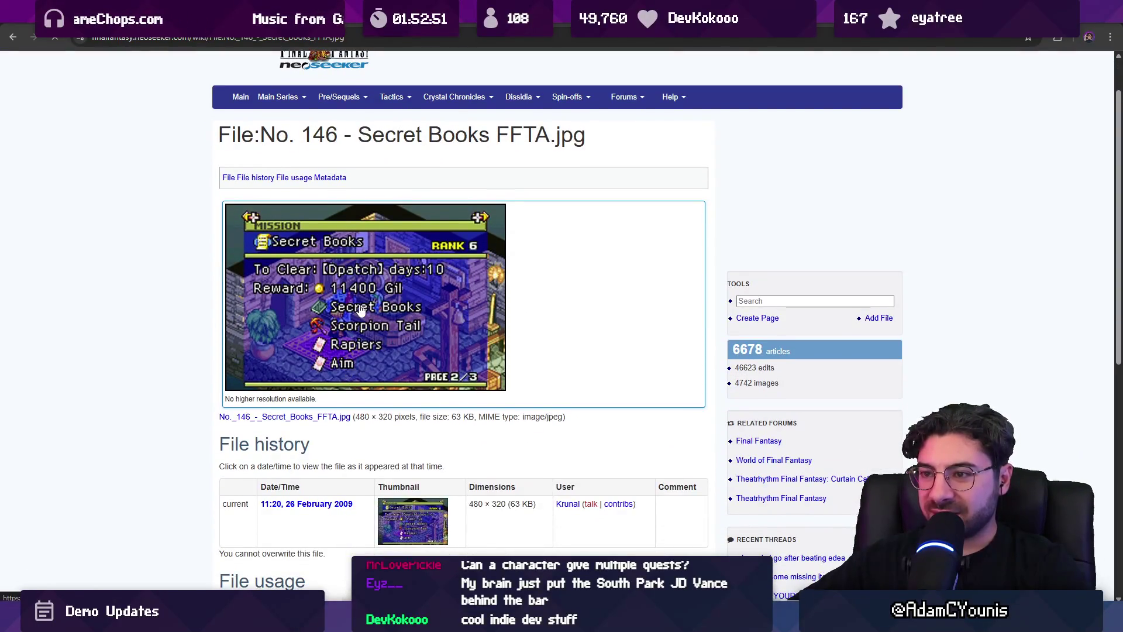
pyautogui.scroll(-7, 351, 303)
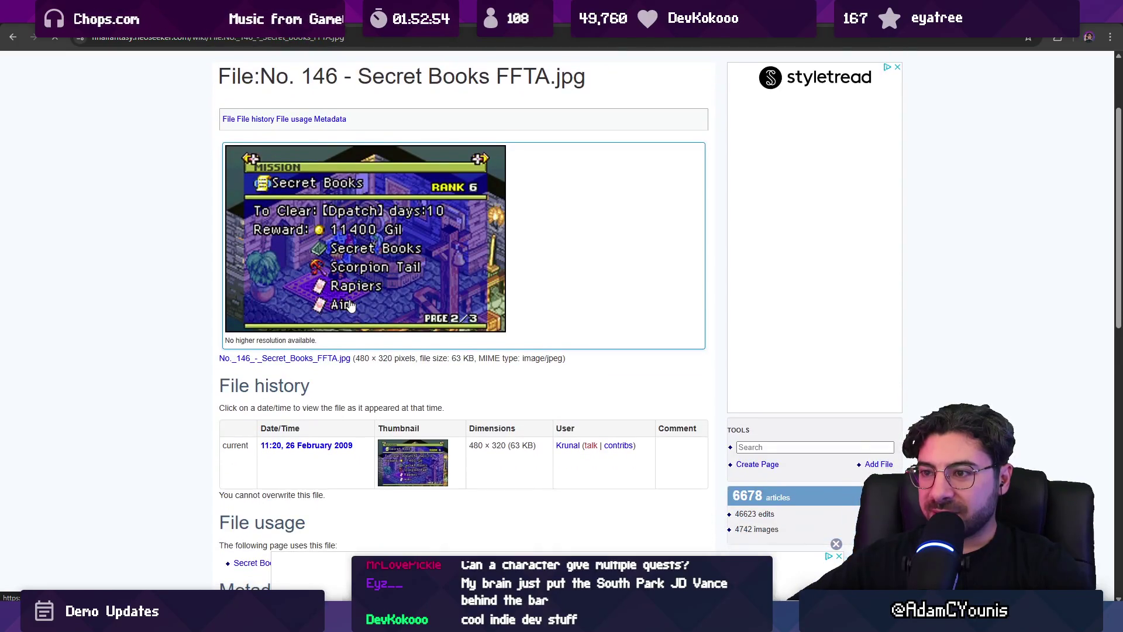
pyautogui.scroll(6, 351, 303)
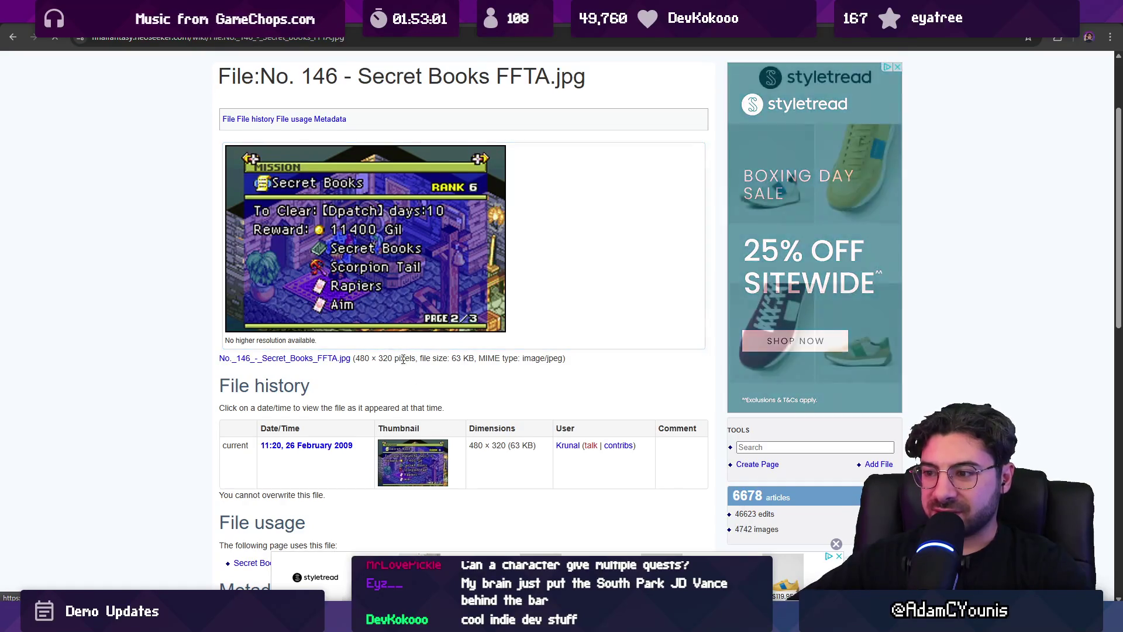
pyautogui.scroll(-5, 388, 341)
pyautogui.scroll(7, 389, 341)
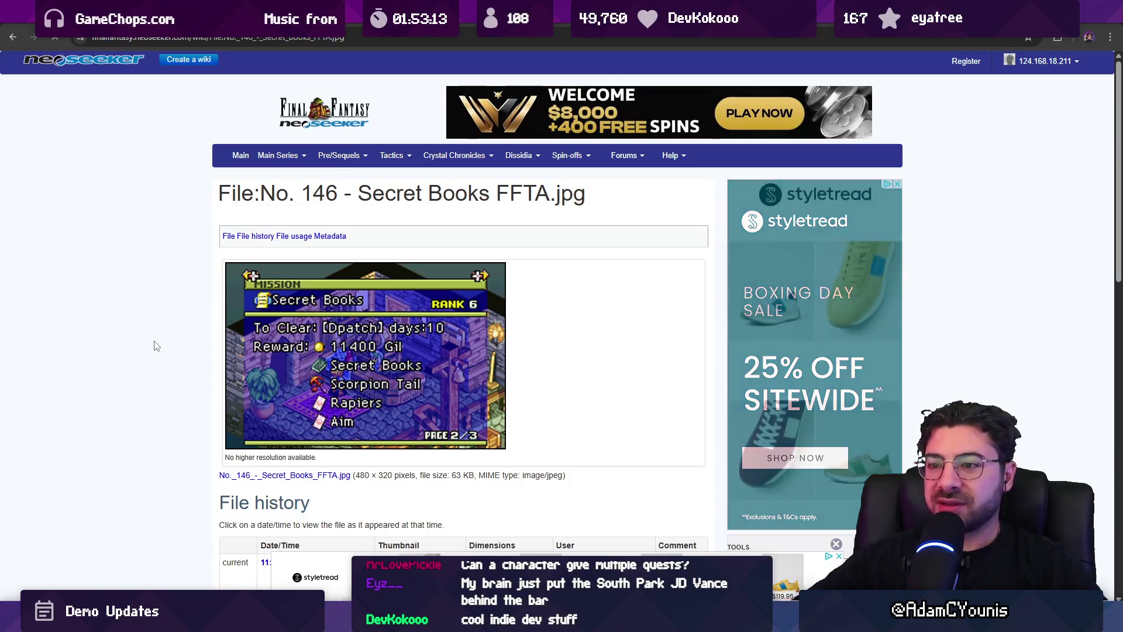
pyautogui.click(24, 37)
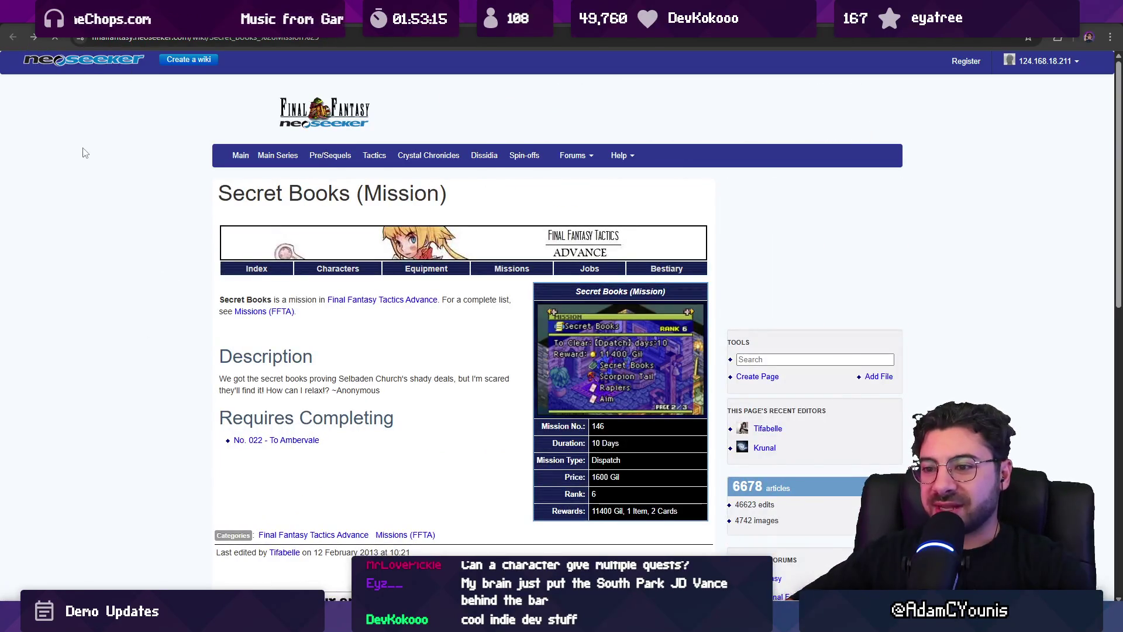
pyautogui.scroll(-3, 286, 274)
# Read the No. 022 - To Ambervale mission page, then return to the 'missions ffta' image results
pyautogui.click(287, 267)
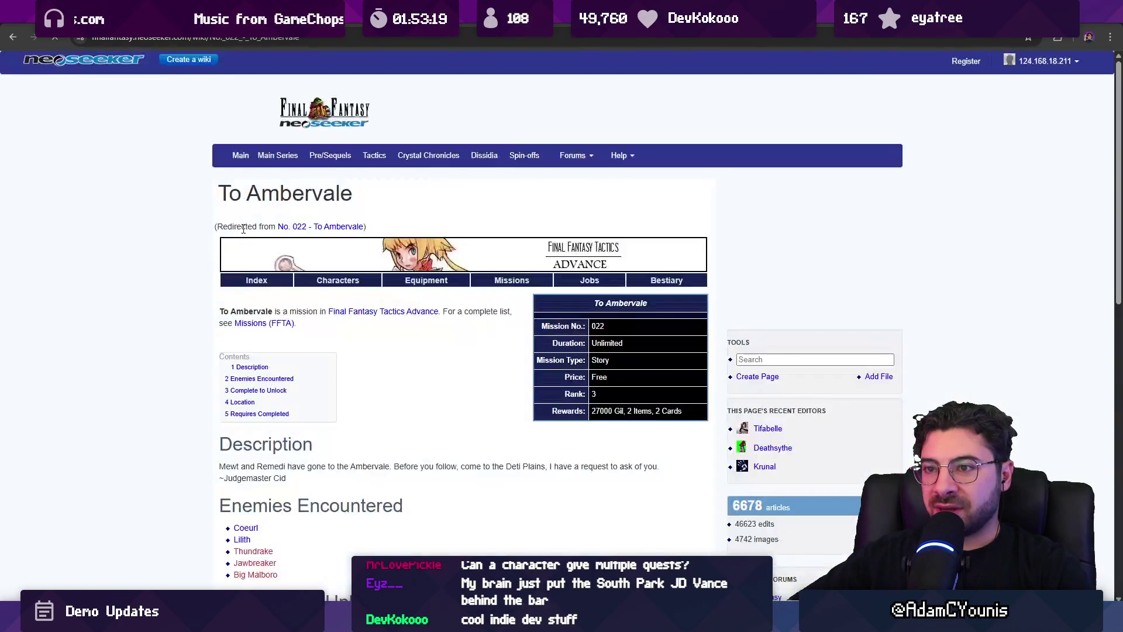
pyautogui.scroll(-1, 316, 367)
pyautogui.scroll(-1, 279, 363)
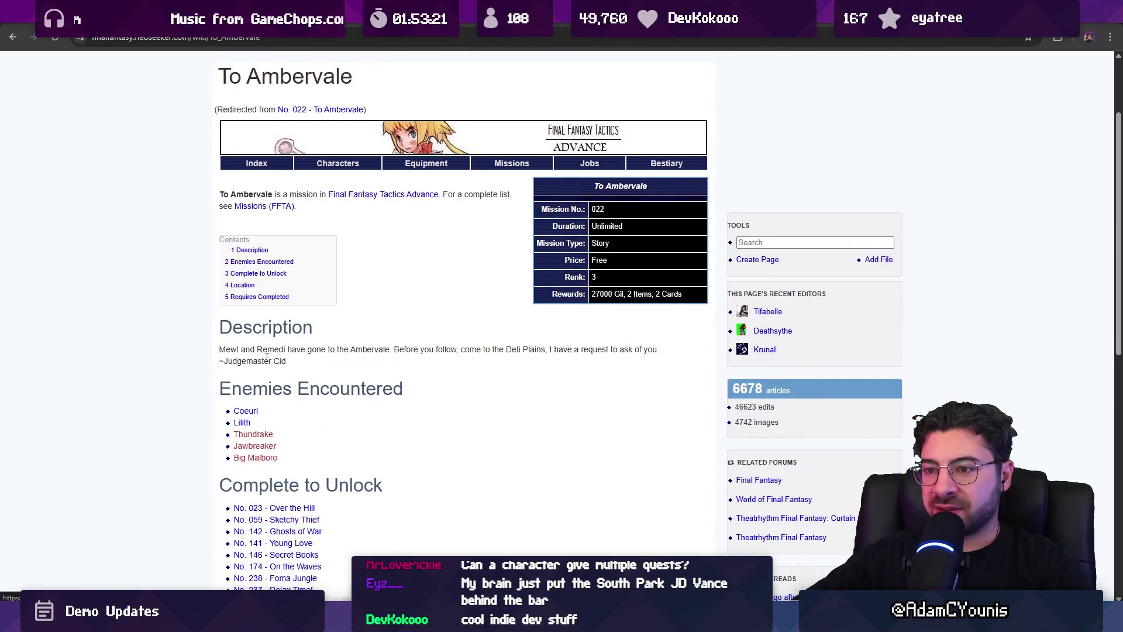
pyautogui.moveTo(221, 349); pyautogui.dragTo(299, 371)
pyautogui.click(304, 371)
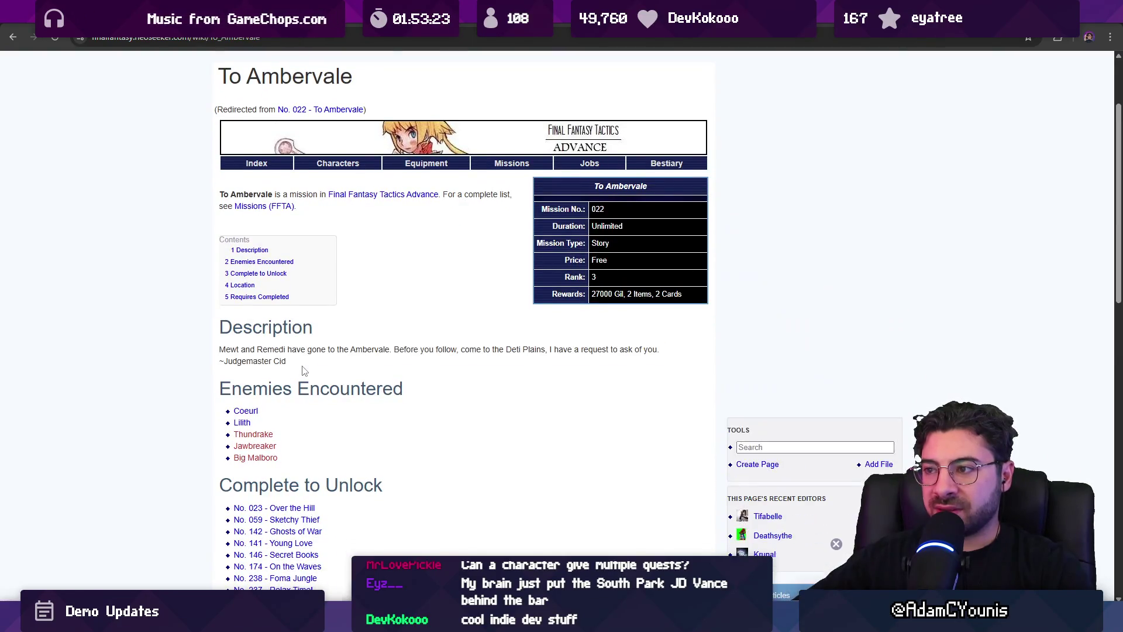
pyautogui.scroll(-10, 306, 373)
pyautogui.scroll(9, 234, 366)
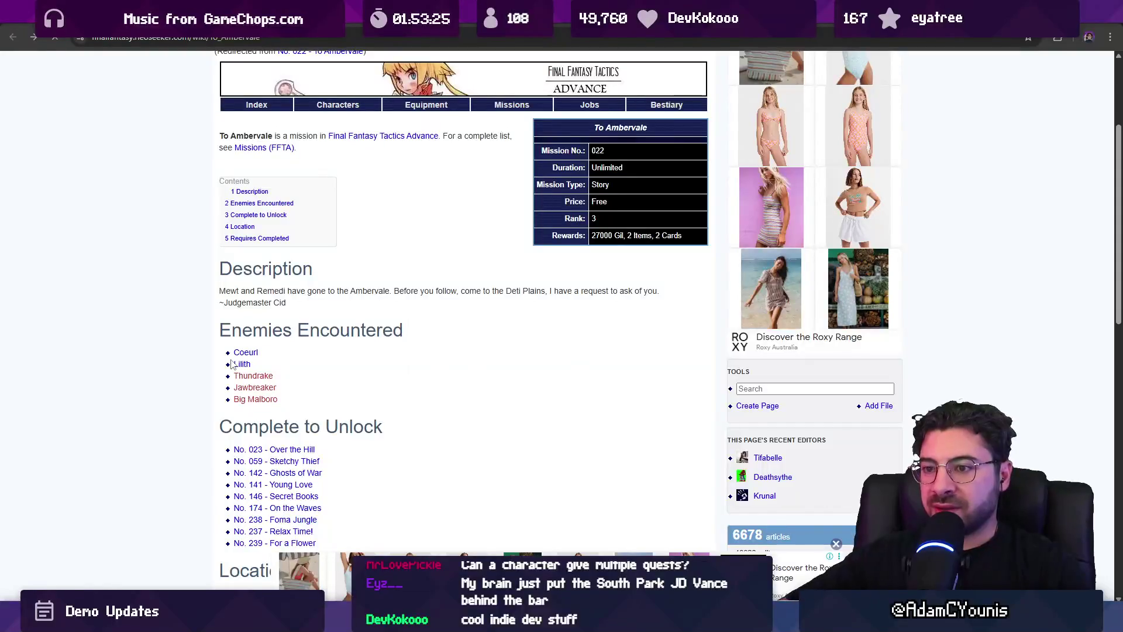
pyautogui.hotkey('alt', 'Left')
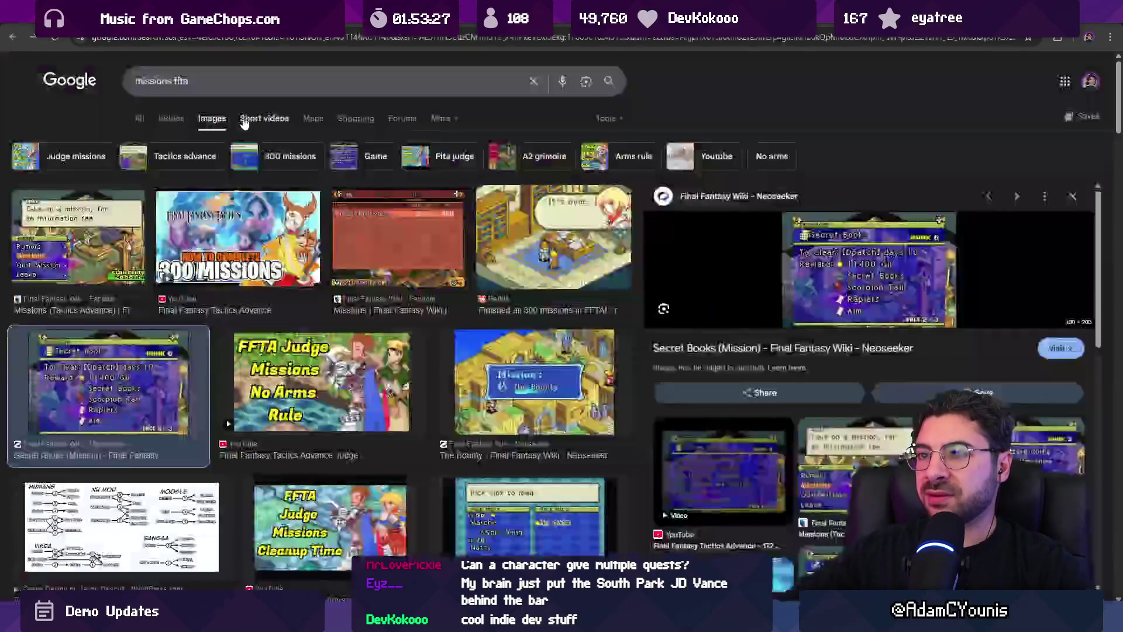
# Preview the Frozen Spring mission video and the Fandom Tactics Advance menu screenshot in 'missions ffta' results
pyautogui.scroll(-4, 519, 251)
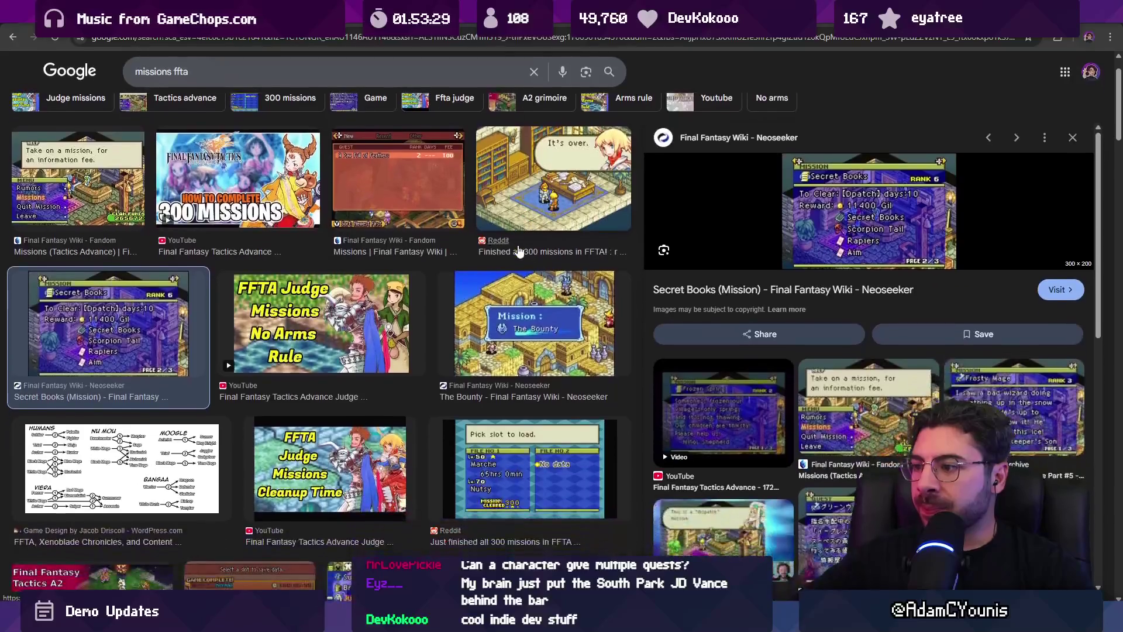
pyautogui.click(670, 357)
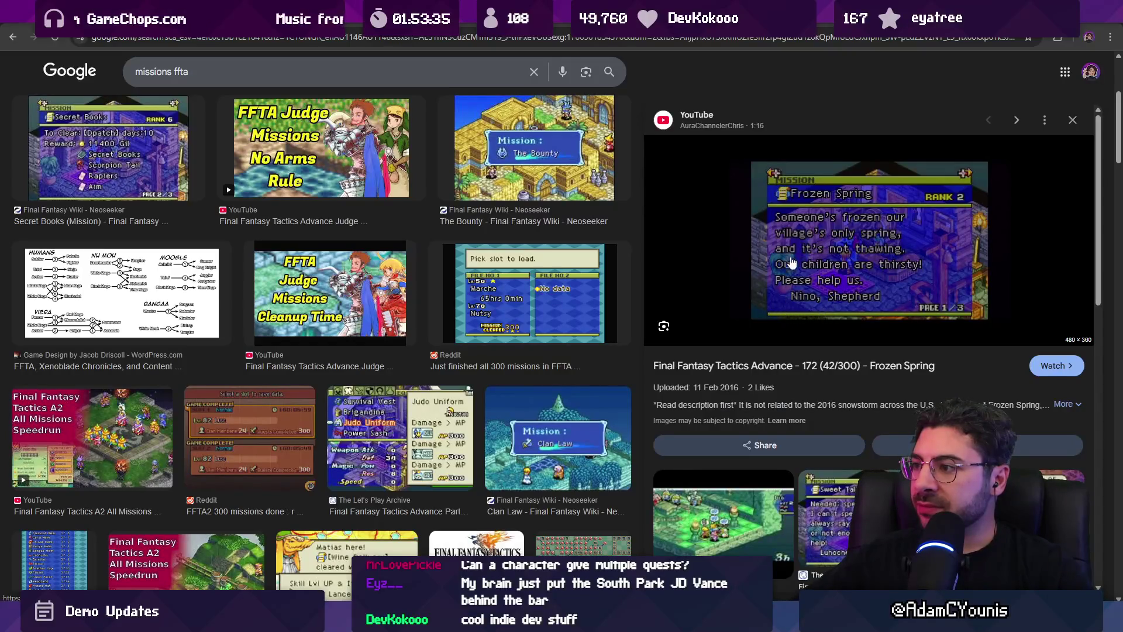
pyautogui.scroll(-2, 838, 275)
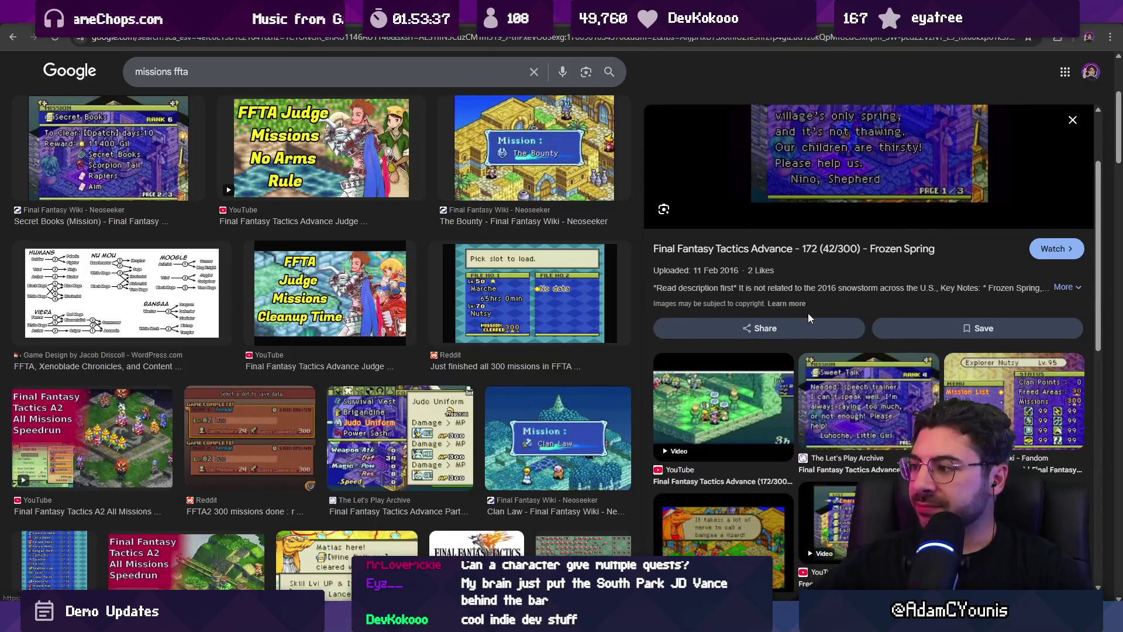
pyautogui.scroll(-2, 936, 316)
pyautogui.click(951, 315)
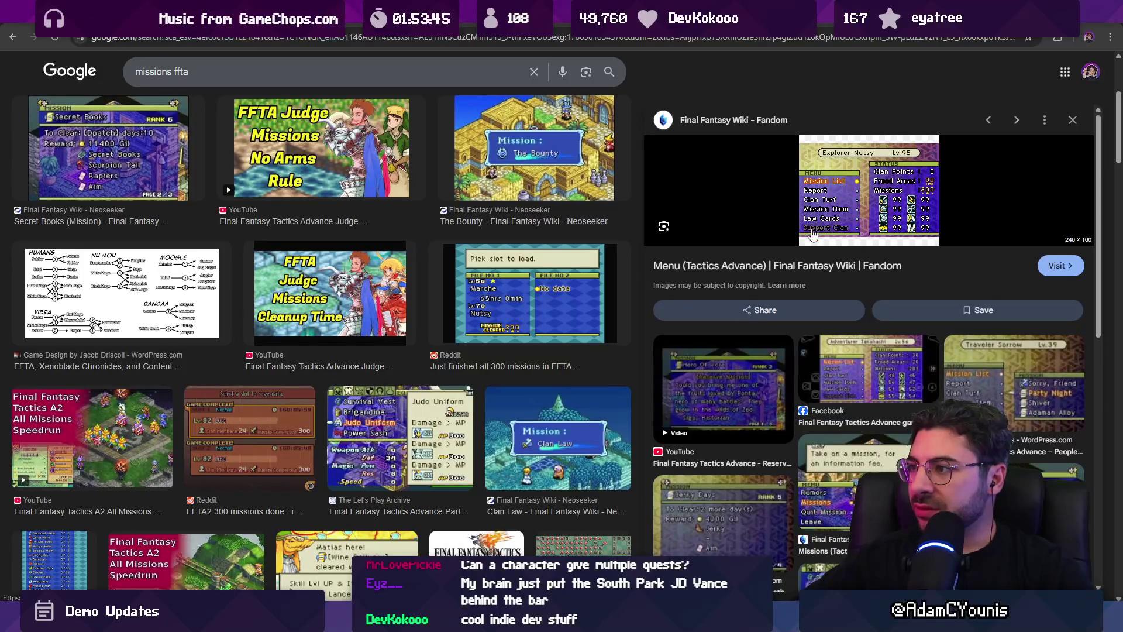
# Preview the Facebook game mechanics image, then the Marathon Recaps mission list screenshot
pyautogui.scroll(-1, 763, 379)
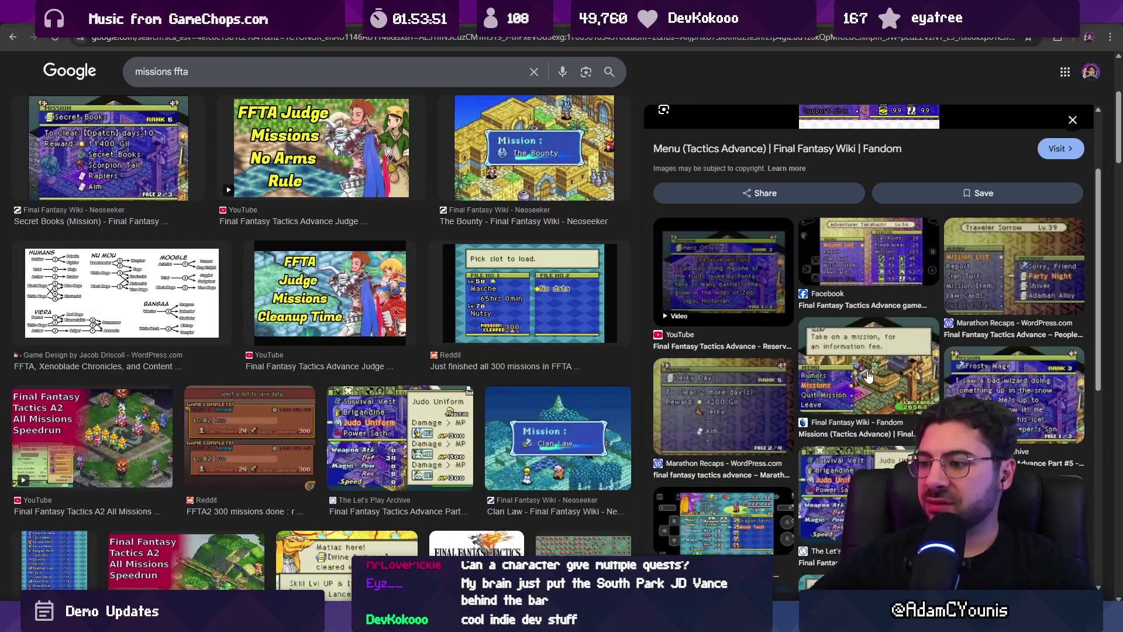
pyautogui.scroll(-4, 597, 336)
pyautogui.scroll(2, 853, 210)
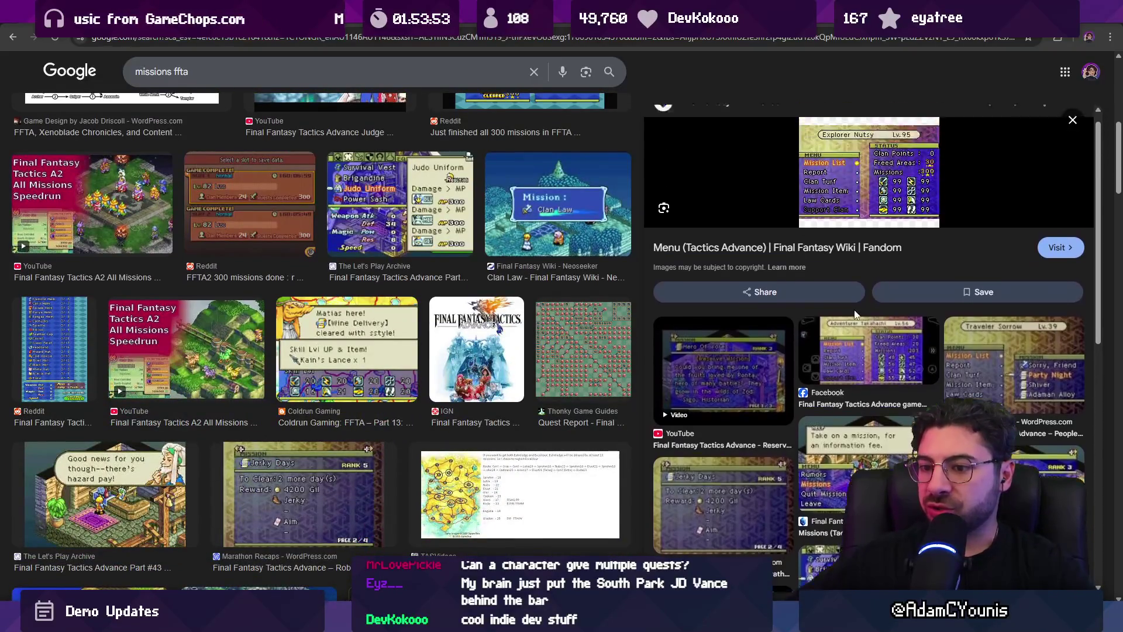
pyautogui.click(822, 360)
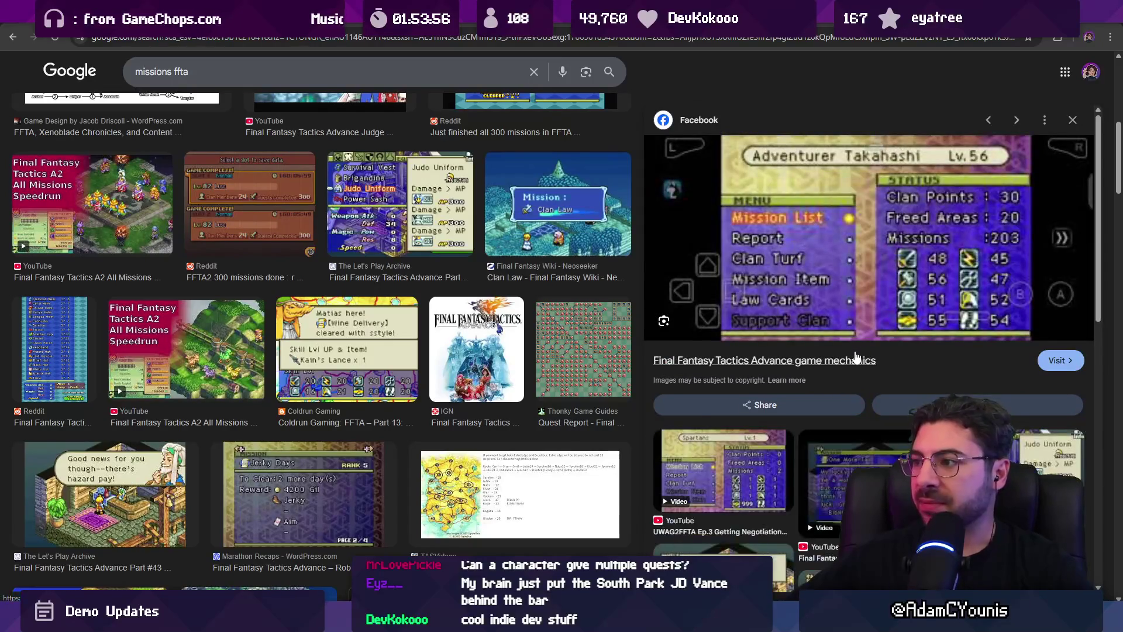
pyautogui.click(856, 357)
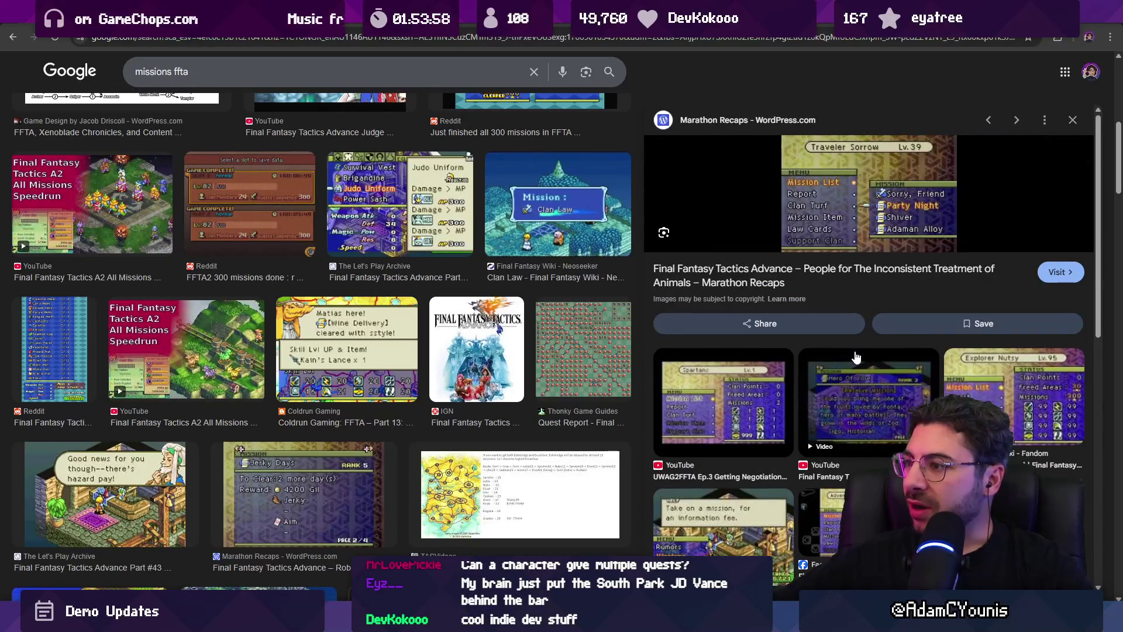
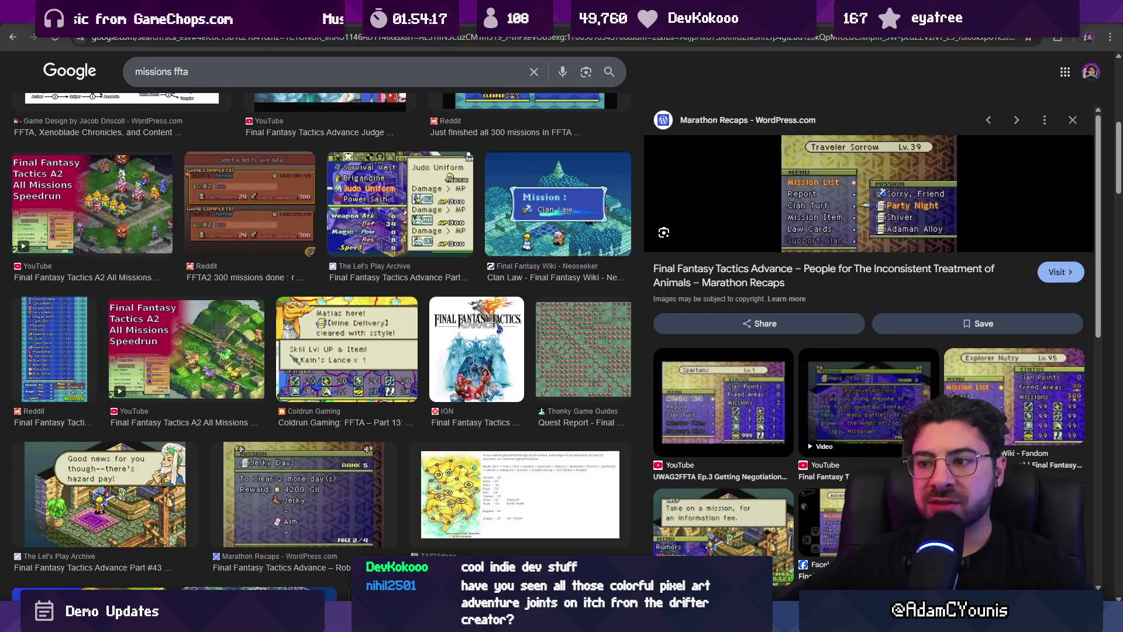
# Scroll the 'missions ffta' image results past related searches to more mission screens, then return to Unity
pyautogui.scroll(-4, 464, 215)
pyautogui.scroll(-3, 409, 219)
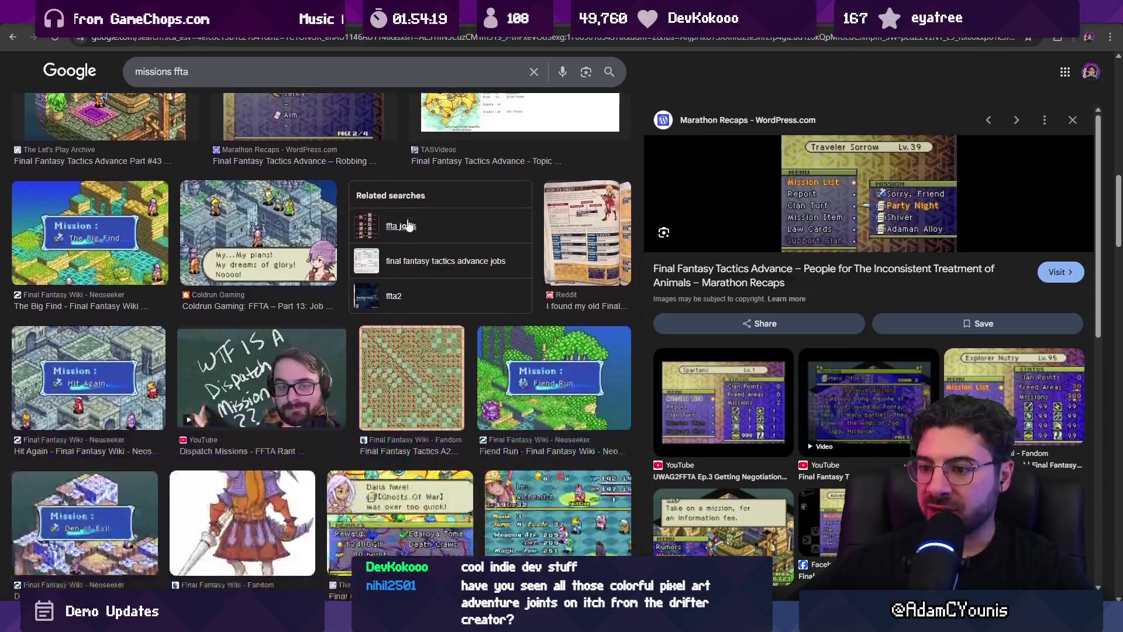
pyautogui.scroll(-2, 406, 223)
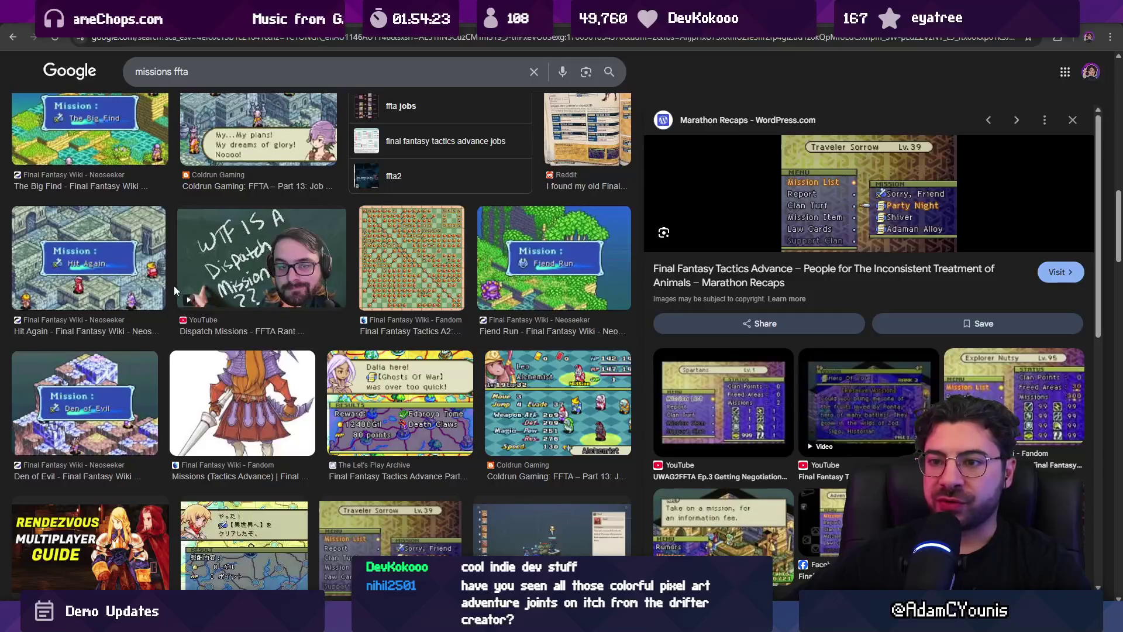
pyautogui.scroll(-5, 174, 286)
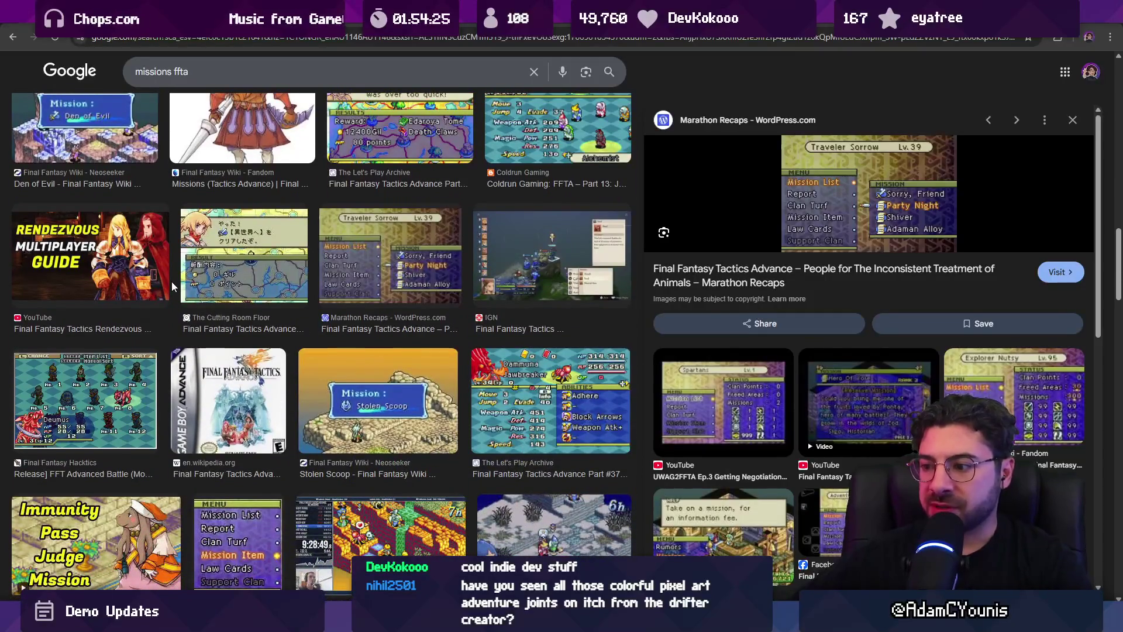
pyautogui.scroll(-4, 171, 282)
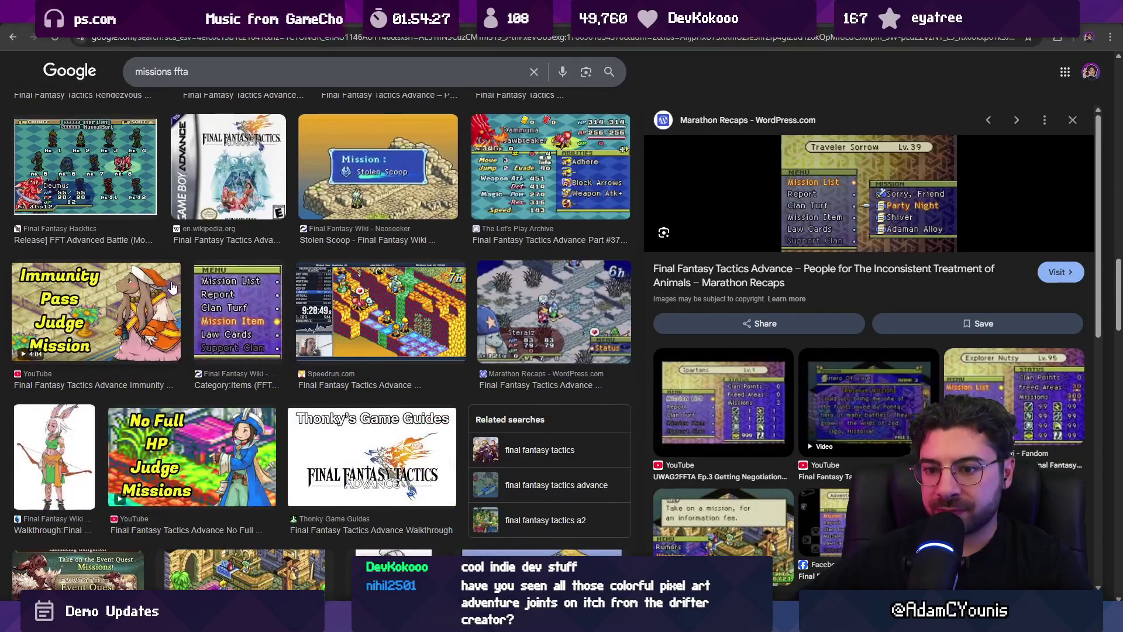
pyautogui.scroll(-4, 172, 288)
pyautogui.scroll(-2, 172, 289)
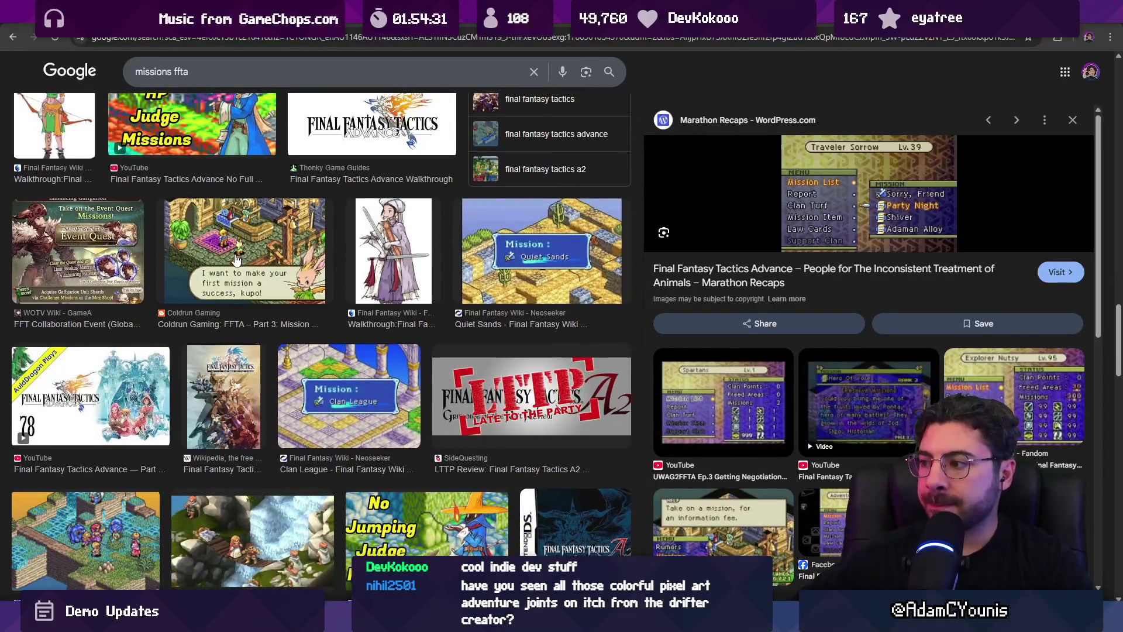
pyautogui.scroll(-4, 310, 366)
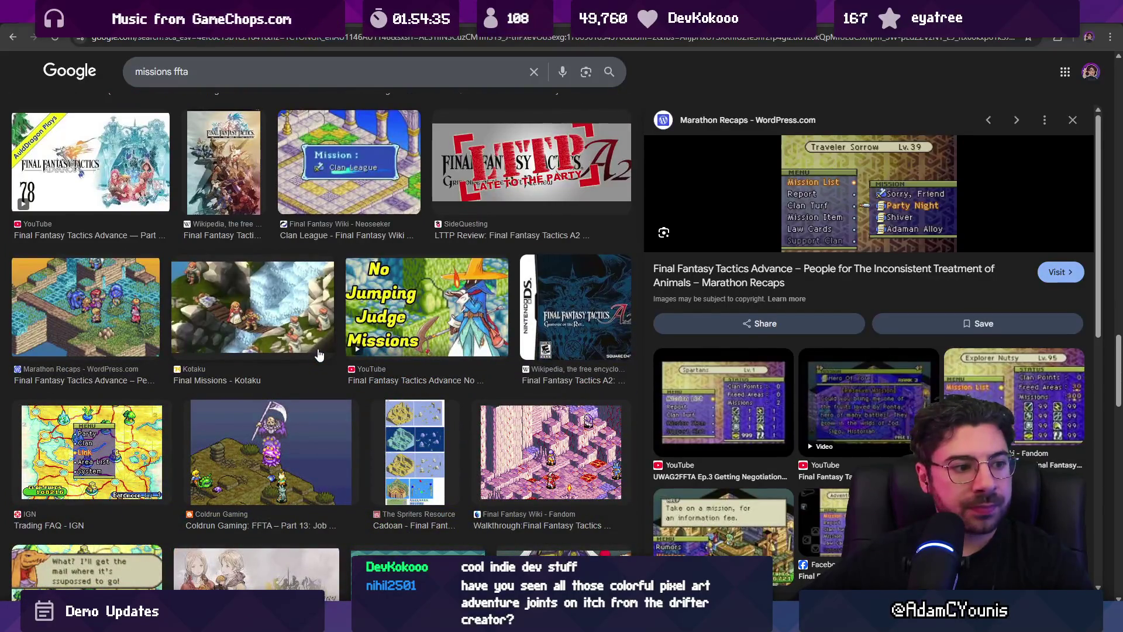
pyautogui.hotkey('alt', 'Tab')
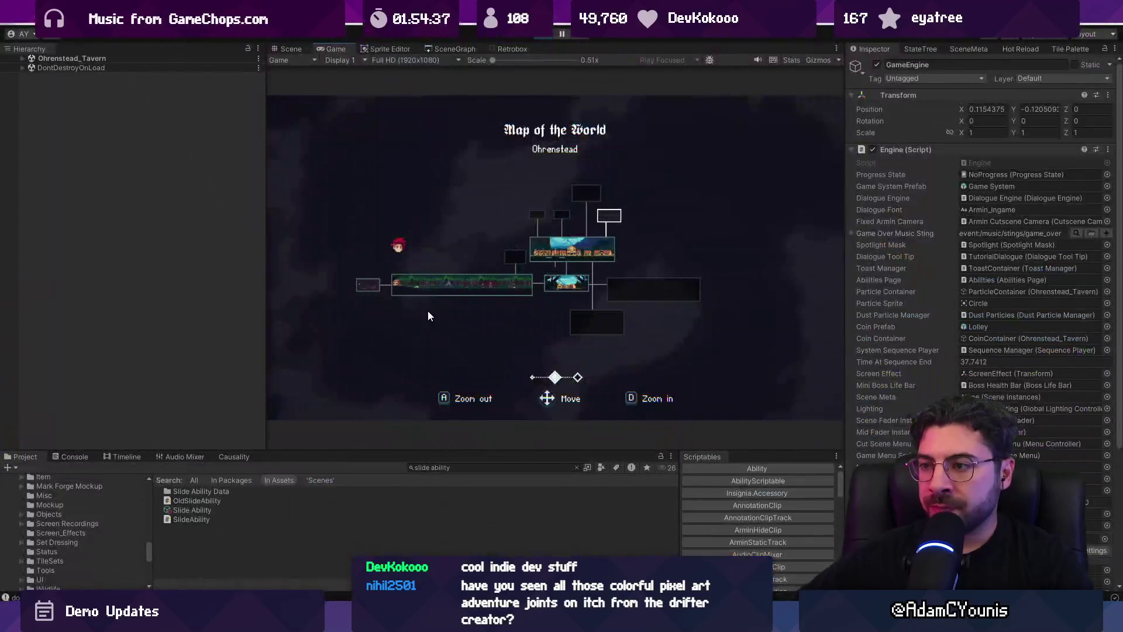
# Maximize the Game view, close the map, and grab the cheese from the tavern chest before leaving
pyautogui.hotkey('shift', 'space')
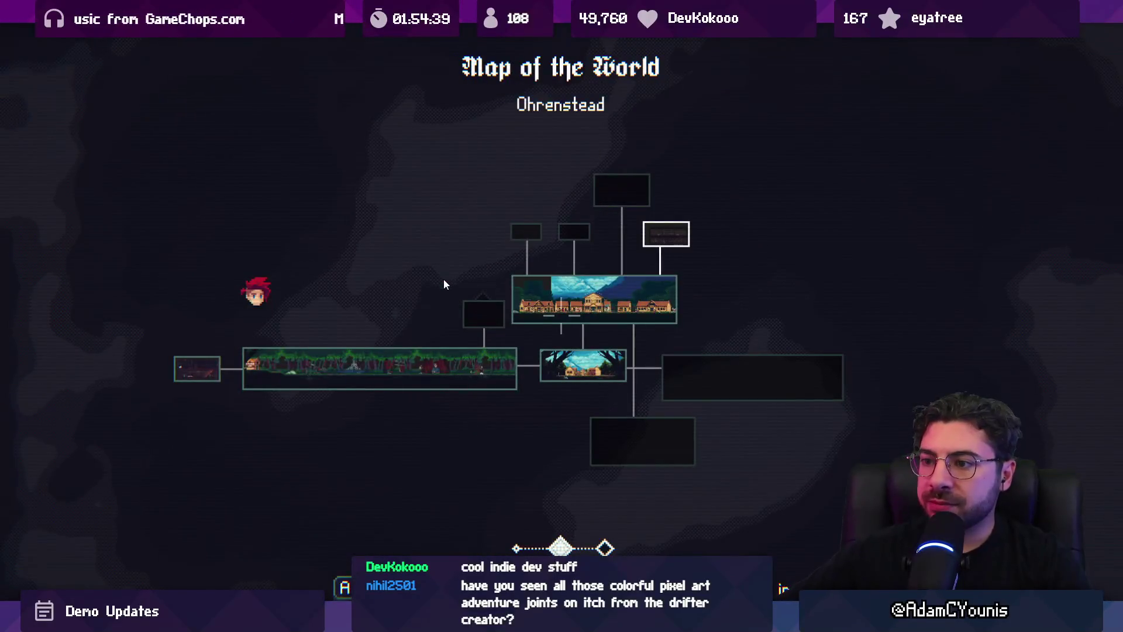
pyautogui.press('Escape')
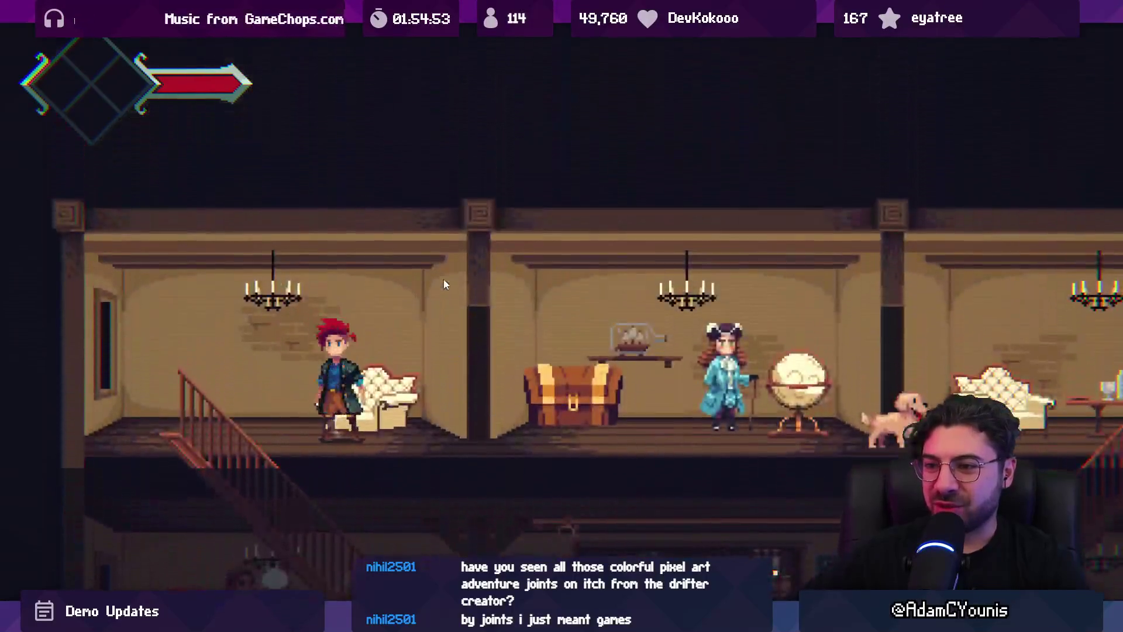
pyautogui.press('Left')
pyautogui.press('space')
pyautogui.press('Right')
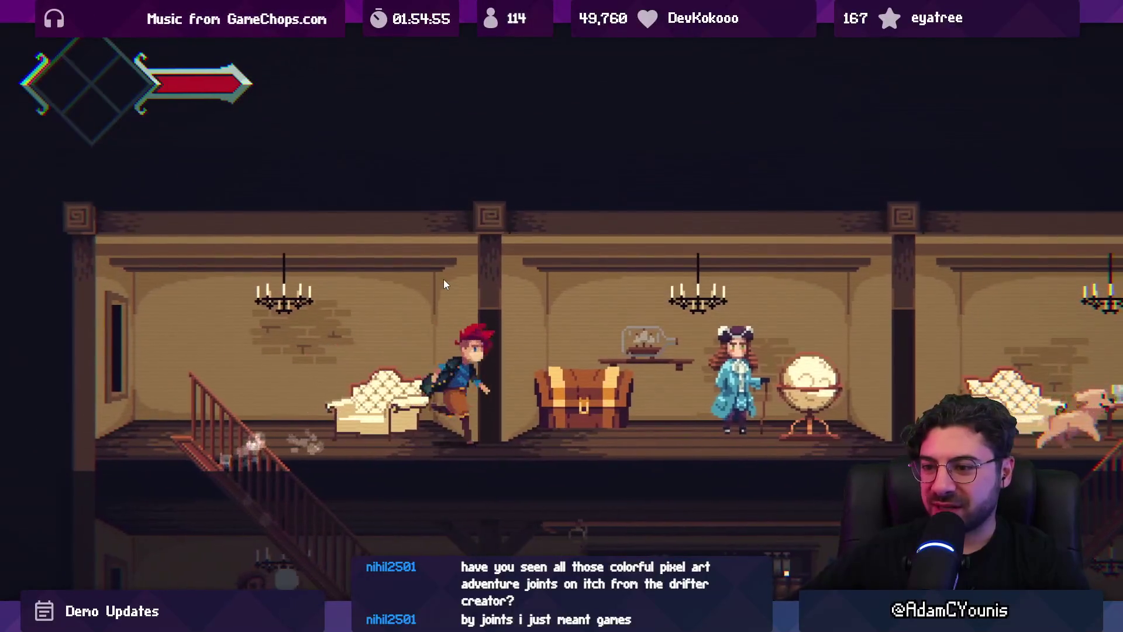
pyautogui.press('Up')
pyautogui.press('Left')
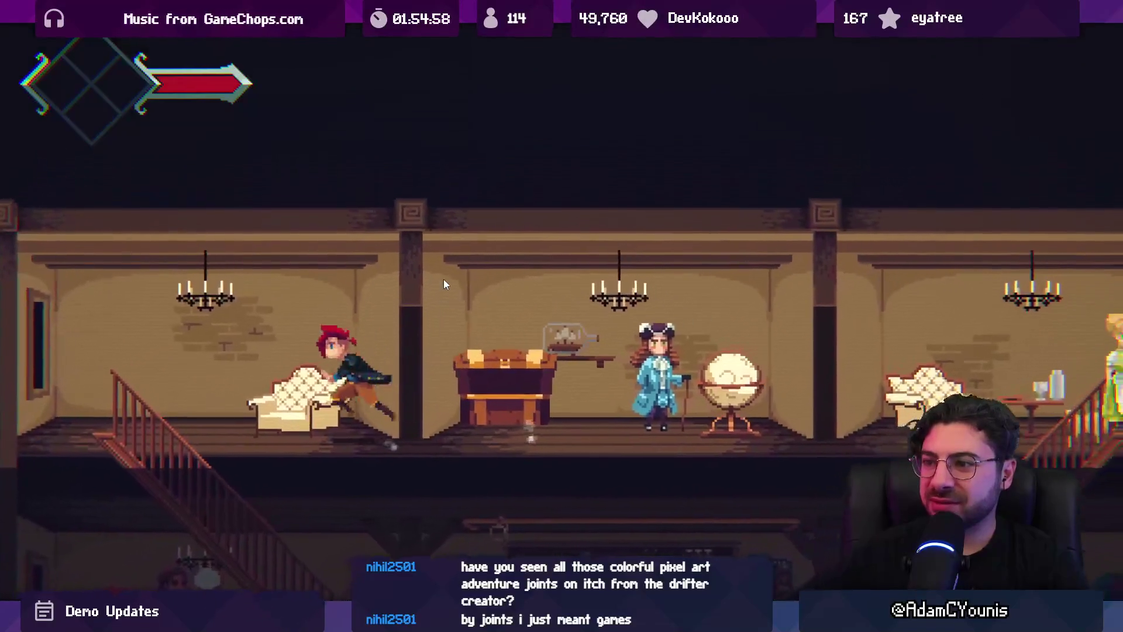
pyautogui.press('Right')
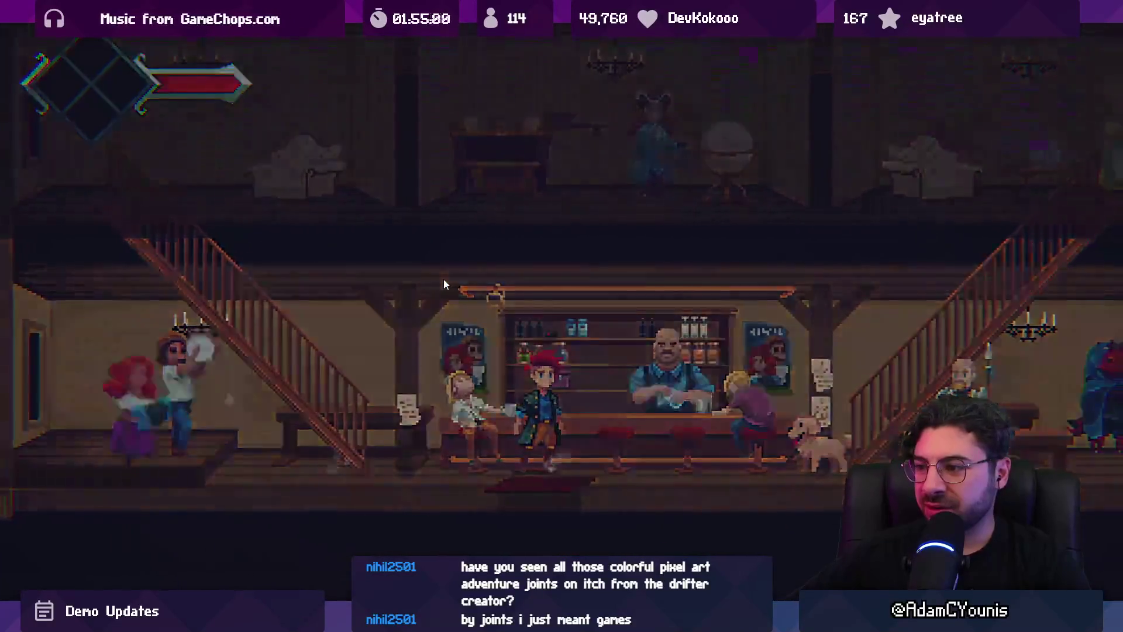
# Run the character left through the village past the guild hall onto the butcher shop roof
pyautogui.press('Left')
pyautogui.press('space')
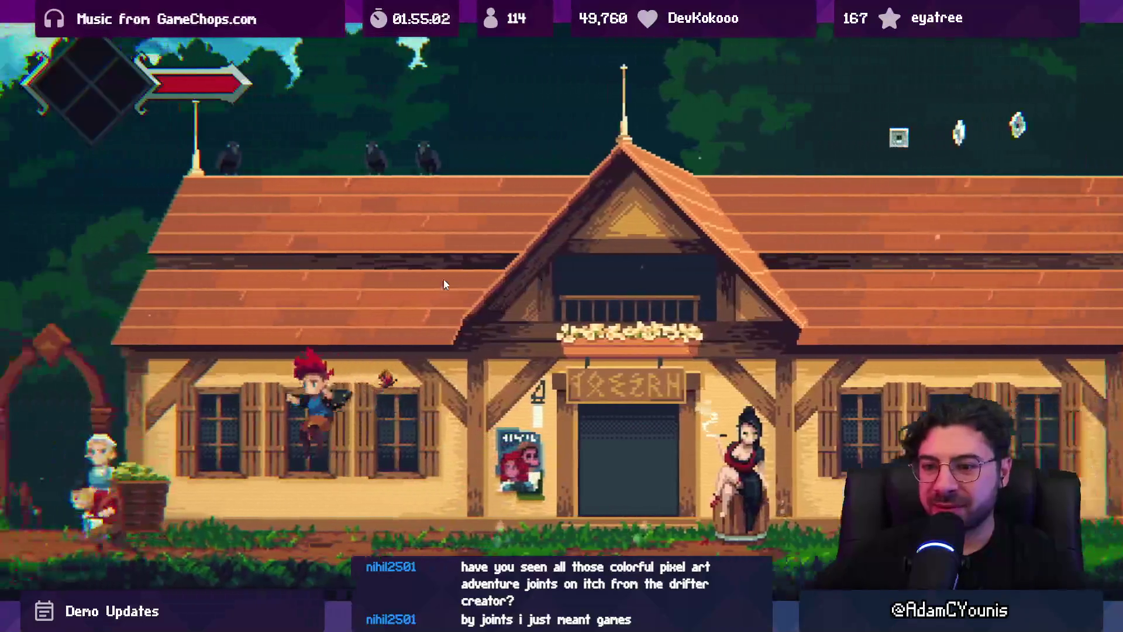
pyautogui.press('Left')
pyautogui.press('space')
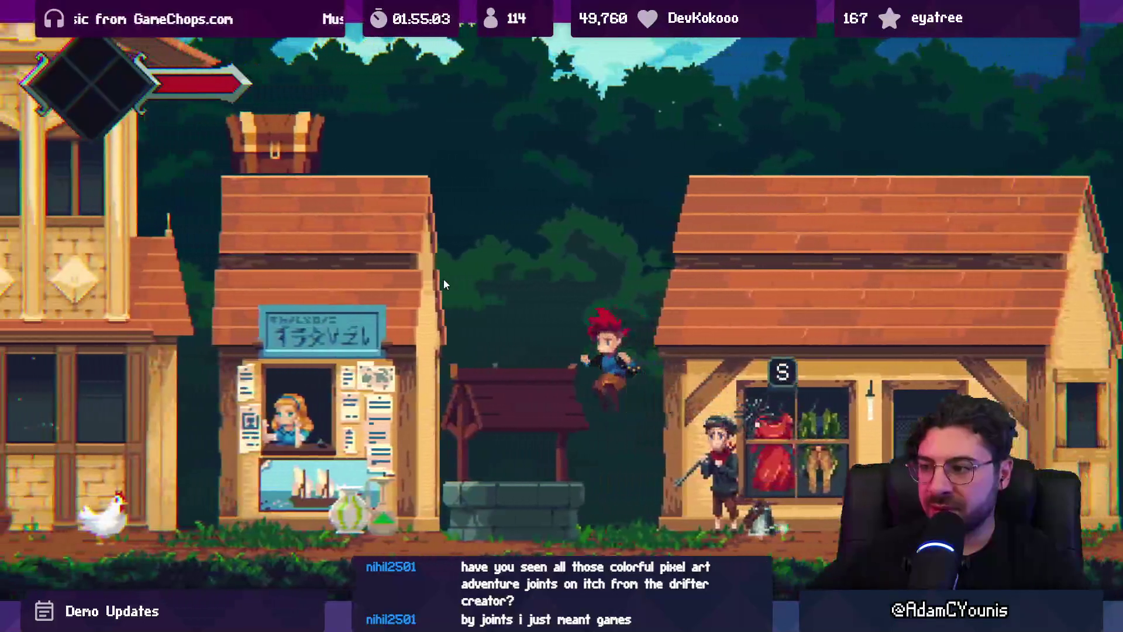
pyautogui.press('Left')
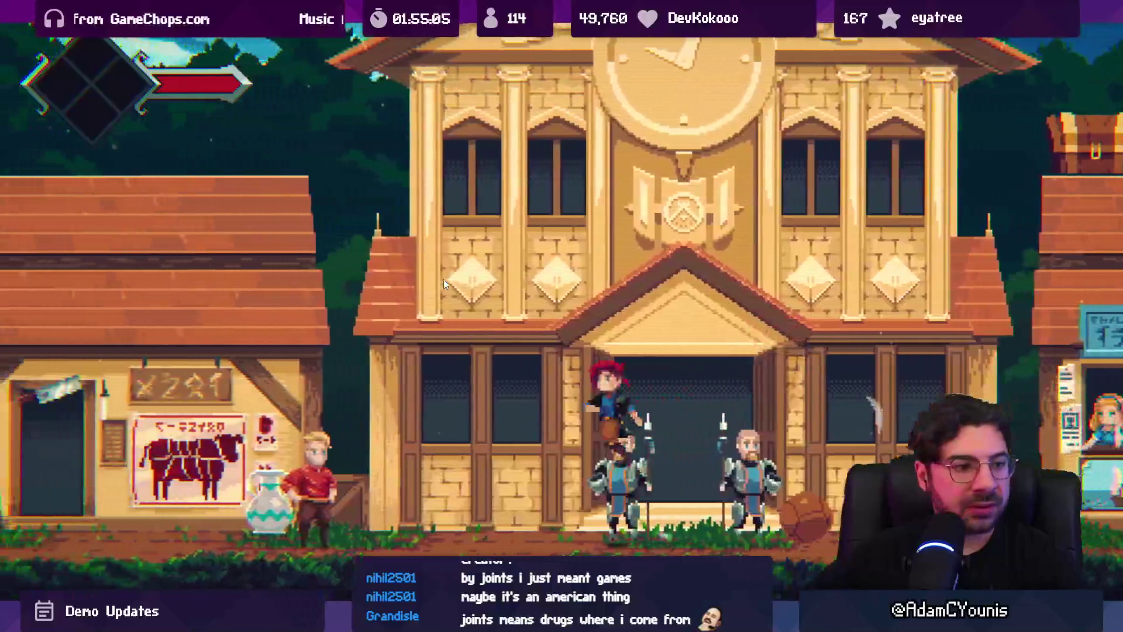
pyautogui.press('space')
pyautogui.press('Left')
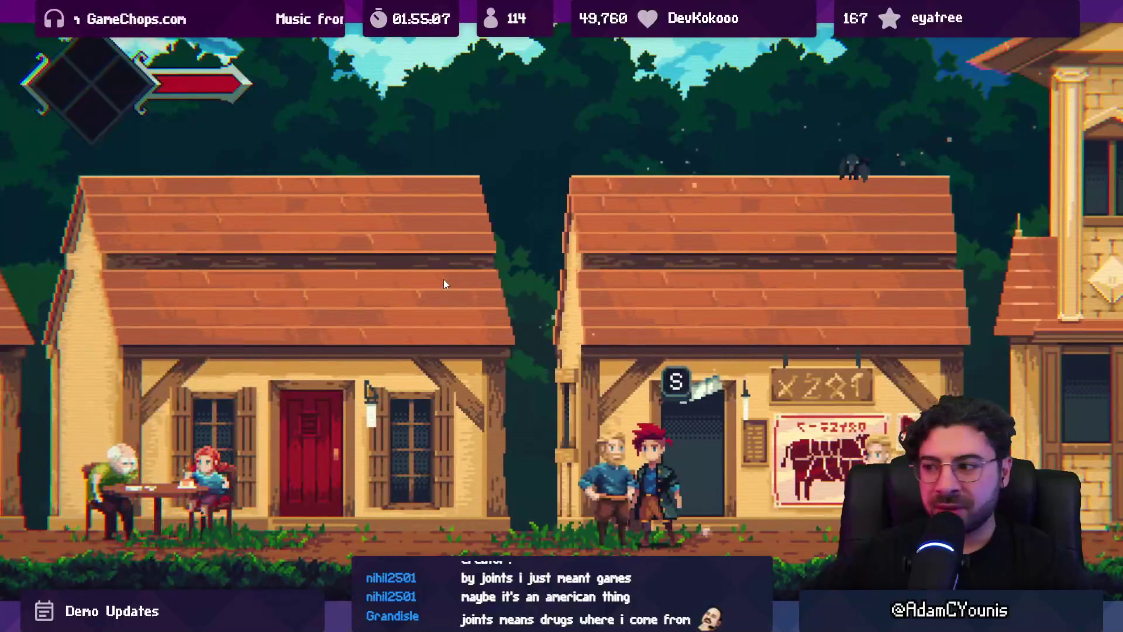
pyautogui.press('Right')
pyautogui.press('space')
pyautogui.press('space')
pyautogui.press('Left')
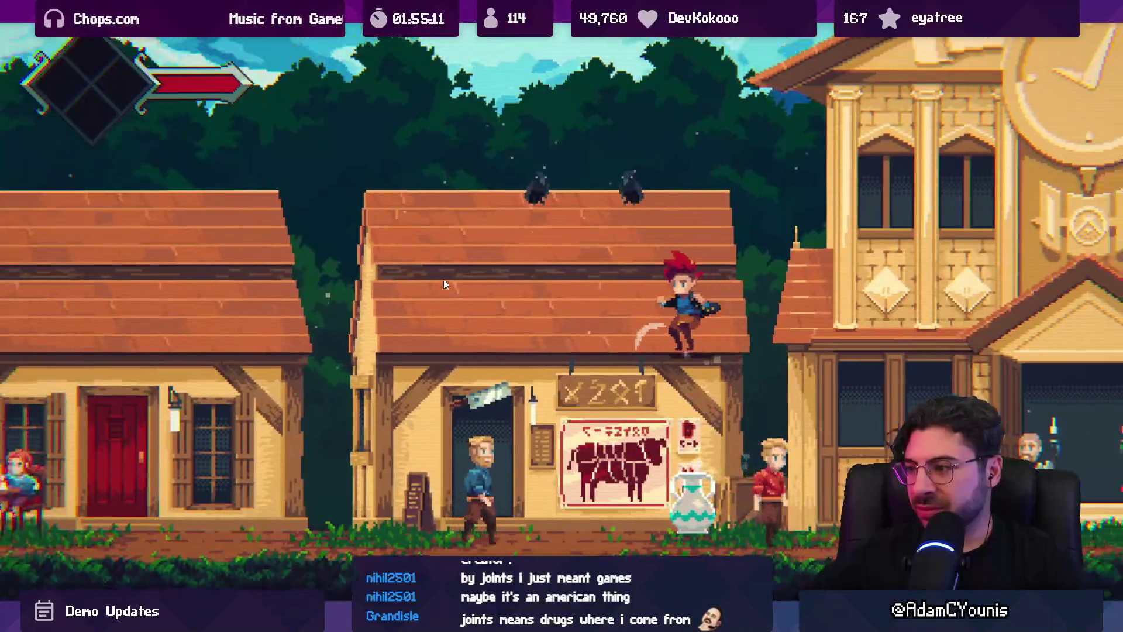
# Jump across the clock tower and tavern roofs, drop to the street, and exit fullscreen
pyautogui.press('space')
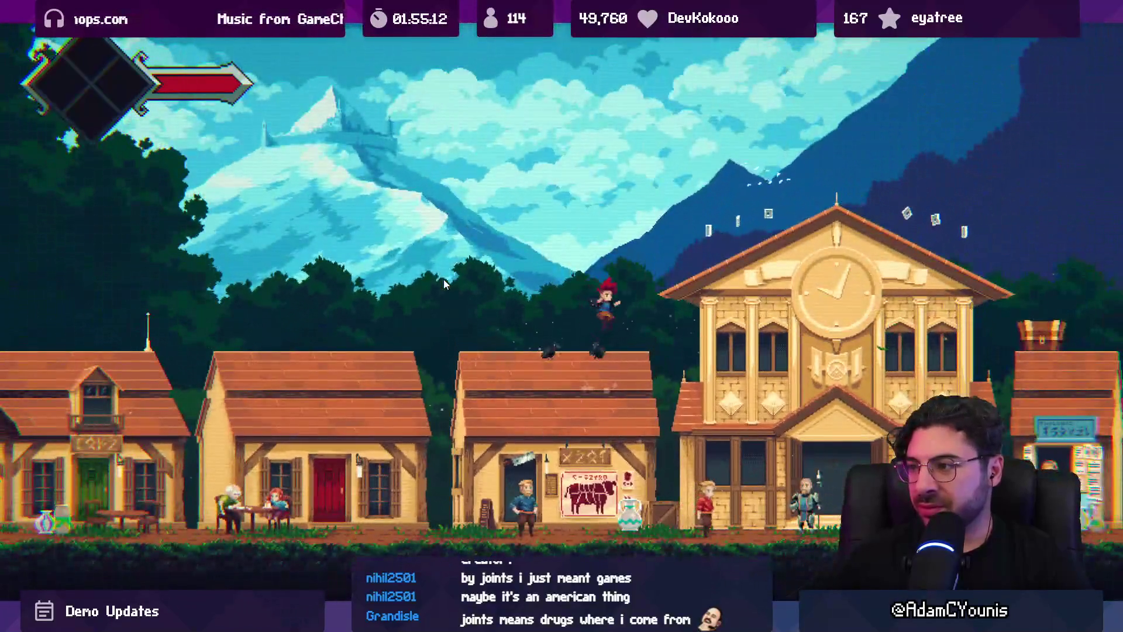
pyautogui.press('Right')
pyautogui.press('space')
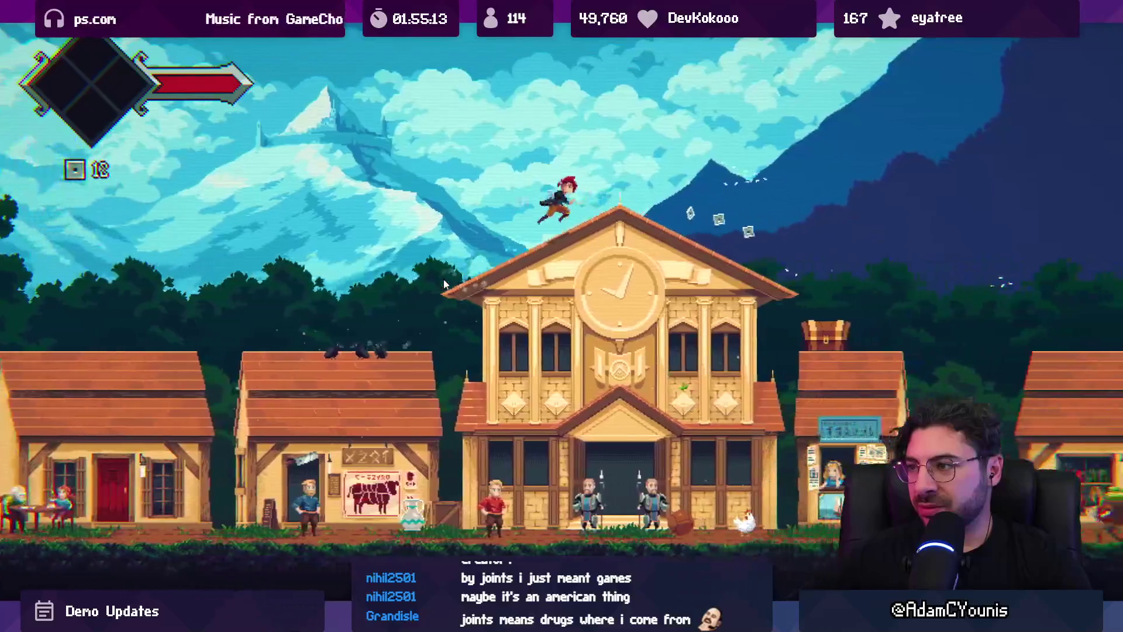
pyautogui.press('space')
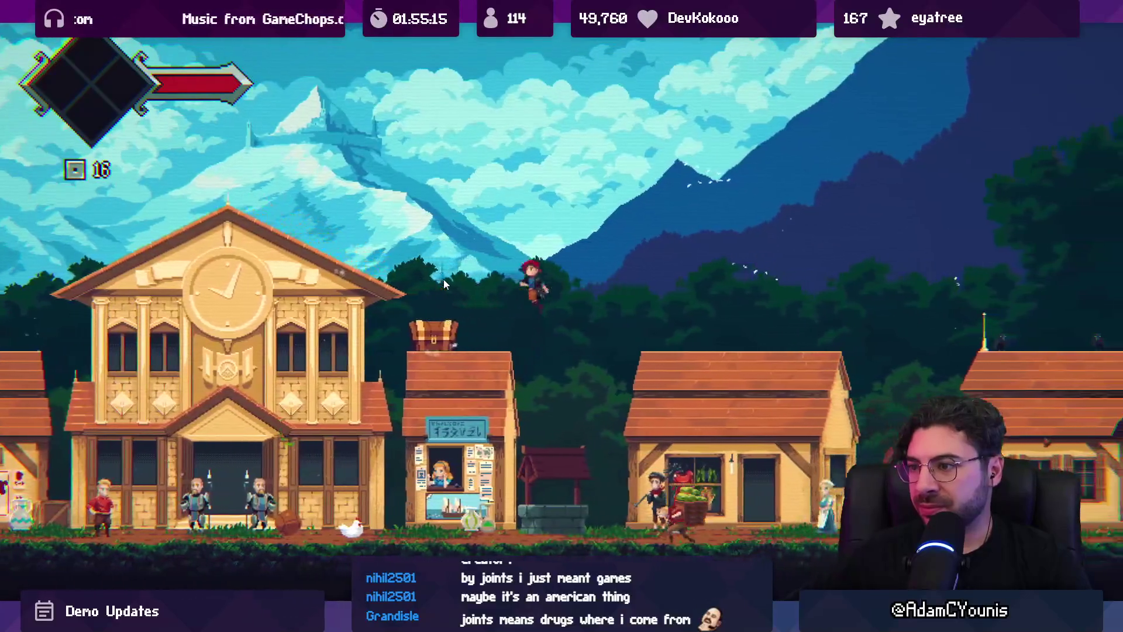
pyautogui.press('Right')
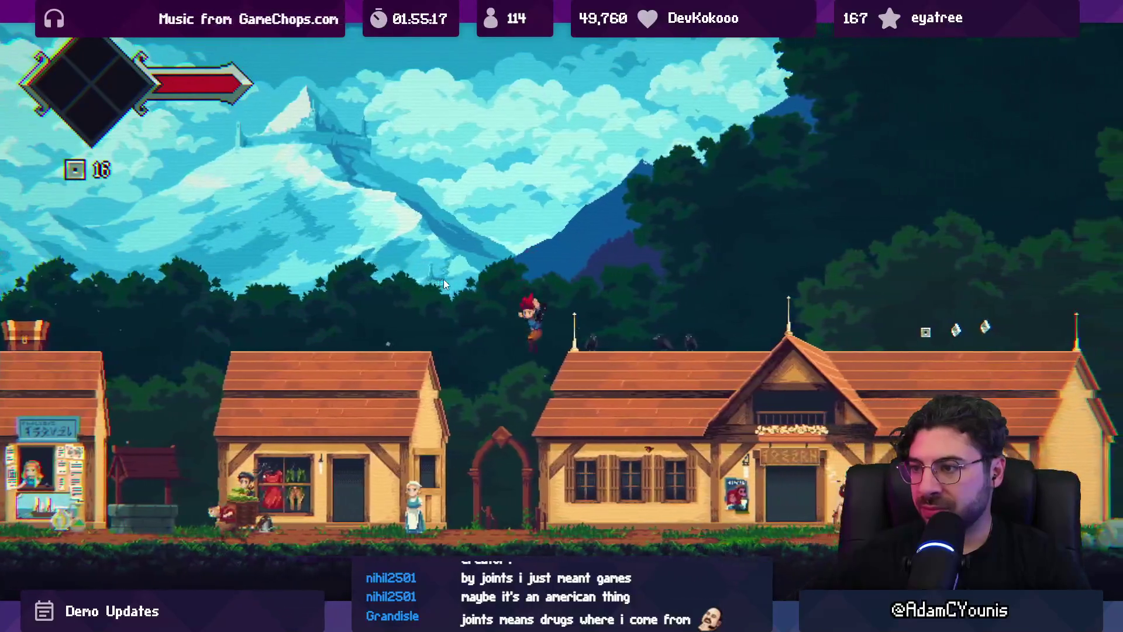
pyautogui.press('space')
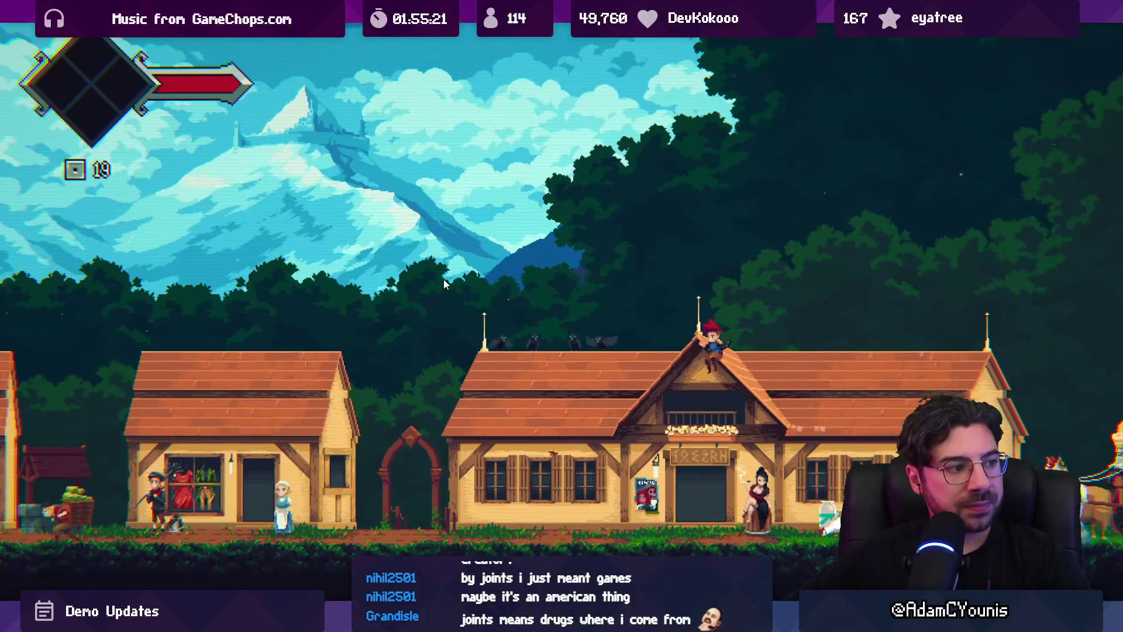
pyautogui.press('Left')
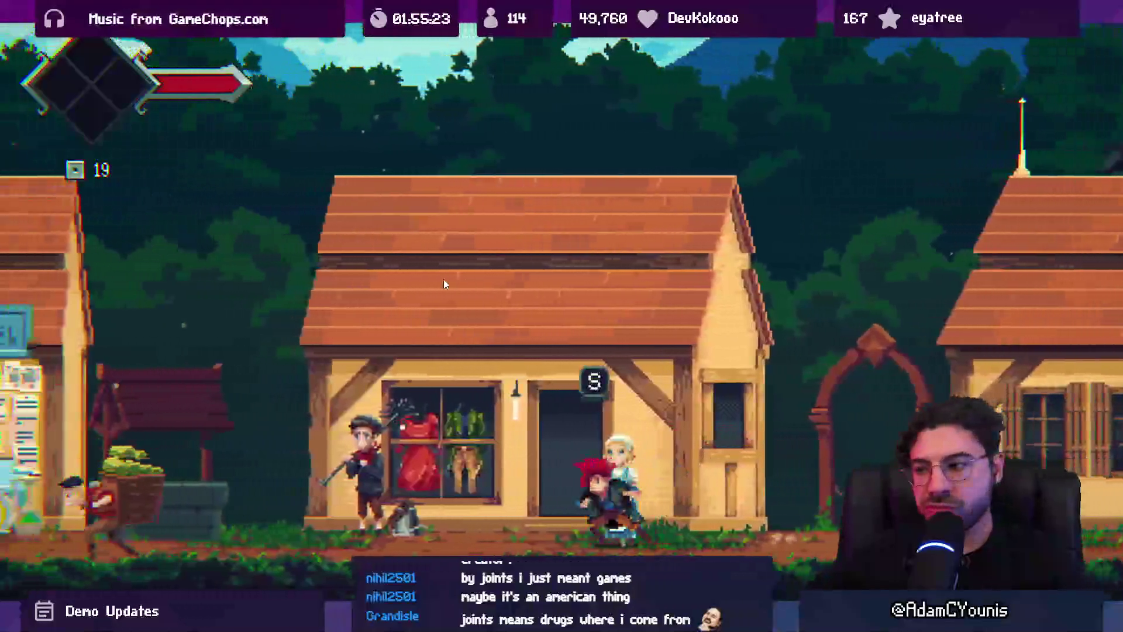
pyautogui.press('Left')
pyautogui.press('space')
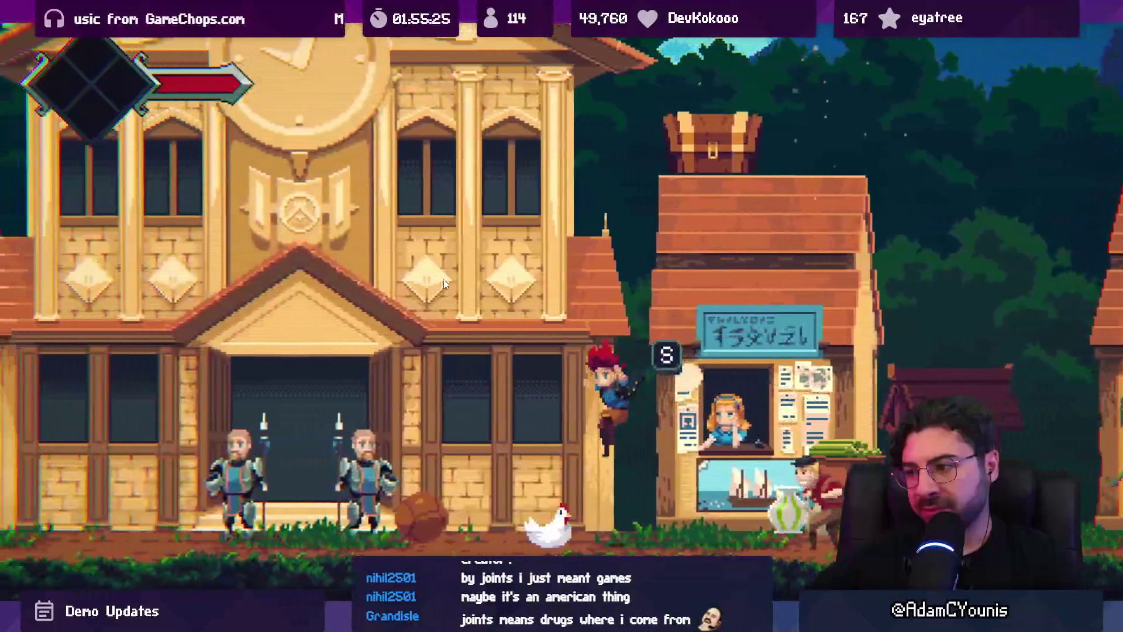
pyautogui.hotkey('shift', 'space')
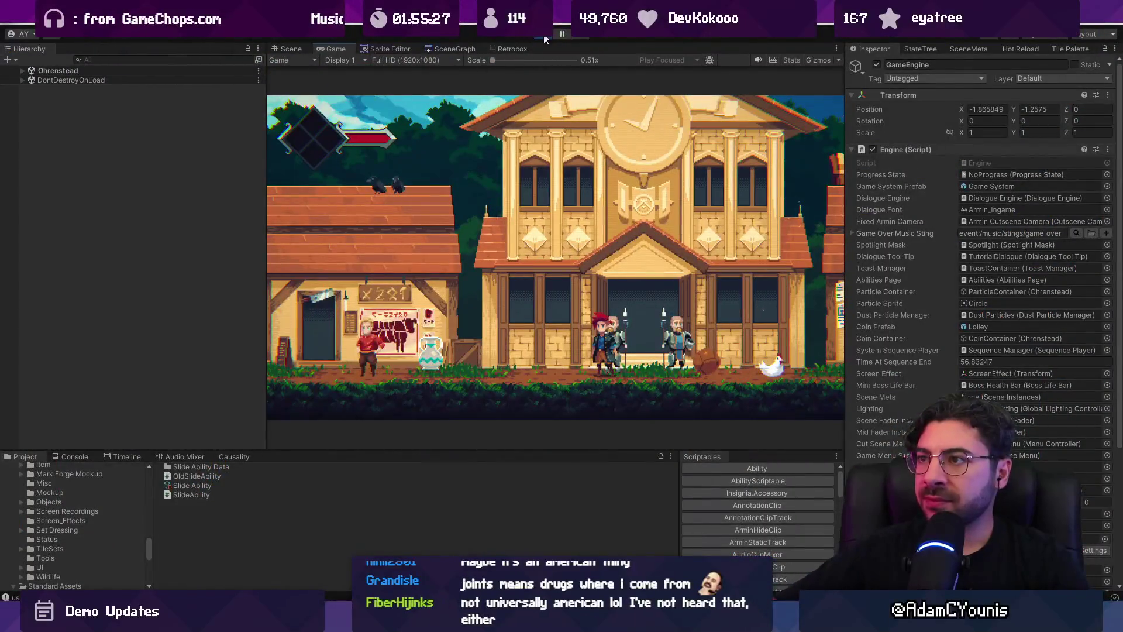
# Stop play mode and view the level thumbnails in the SceneGraph tab
pyautogui.click(544, 36)
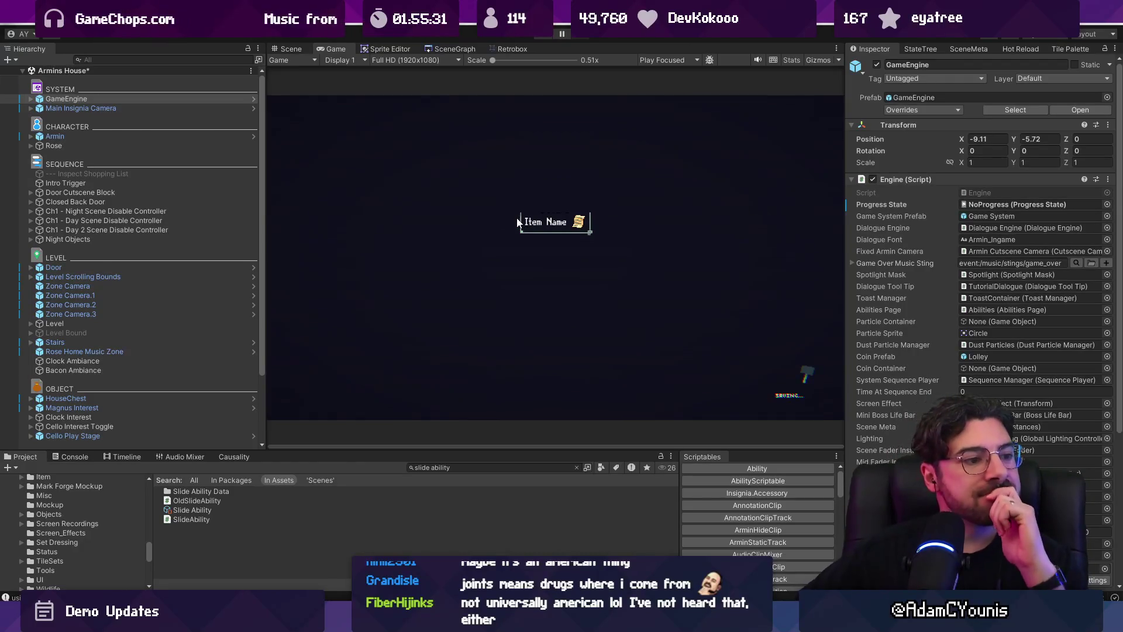
pyautogui.click(286, 48)
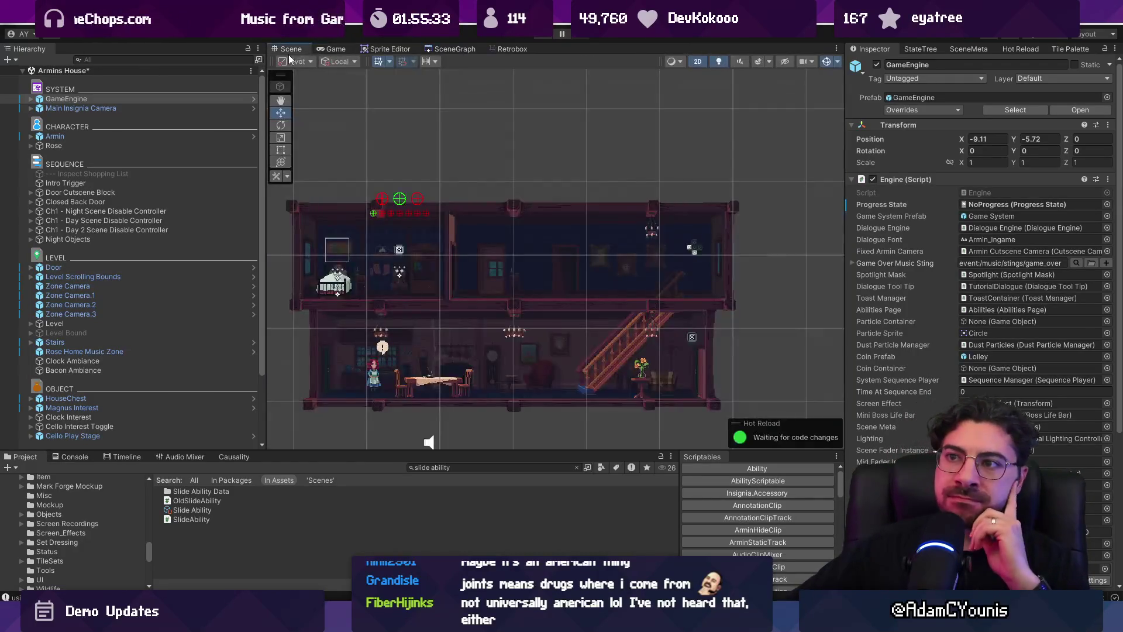
pyautogui.click(455, 49)
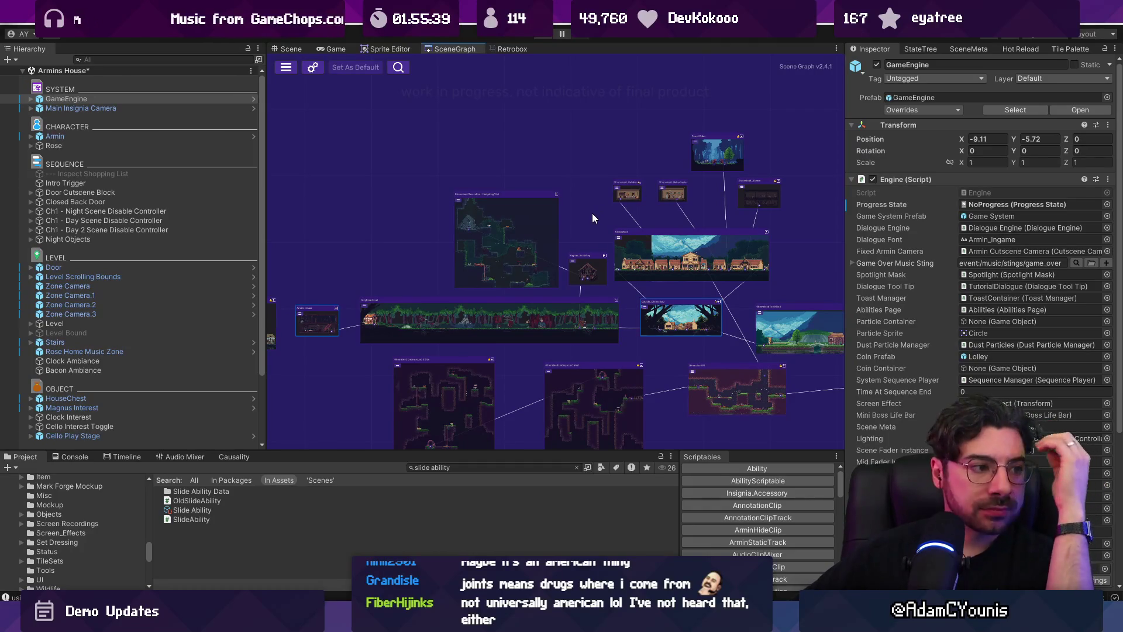
# Check the quest journal mockups in Figma, then return to the house Scene view
pyautogui.moveTo(717, 623)
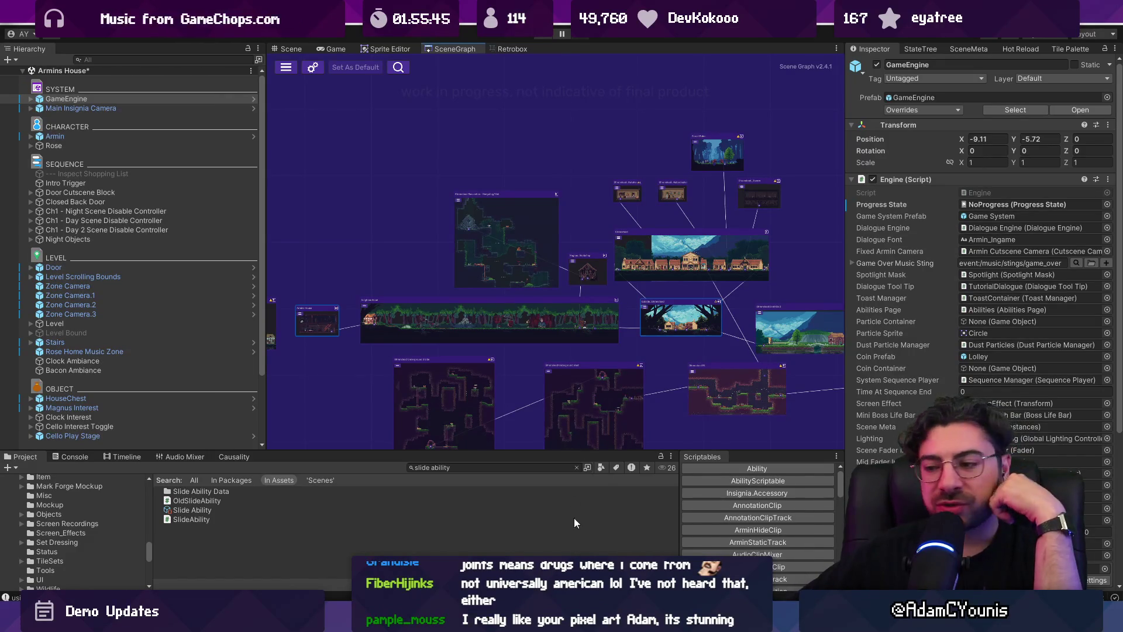
pyautogui.hotkey('alt', 'Tab')
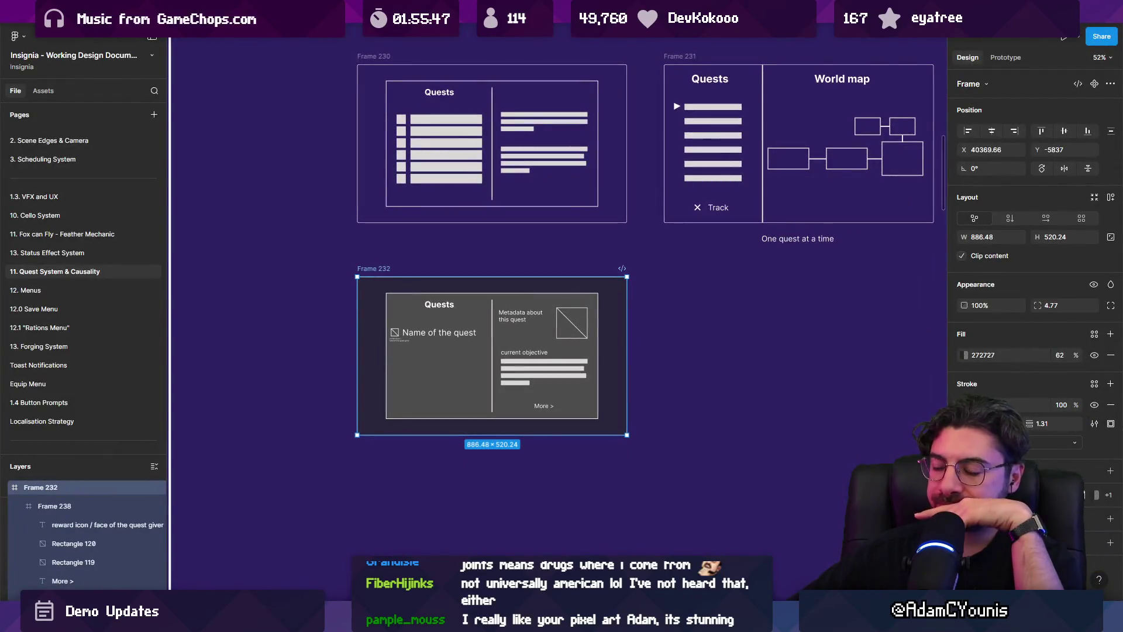
pyautogui.hotkey('alt', 'Tab')
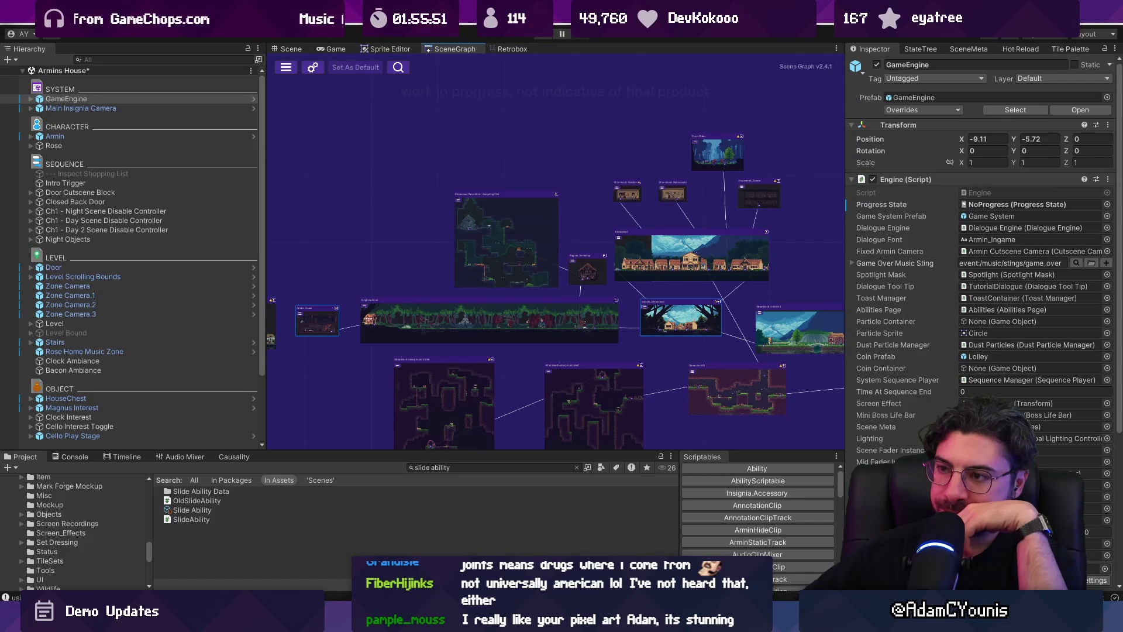
pyautogui.click(288, 49)
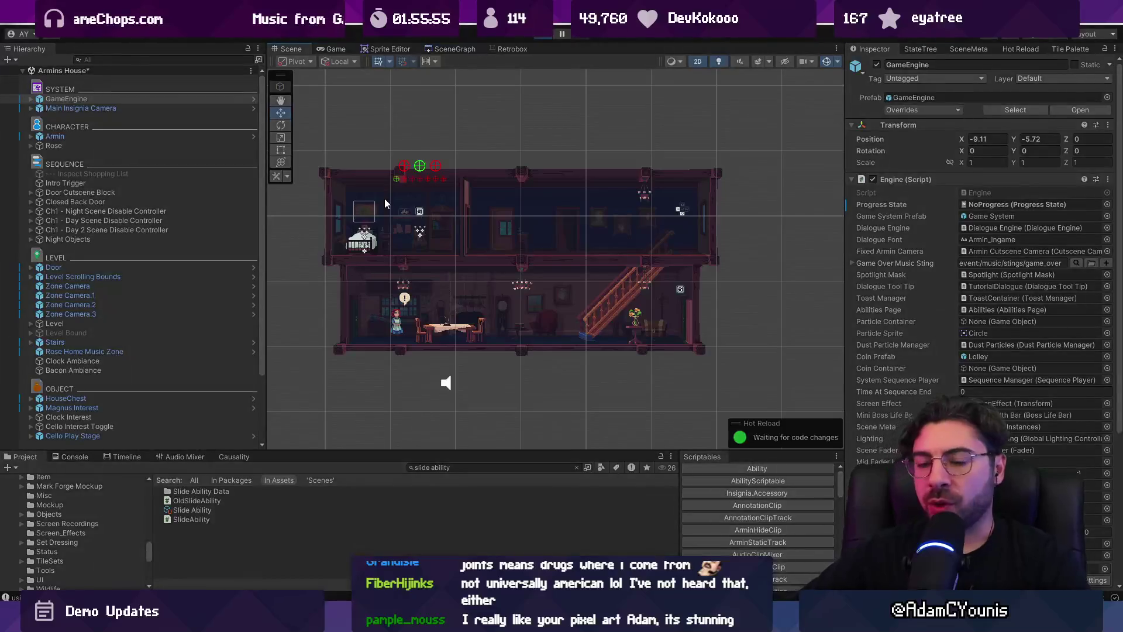
# Test the journal briefly, then set GameEngine's Progress State to 01 - Demo Updates - Scale Unlocked
pyautogui.hotkey('ctrl', 'p')
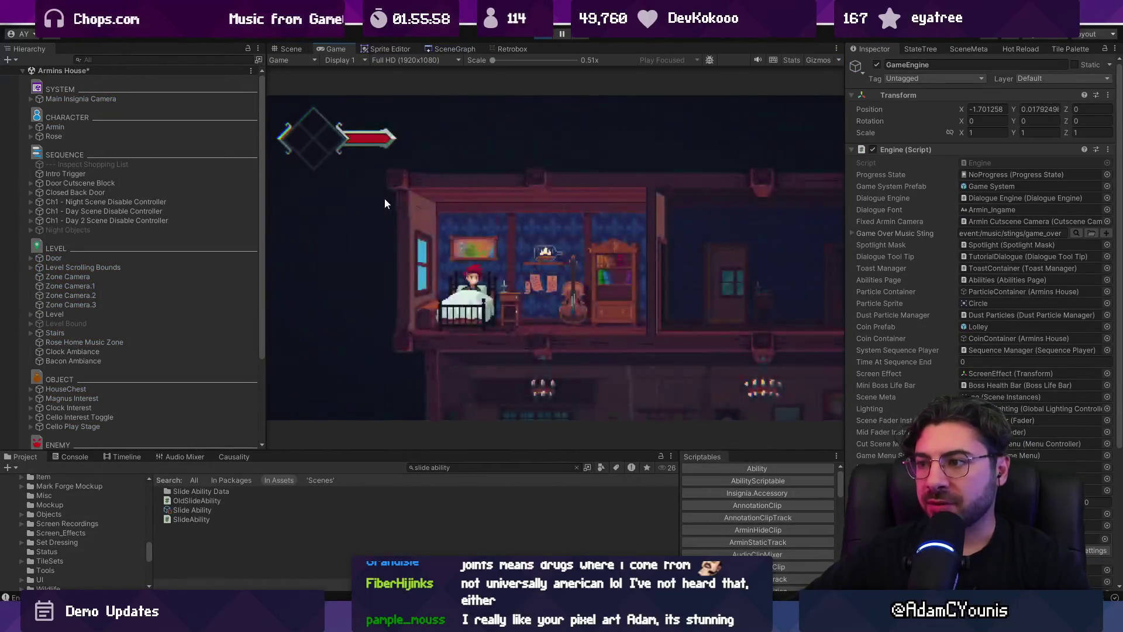
pyautogui.press('c')
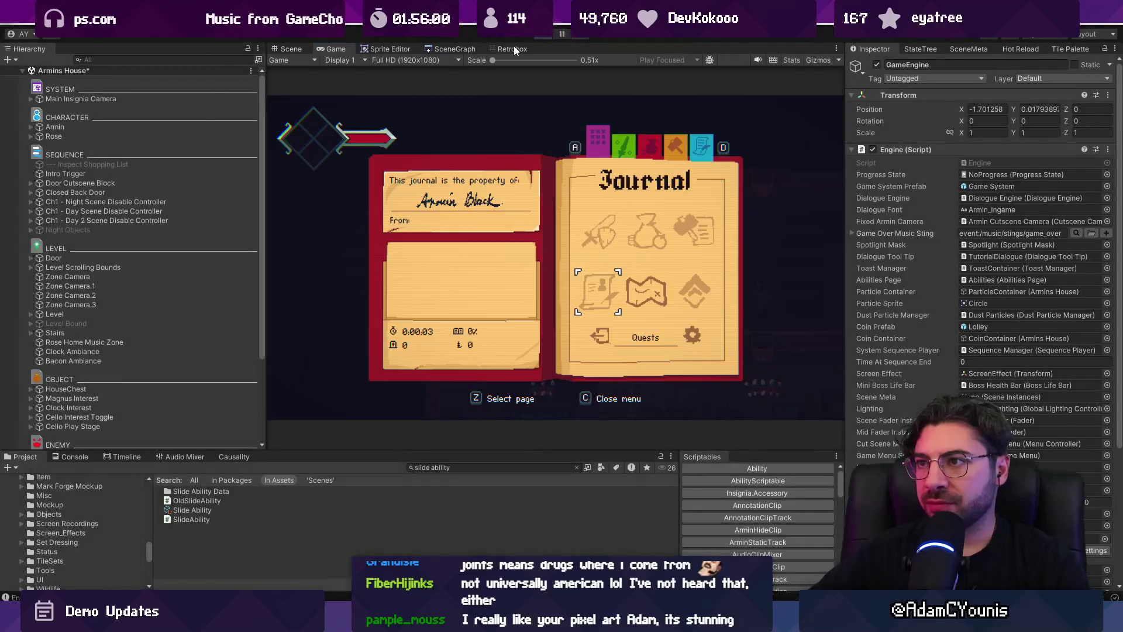
pyautogui.hotkey('ctrl', 'p')
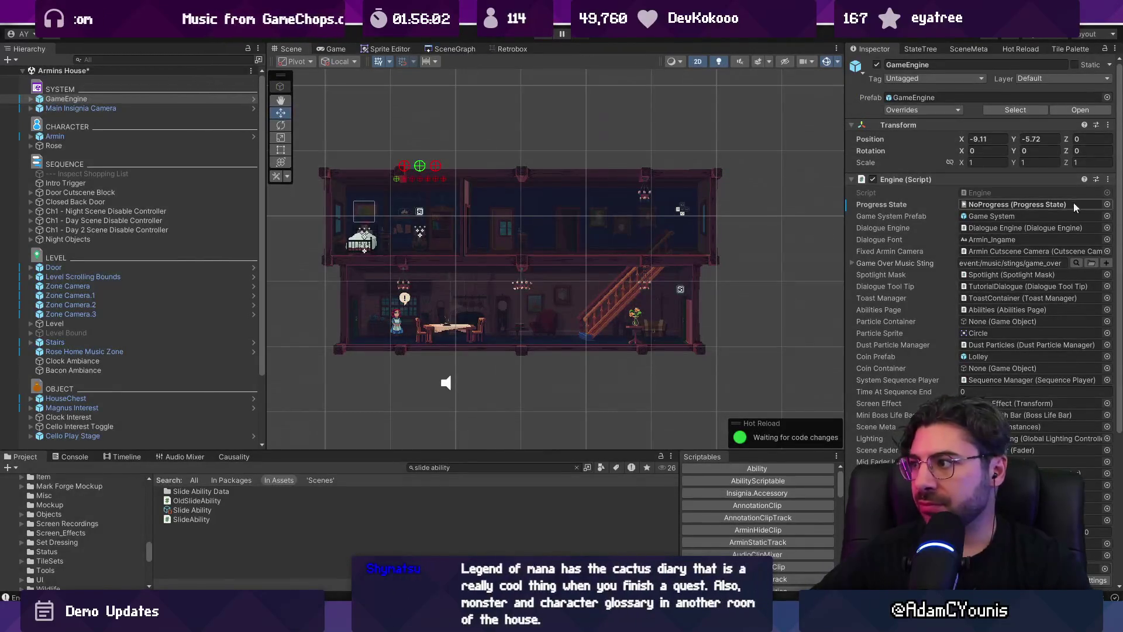
pyautogui.click(1108, 204)
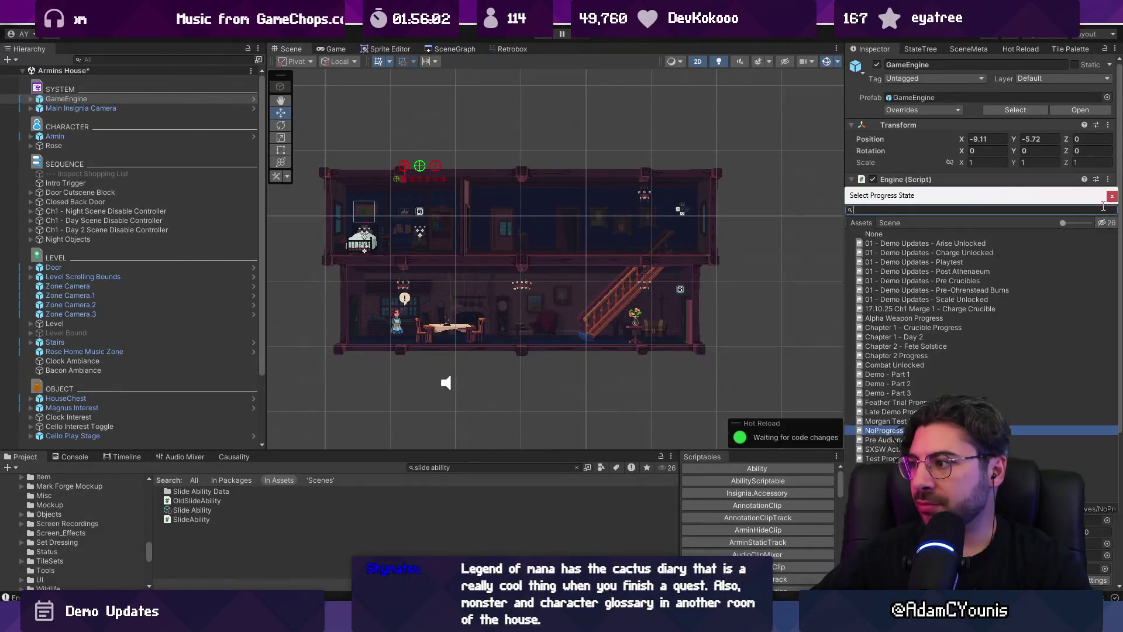
pyautogui.click(921, 299)
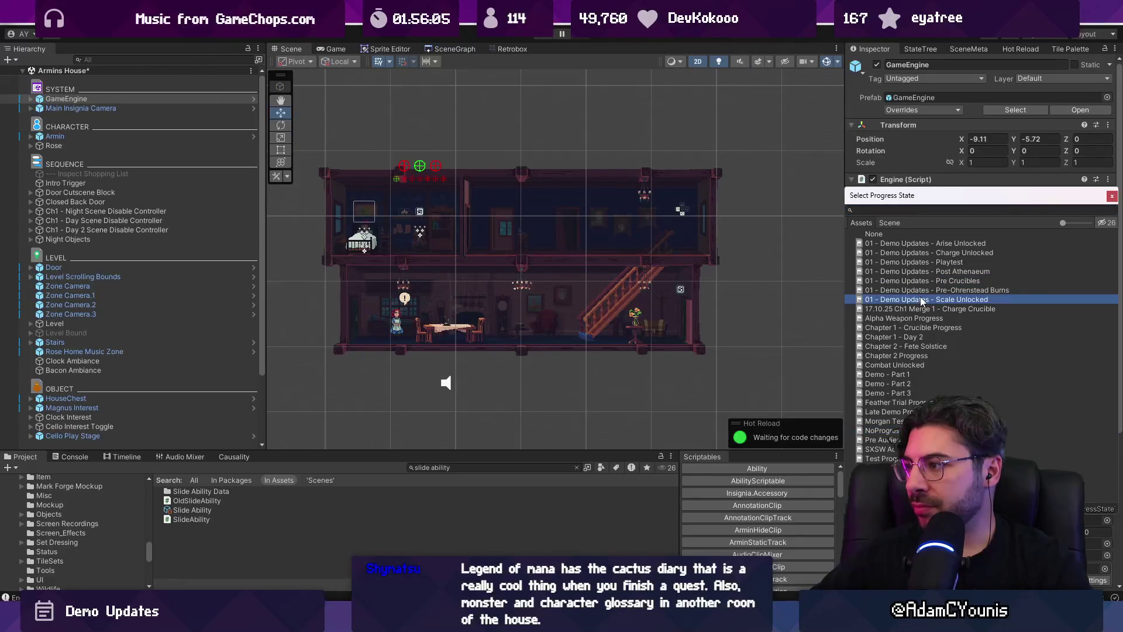
pyautogui.doubleClick(921, 300)
# Run the game fullscreen and bring up the in-game journal
pyautogui.hotkey('ctrl', 'p')
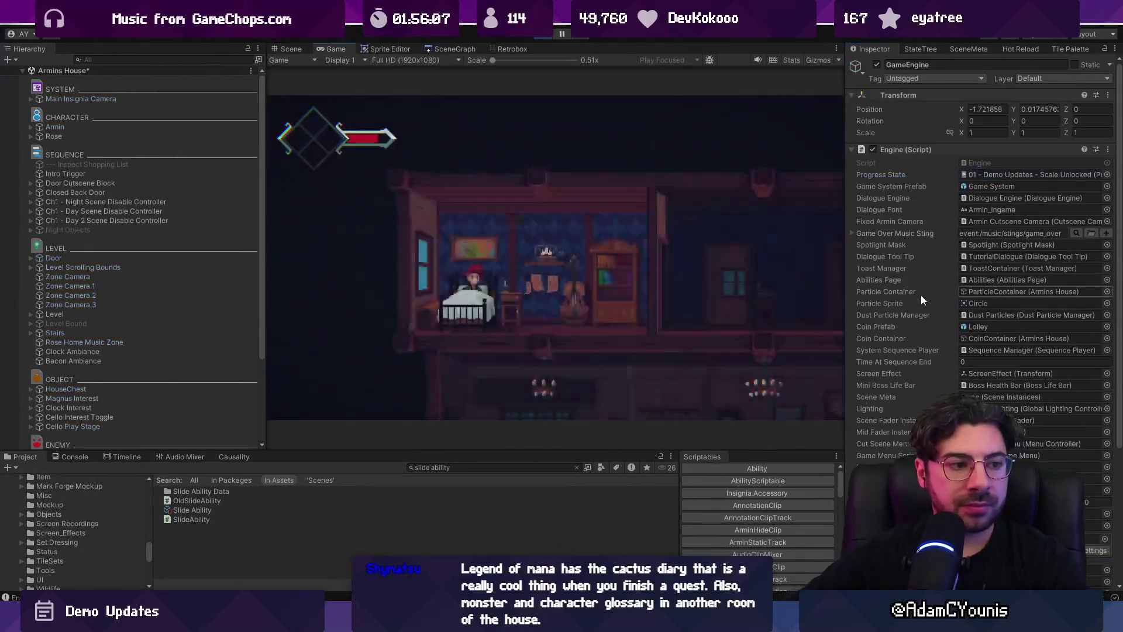
pyautogui.press('m')
pyautogui.hotkey('shift', 'space')
pyautogui.press('m')
pyautogui.press('Escape')
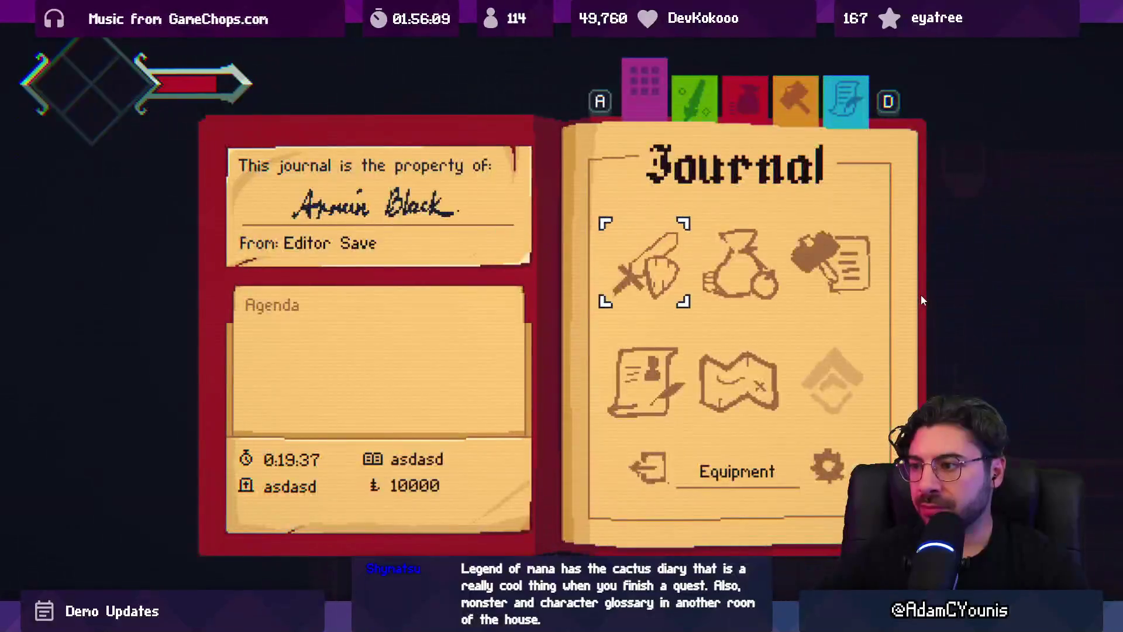
# Page to the Quests tab, open the To The Athenaeum entry, and return to the main page
pyautogui.press('q')
pyautogui.press('s')
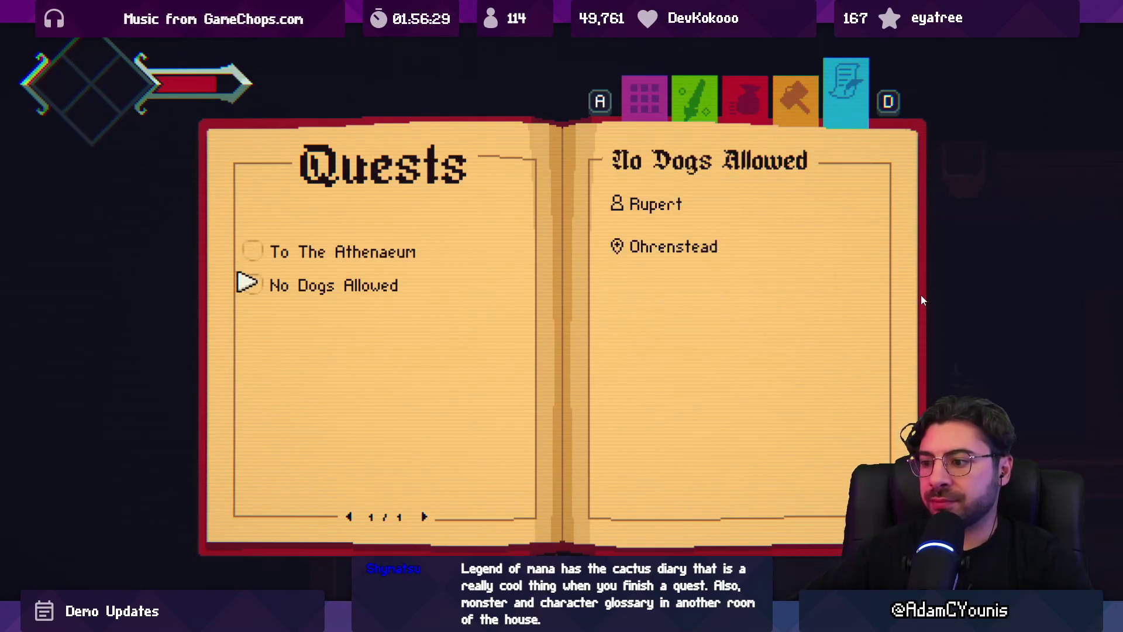
pyautogui.press('w')
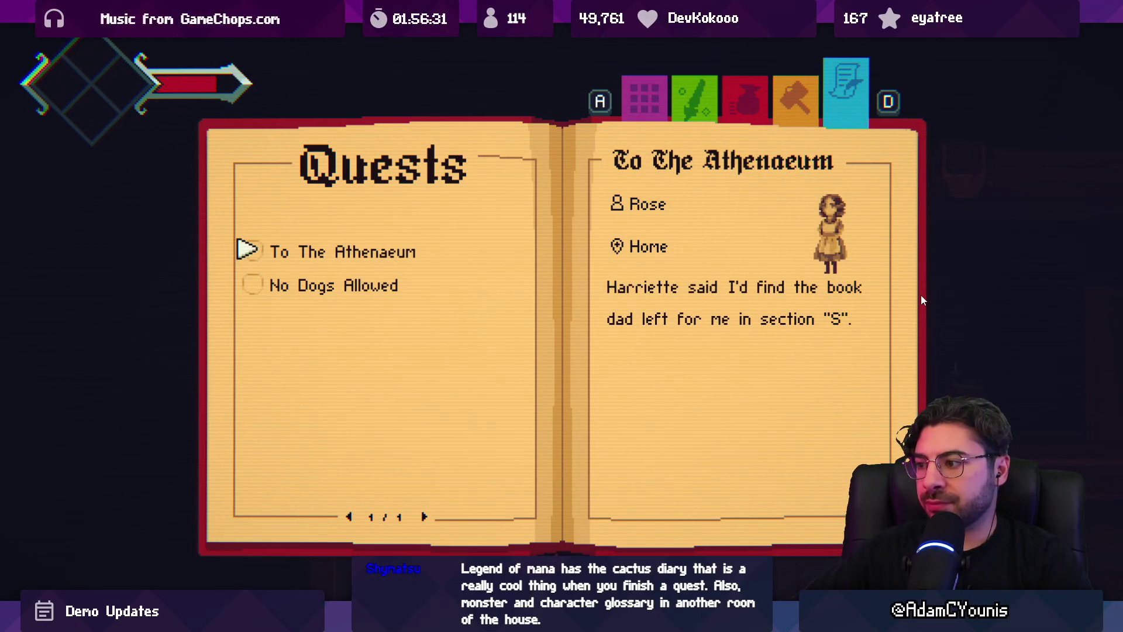
pyautogui.press('space')
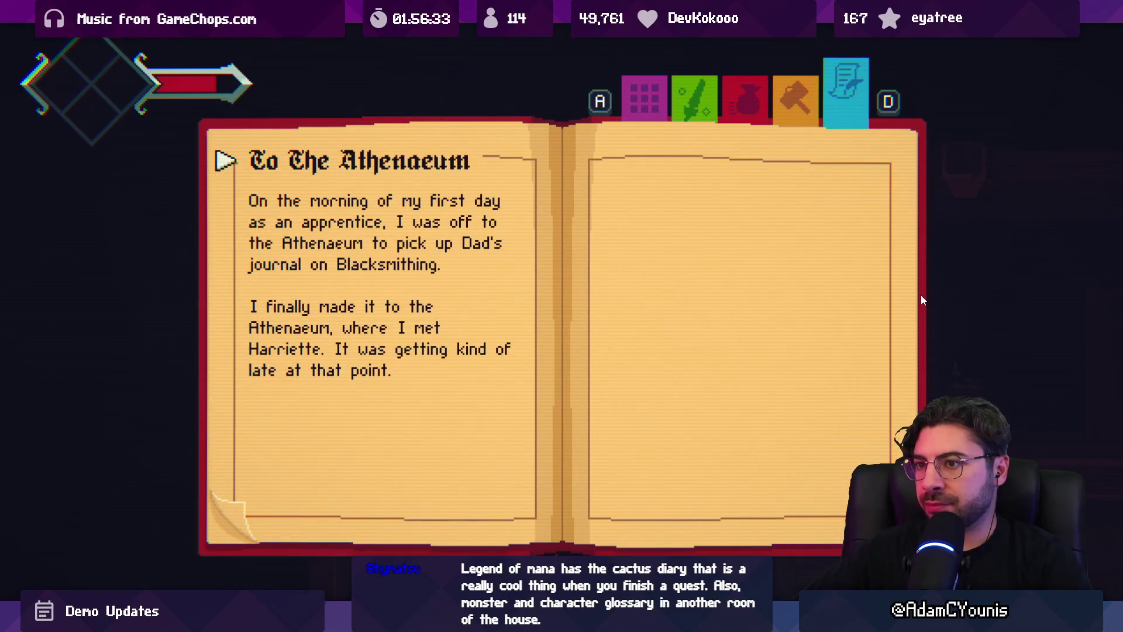
pyautogui.press('d')
pyautogui.press('a')
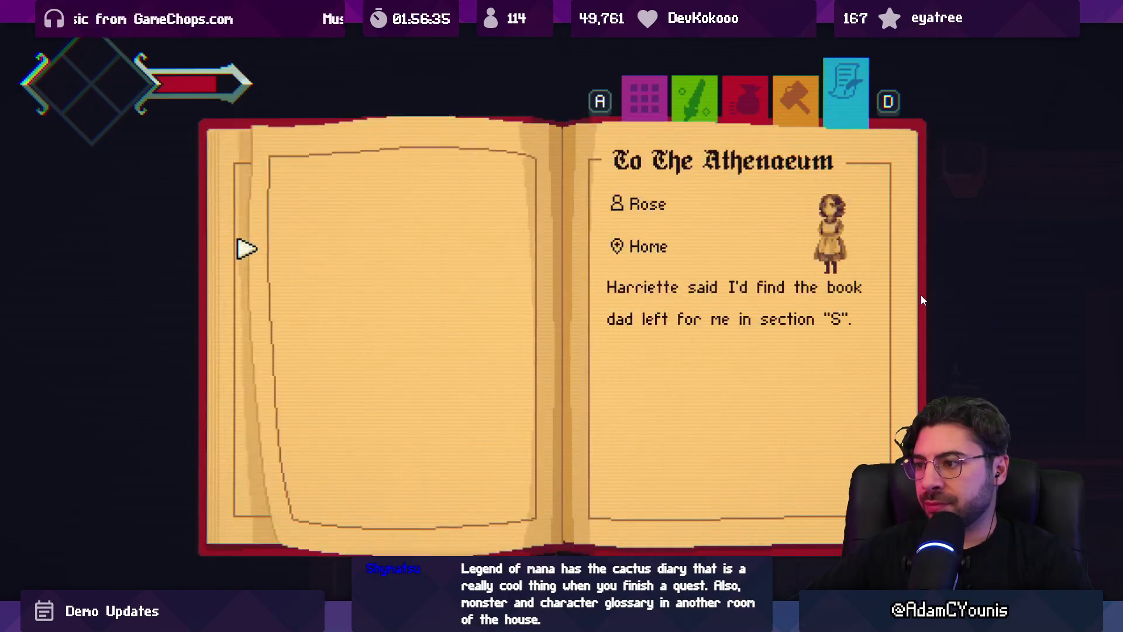
pyautogui.press('w')
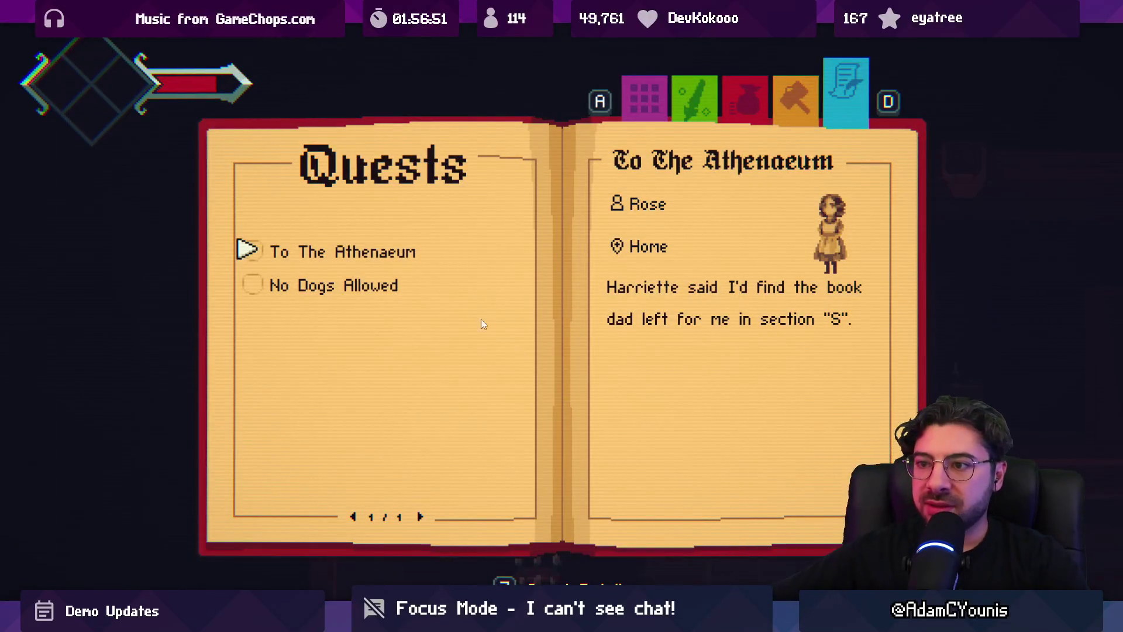
pyautogui.press('z')
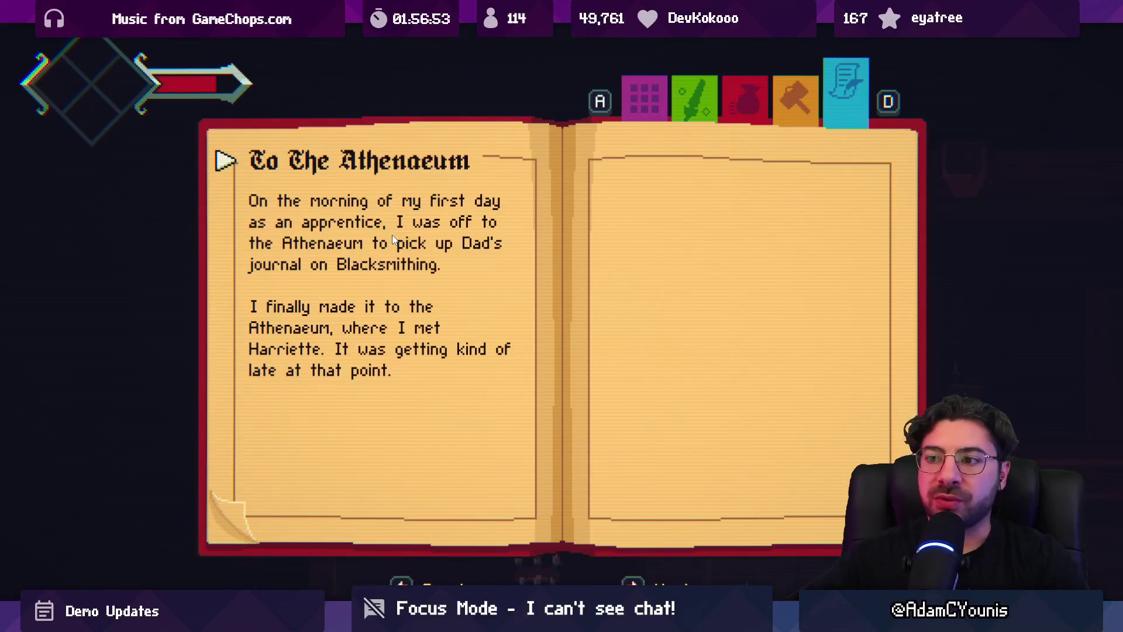
pyautogui.press('x')
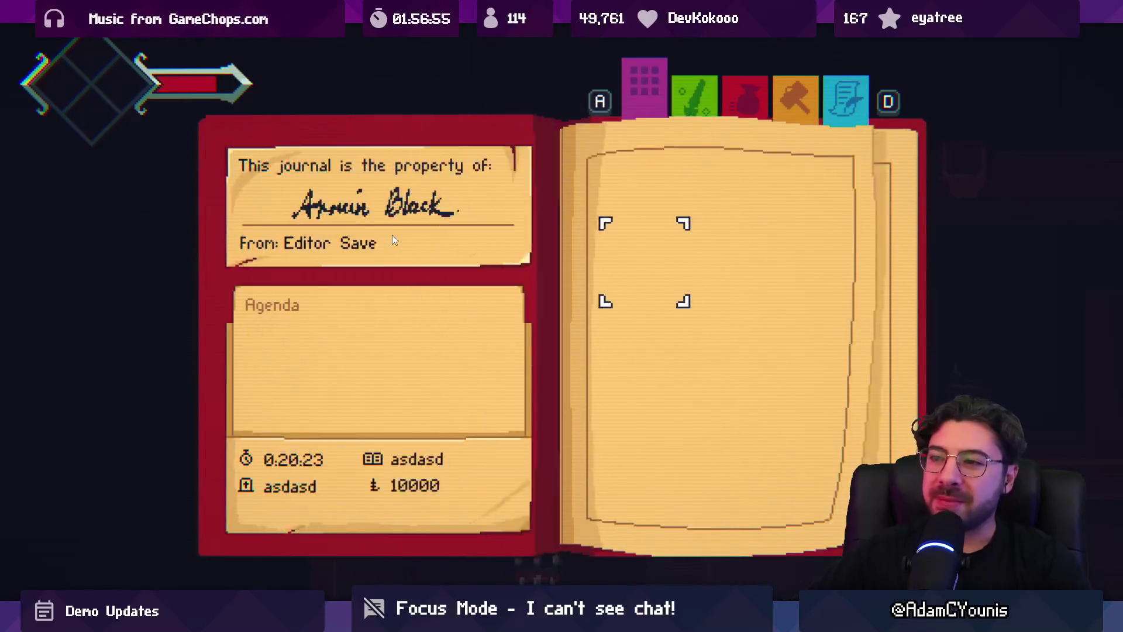
# Browse No Dogs Allowed and To The Athenaeum again, reopen the Athenaeum entry, then close the journal
pyautogui.press('z')
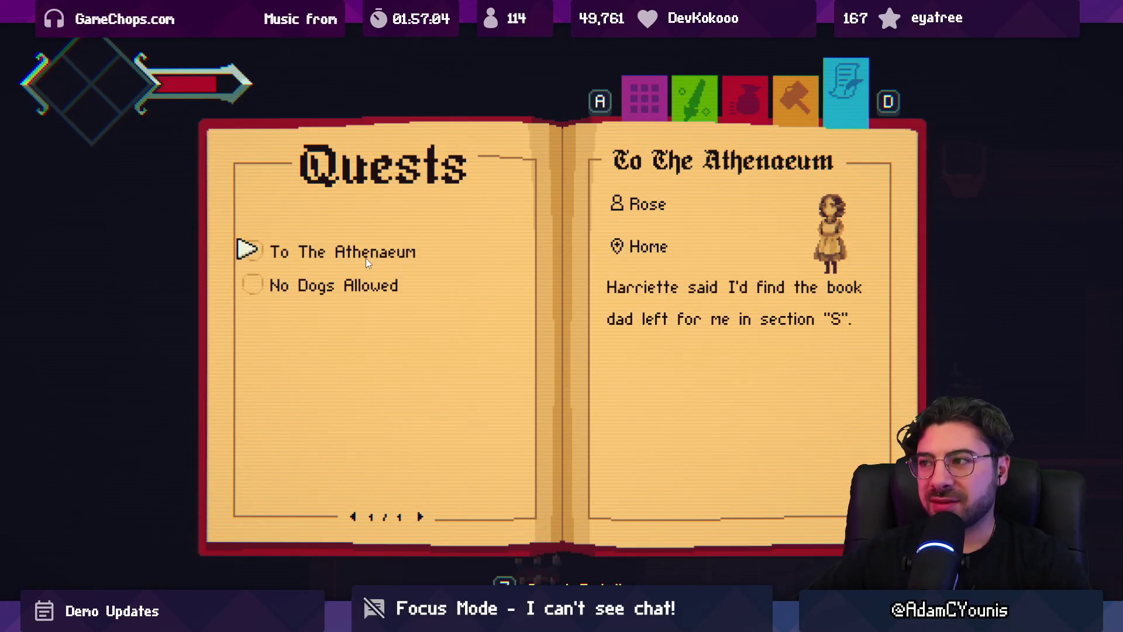
pyautogui.press('s')
pyautogui.press('w')
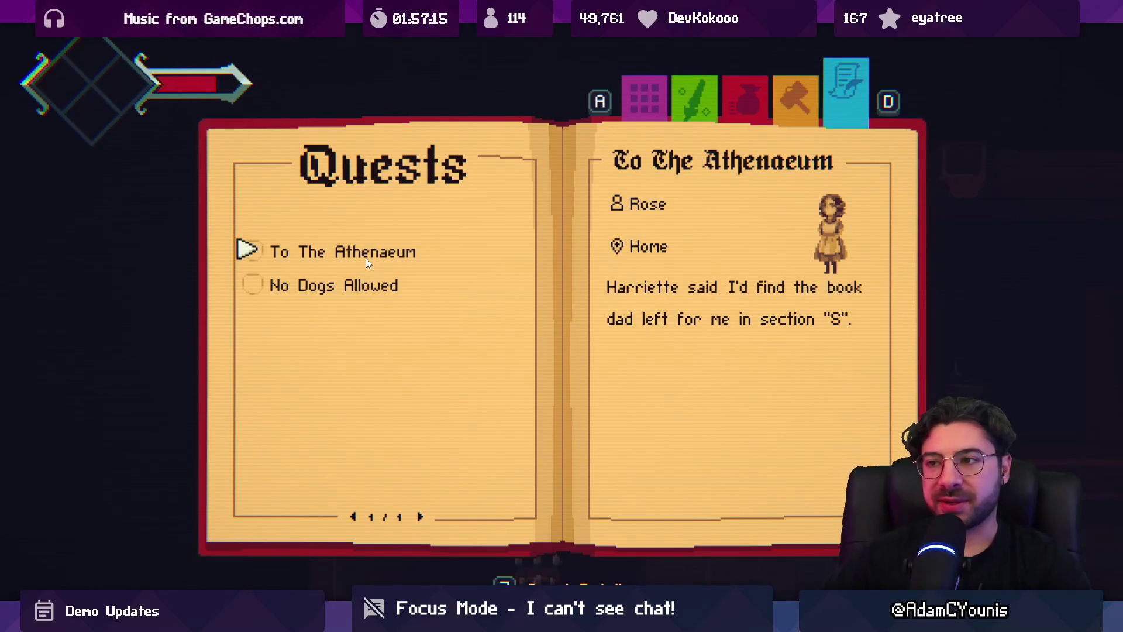
pyautogui.press('a')
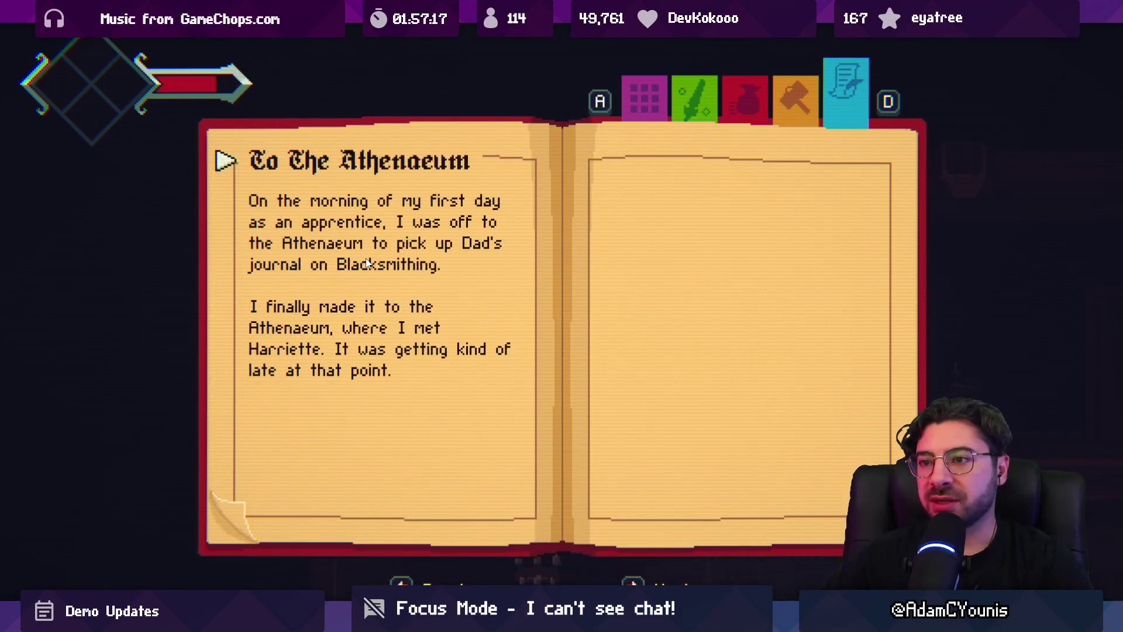
pyautogui.press('d')
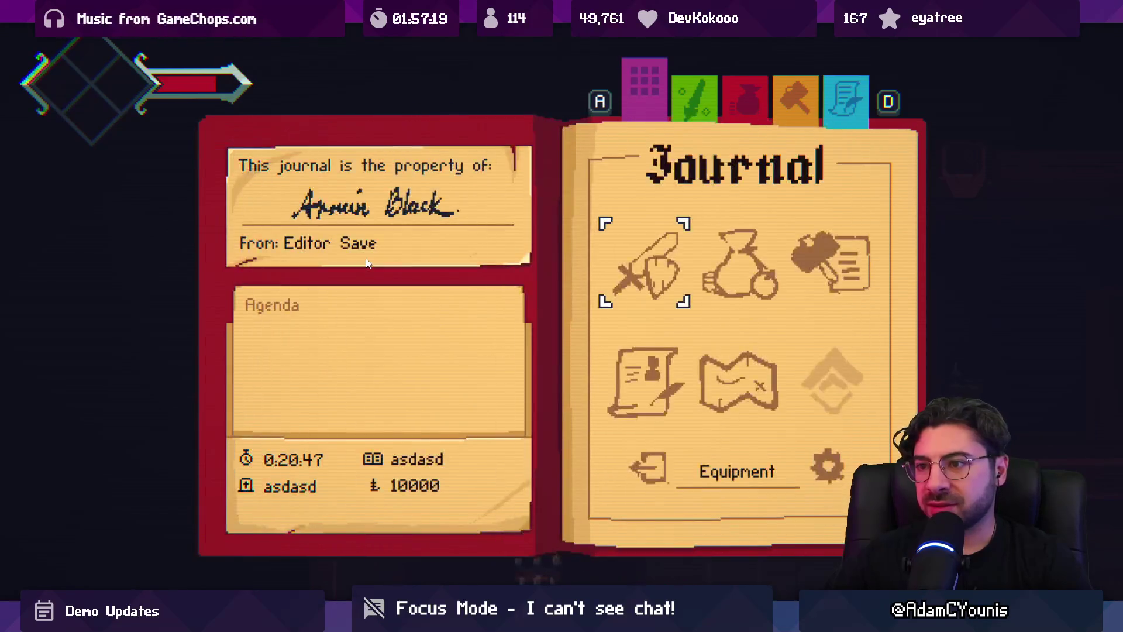
pyautogui.press('a')
pyautogui.press('s')
pyautogui.press('w')
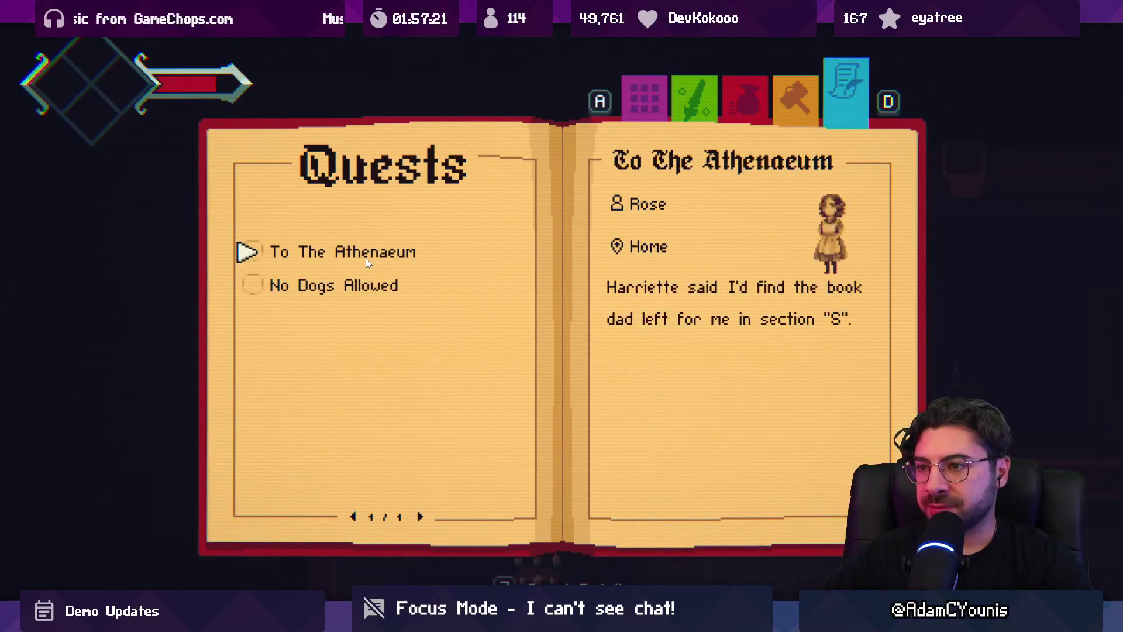
pyautogui.press('space')
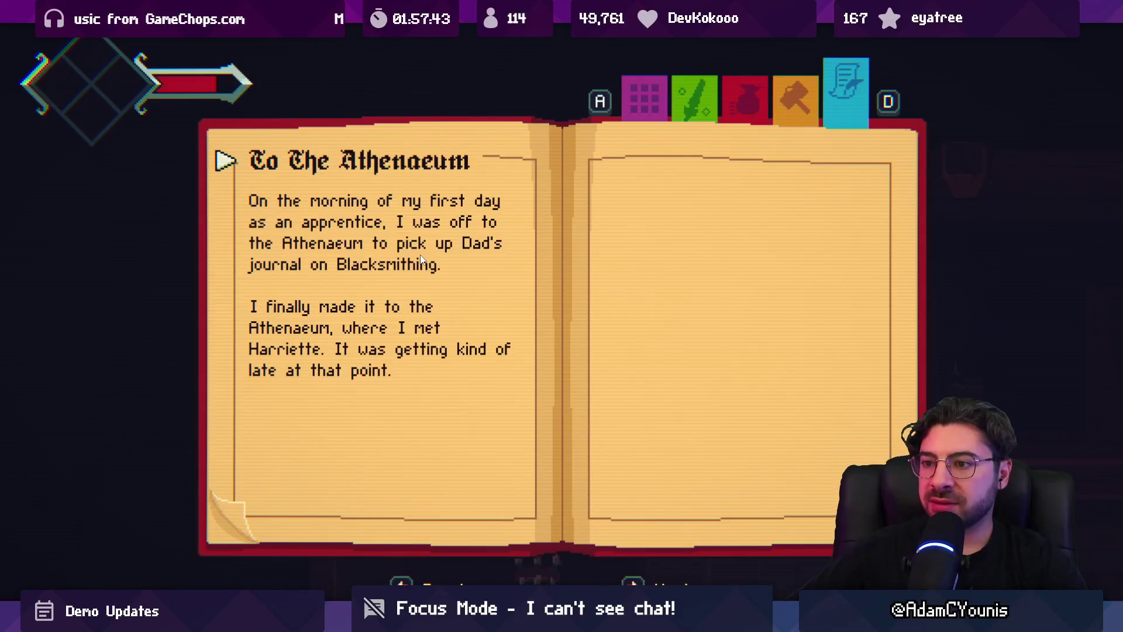
pyautogui.press('Escape')
# Walk Armin from the bedroom down to the kitchen and talk with Rose
pyautogui.press('Left')
pyautogui.press('s')
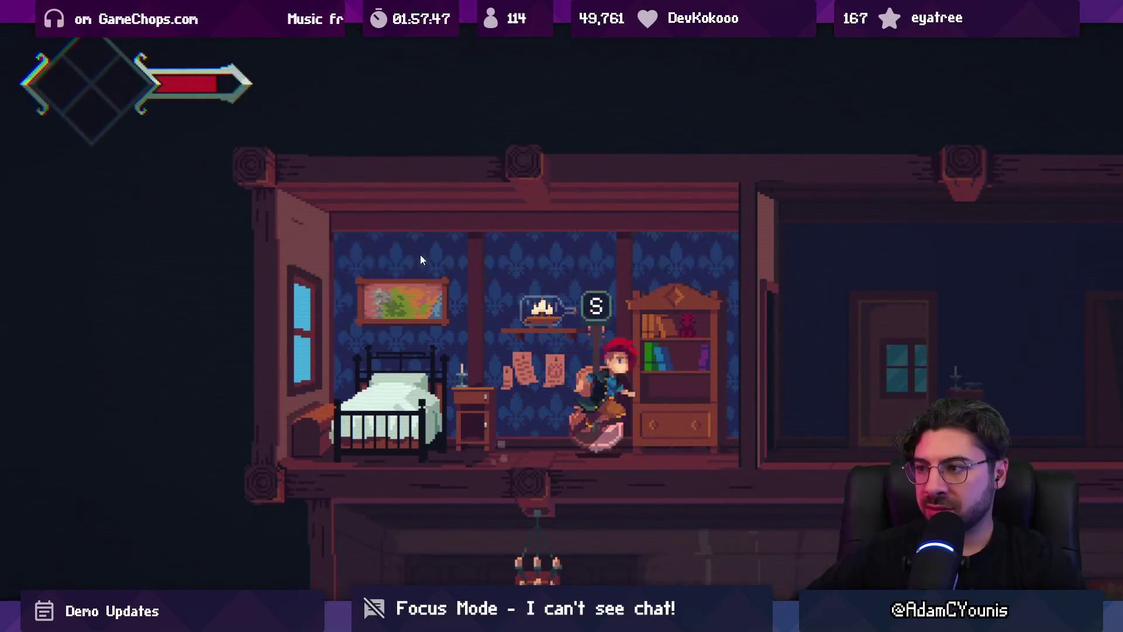
pyautogui.press('Right')
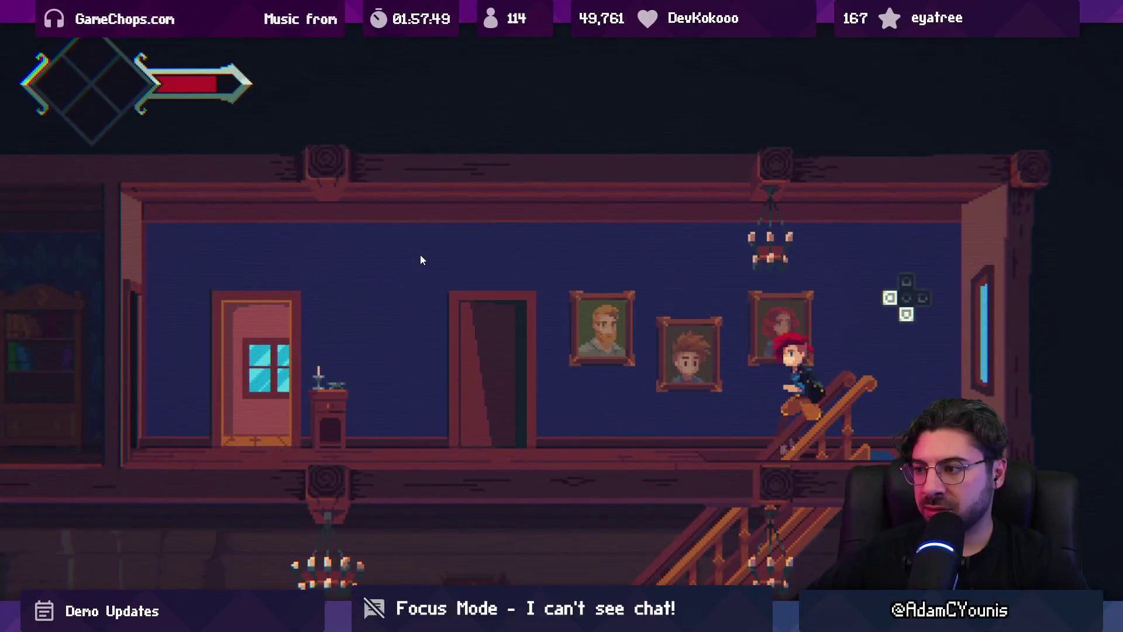
pyautogui.press('Right')
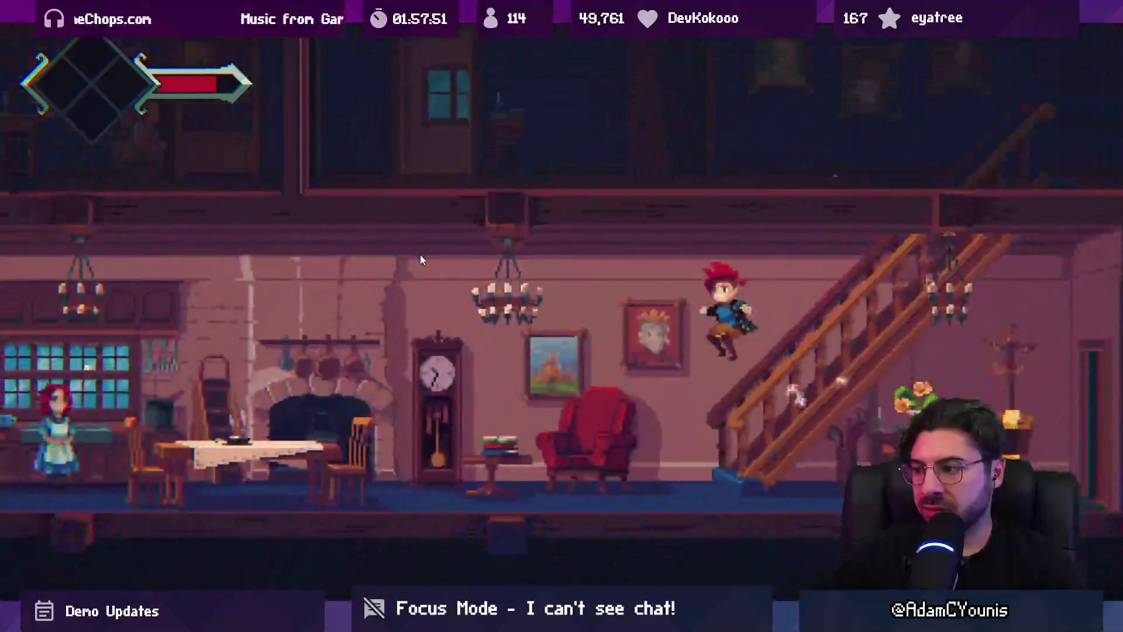
pyautogui.press('Left')
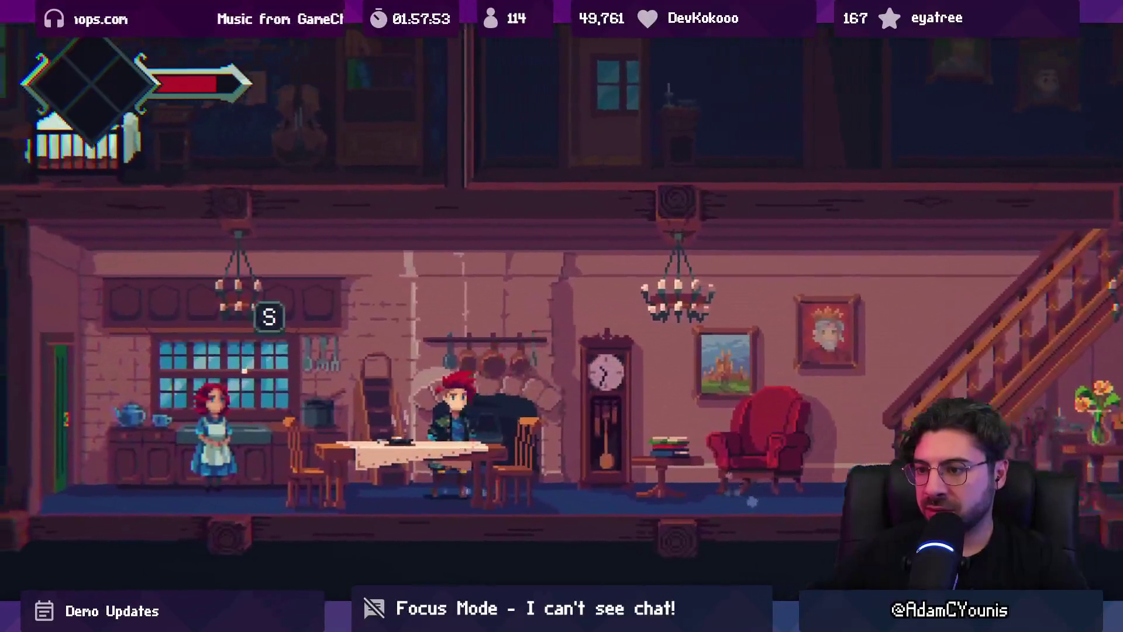
pyautogui.press('Left')
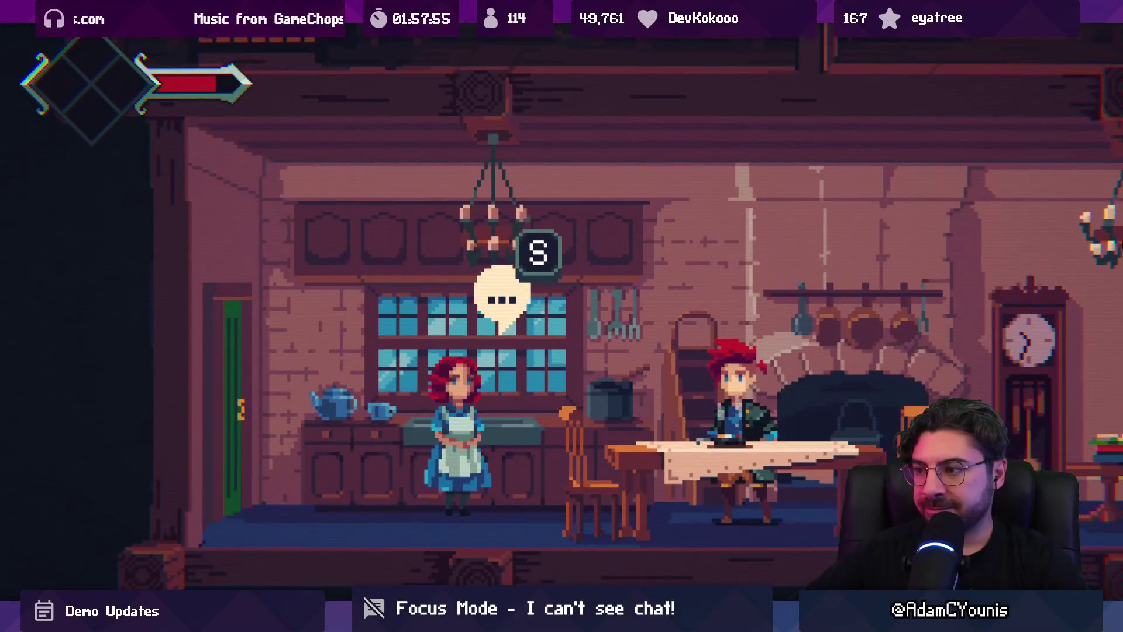
pyautogui.press('s')
pyautogui.press('s')
pyautogui.press('s')
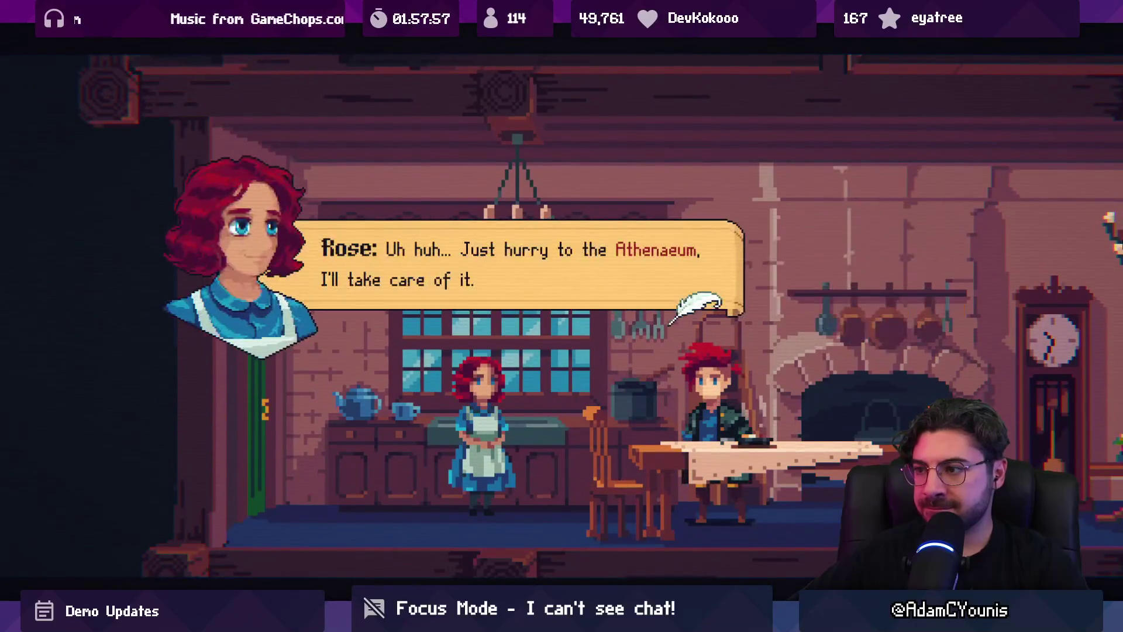
pyautogui.press('s')
pyautogui.press('s')
pyautogui.press('Right')
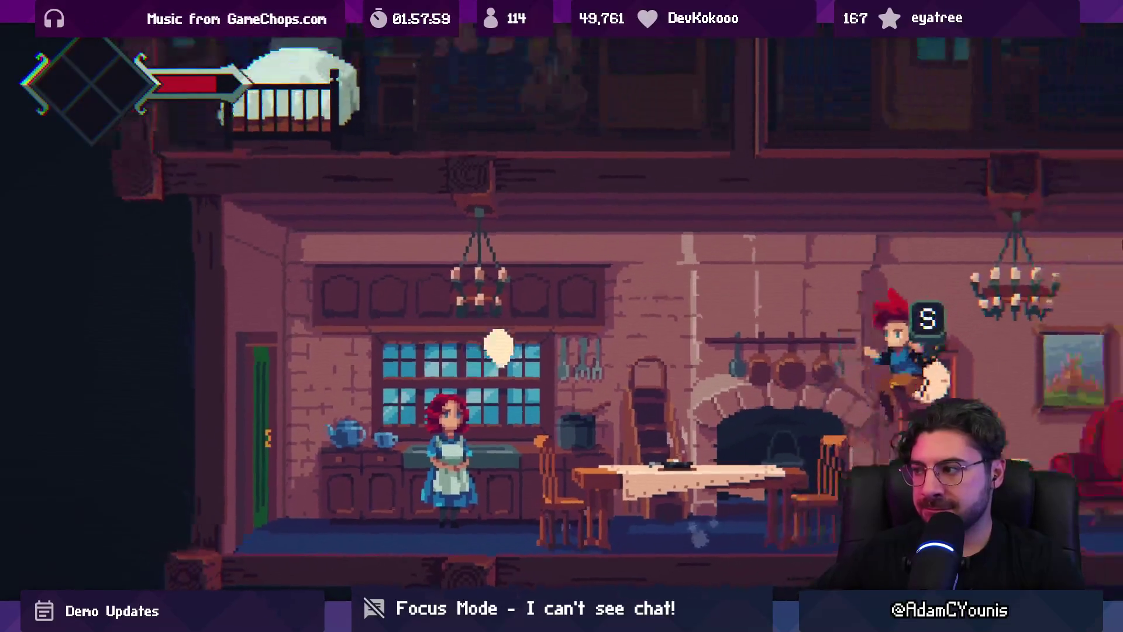
# Climb the stairs and come back down to the kitchen table, then exit the fullscreen Game view
pyautogui.press('Right')
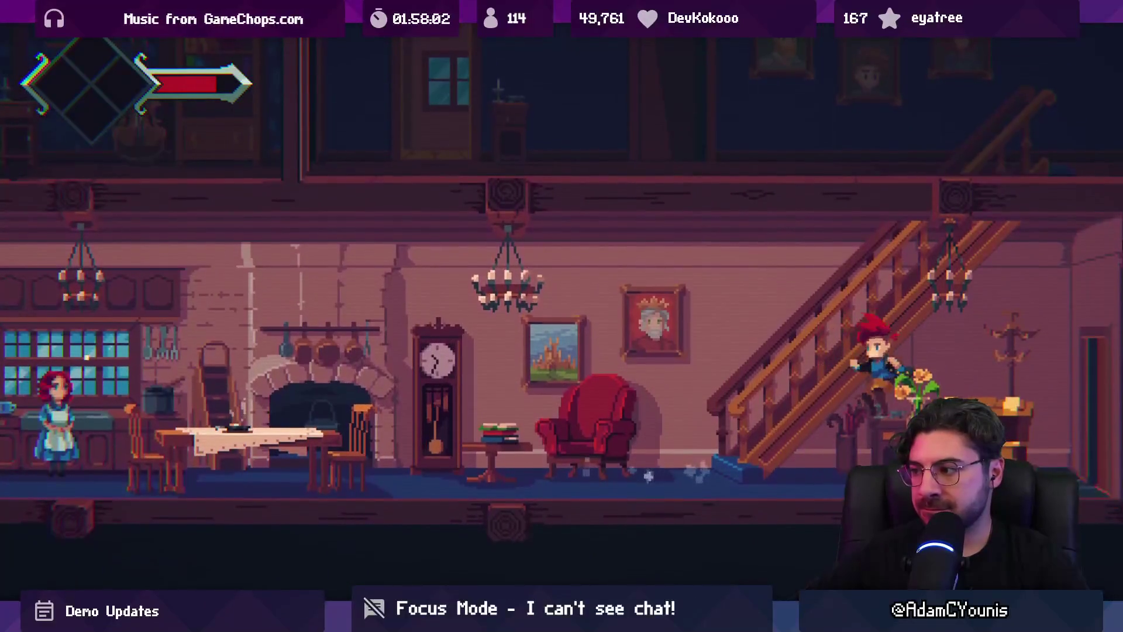
pyautogui.press('Up')
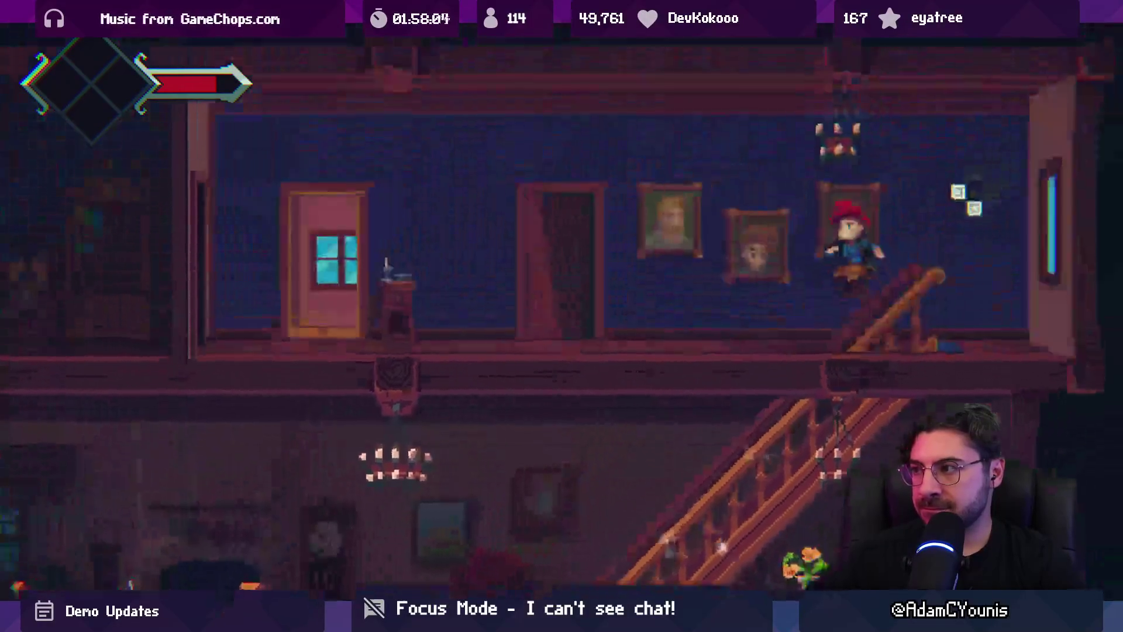
pyautogui.press('Down')
pyautogui.press('Left')
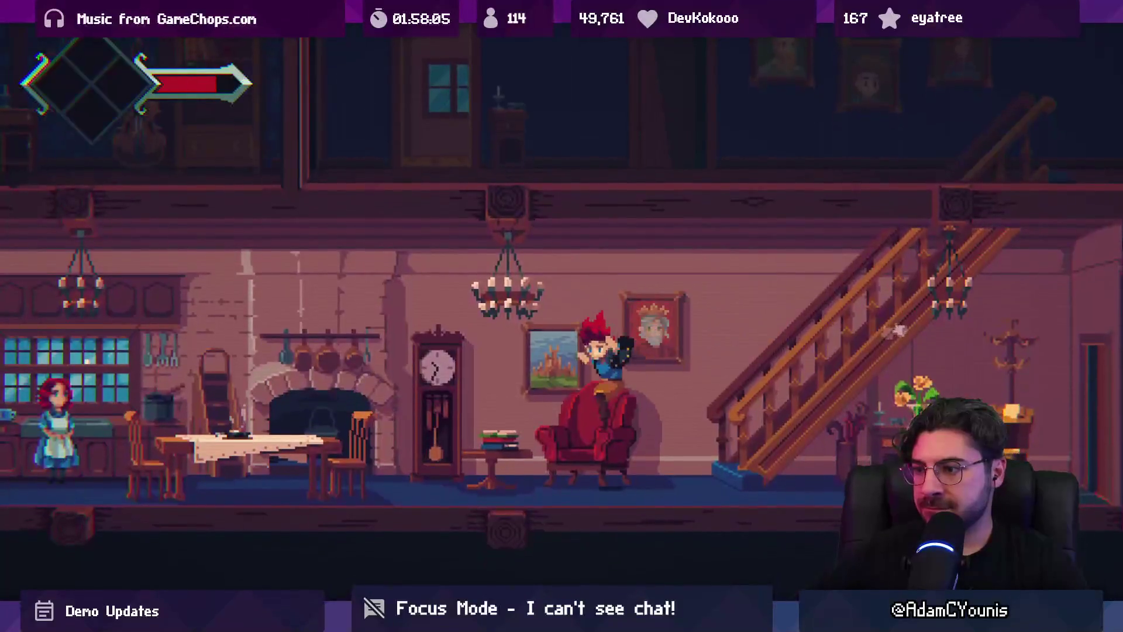
pyautogui.press('Left')
pyautogui.hotkey('shift', 'space')
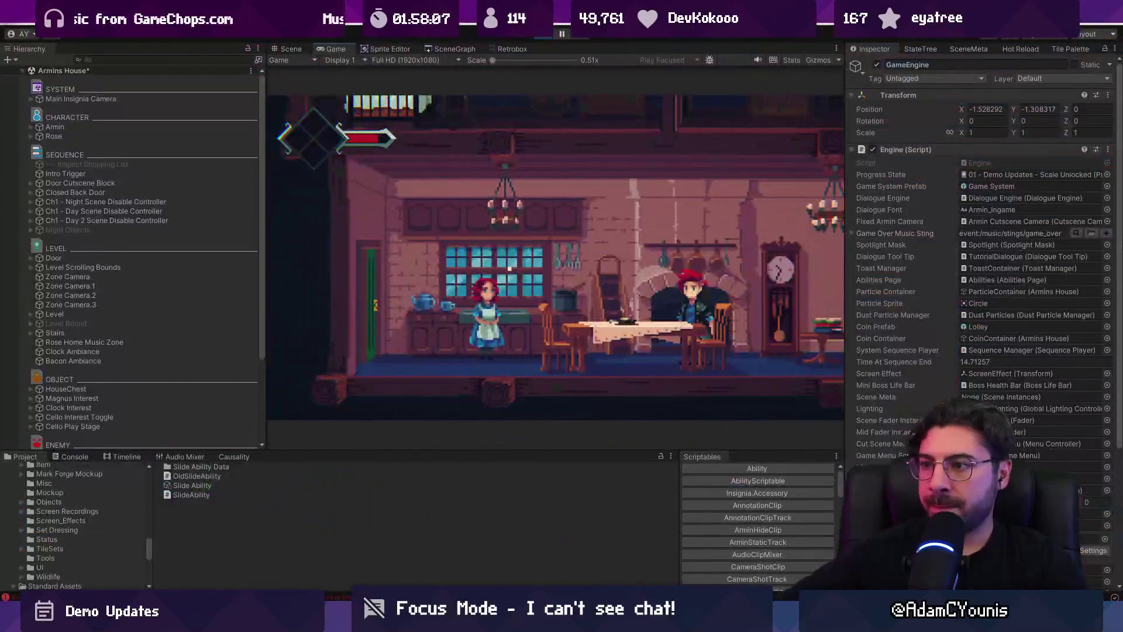
# Stop the game and check the Console before returning to the Project panel
pyautogui.click(533, 37)
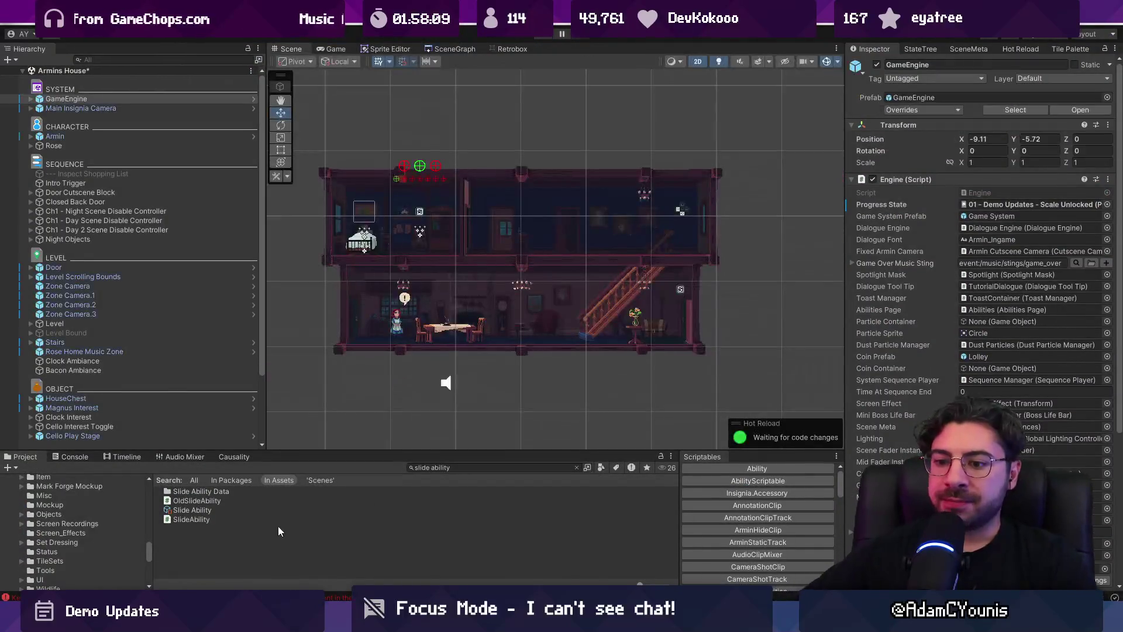
pyautogui.click(75, 456)
pyautogui.click(24, 457)
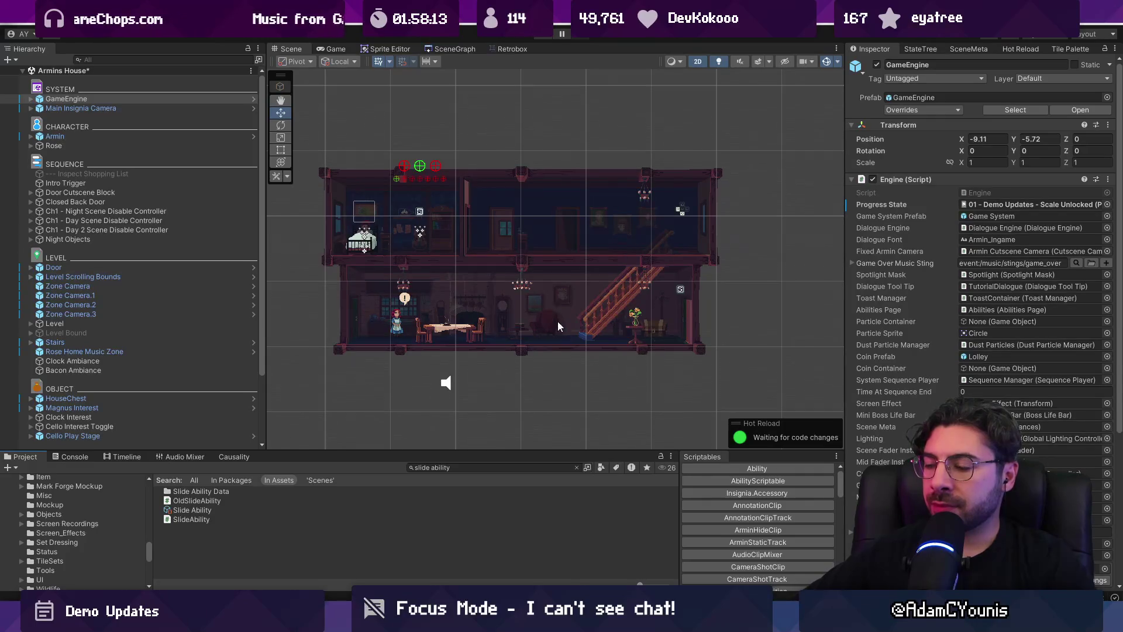
pyautogui.scroll(2, 453, 244)
pyautogui.scroll(-2, 514, 264)
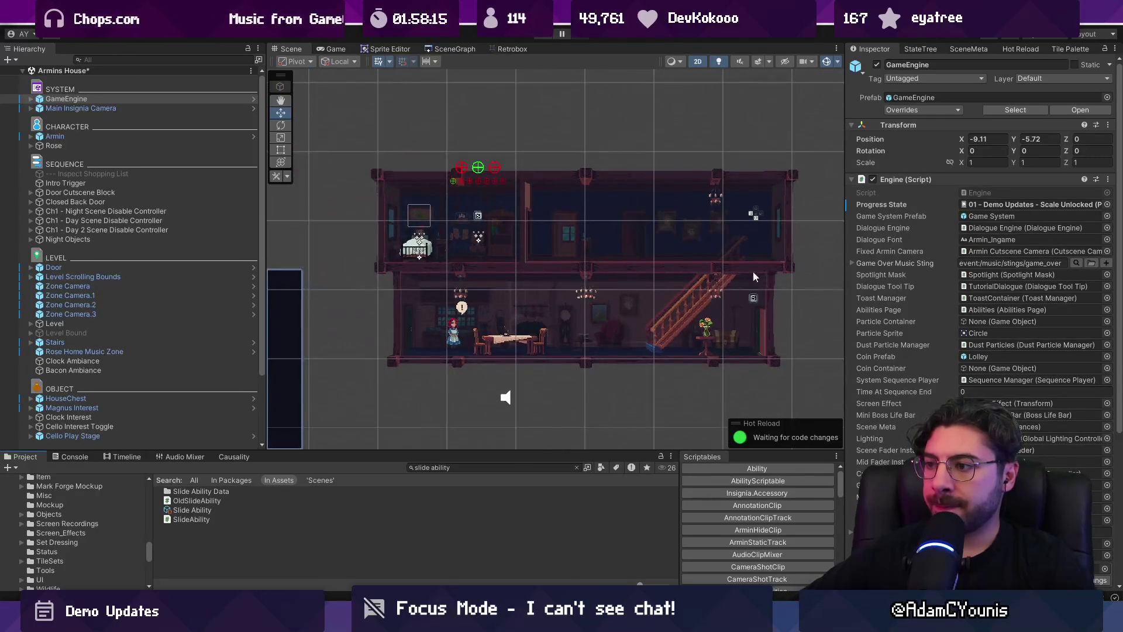
pyautogui.scroll(3, 699, 260)
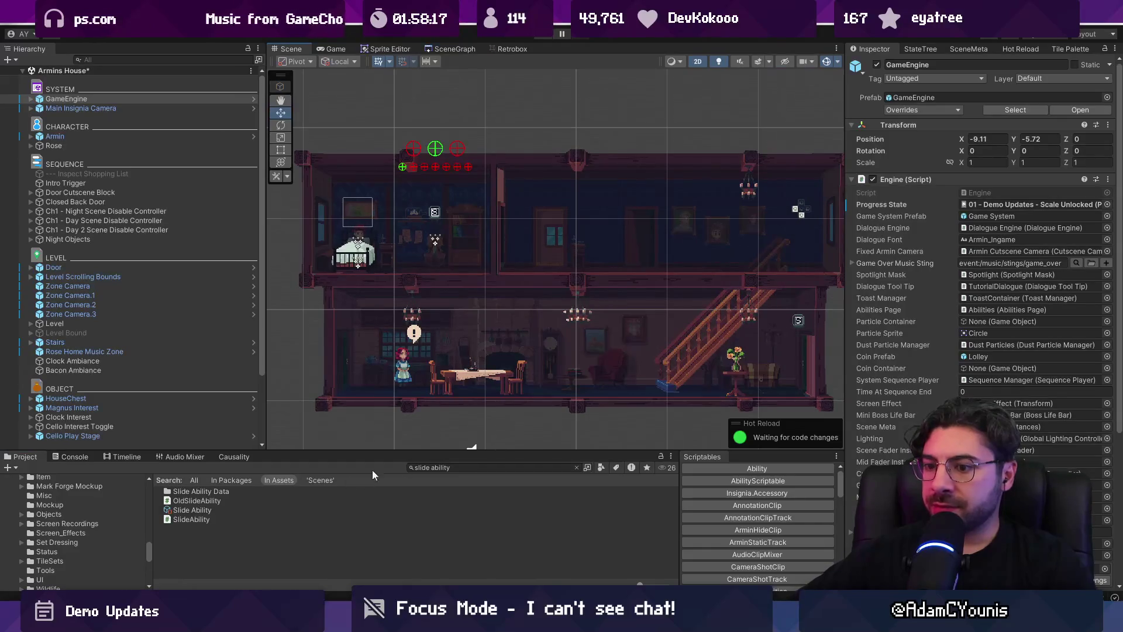
# Search the Project for QuestPage, open the QuestPage script, and clear the search
pyautogui.press('Escape')
pyautogui.click(482, 471)
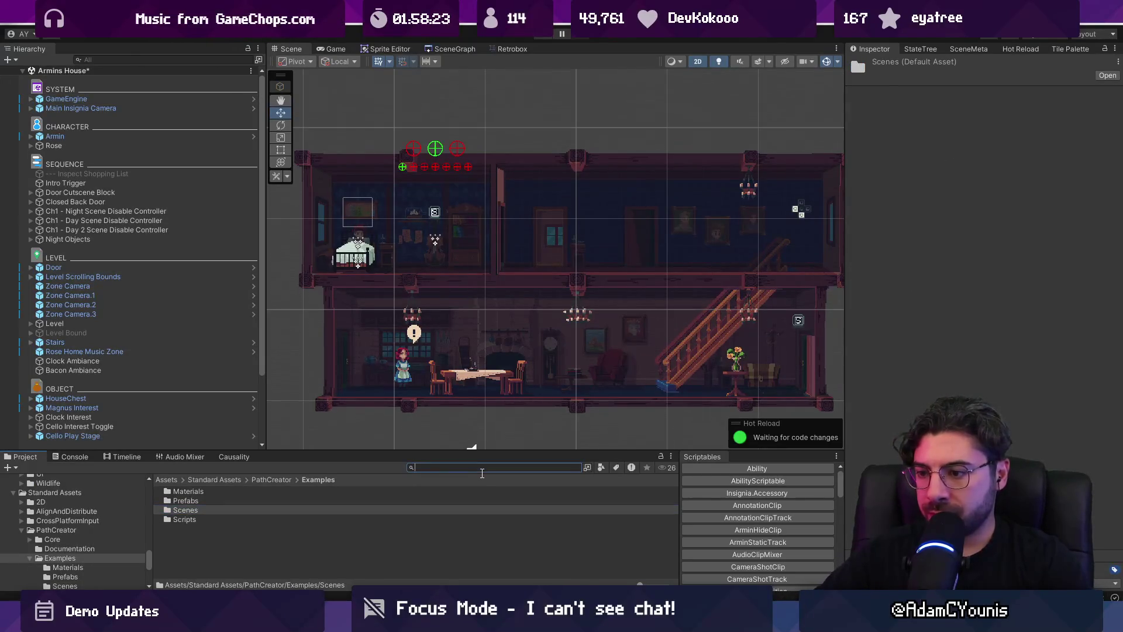
pyautogui.write('quest page')
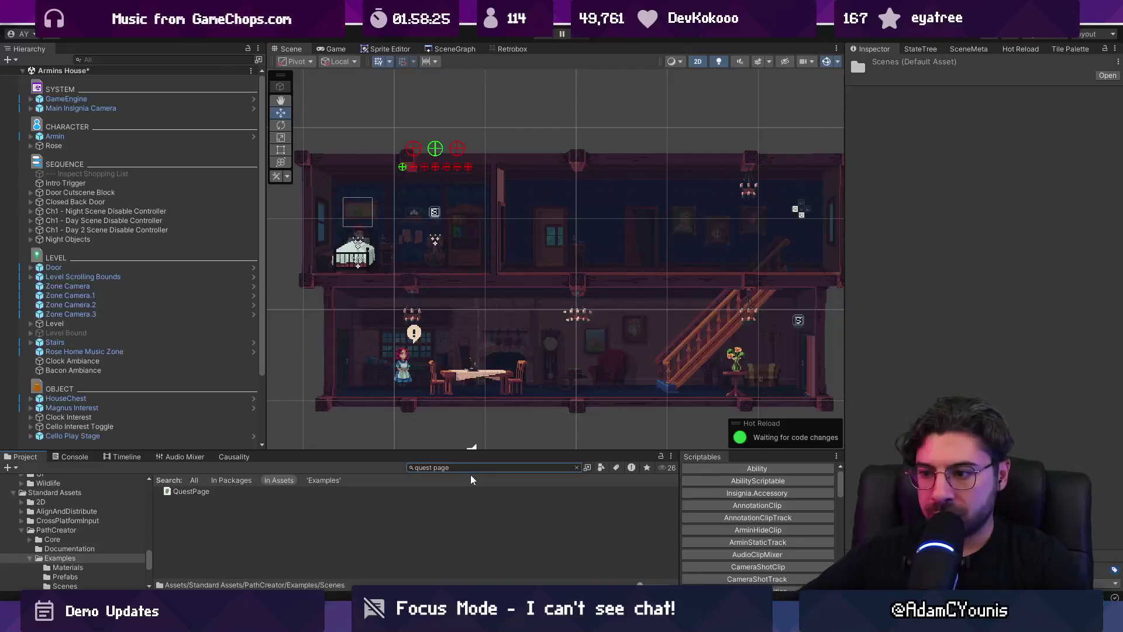
pyautogui.doubleClick(405, 492)
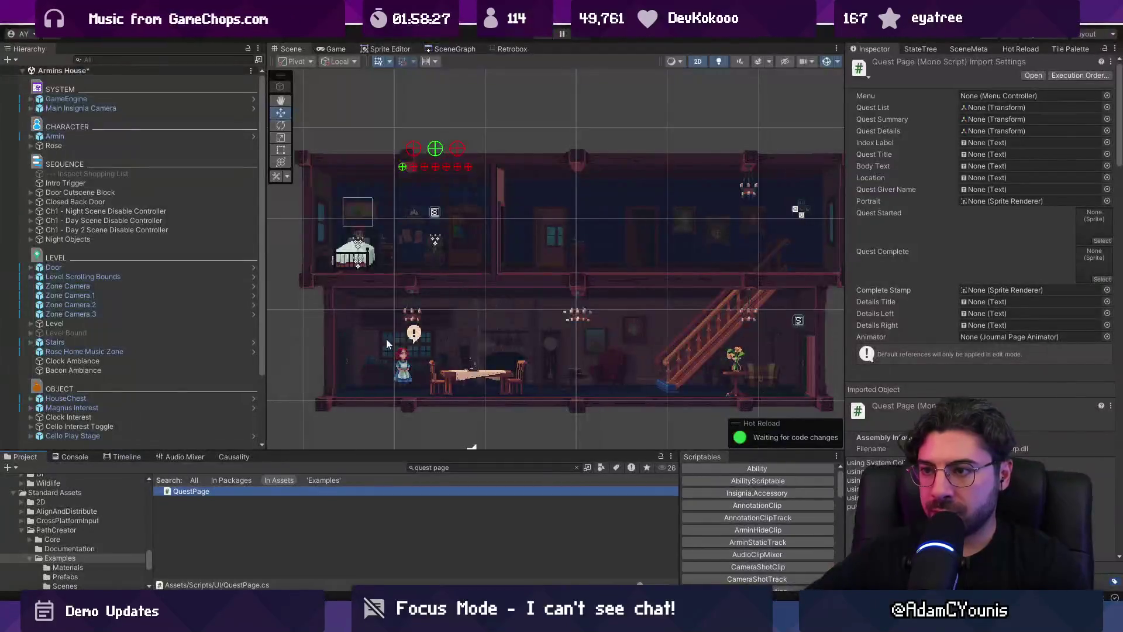
pyautogui.click(465, 468)
pyautogui.press('BackSpace')
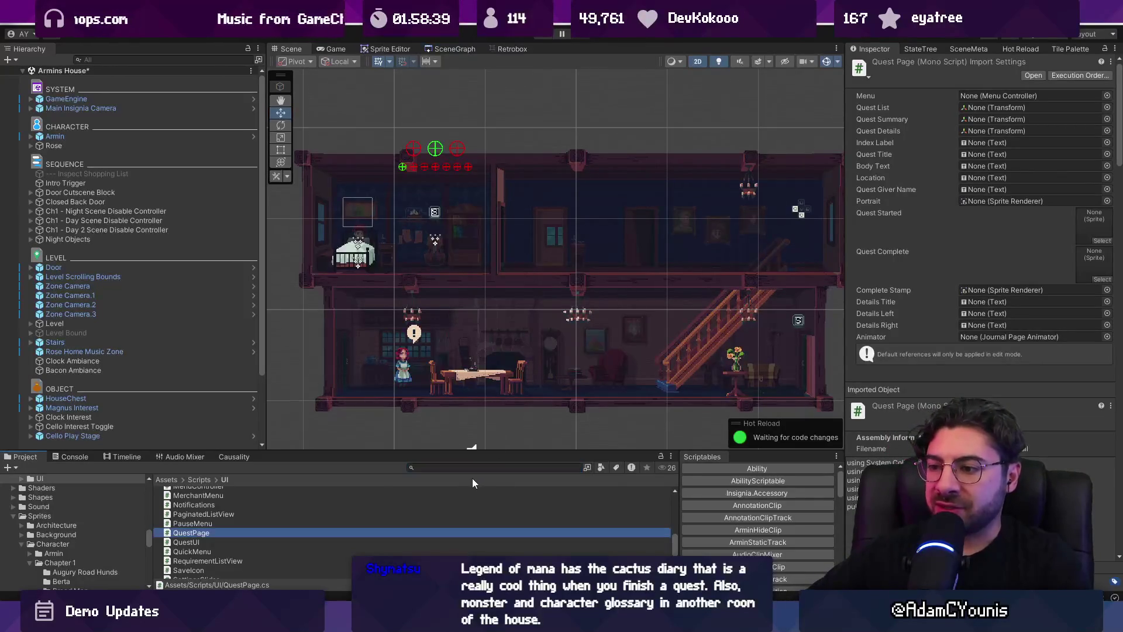
# Enlarge the asset panel and narrow the Inspector and Hierarchy to widen the Scene view
pyautogui.moveTo(384, 451); pyautogui.dragTo(383, 428)
pyautogui.scroll(-2, 443, 227)
pyautogui.scroll(2, 443, 227)
pyautogui.moveTo(844, 252); pyautogui.dragTo(866, 251)
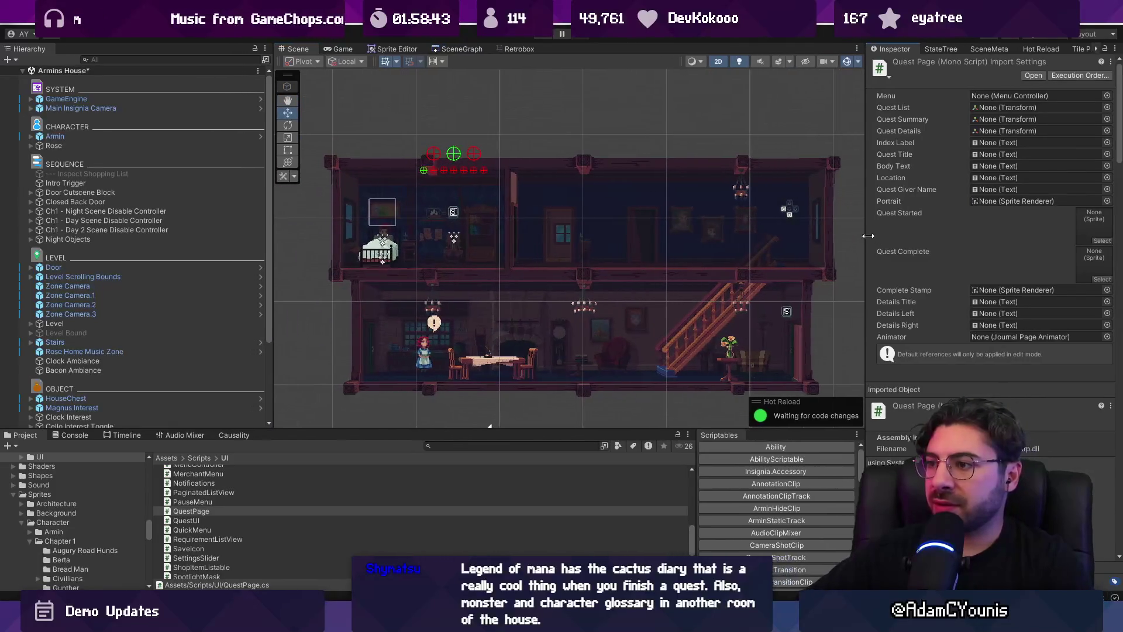
pyautogui.moveTo(274, 200); pyautogui.dragTo(244, 200)
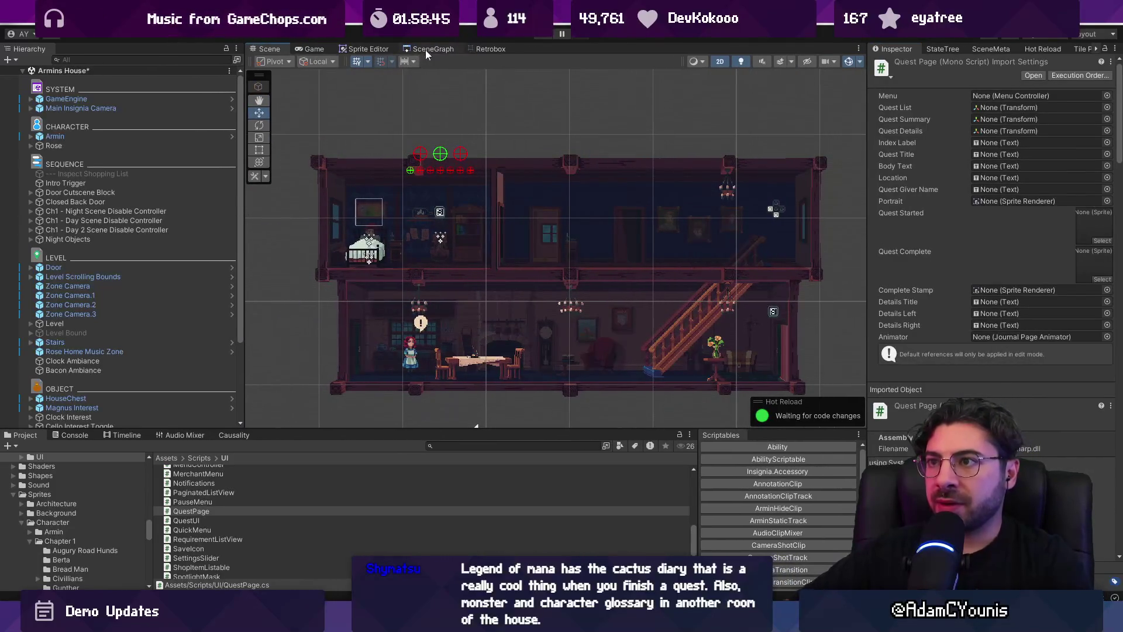
# Glance at the scene graph, then search the Project for quests and open the Quests prefab
pyautogui.click(426, 50)
pyautogui.click(269, 49)
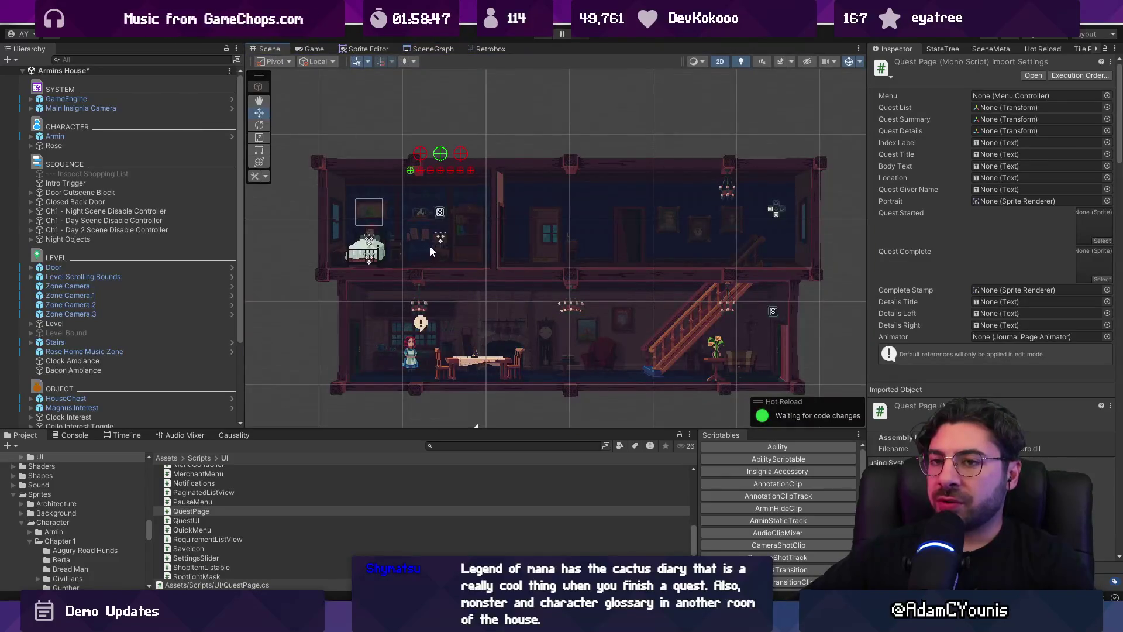
pyautogui.click(476, 446)
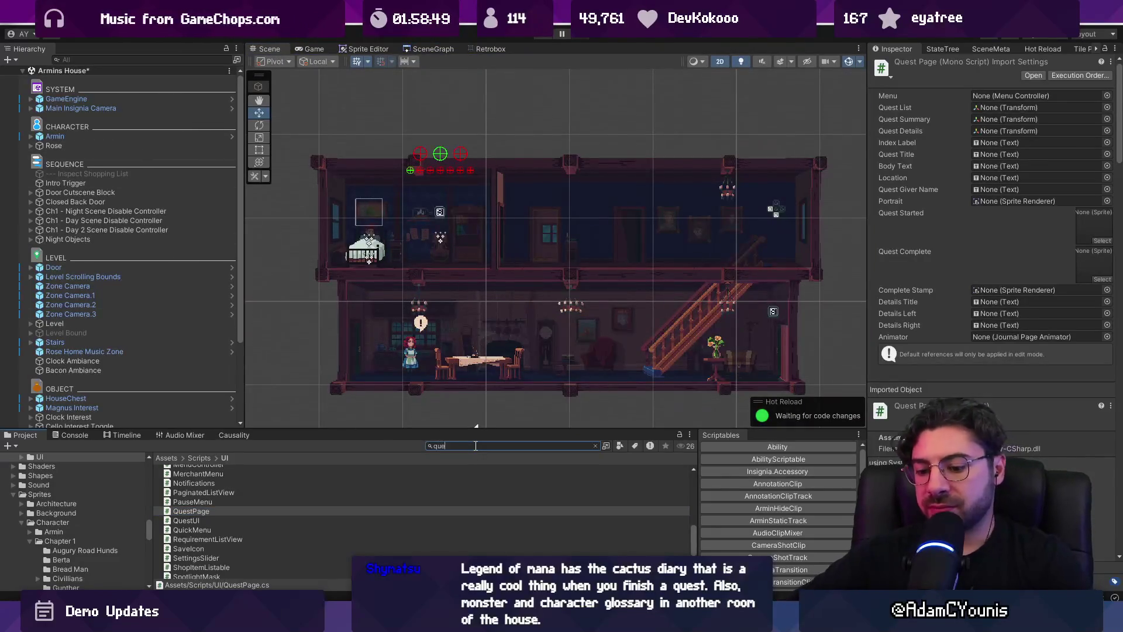
pyautogui.write('sts')
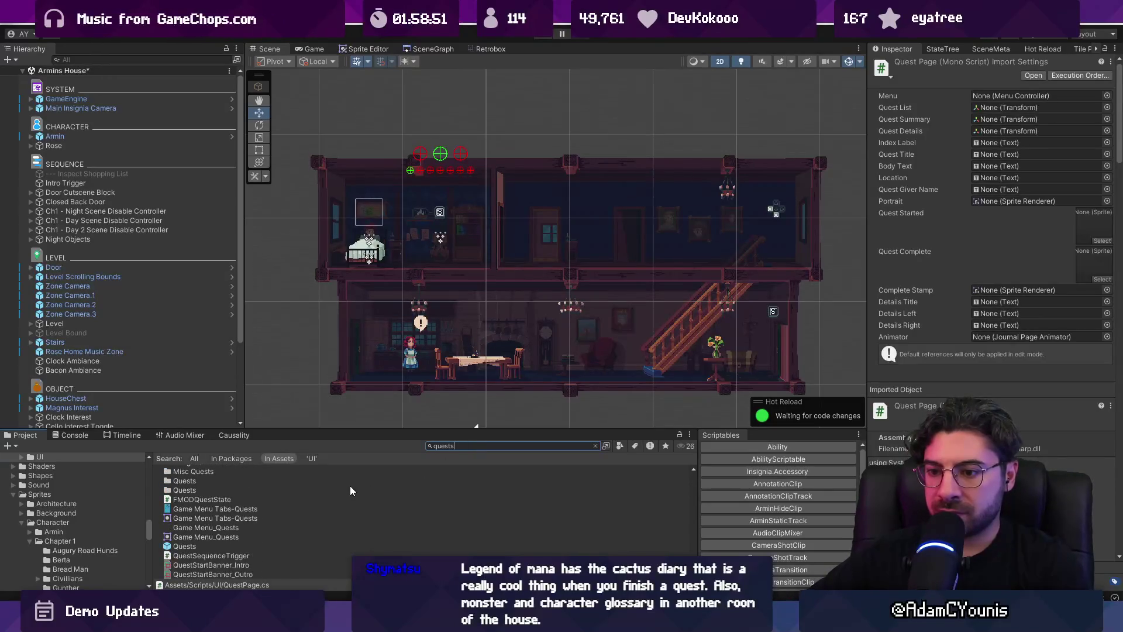
pyautogui.doubleClick(185, 546)
# Inspect the ItemLabel_3, title background, Right Side and ItemLabel_6 objects in the Quests prefab
pyautogui.scroll(2, 526, 275)
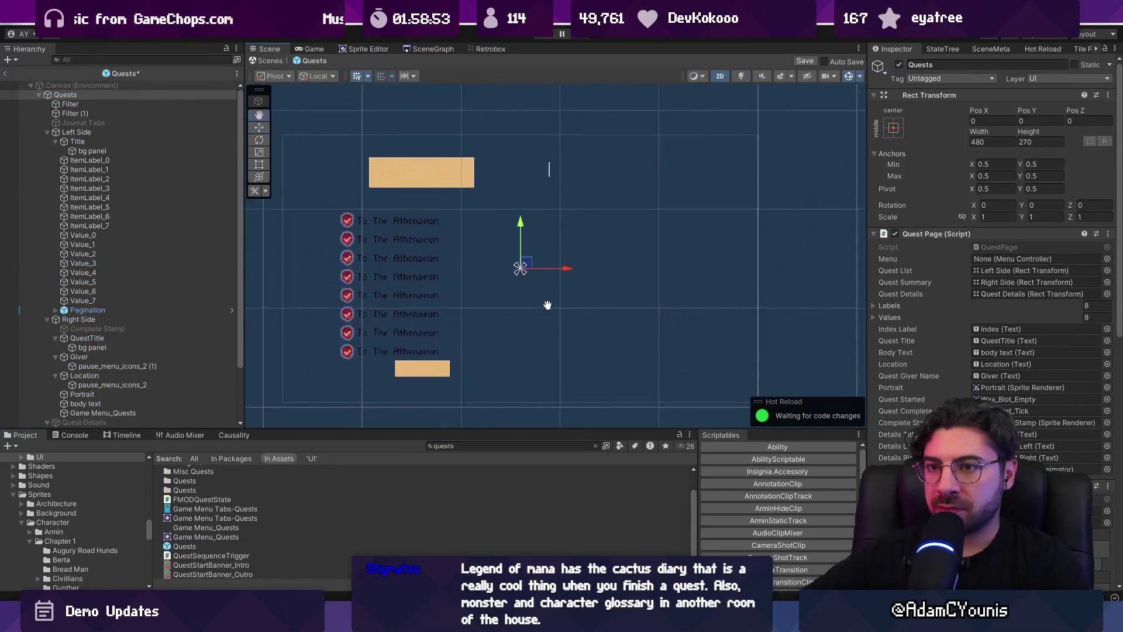
pyautogui.click(153, 187)
pyautogui.press('Down')
pyautogui.press('Down')
pyautogui.press('Down')
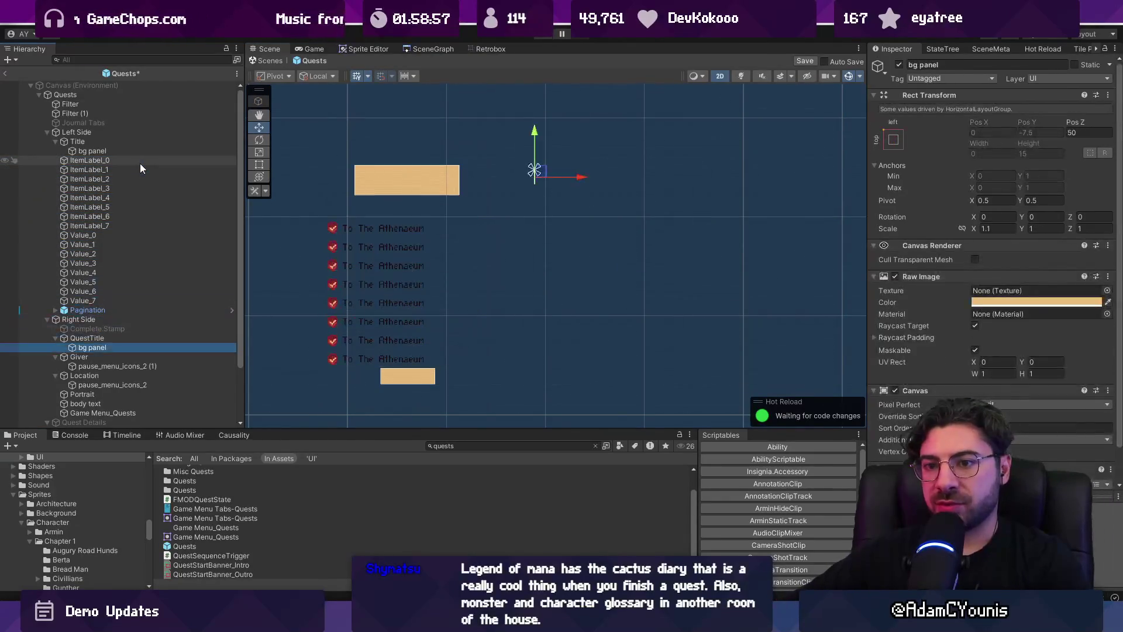
pyautogui.press('Left')
pyautogui.press('Left')
pyautogui.press('Left')
pyautogui.press('Up')
pyautogui.press('Up')
pyautogui.press('Up')
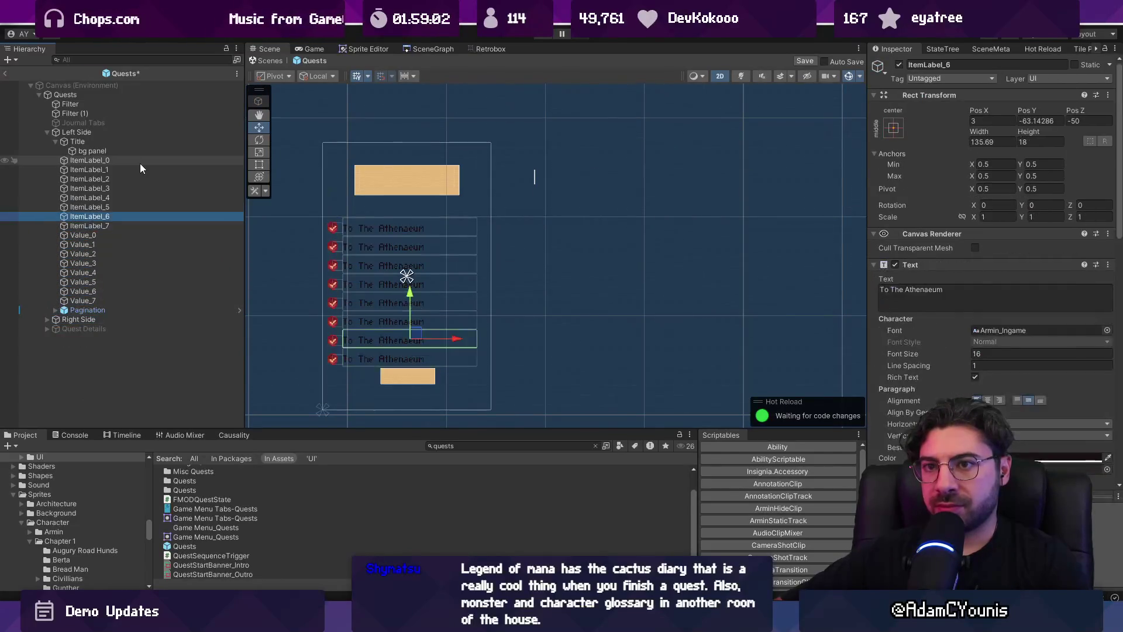
pyautogui.press('Up')
pyautogui.press('Up')
pyautogui.press('Up')
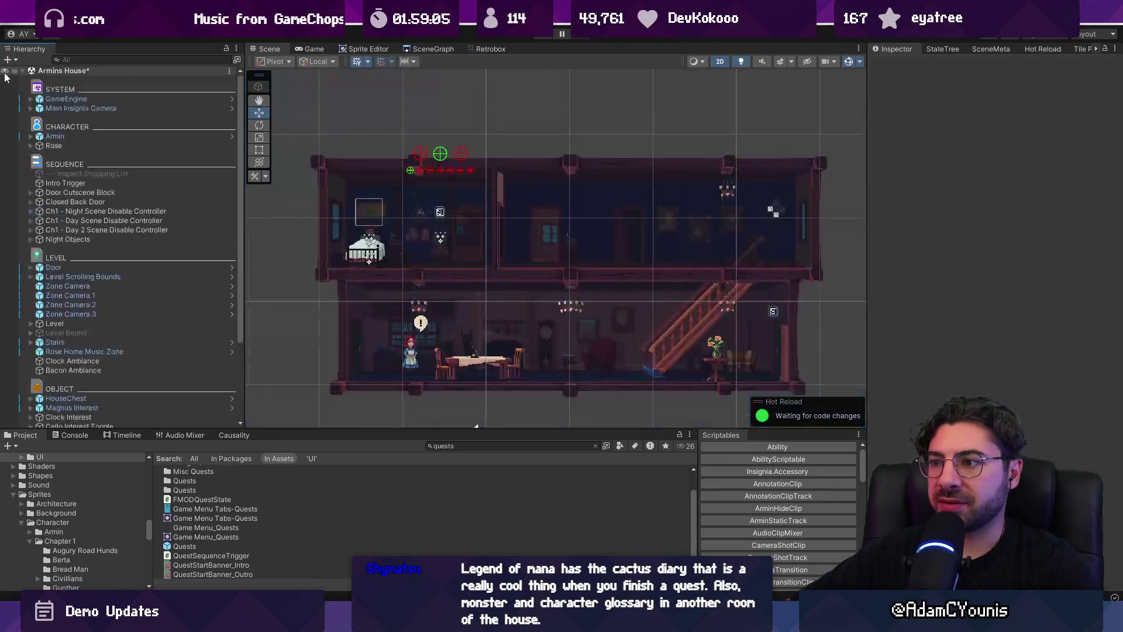
# Exit Prefab Mode, find Quests in the Hierarchy by filtering 'quest', and open it in context
pyautogui.click(5, 71)
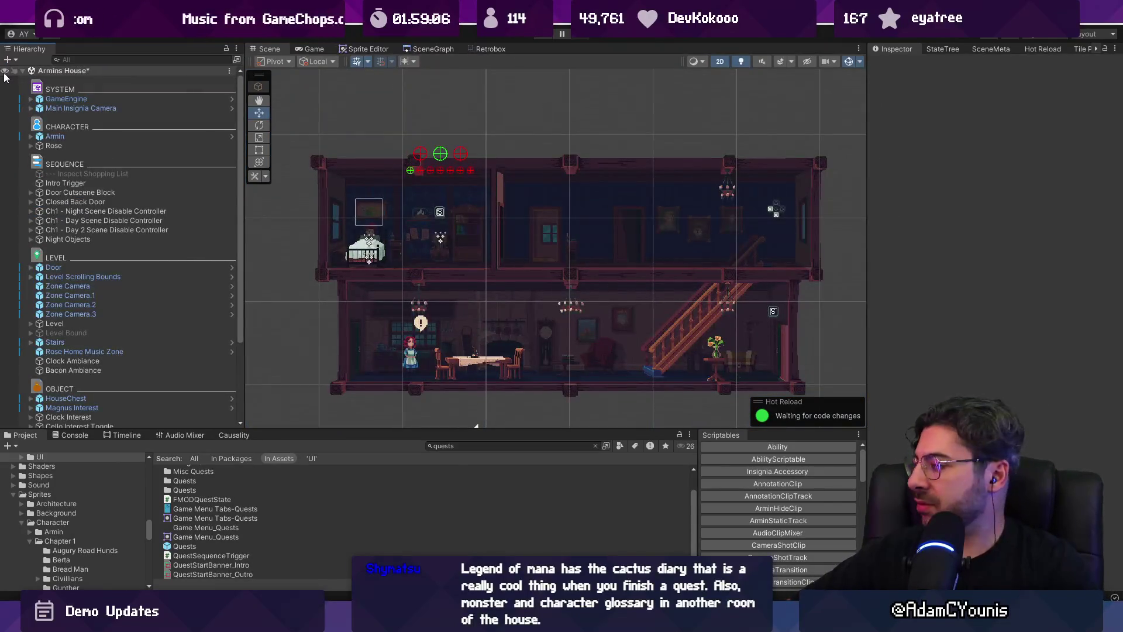
pyautogui.click(157, 60)
pyautogui.write('quest')
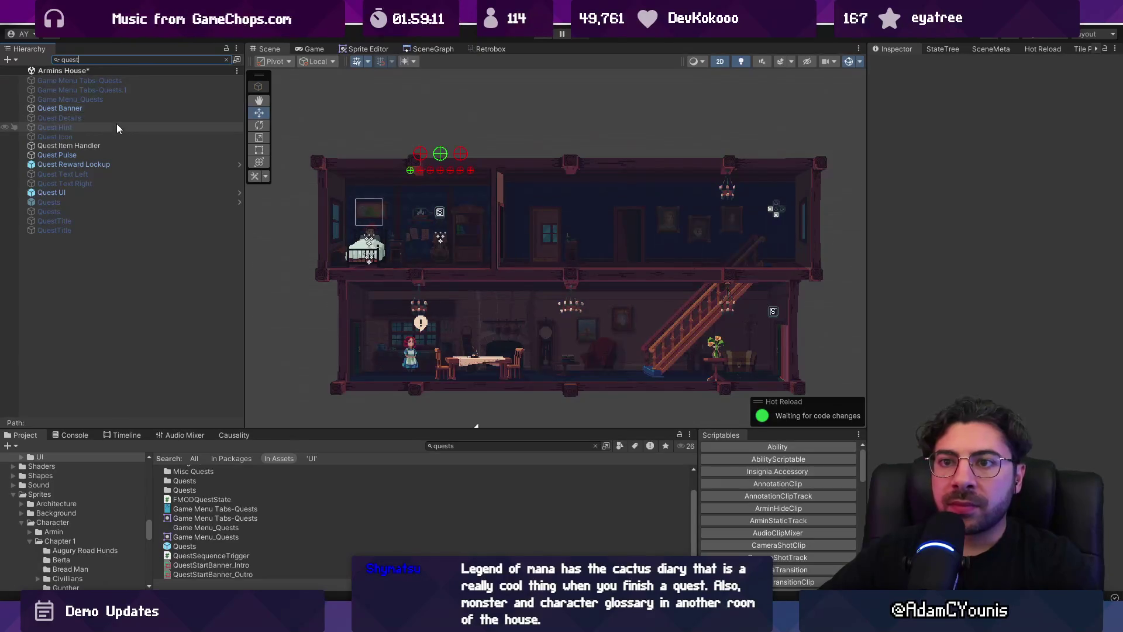
pyautogui.click(114, 202)
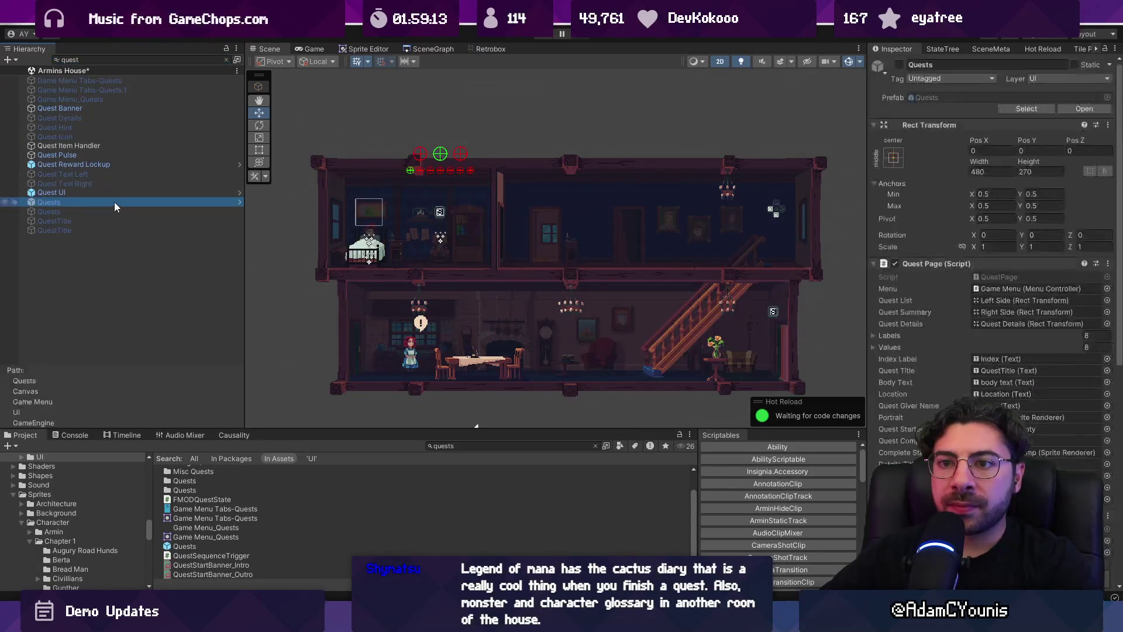
pyautogui.click(226, 59)
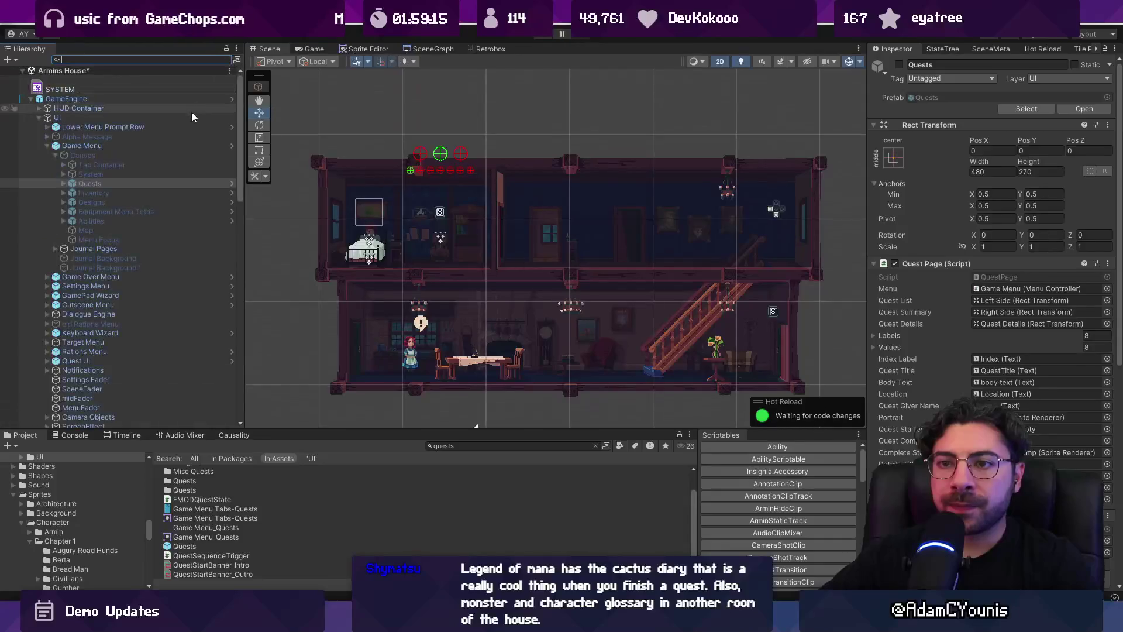
pyautogui.click(232, 183)
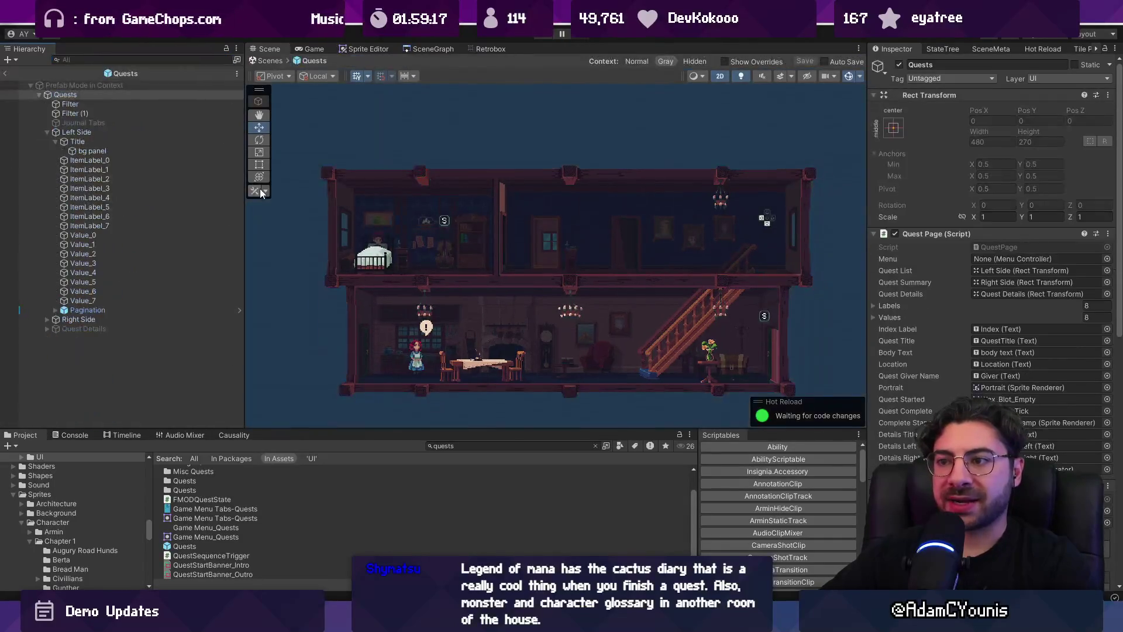
# Collapse the Quests tree, exit prefab editing, save Armins House, and start Play Mode
pyautogui.click(35, 94)
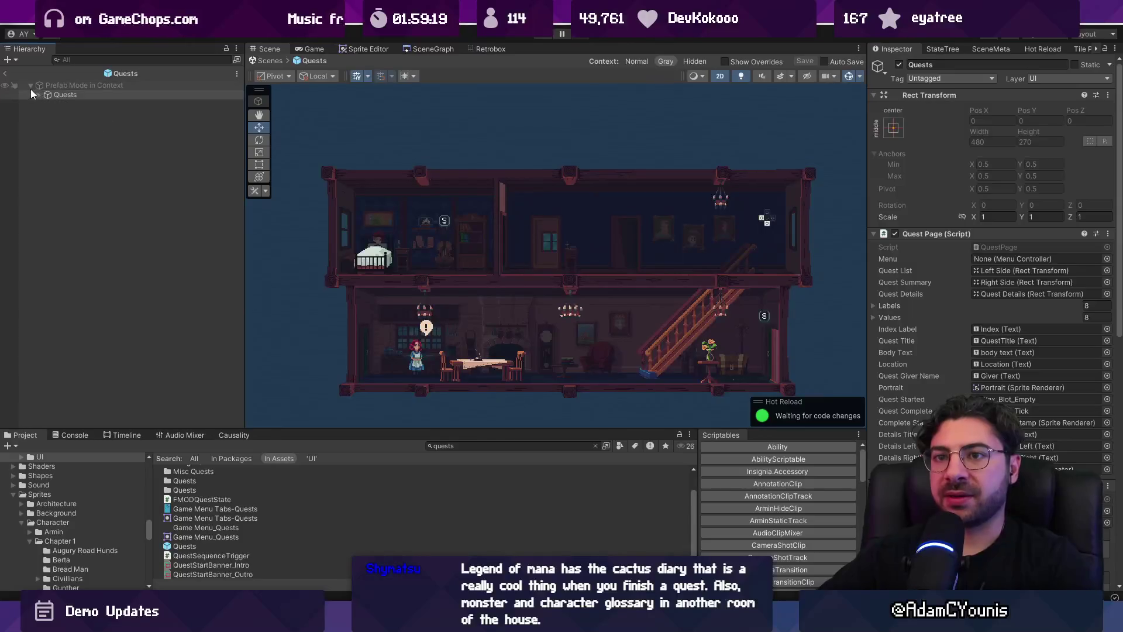
pyautogui.click(270, 60)
pyautogui.hotkey('ctrl', 's')
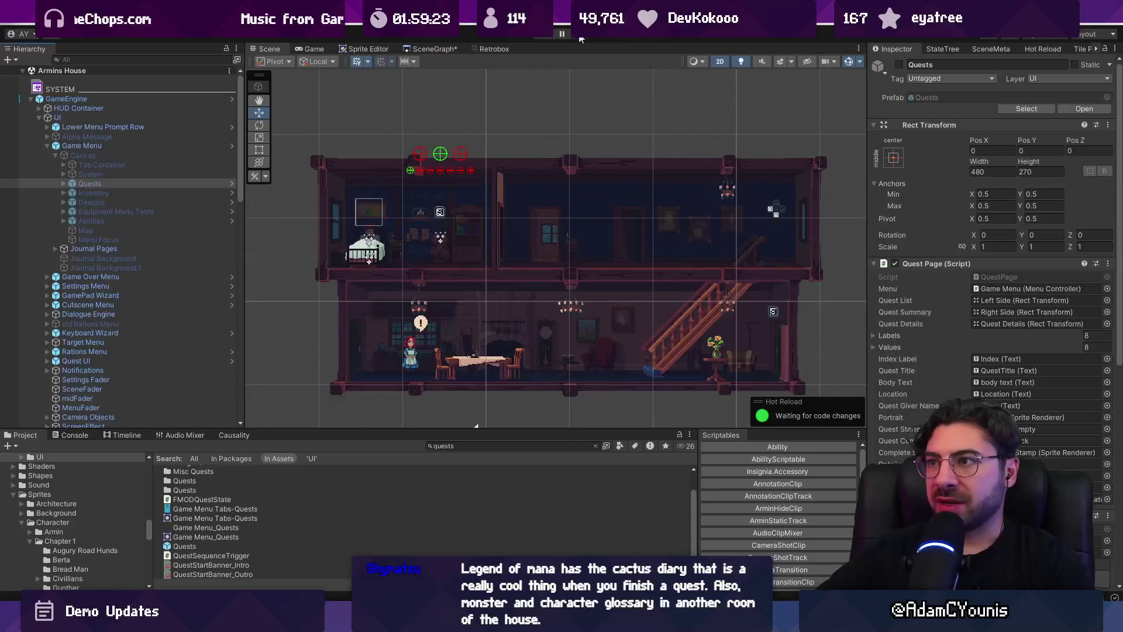
pyautogui.click(544, 34)
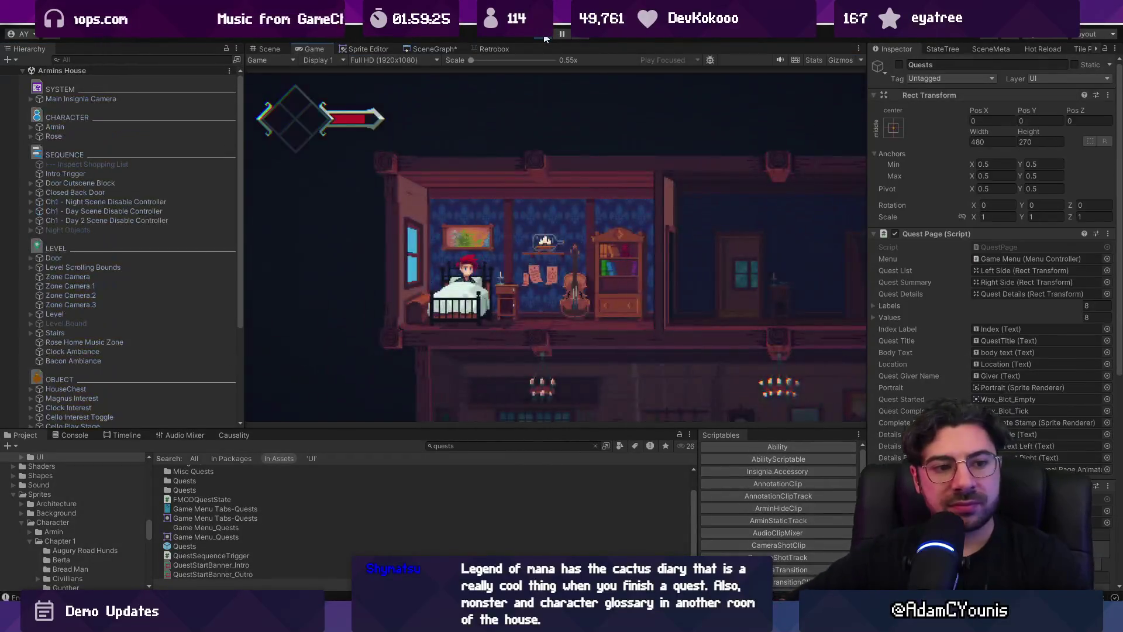
# Open the pause menu and page through Journal to the Quests page listing both quests
pyautogui.press('Escape')
pyautogui.press('a')
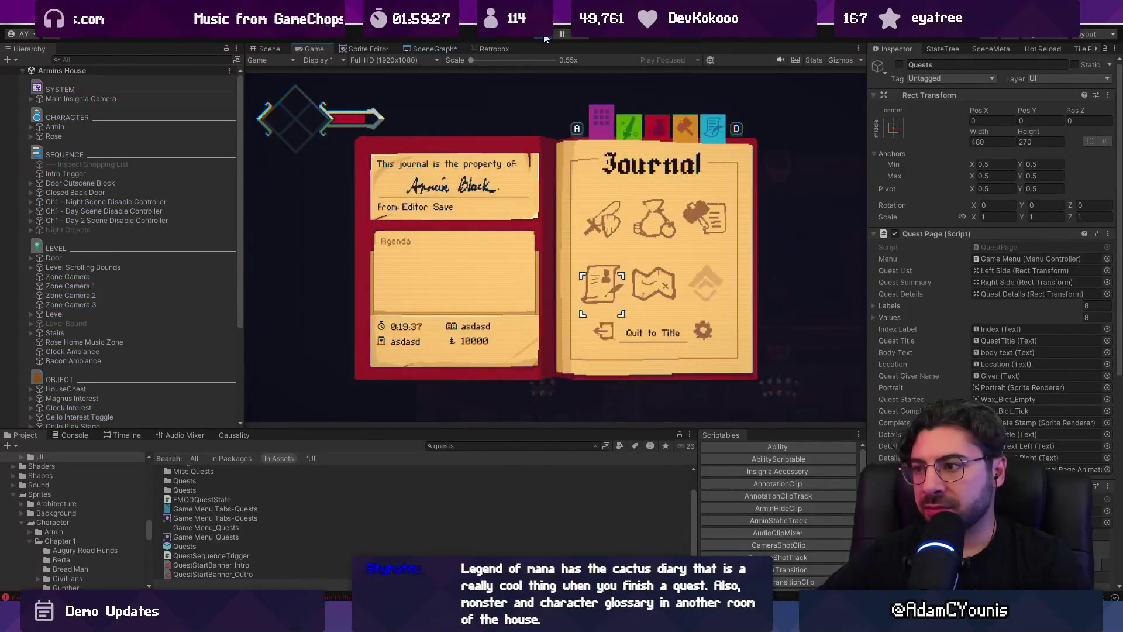
pyautogui.press('z')
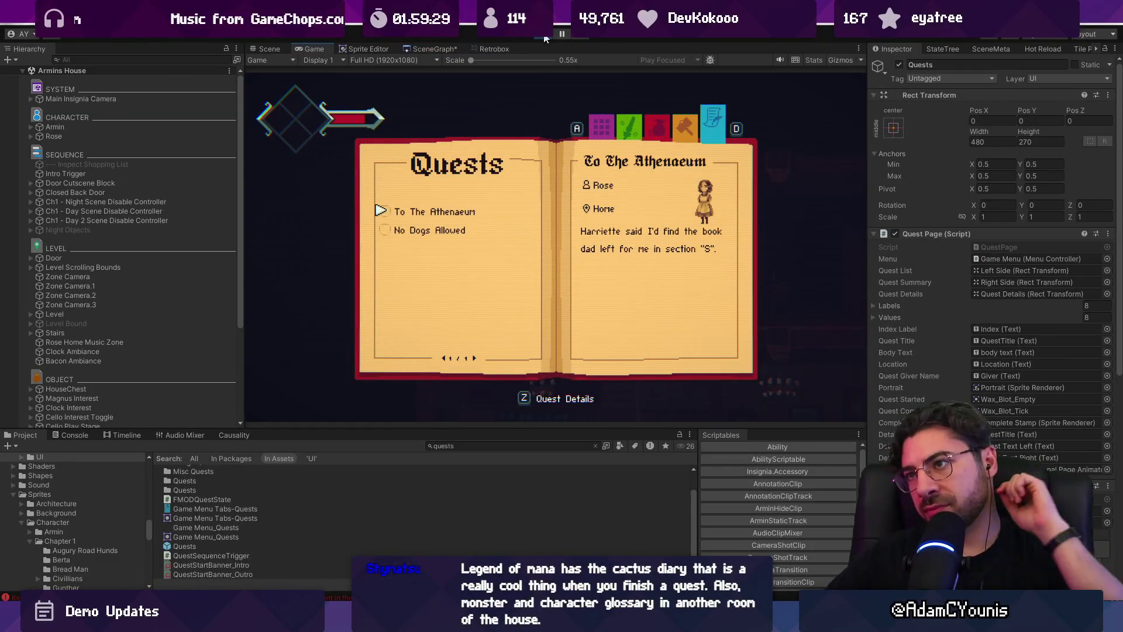
# Stop Play Mode, clear the Project search, and enlarge the Project panel
pyautogui.click(544, 36)
pyautogui.click(596, 446)
pyautogui.moveTo(557, 432); pyautogui.dragTo(529, 381)
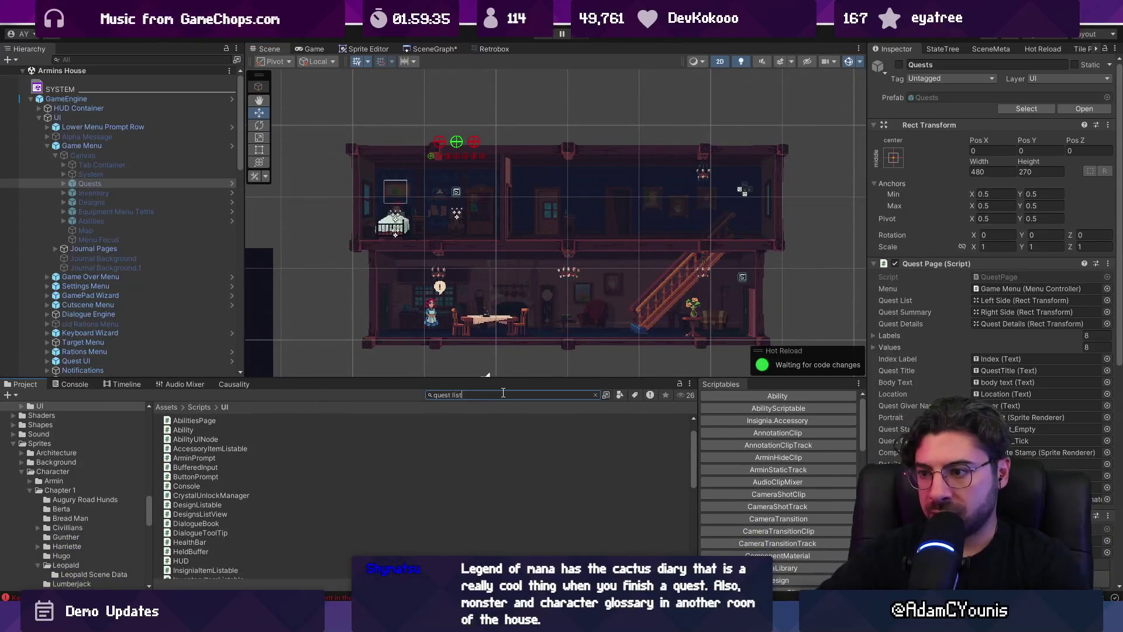
pyautogui.write('able')
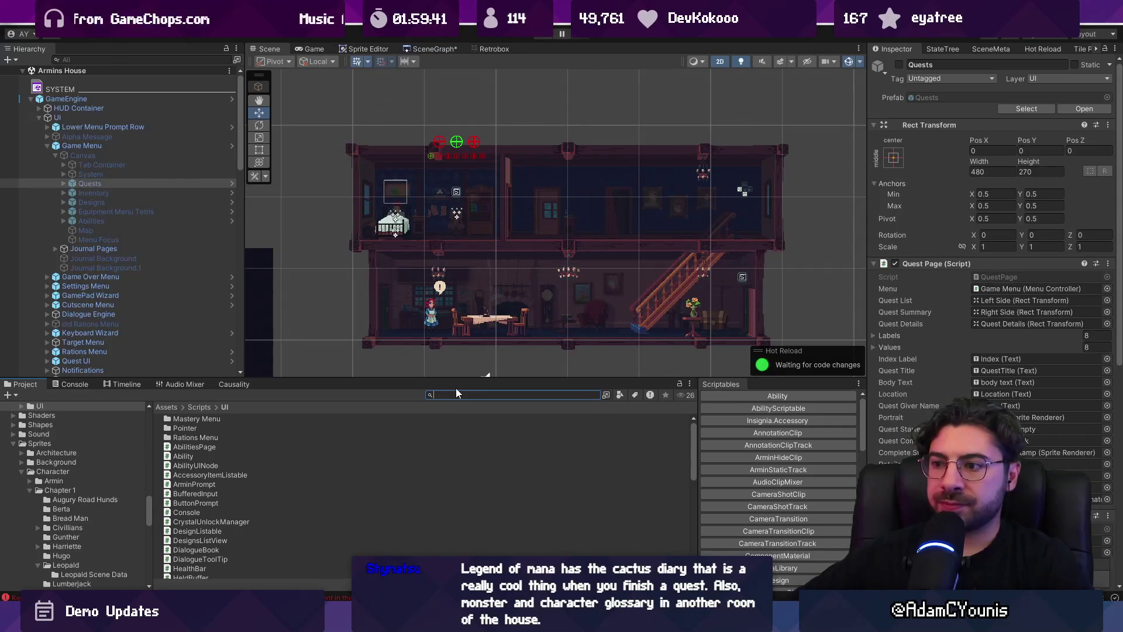
pyautogui.write('ata')
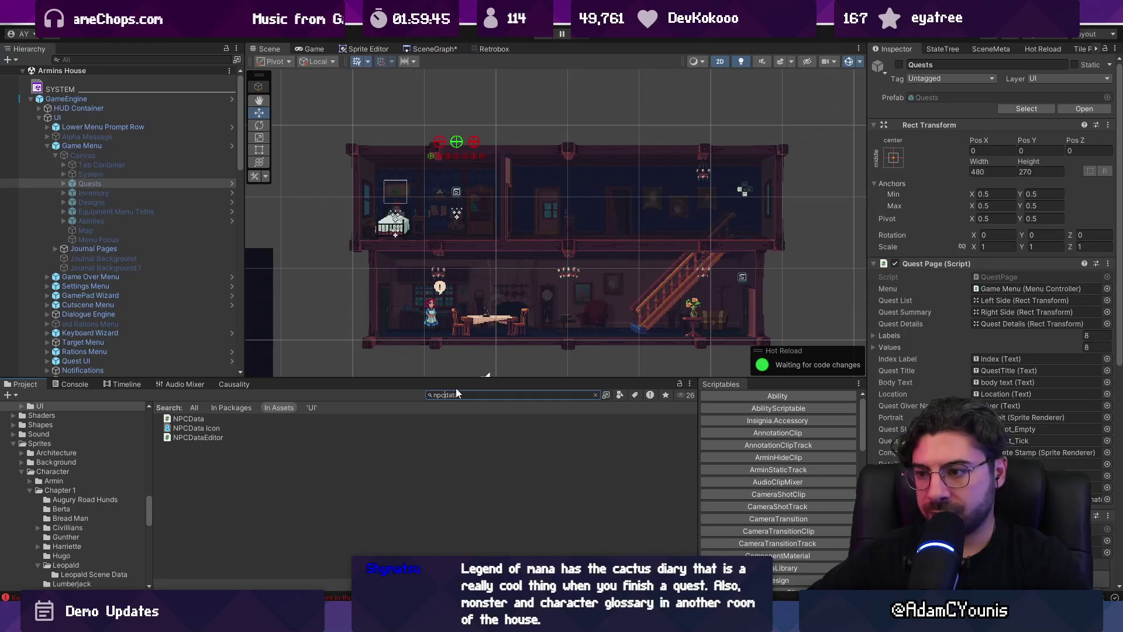
pyautogui.write('t:')
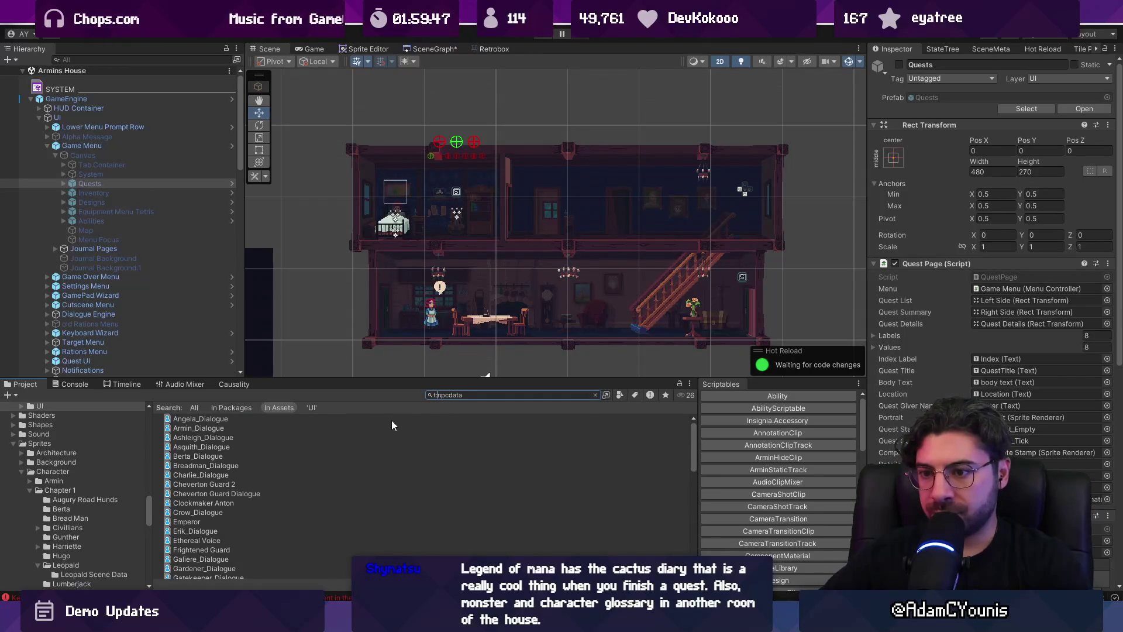
pyautogui.click(392, 420)
pyautogui.press('Down')
pyautogui.press('Down')
pyautogui.press('Down')
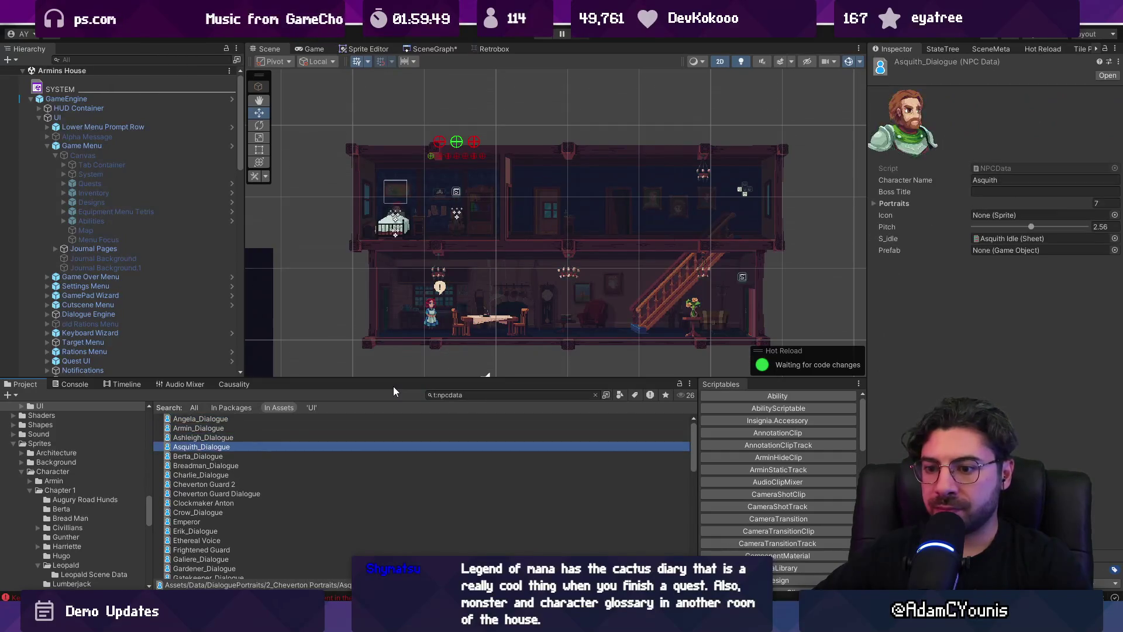
pyautogui.scroll(-10, 313, 473)
pyautogui.scroll(-5, 292, 480)
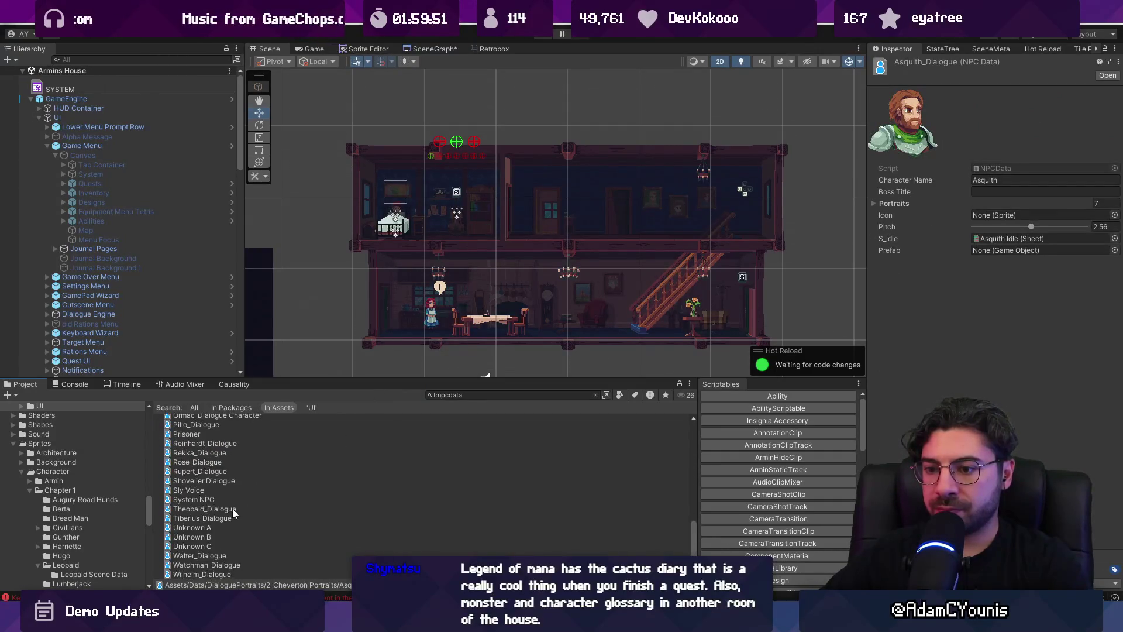
pyautogui.scroll(2, 203, 448)
pyautogui.click(214, 488)
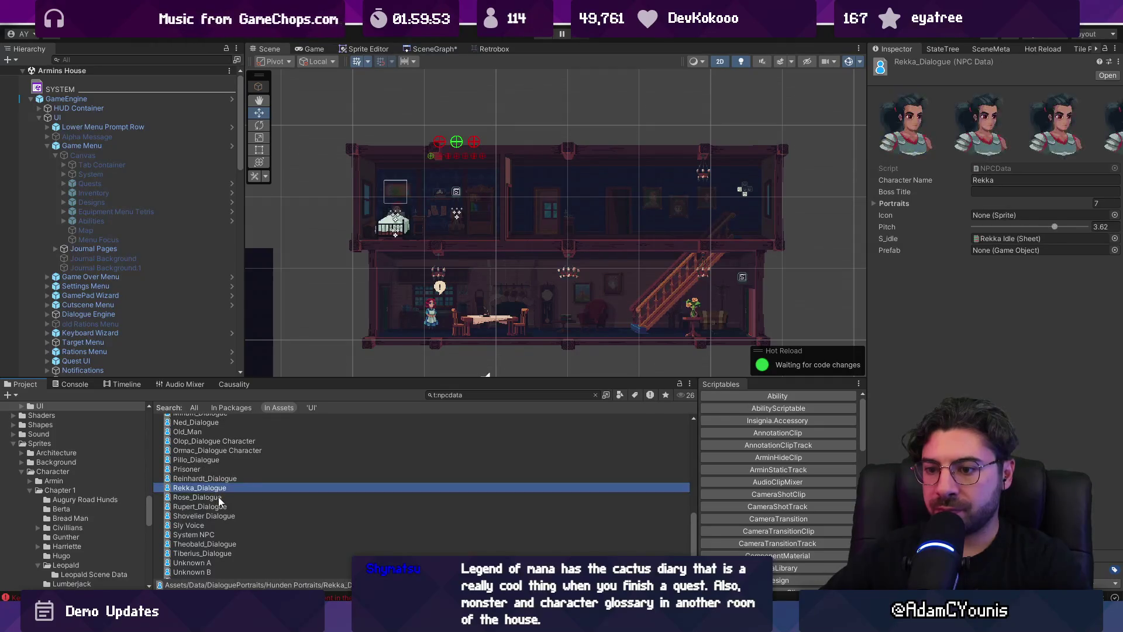
pyautogui.click(219, 497)
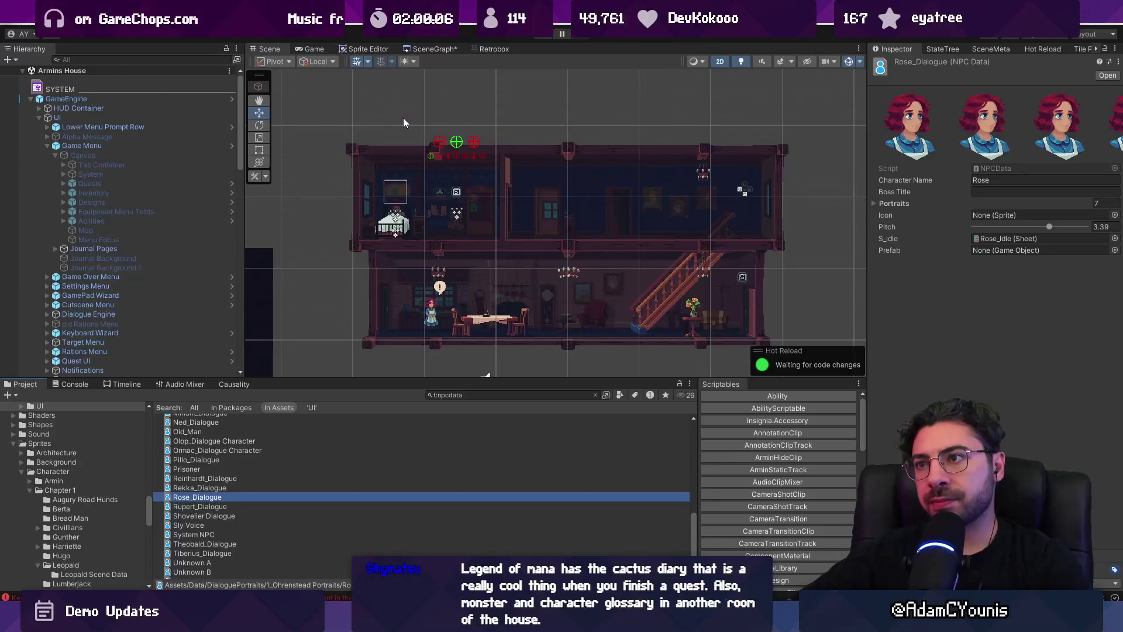
# Pan around the scene graph, return to the house Scene view, and select the Project search to enter 'quests'
pyautogui.click(424, 49)
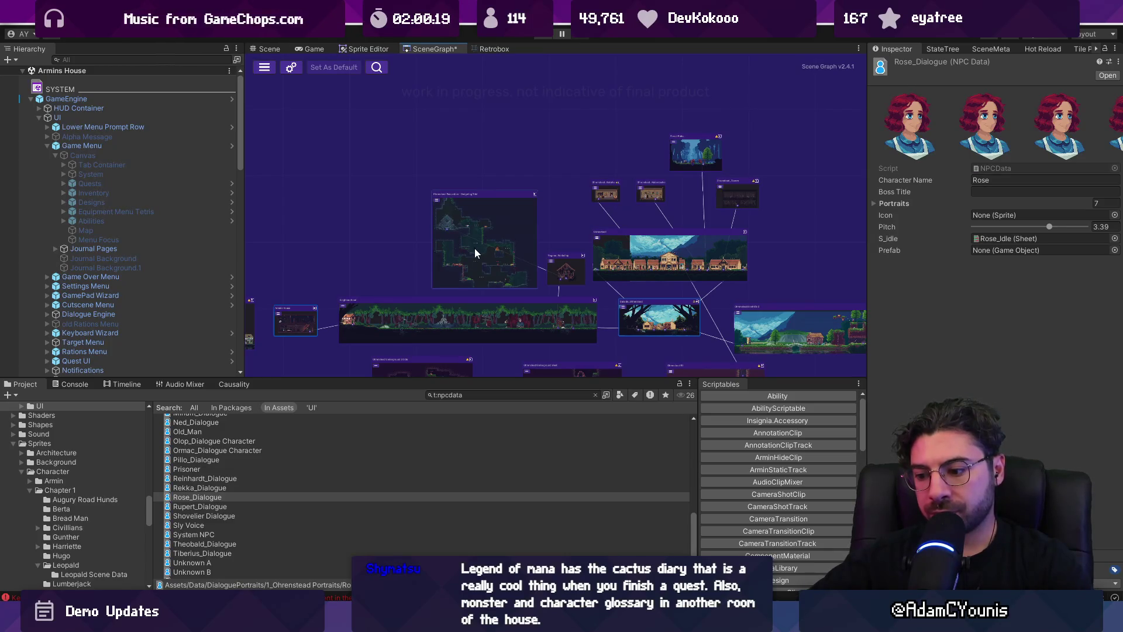
pyautogui.moveTo(507, 262); pyautogui.dragTo(416, 227)
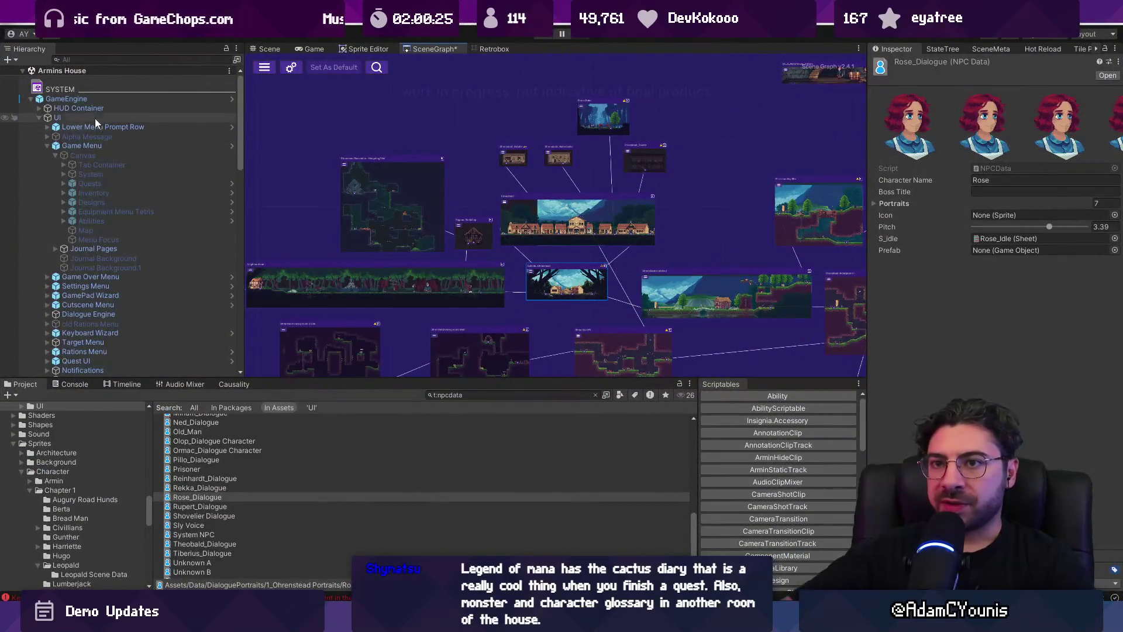
pyautogui.click(262, 52)
pyautogui.scroll(1, 497, 276)
pyautogui.click(471, 395)
pyautogui.write('quests')
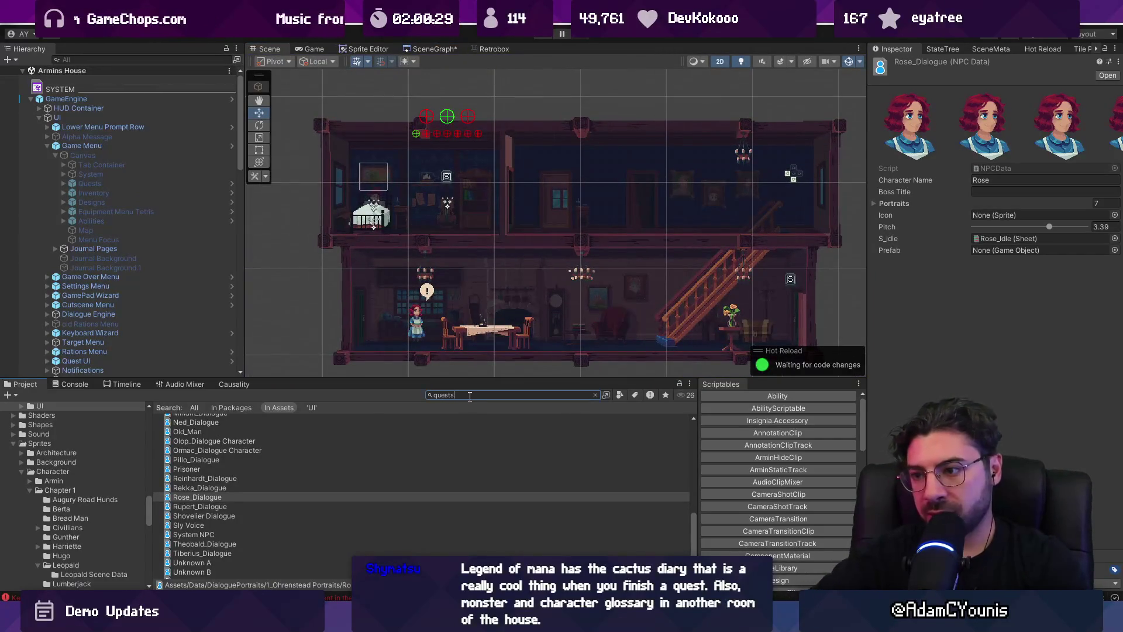
# Open the Quests prefab, then open the Design Menu prefab from a 'menu' search, discarding changes
pyautogui.doubleClick(195, 522)
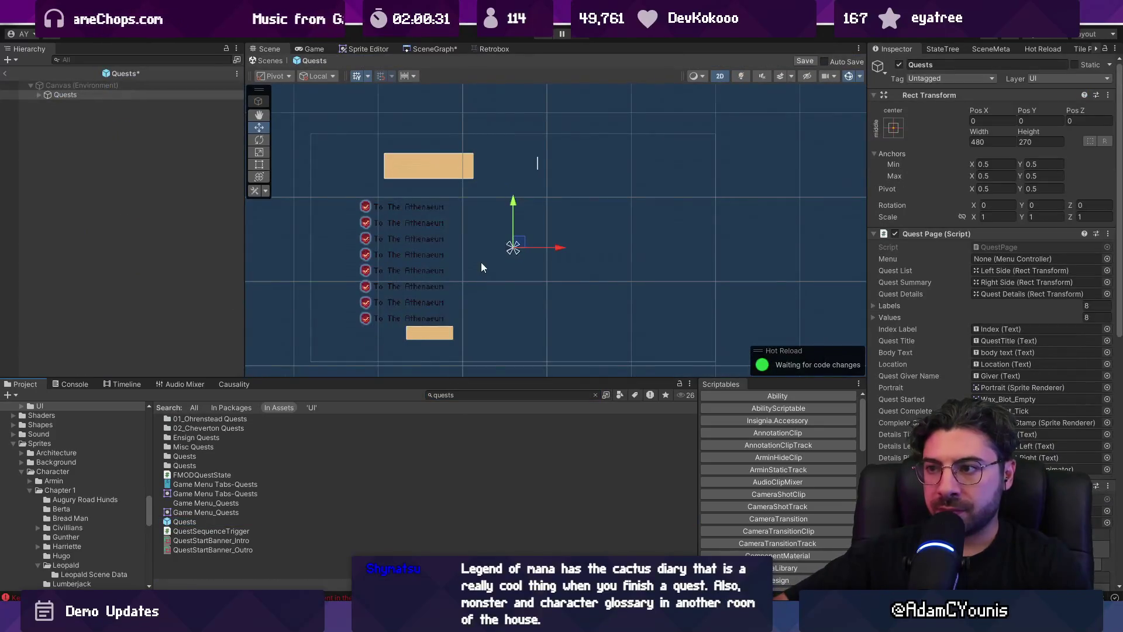
pyautogui.scroll(1, 479, 266)
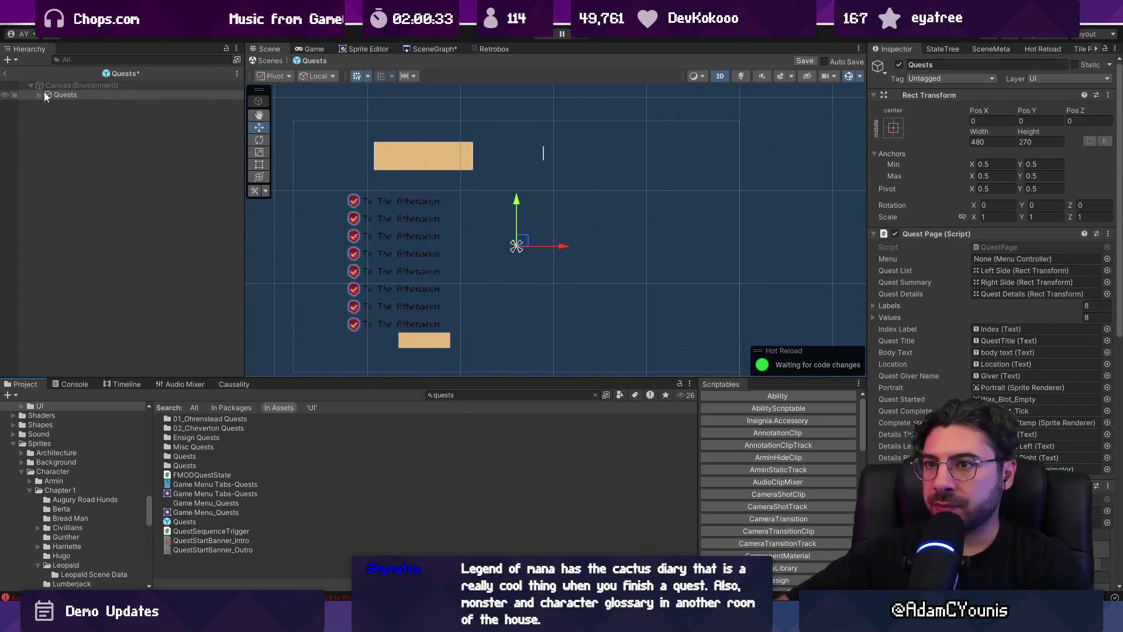
pyautogui.press('BackSpace')
pyautogui.write('menu')
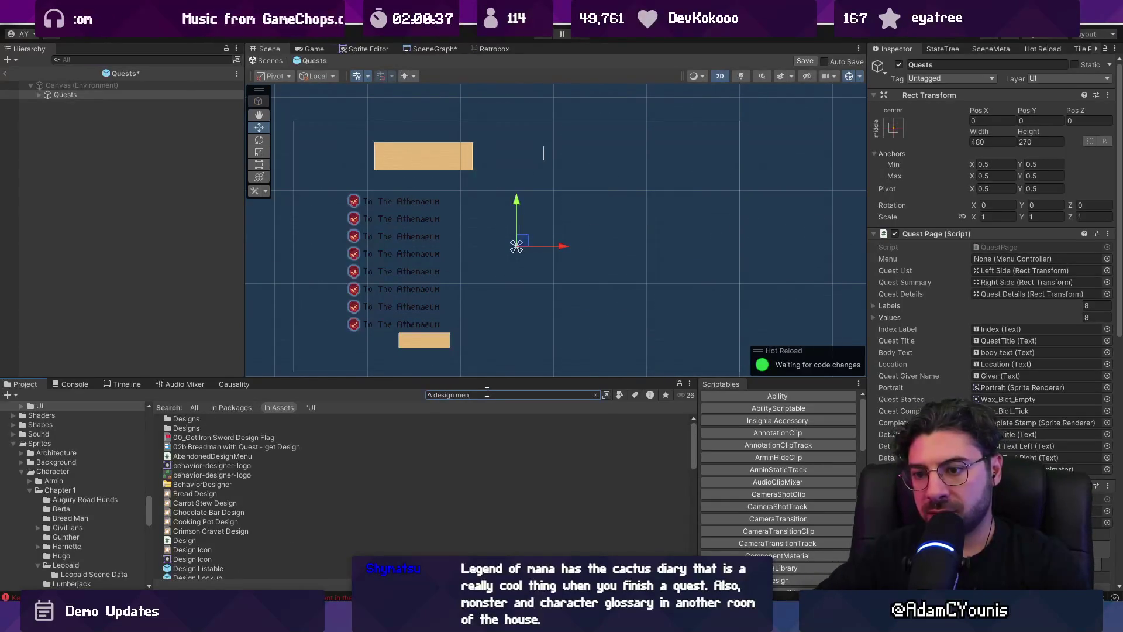
pyautogui.doubleClick(206, 429)
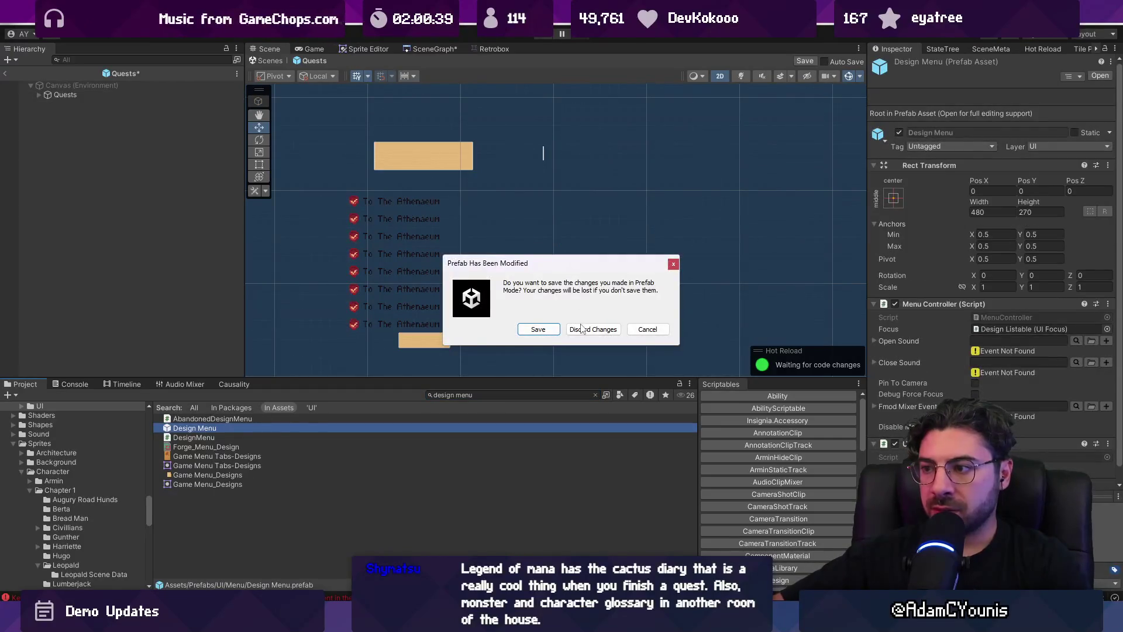
pyautogui.click(582, 329)
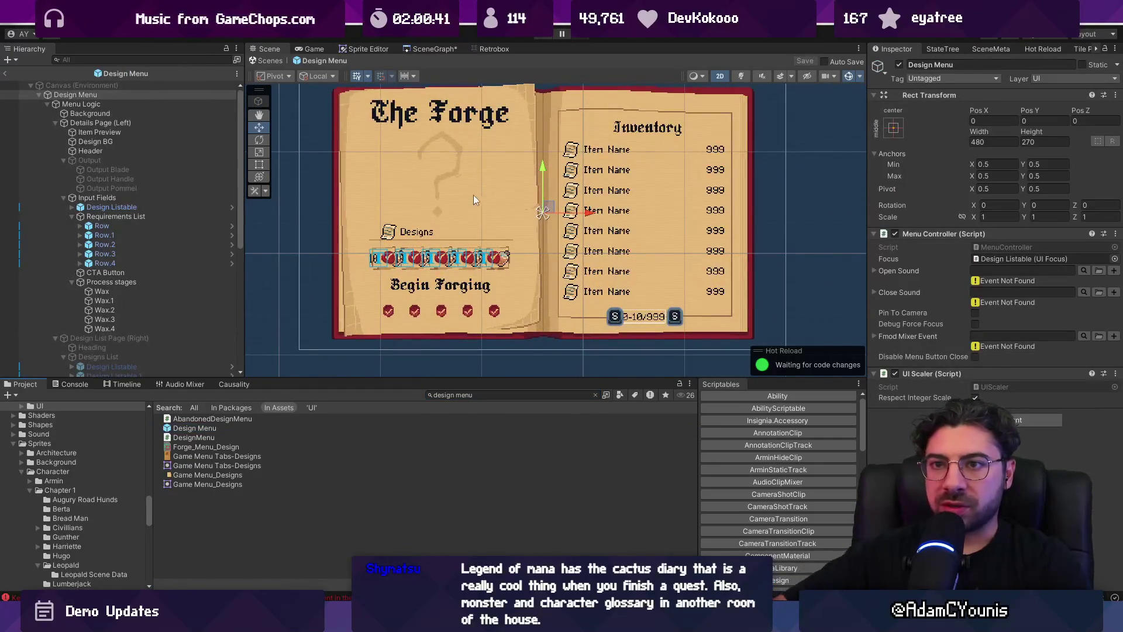
pyautogui.click(46, 105)
pyautogui.click(45, 96)
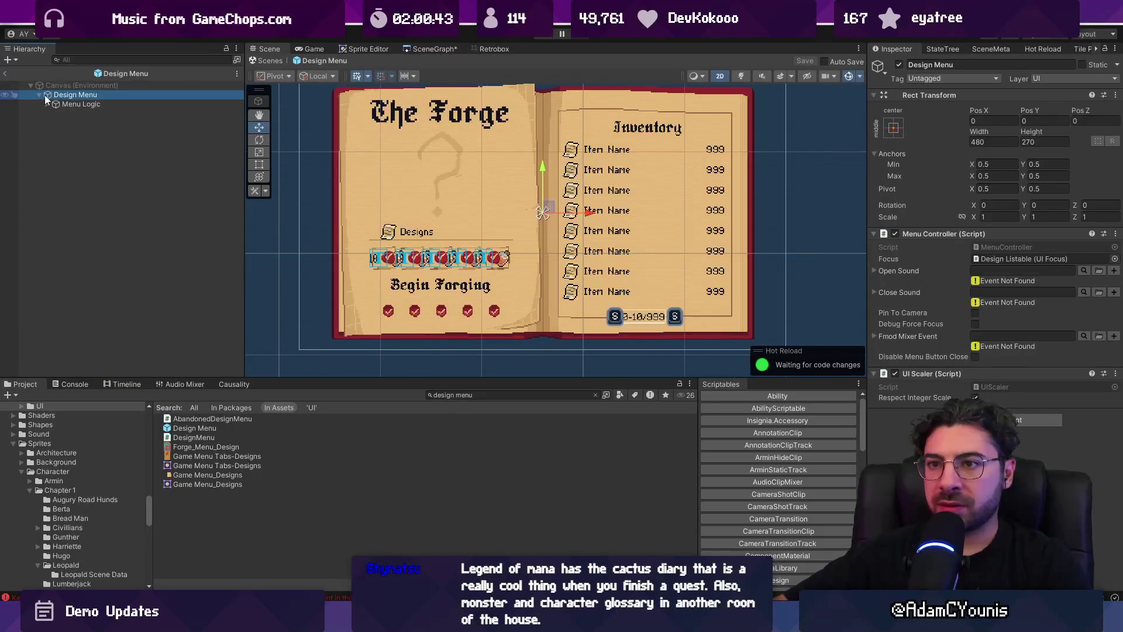
# Search the Project for 'design menu' and open the Designs prefab for editing
pyautogui.click(466, 394)
pyautogui.hotkey('ctrl', 'a')
pyautogui.press('BackSpace')
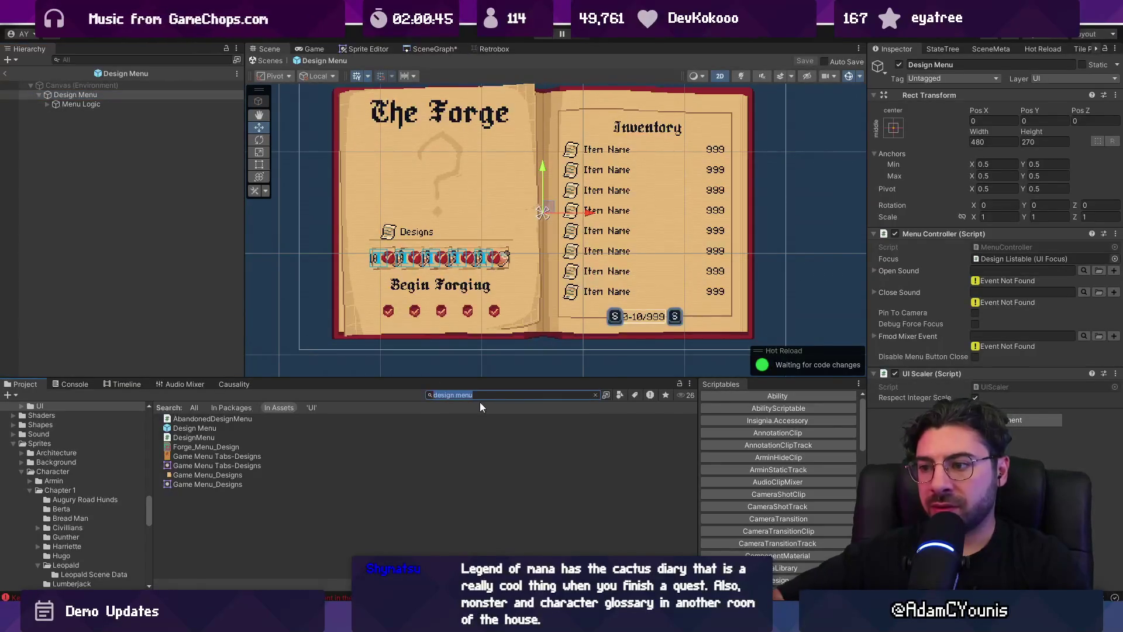
pyautogui.write('equip')
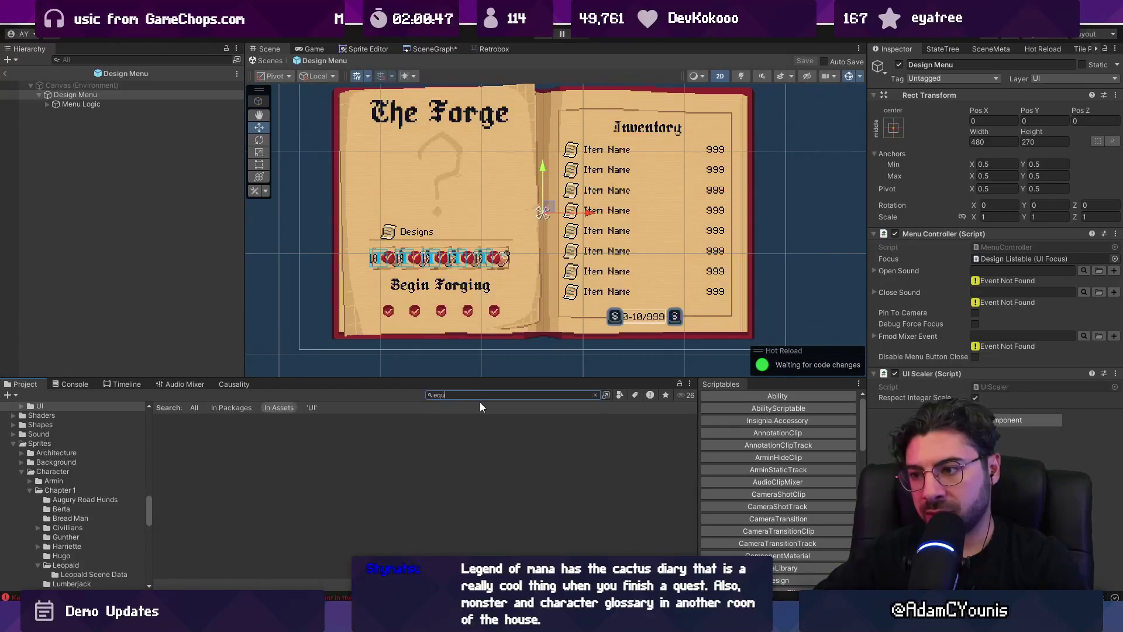
pyautogui.hotkey('ctrl', 'a')
pyautogui.write('design')
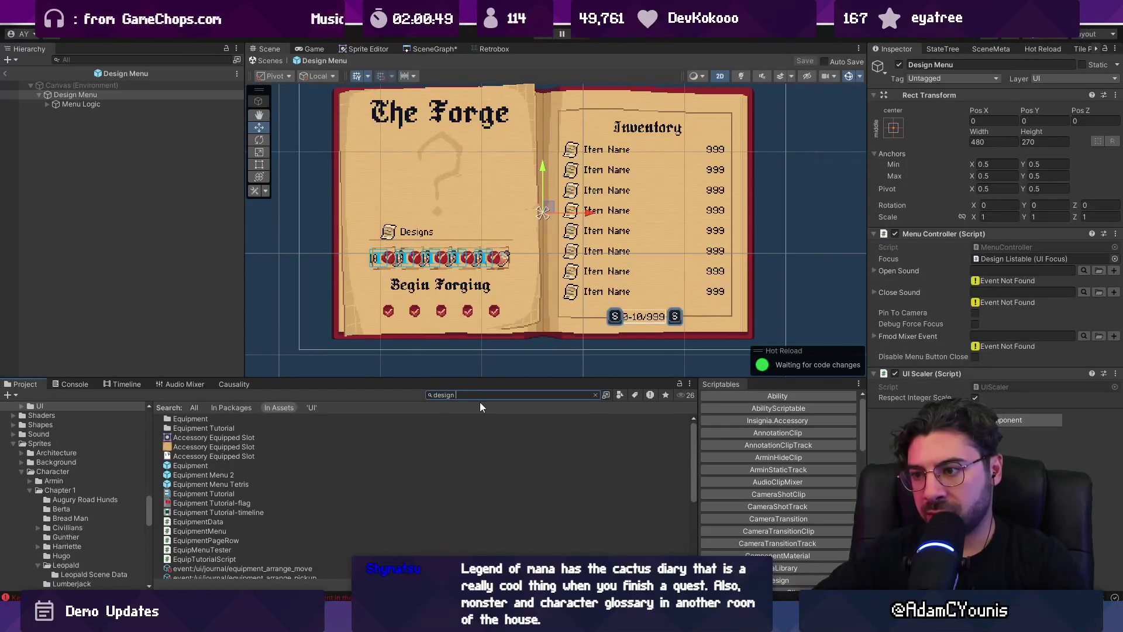
pyautogui.write(' menu')
pyautogui.click(227, 426)
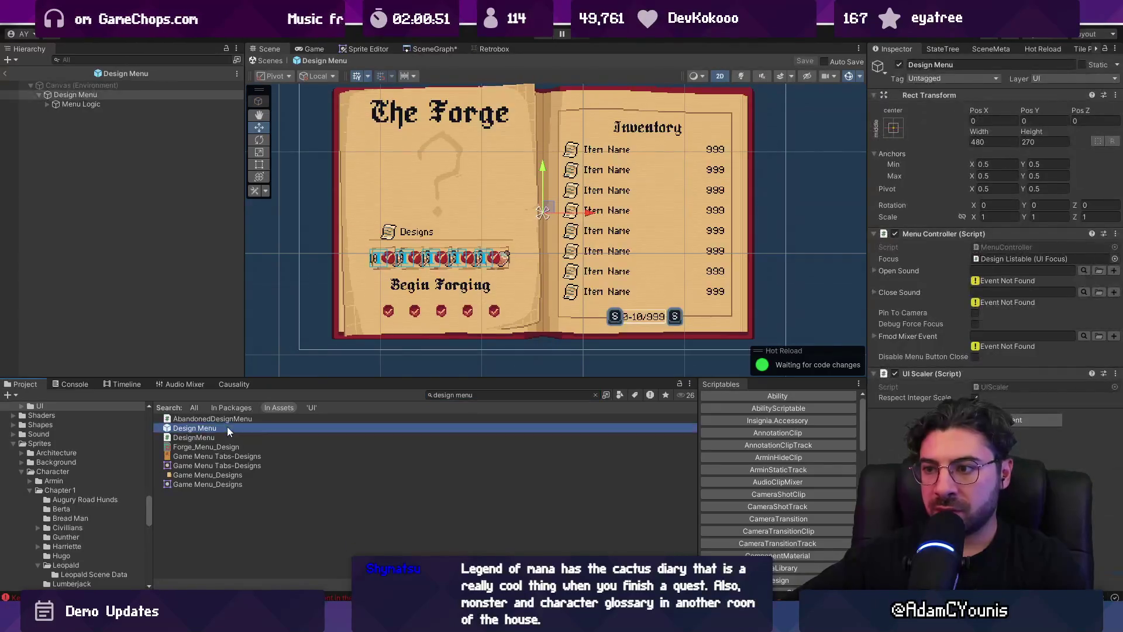
pyautogui.click(482, 397)
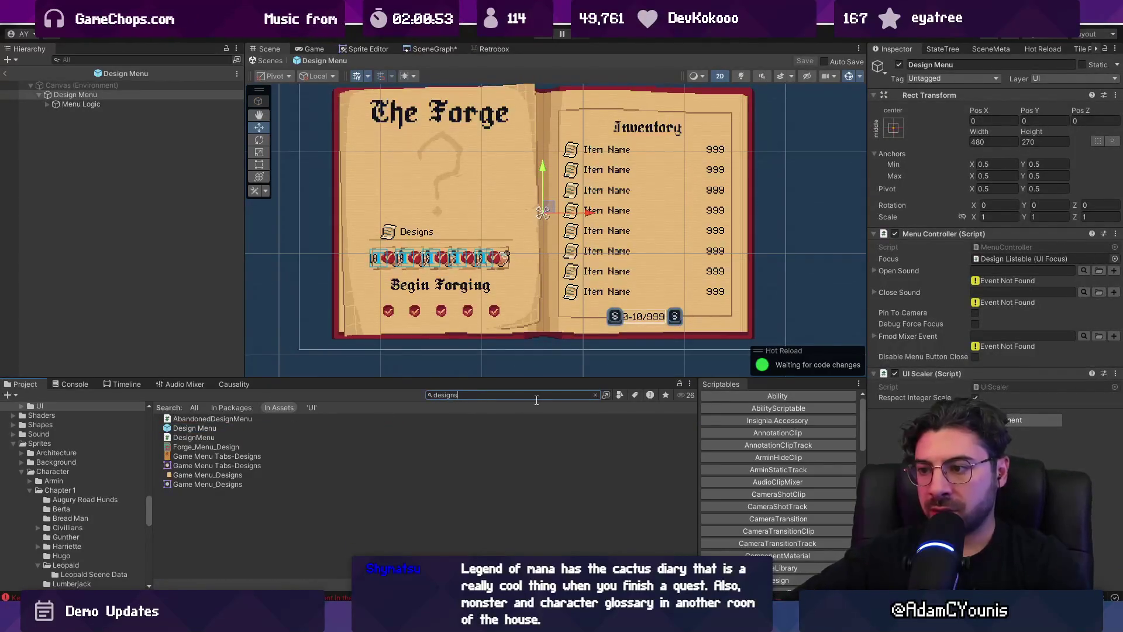
pyautogui.doubleClick(186, 437)
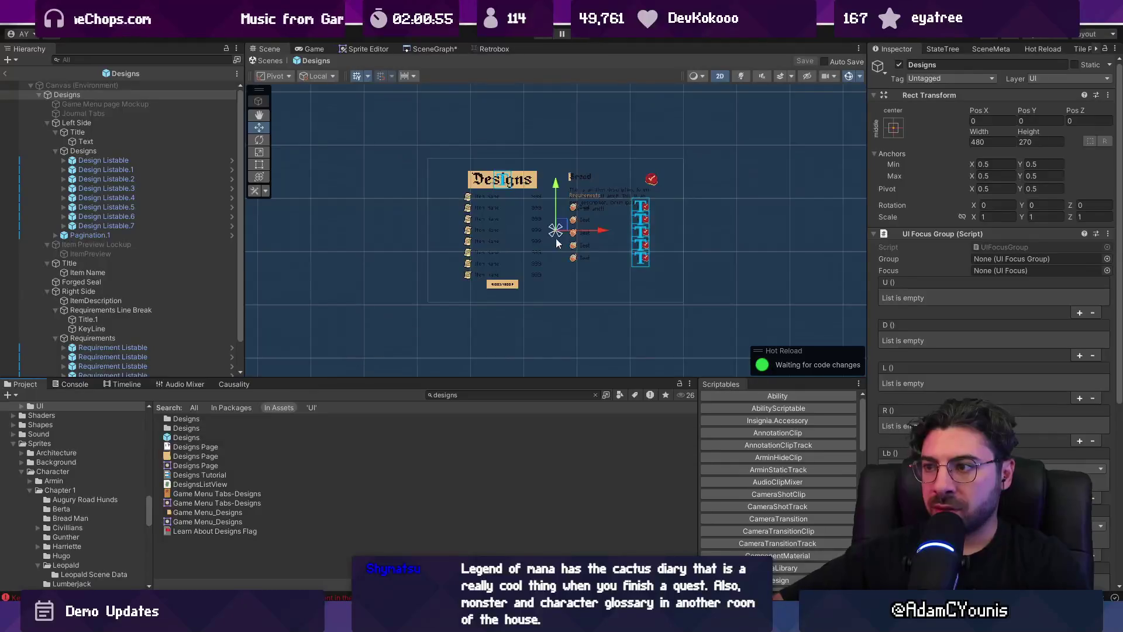
# Frame the Designs layout in the Scene view, deselect it, and switch to QuestPage.cs in VS Code
pyautogui.scroll(3, 557, 243)
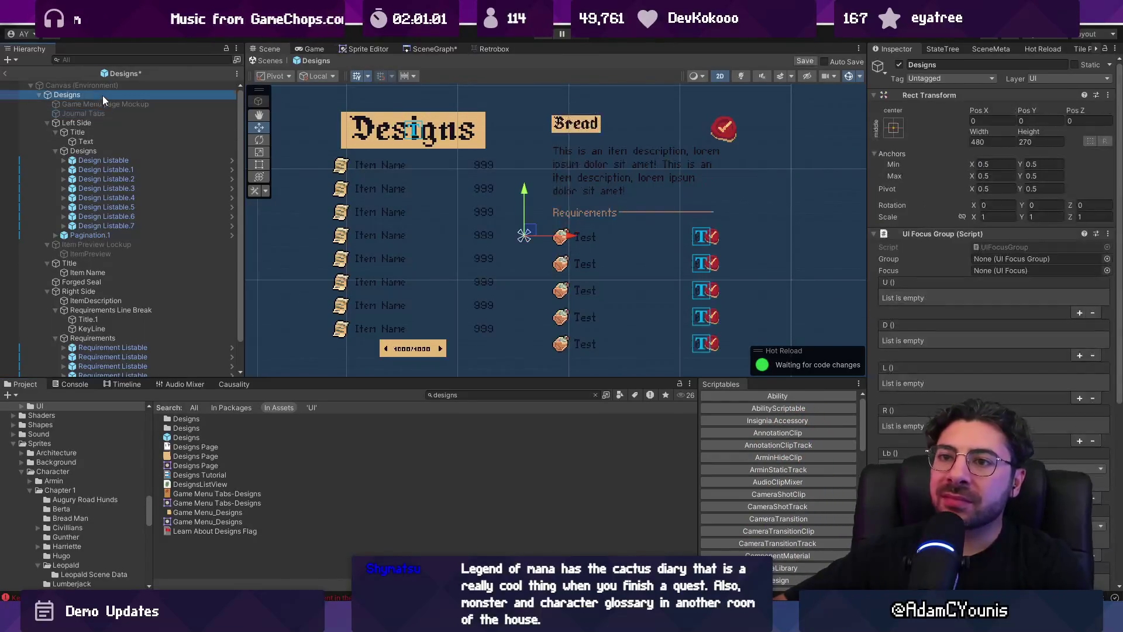
pyautogui.doubleClick(89, 96)
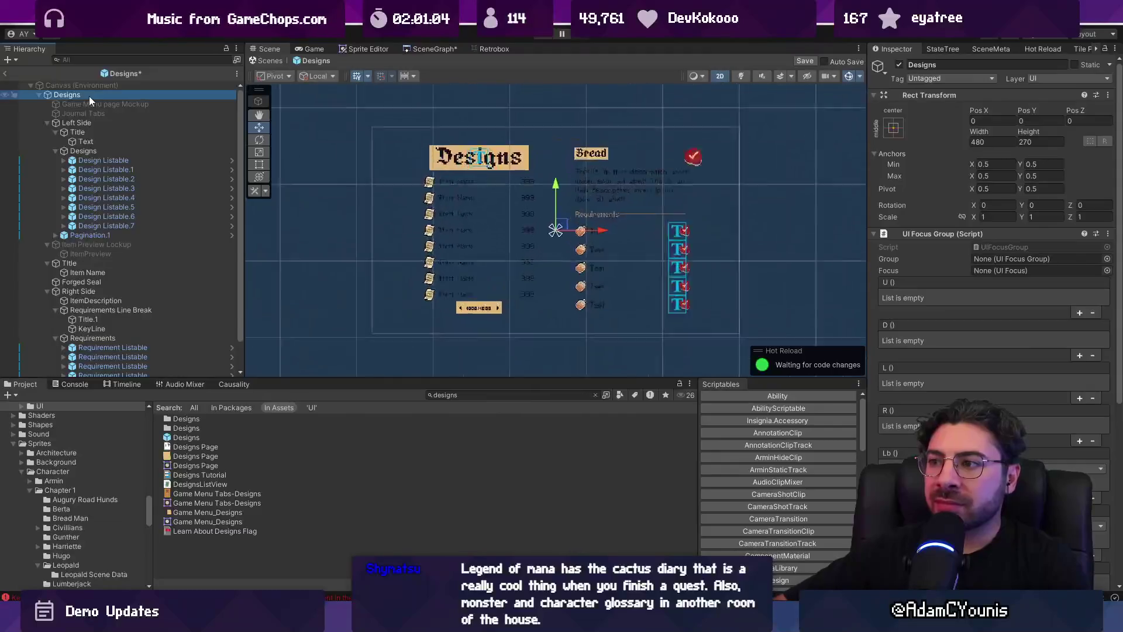
pyautogui.scroll(-10, 533, 232)
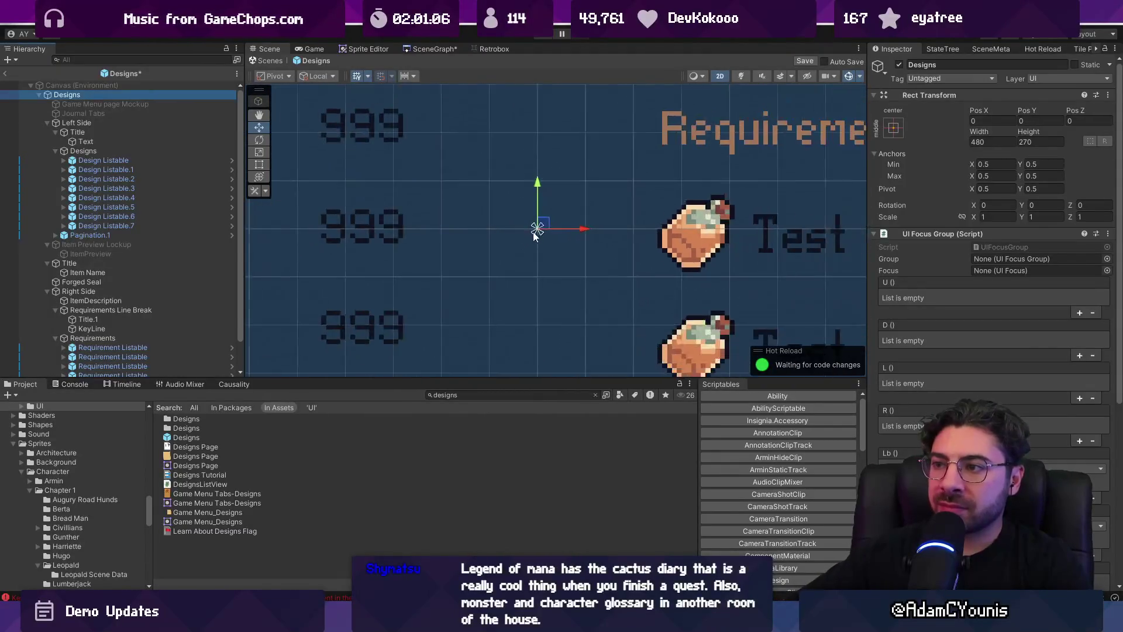
pyautogui.click(770, 272)
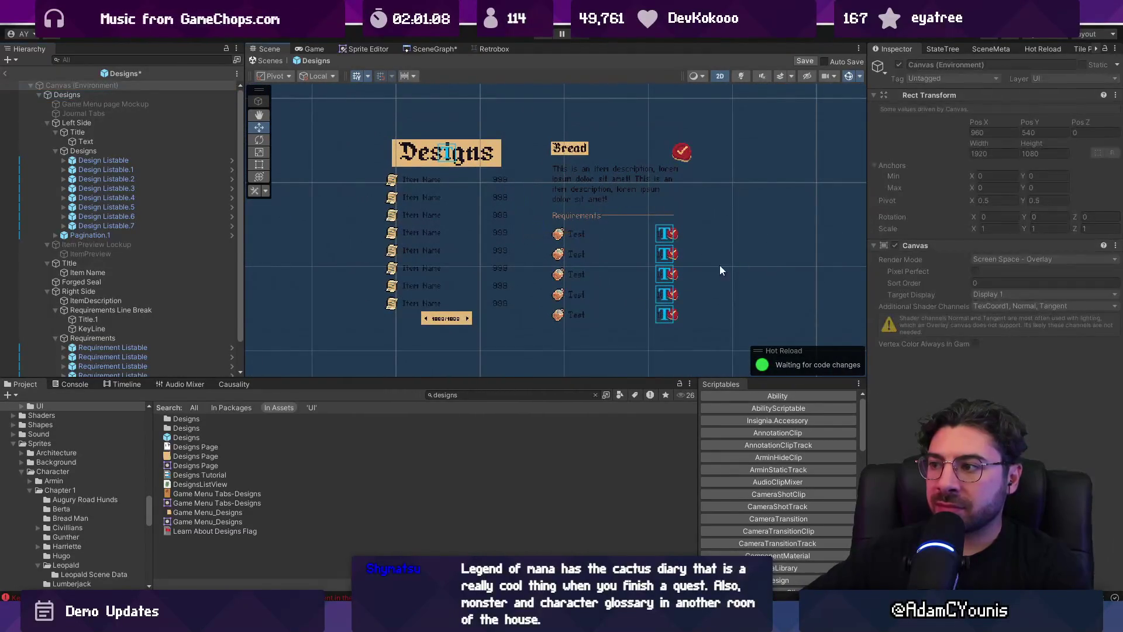
pyautogui.hotkey('alt', 'Tab')
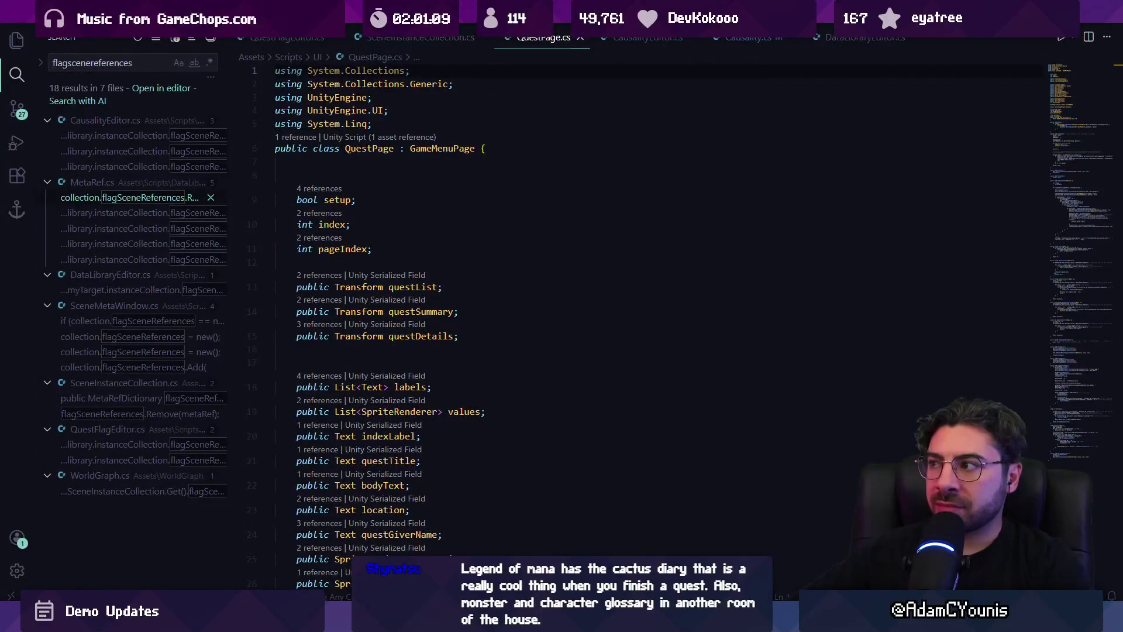
# Read down through the QuestPage.cs script in VS Code, then return to Unity
pyautogui.scroll(-15, 584, 327)
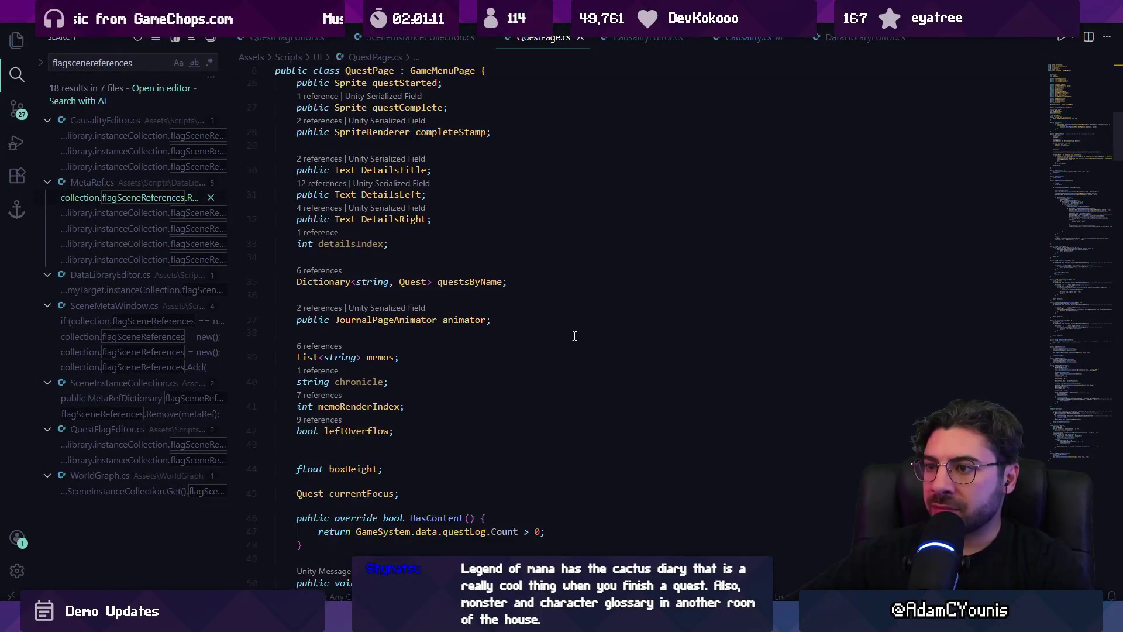
pyautogui.scroll(-18, 579, 339)
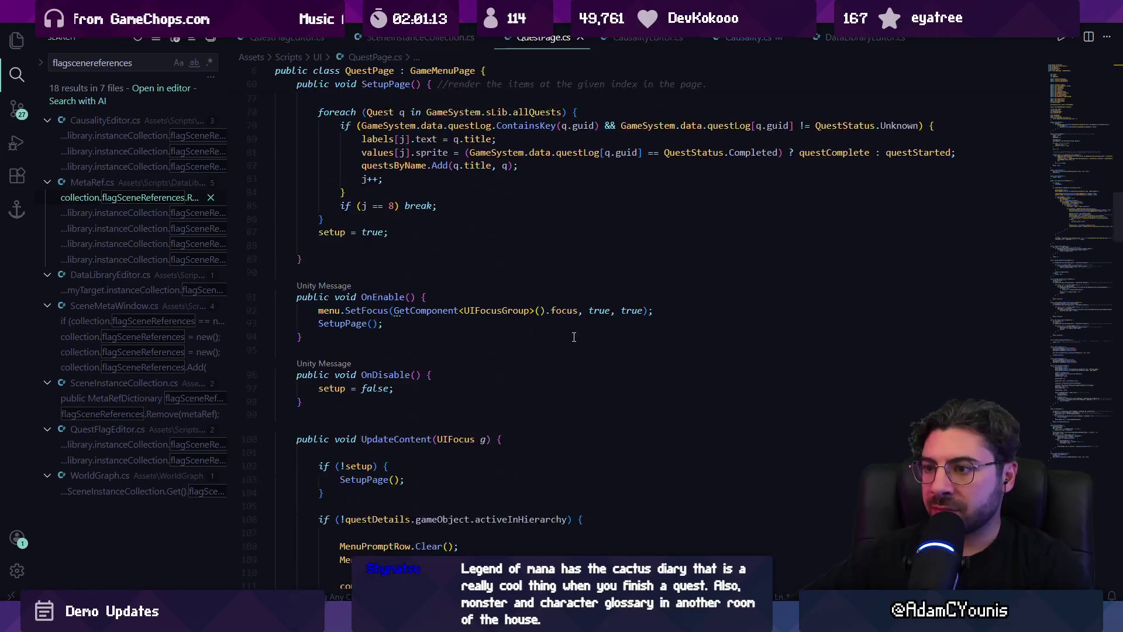
pyautogui.scroll(-20, 573, 337)
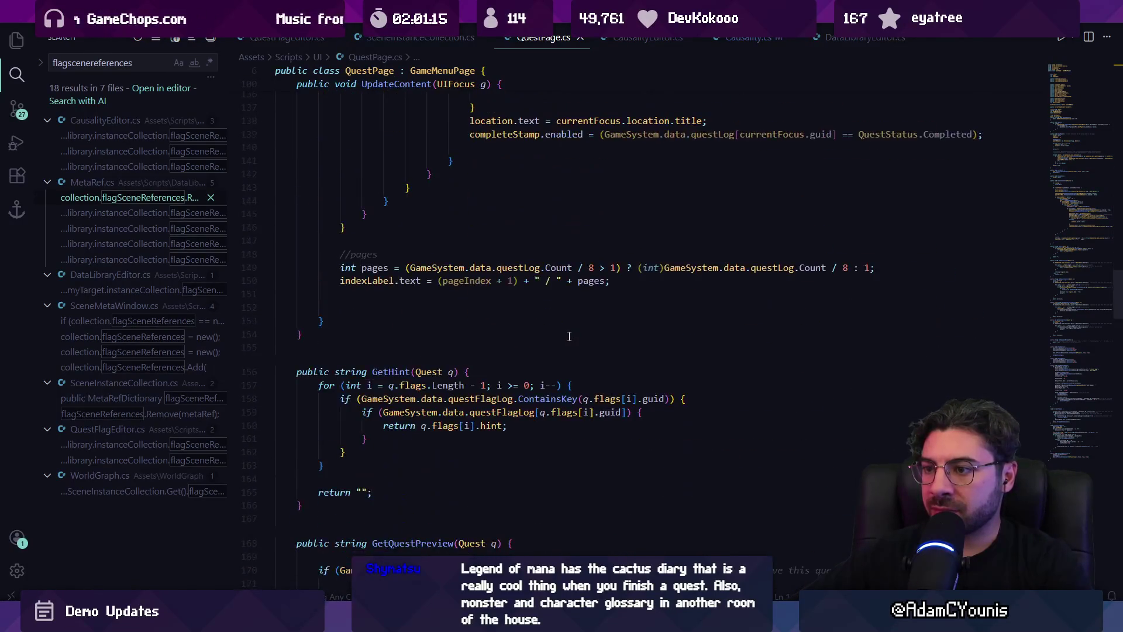
pyautogui.scroll(-18, 568, 337)
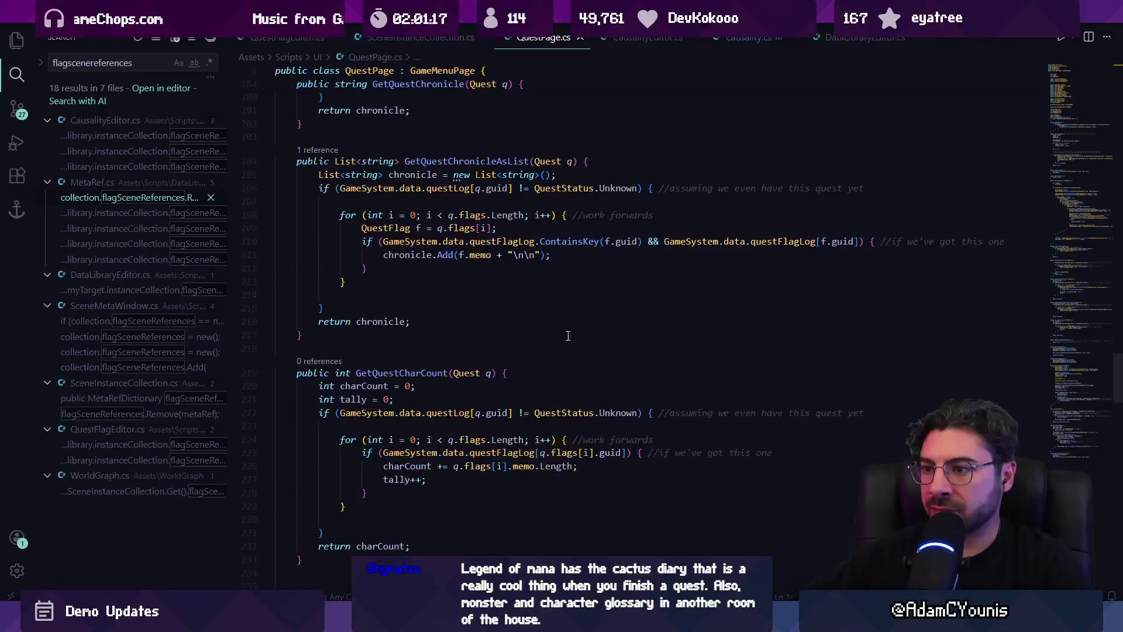
pyautogui.scroll(-2, 567, 336)
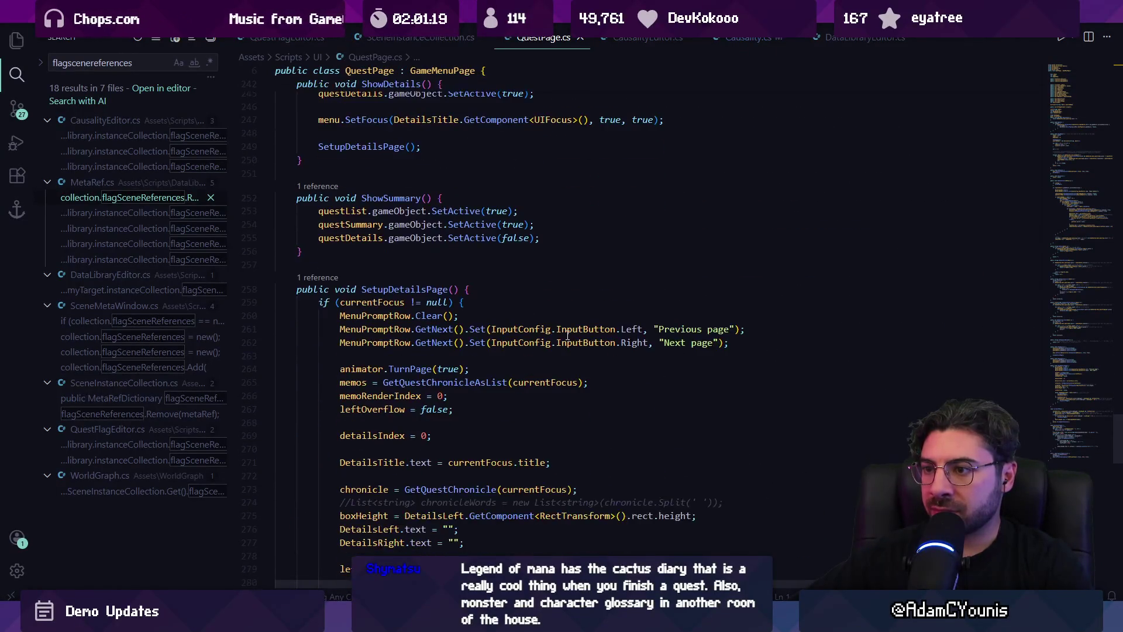
pyautogui.scroll(-13, 568, 336)
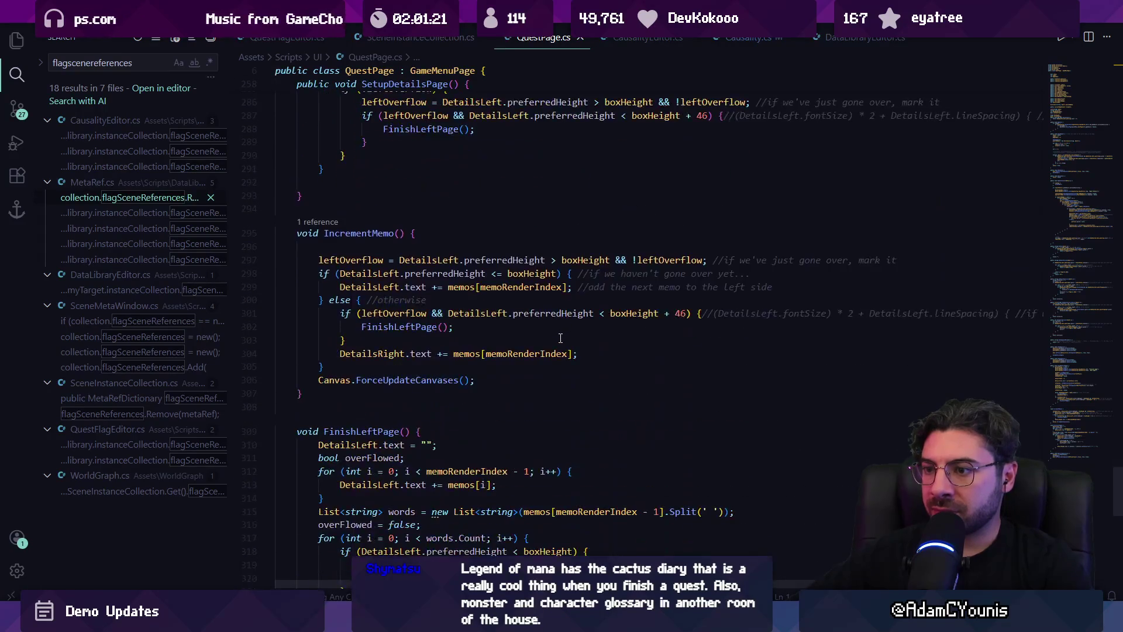
pyautogui.hotkey('alt', 'Tab')
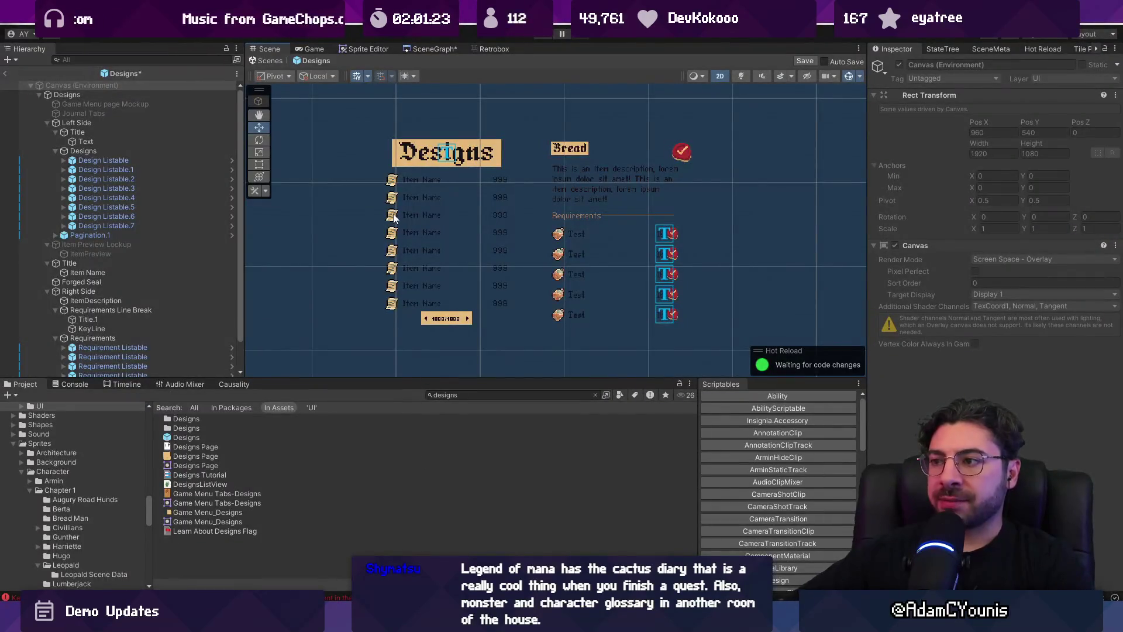
# Search the Project for 'quests' and open the Quests prefab, discarding unsaved changes
pyautogui.scroll(-2, 411, 206)
pyautogui.click(110, 96)
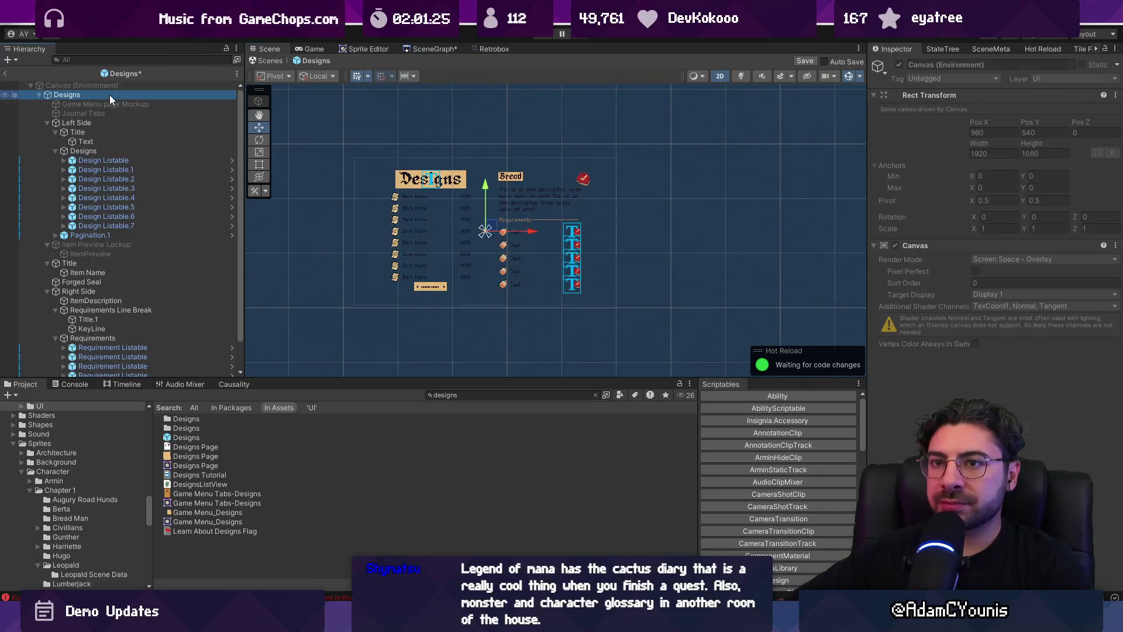
pyautogui.click(463, 394)
pyautogui.write('quests')
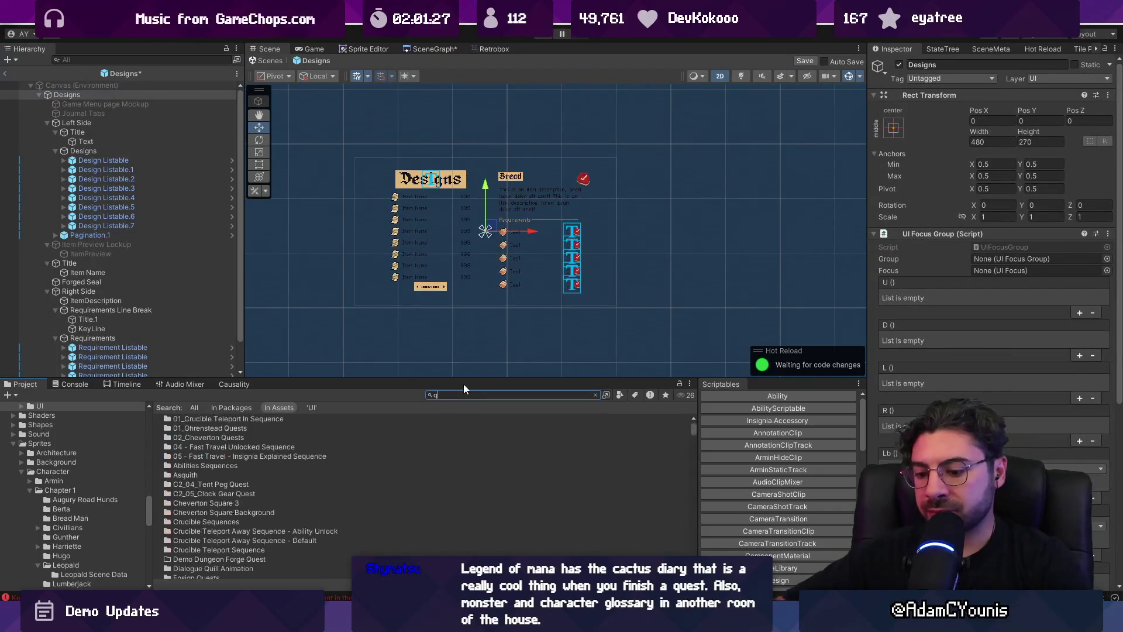
pyautogui.click(197, 520)
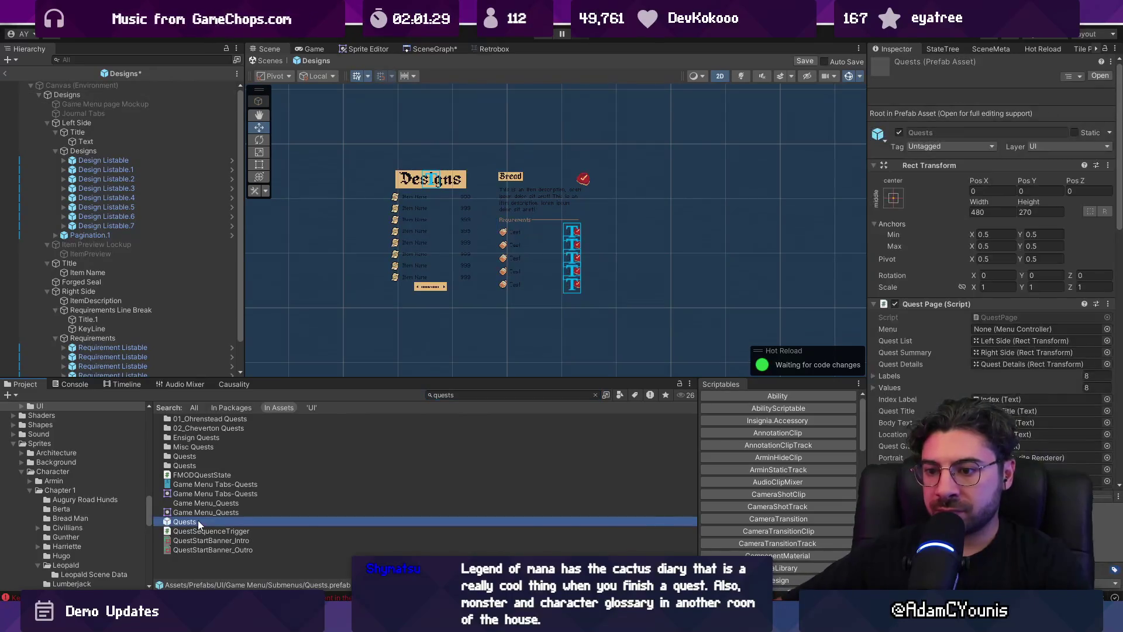
pyautogui.doubleClick(170, 521)
pyautogui.click(587, 331)
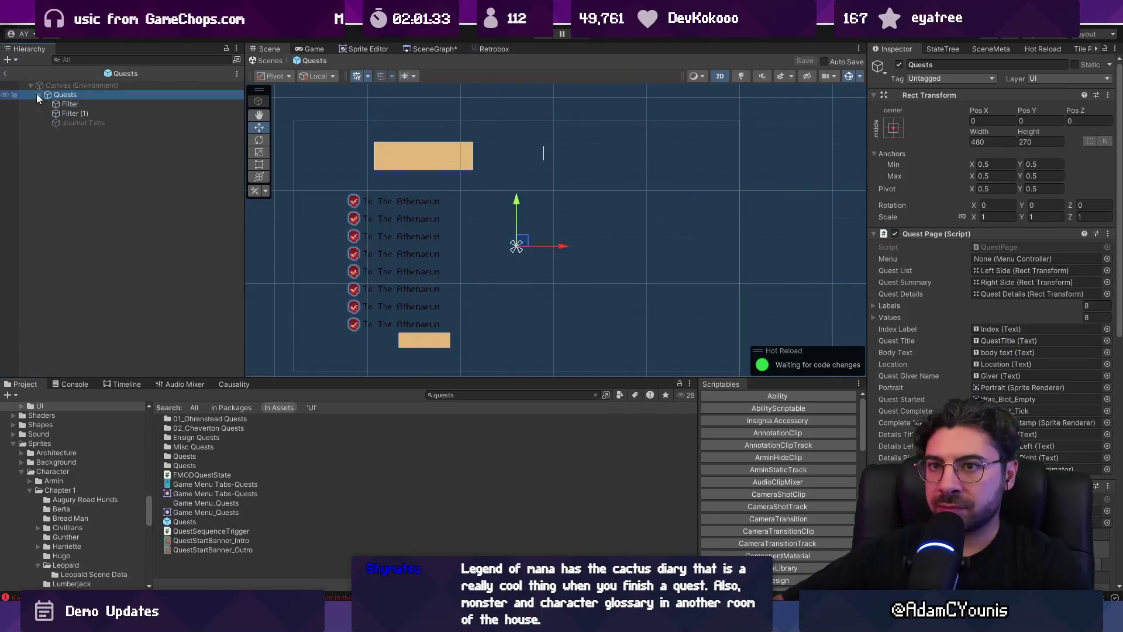
# Expand the Quests hierarchy and inspect the Journal Tabs and Quest Details objects
pyautogui.click(39, 94)
pyautogui.click(71, 104)
pyautogui.click(82, 122)
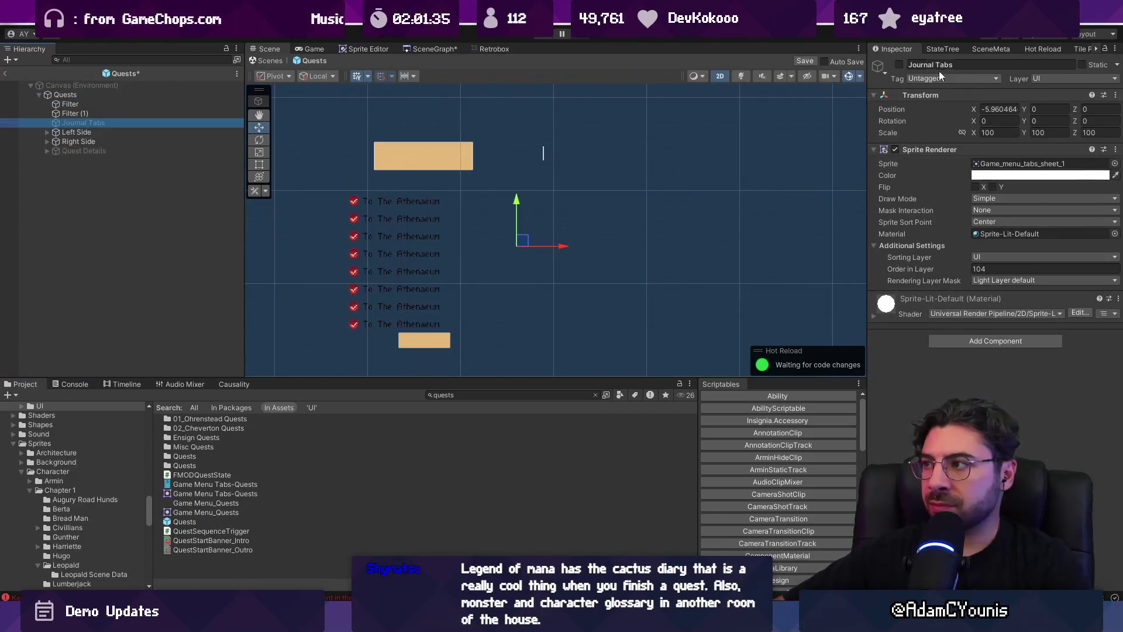
pyautogui.click(93, 153)
pyautogui.click(94, 154)
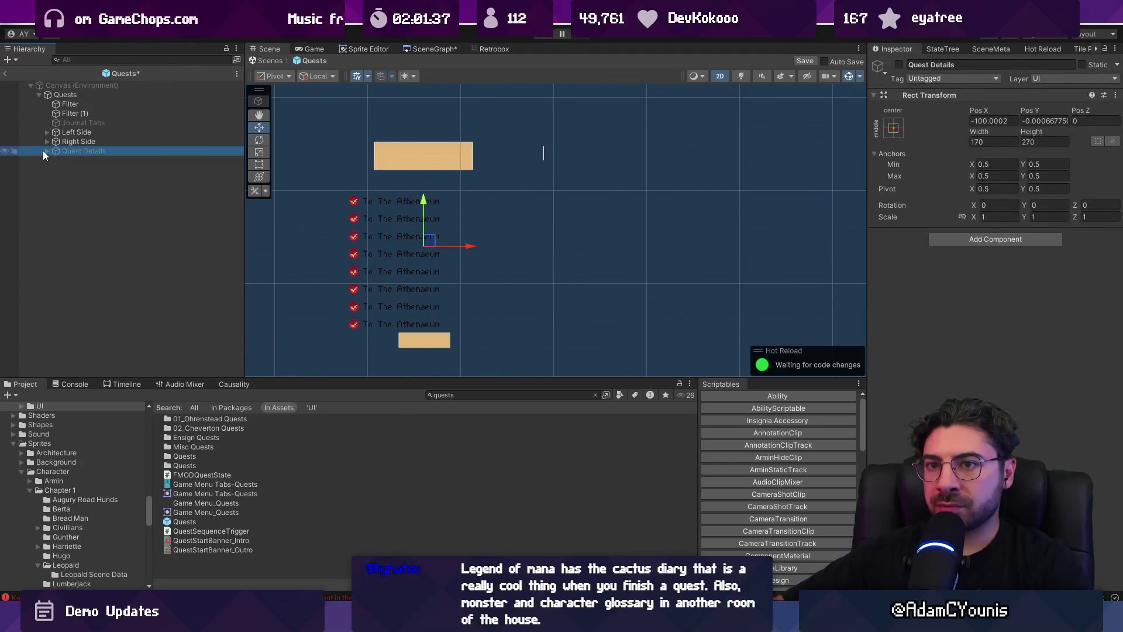
# Search the Project for 'book background' sprites, then change the search to 'page'
pyautogui.click(73, 178)
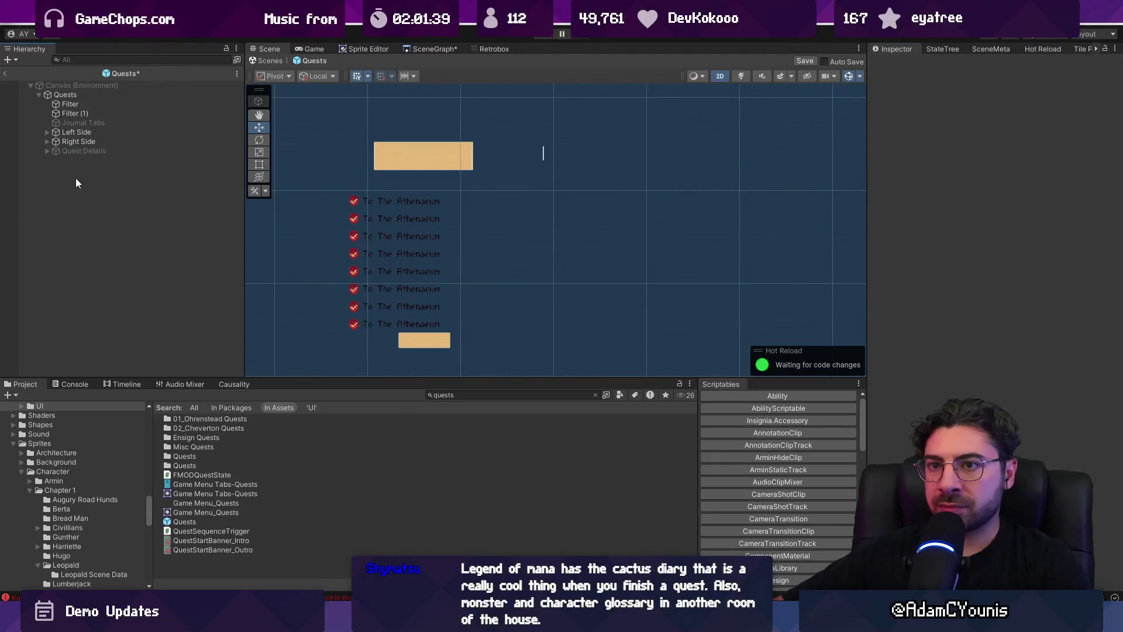
pyautogui.scroll(-1, 418, 262)
pyautogui.click(452, 395)
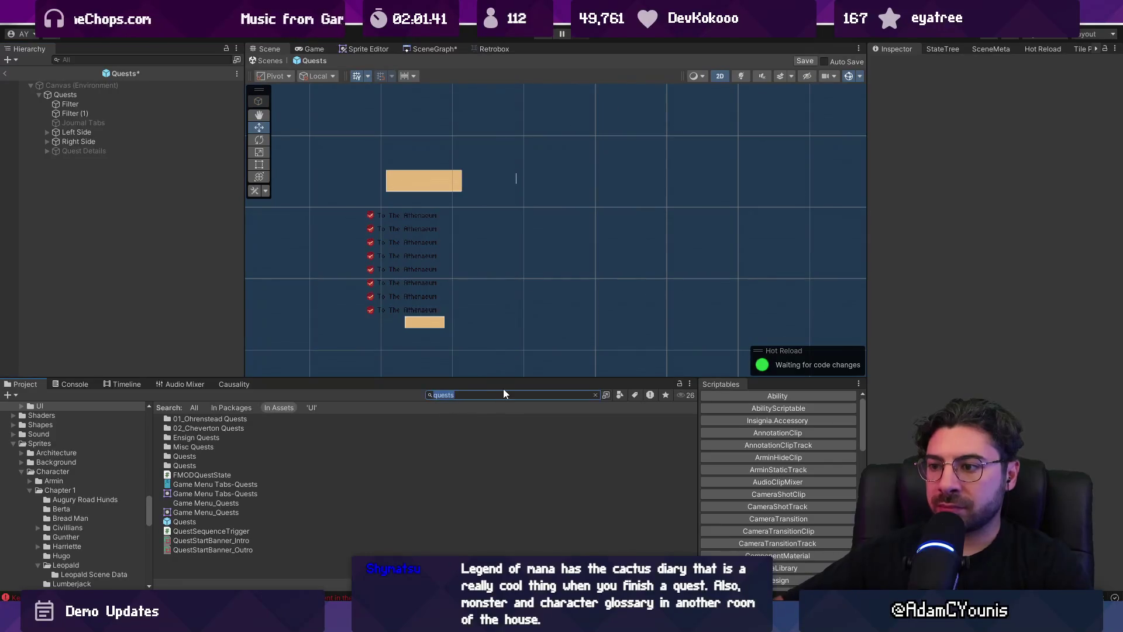
pyautogui.write('book backg')
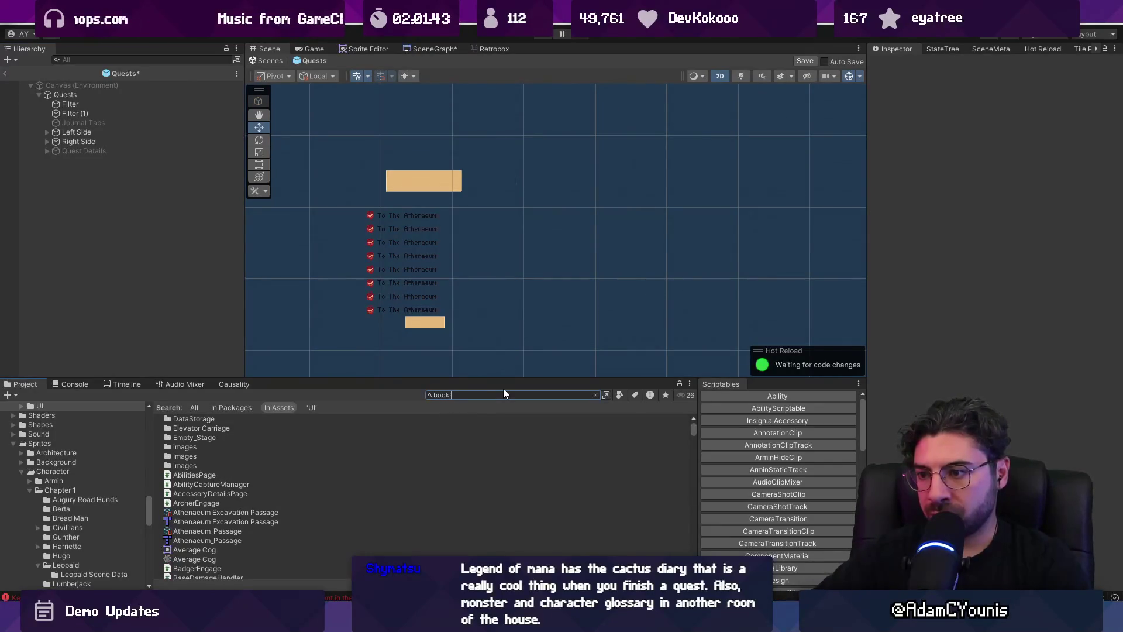
pyautogui.press('BackSpace')
pyautogui.press('Down')
pyautogui.press('Down')
pyautogui.press('Down')
pyautogui.press('Down')
pyautogui.press('Down')
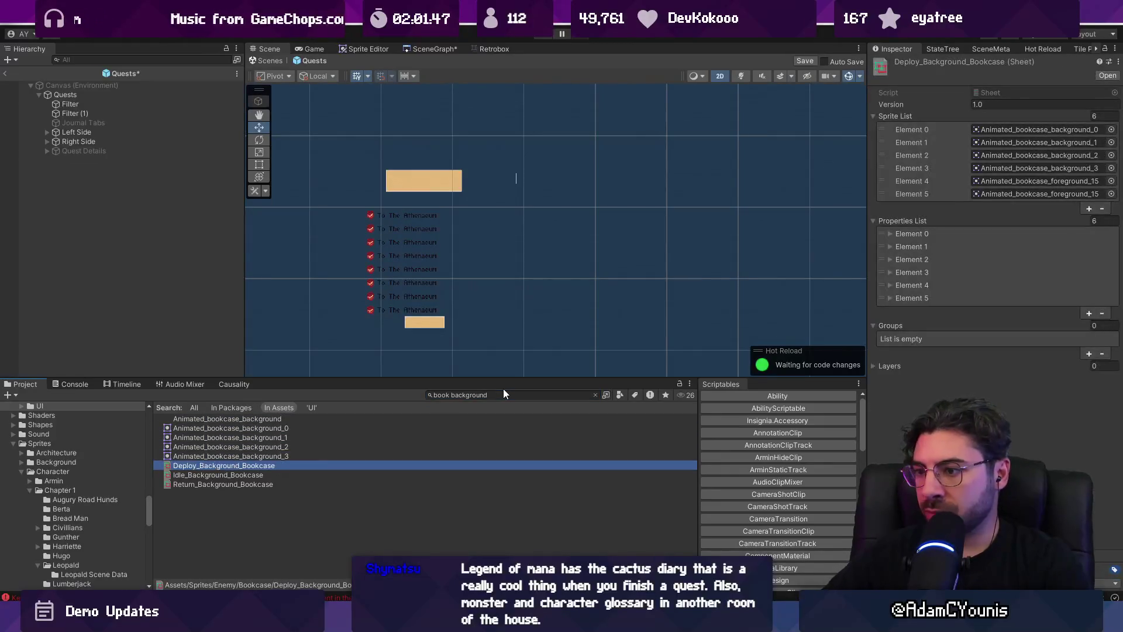
pyautogui.click(468, 395)
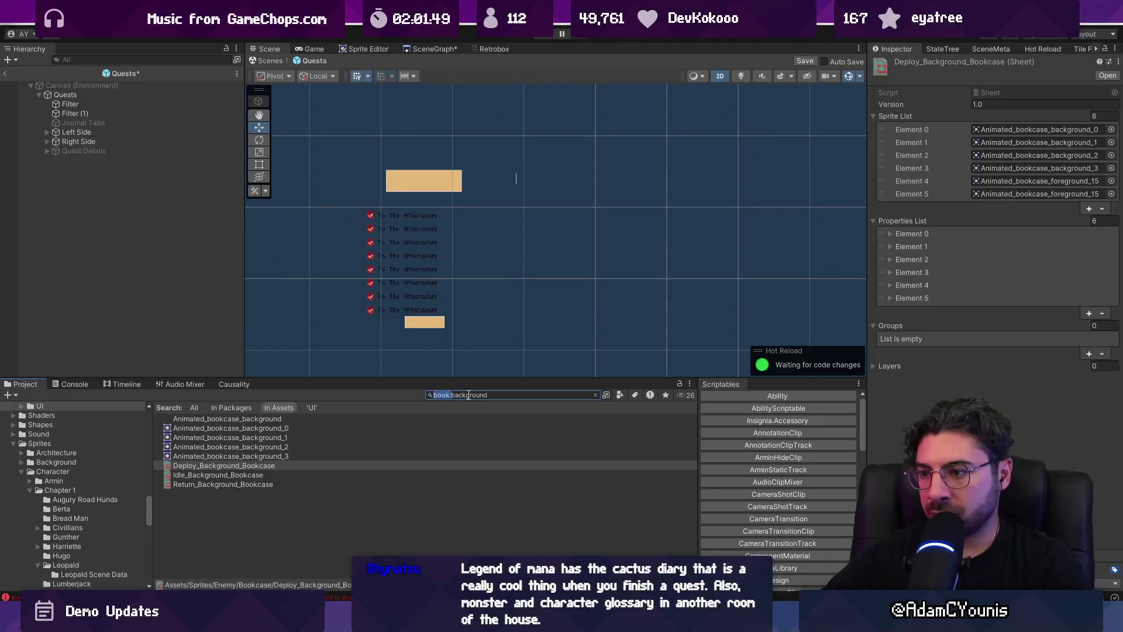
pyautogui.write('page')
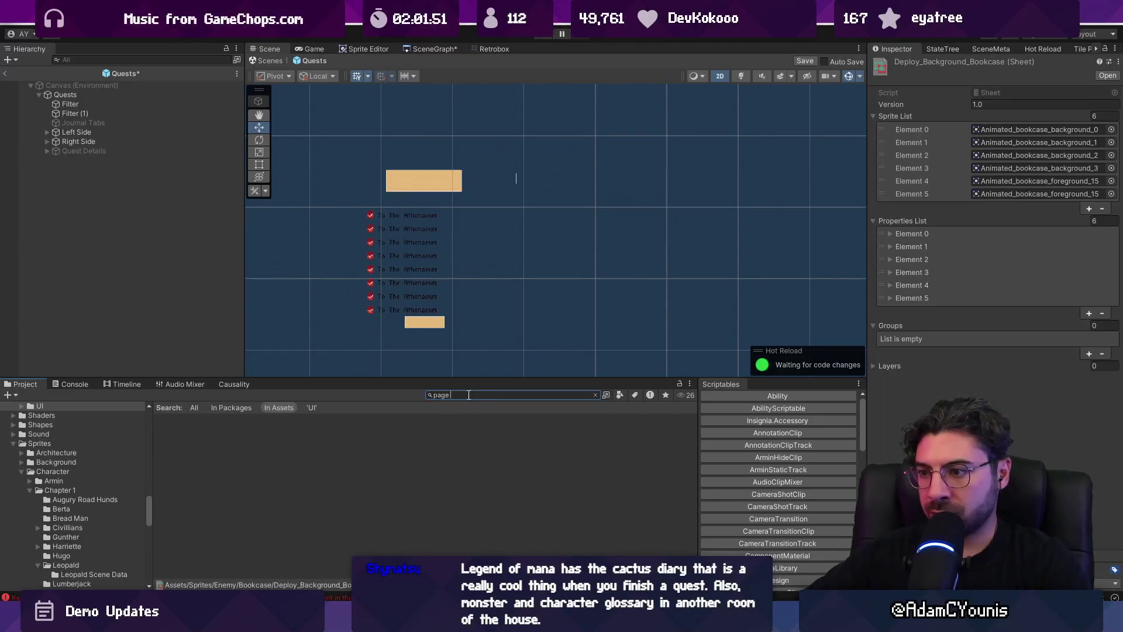
pyautogui.press('Down')
pyautogui.hotkey('ctrl', 'a')
pyautogui.click(469, 395)
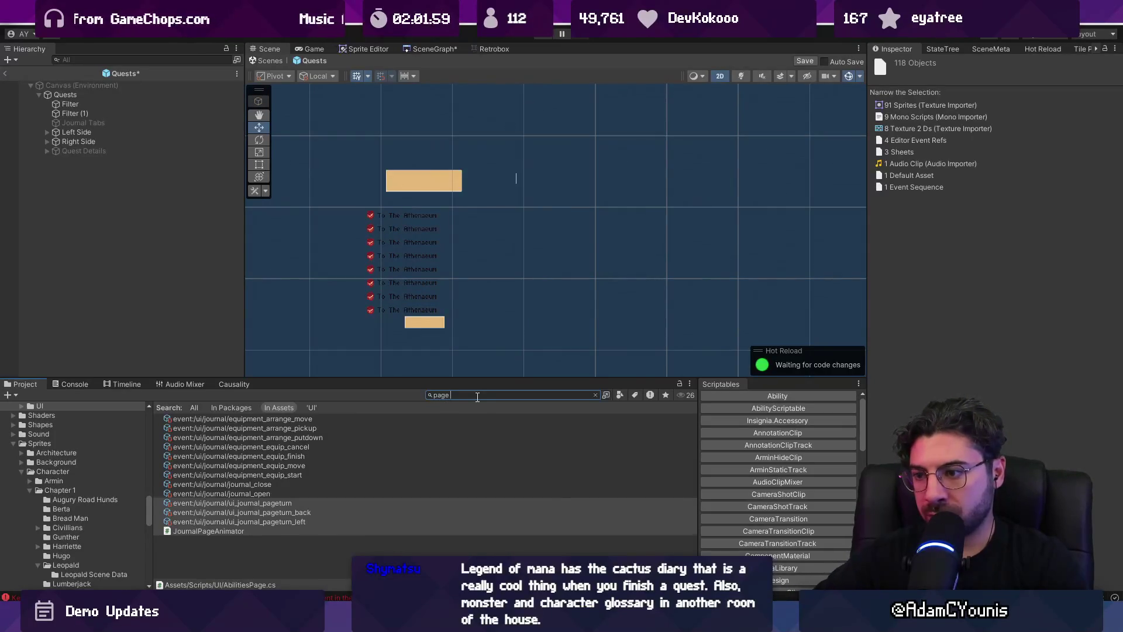
pyautogui.scroll(-5, 299, 468)
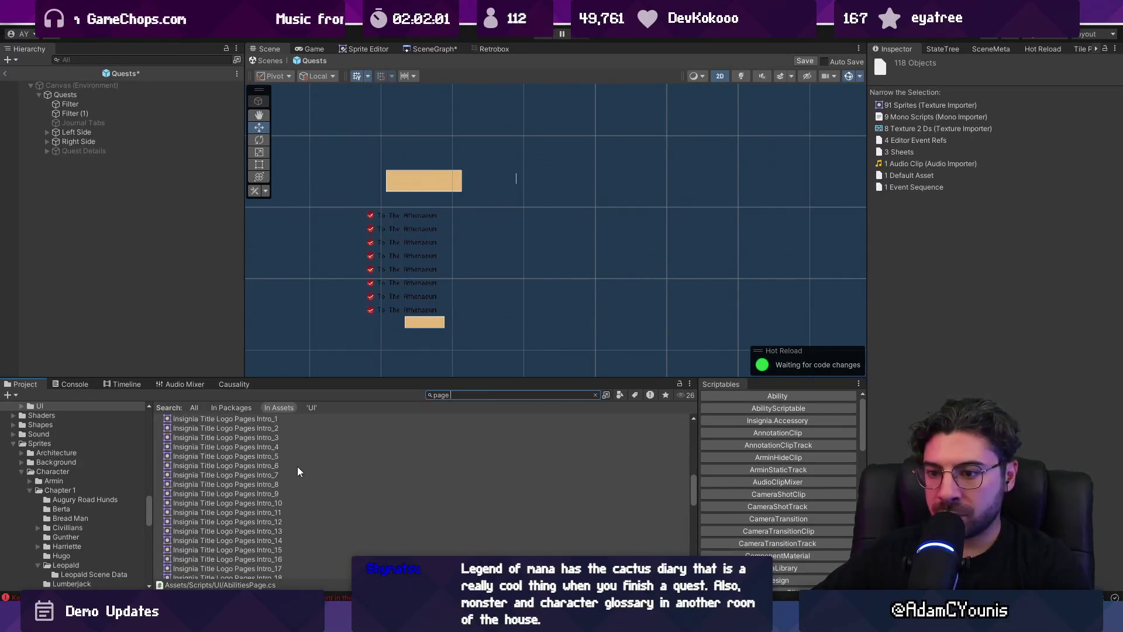
pyautogui.click(229, 494)
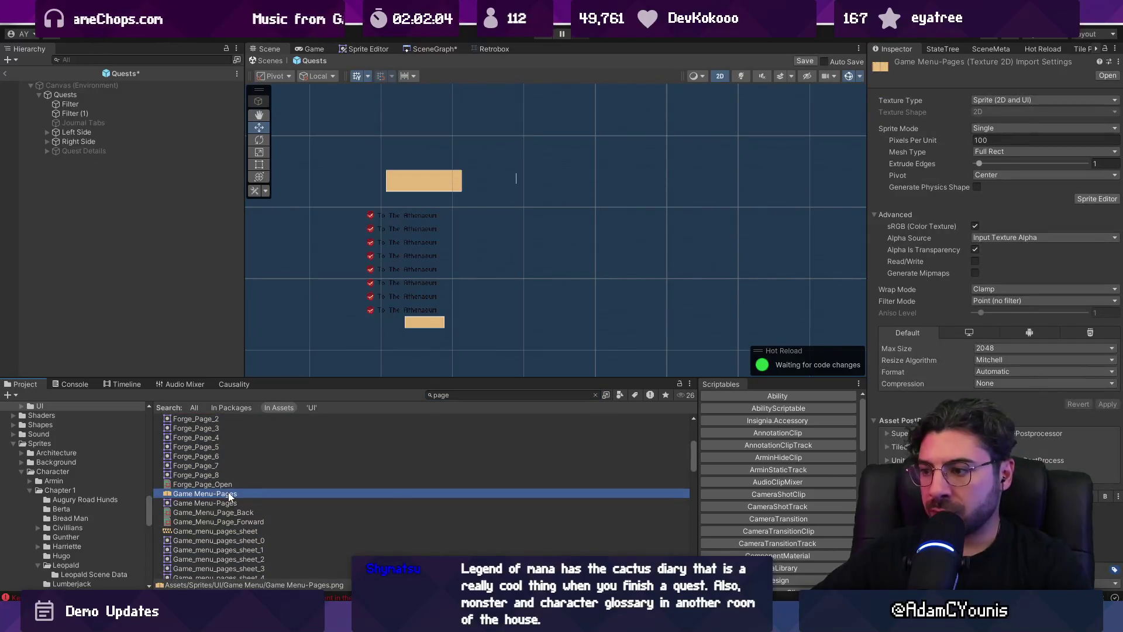
pyautogui.moveTo(230, 494); pyautogui.dragTo(342, 292)
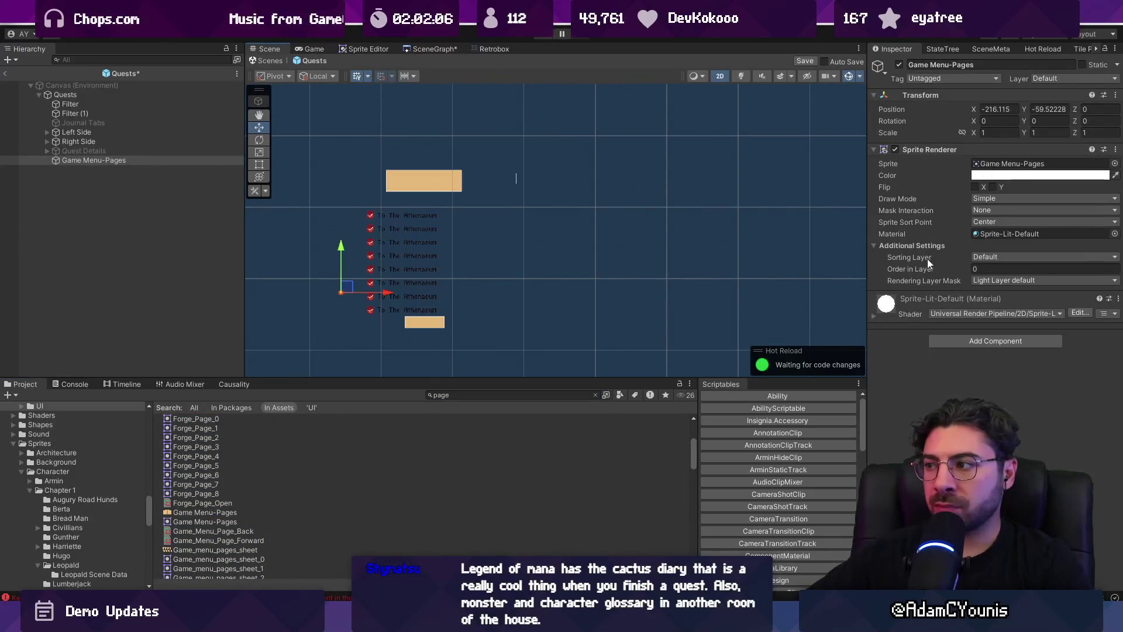
pyautogui.write('100')
pyautogui.press('Tab')
pyautogui.write('100')
pyautogui.click(998, 110)
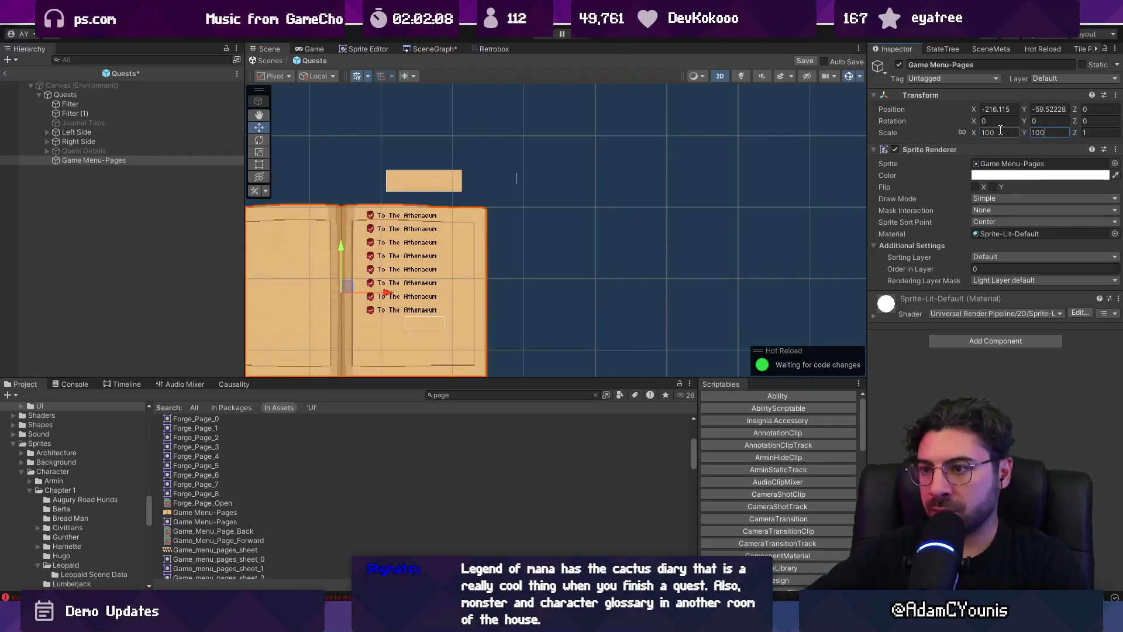
pyautogui.write('0')
pyautogui.press('Tab')
pyautogui.write('0')
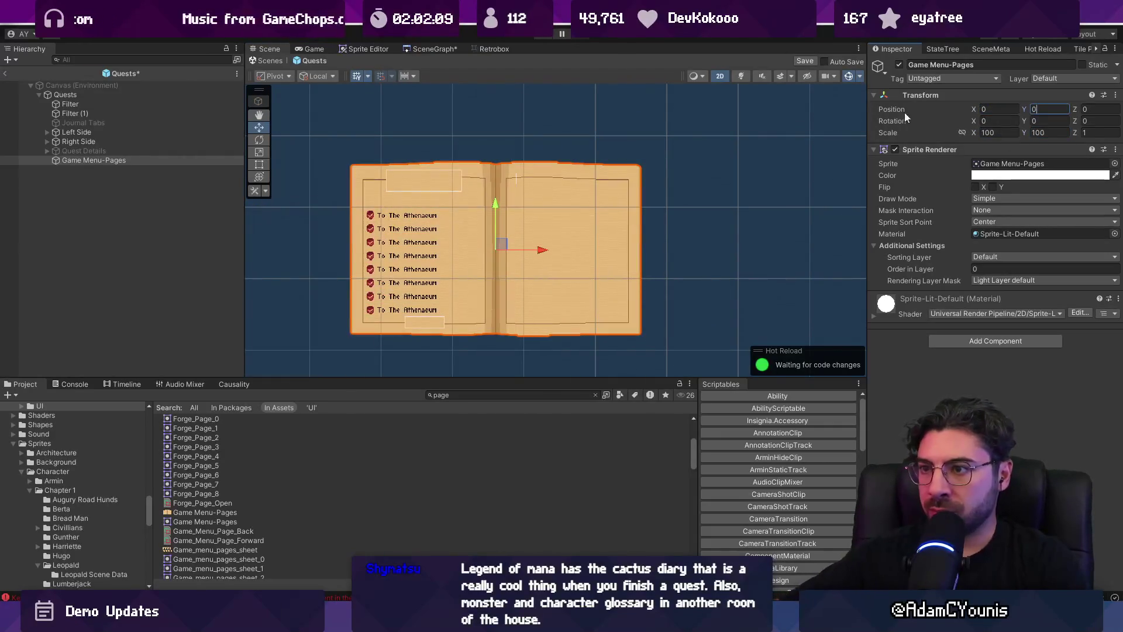
pyautogui.click(1008, 259)
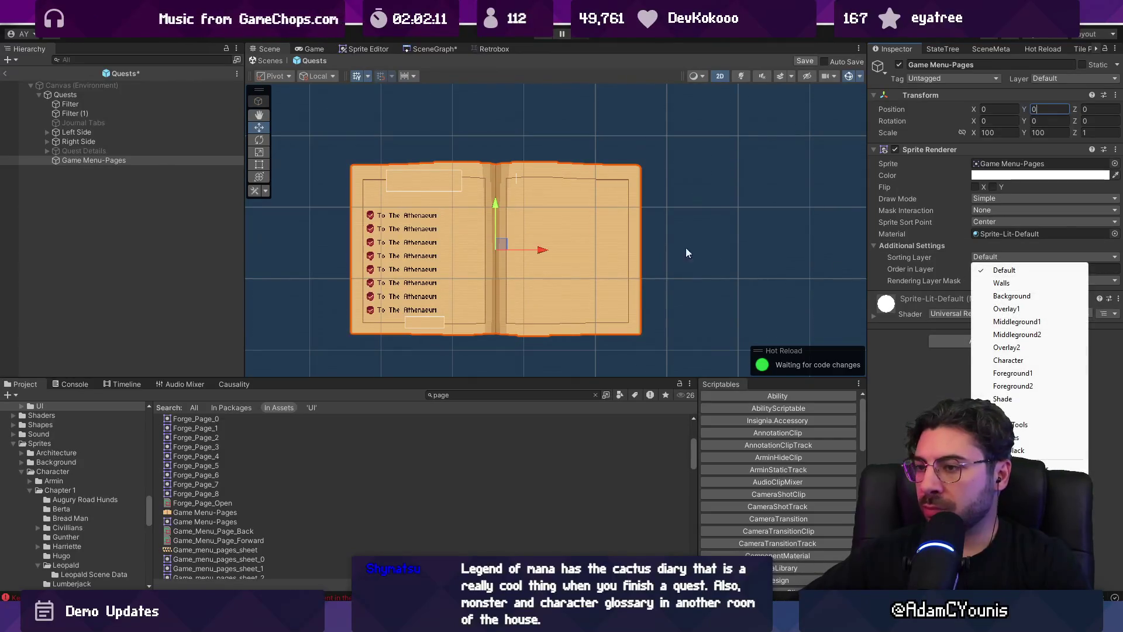
pyautogui.click(138, 161)
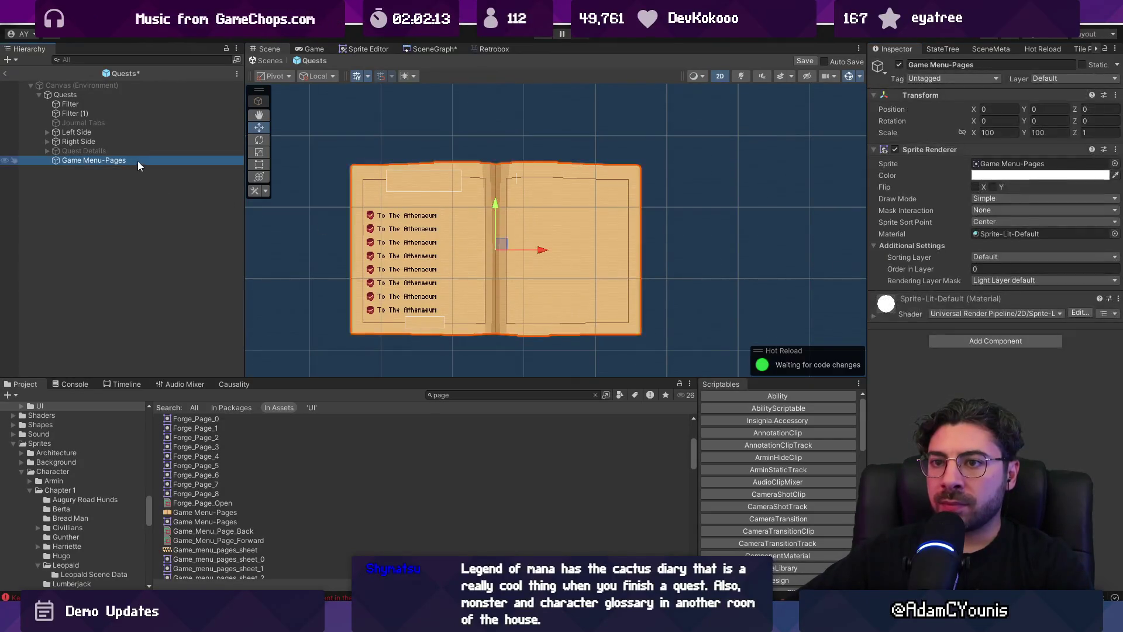
pyautogui.press('Delete')
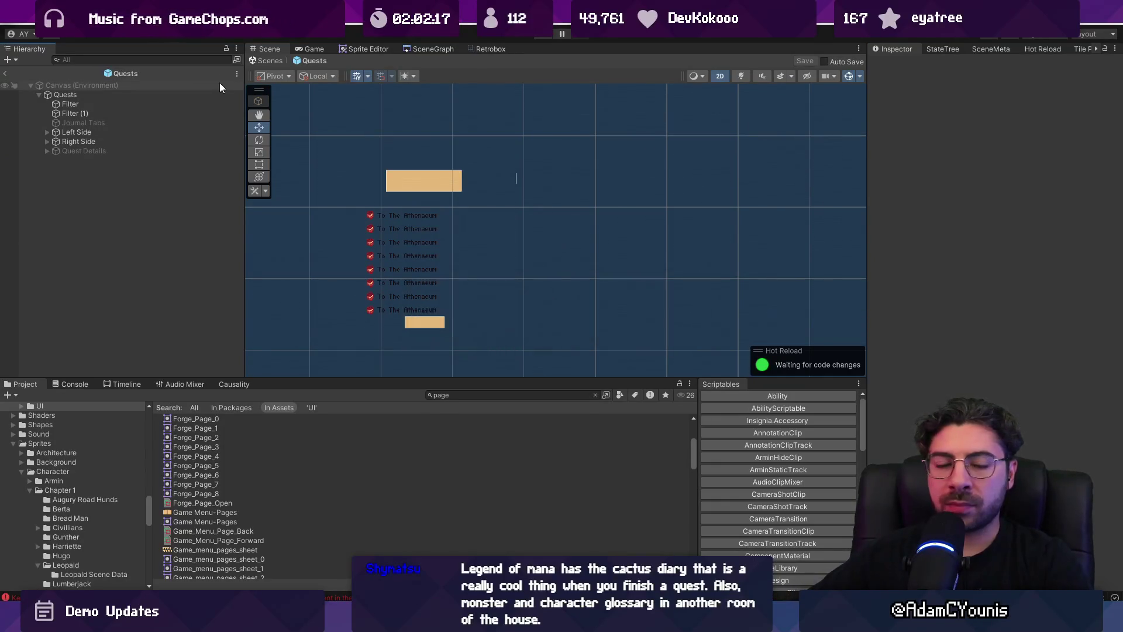
# Open the Inventory prefab, toggle its Background on and off, and inspect its item rows and Content
pyautogui.click(502, 395)
pyautogui.write('inventory')
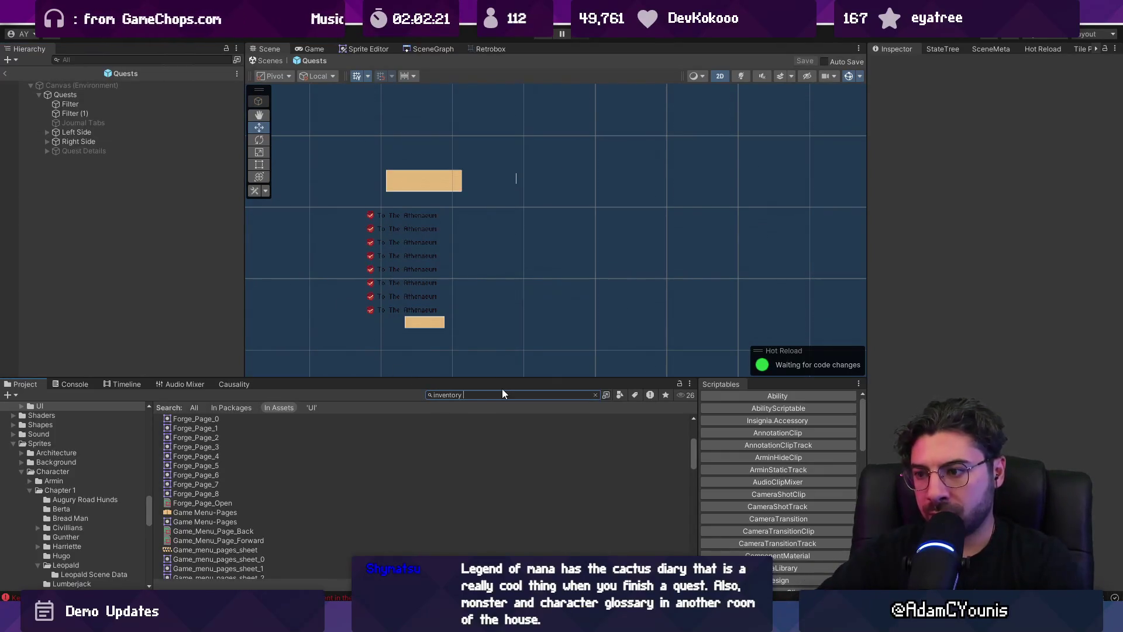
pyautogui.doubleClick(188, 447)
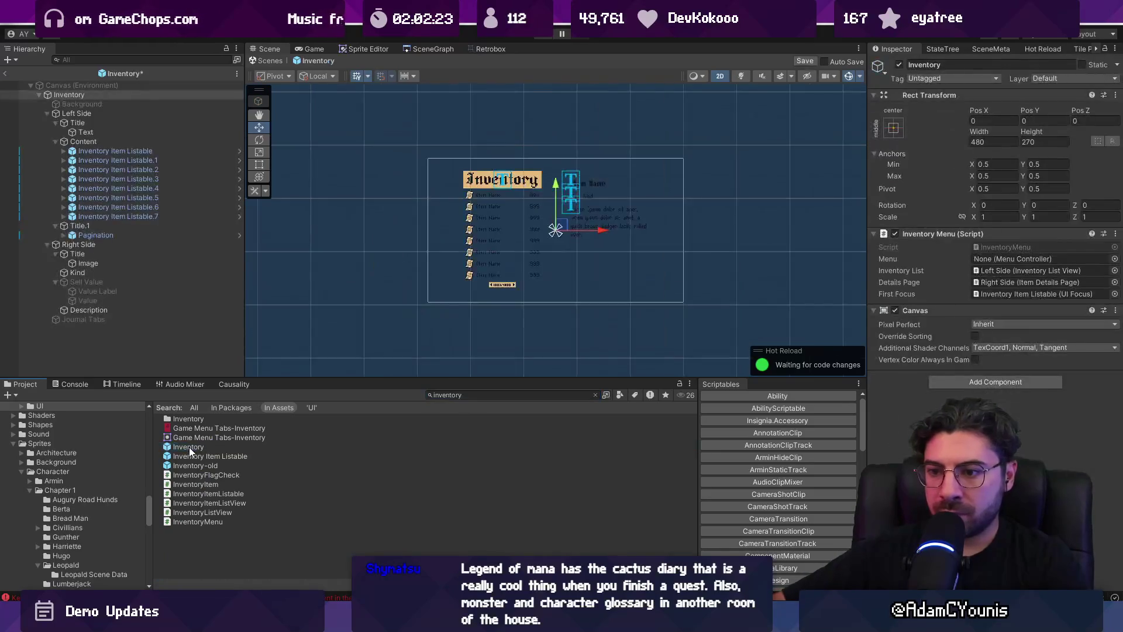
pyautogui.scroll(1, 499, 229)
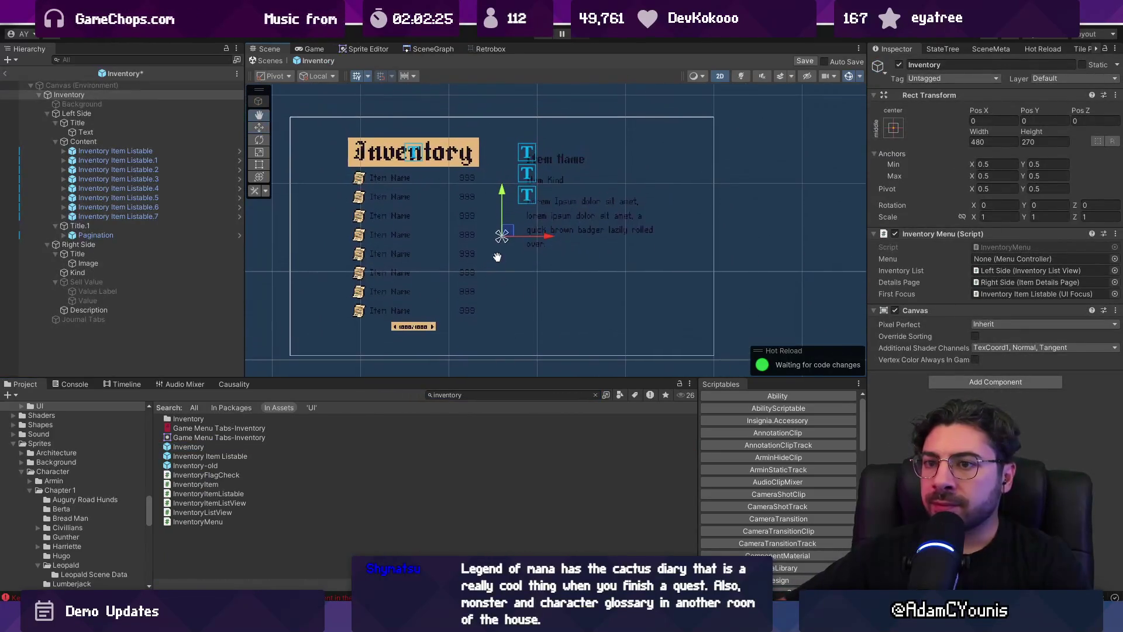
pyautogui.click(87, 104)
pyautogui.click(900, 65)
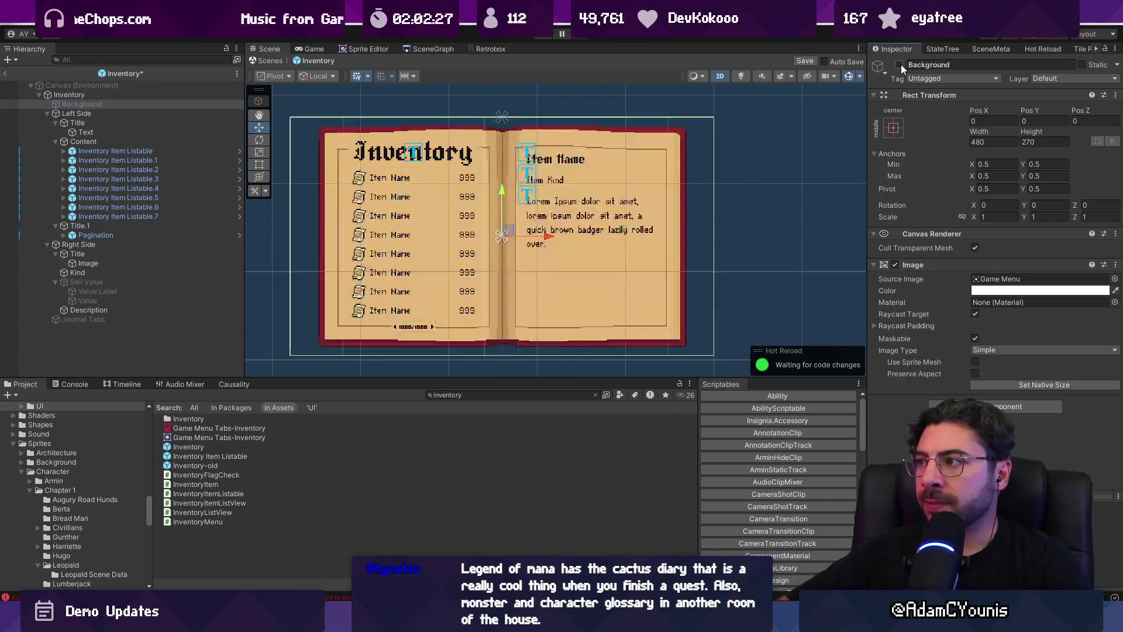
pyautogui.click(900, 64)
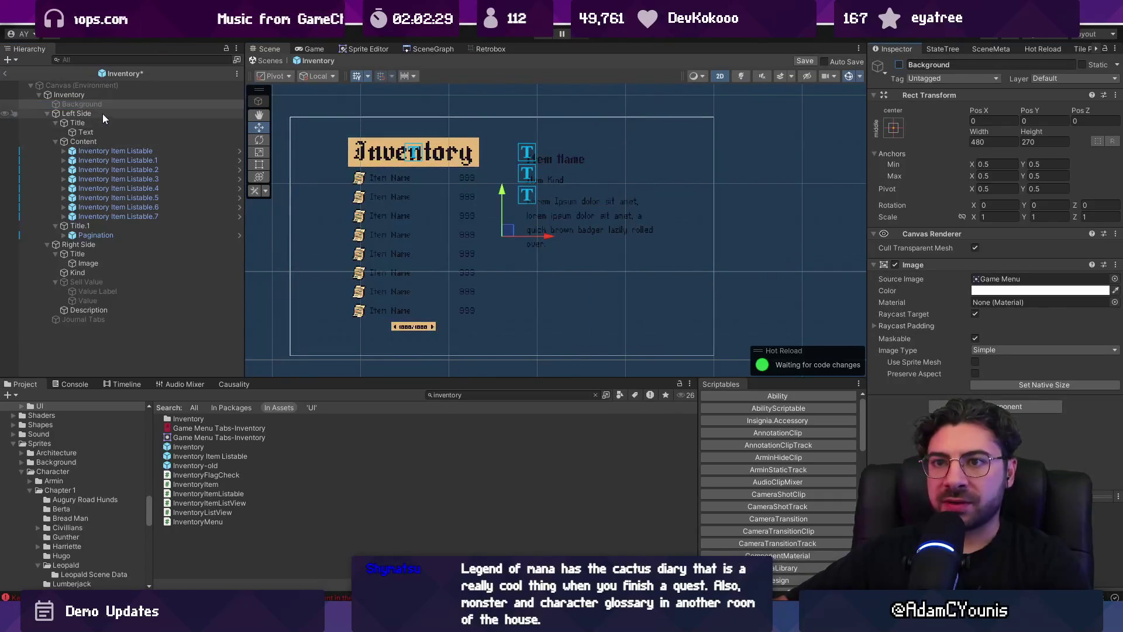
pyautogui.click(97, 96)
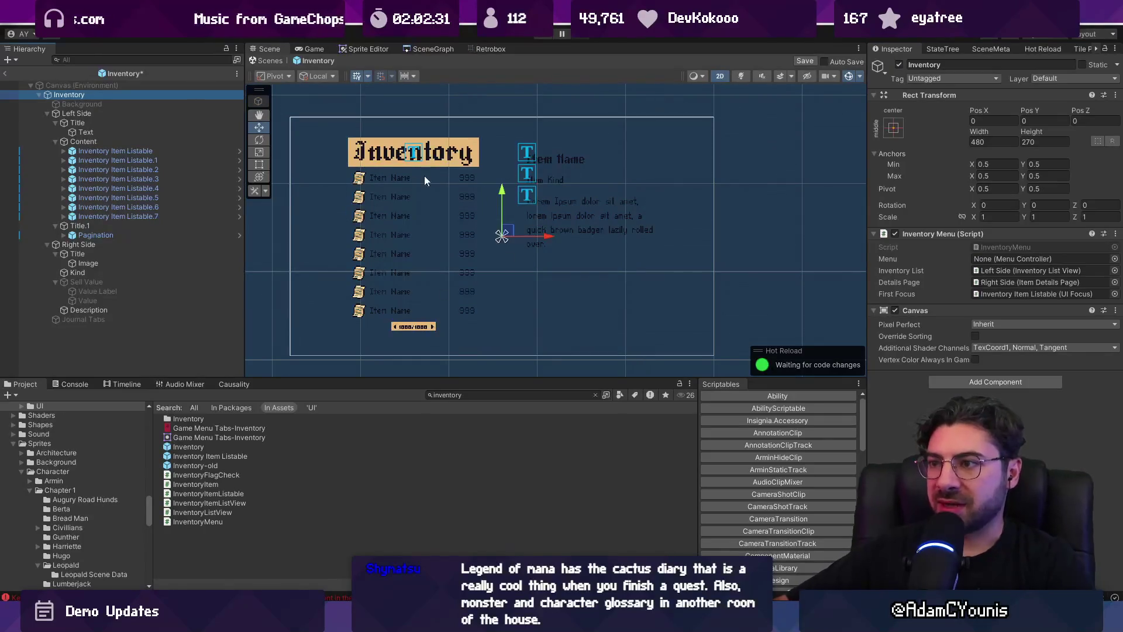
pyautogui.click(157, 163)
pyautogui.click(92, 141)
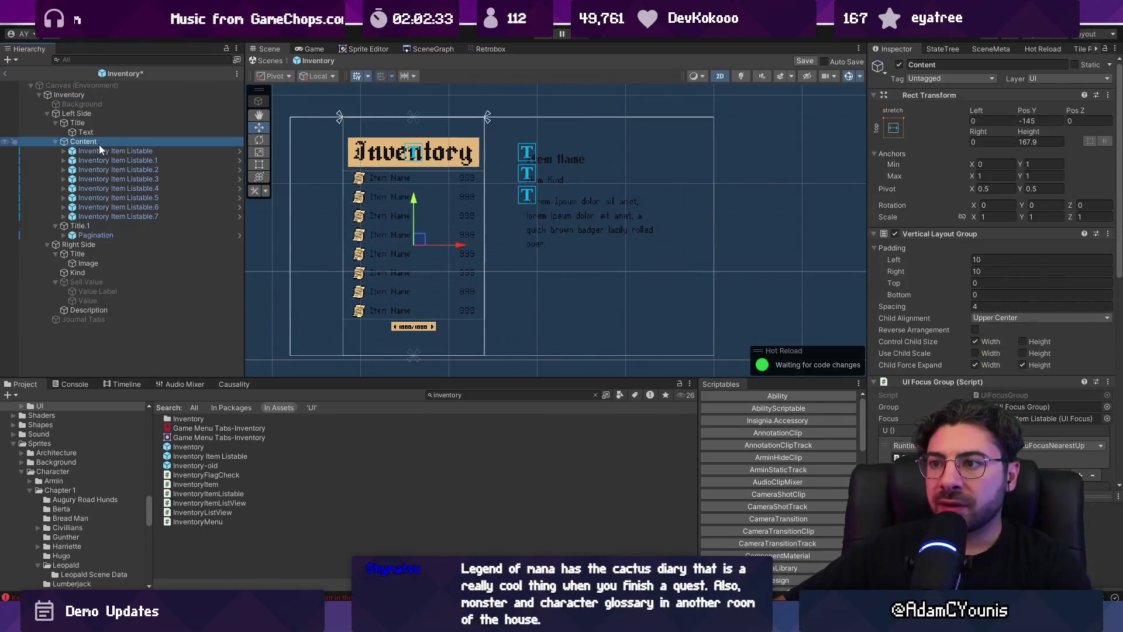
pyautogui.click(88, 95)
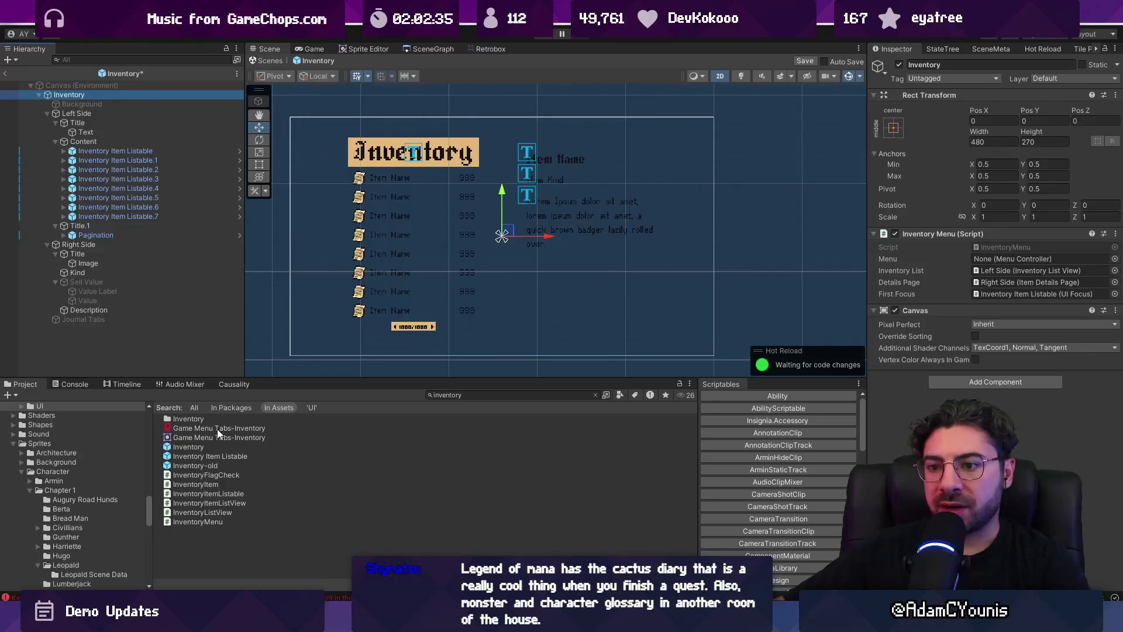
# Duplicate the Inventory prefab in the Submenus folder as 'Inventory 1'
pyautogui.click(224, 448)
pyautogui.click(595, 395)
pyautogui.write('inventory')
pyautogui.click(596, 395)
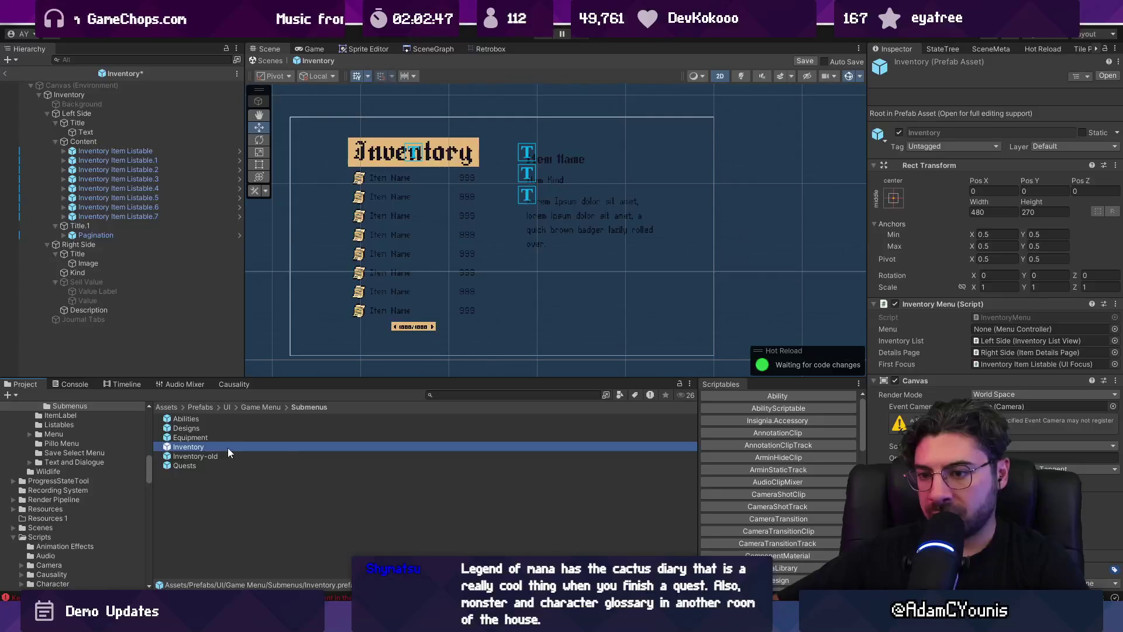
pyautogui.hotkey('ctrl', 'd')
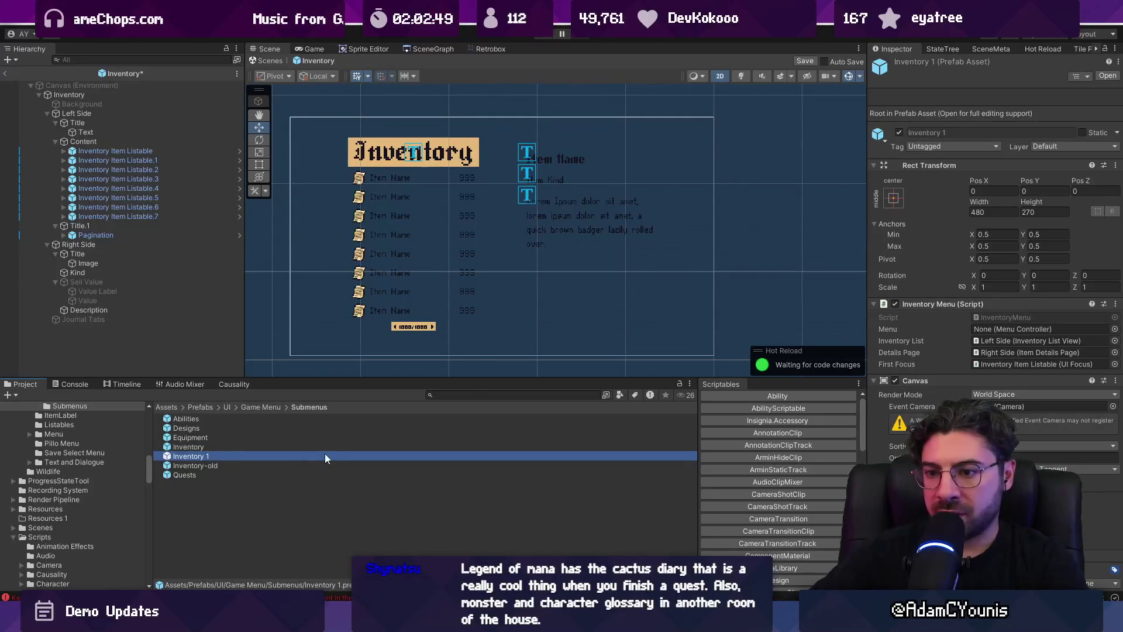
# Rename the existing Quests prefab to 'Quests - old'
pyautogui.click(201, 475)
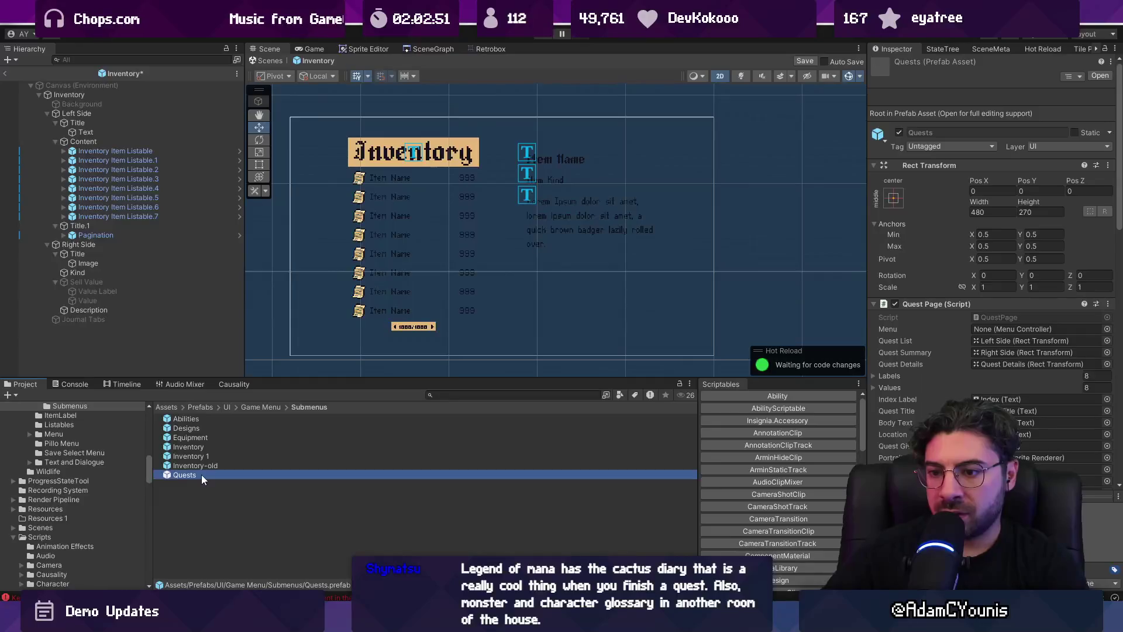
pyautogui.click(201, 475)
pyautogui.write('-')
pyautogui.press('Return')
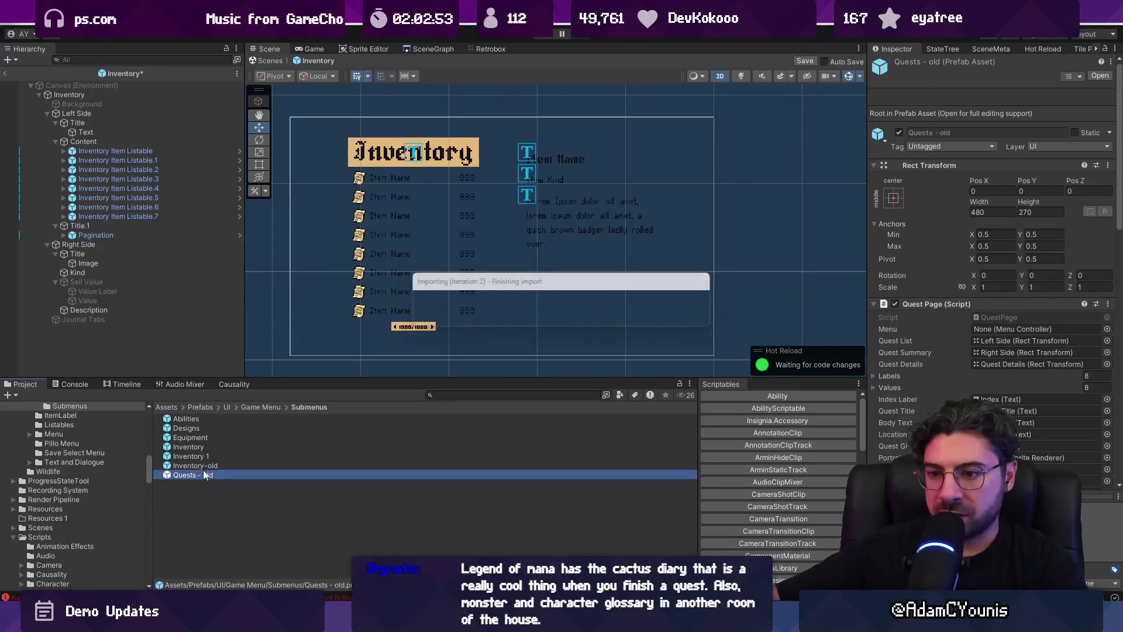
# Rename the Inventory 1 copy to 'Quests' and open it for editing
pyautogui.click(199, 455)
pyautogui.press('F2')
pyautogui.write('Quests')
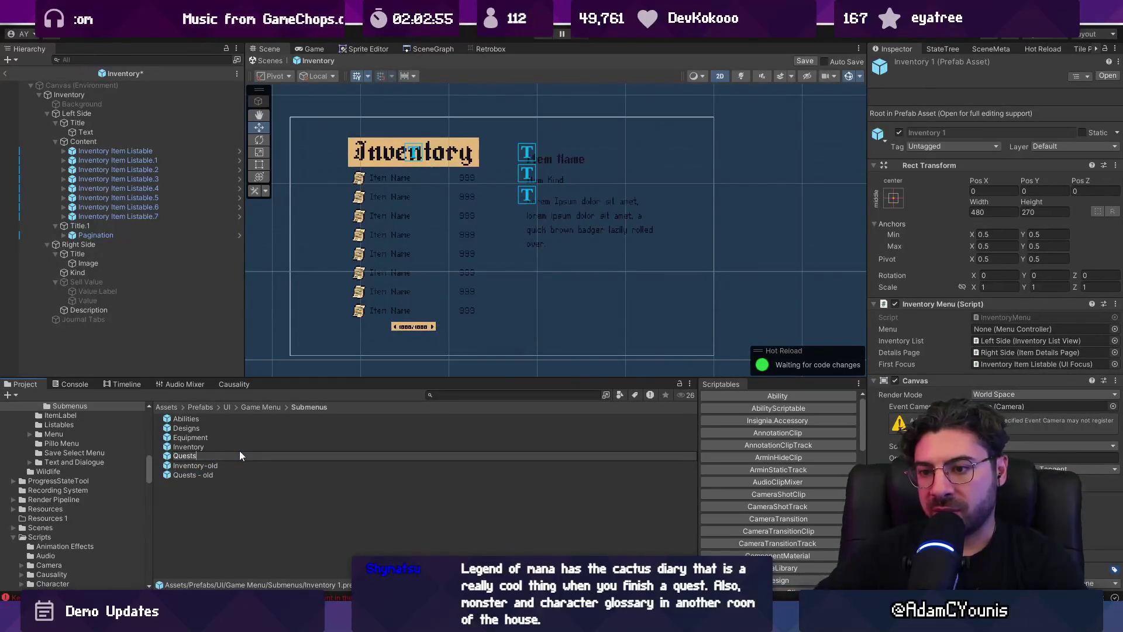
pyautogui.press('Return')
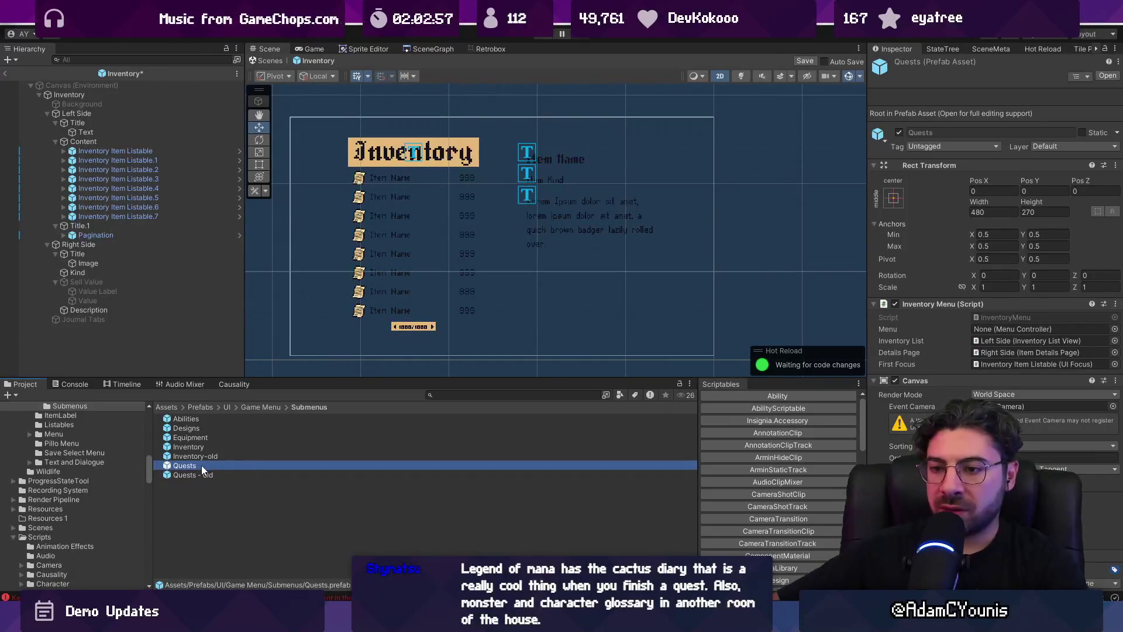
pyautogui.doubleClick(201, 465)
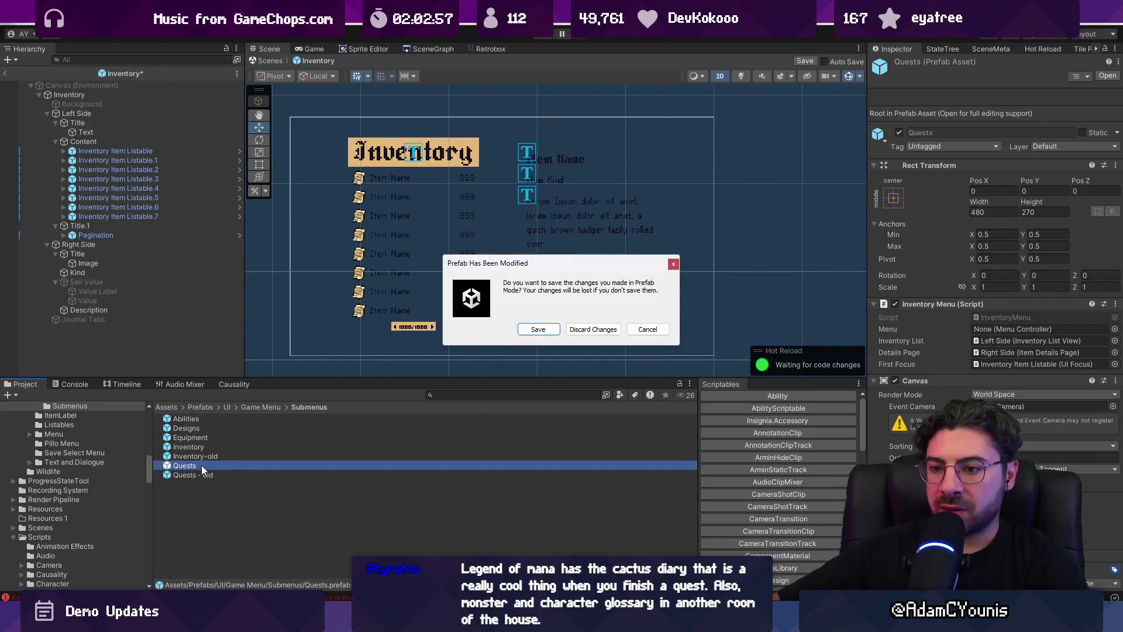
pyautogui.click(552, 332)
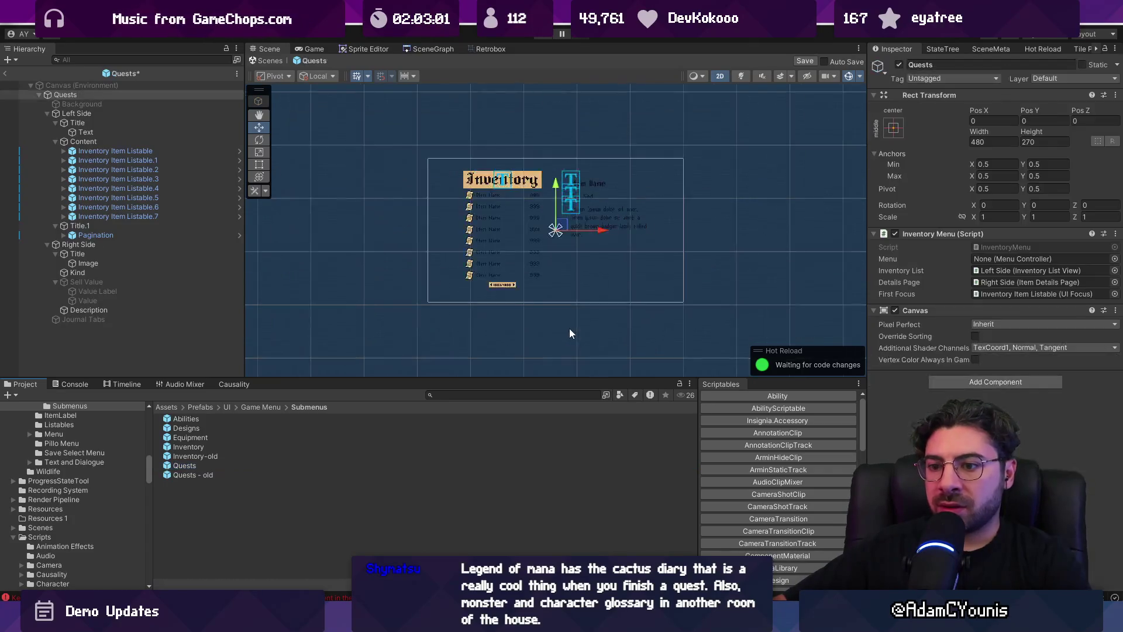
# Change the left-page heading's TextMeshPro text from 'Inventory' to 'Quests'
pyautogui.scroll(5, 363, 205)
pyautogui.click(334, 209)
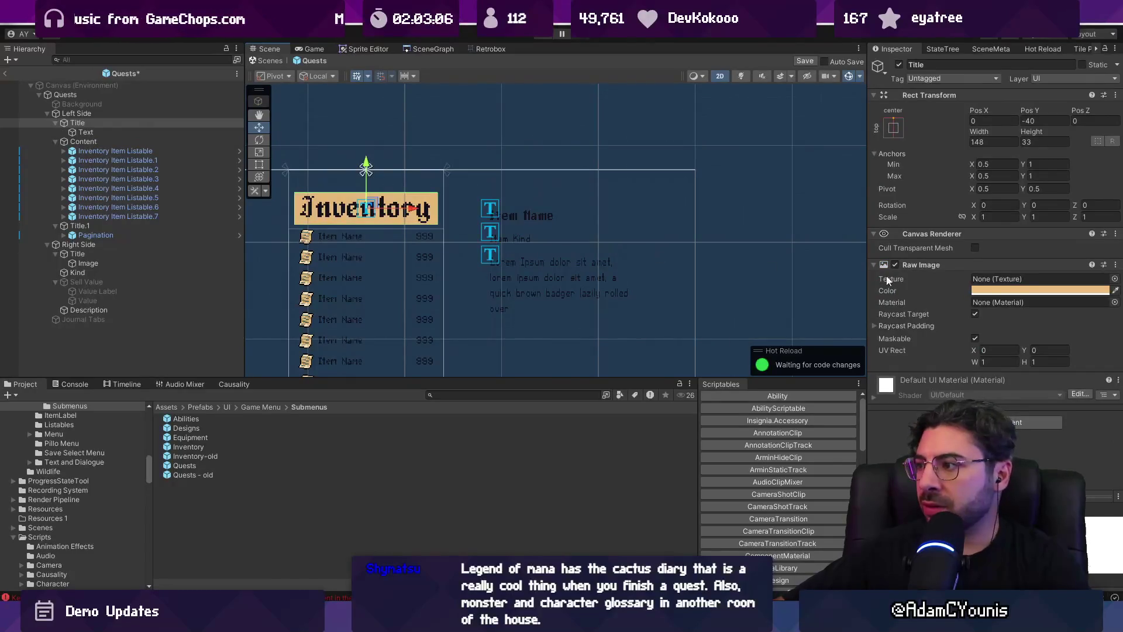
pyautogui.click(135, 114)
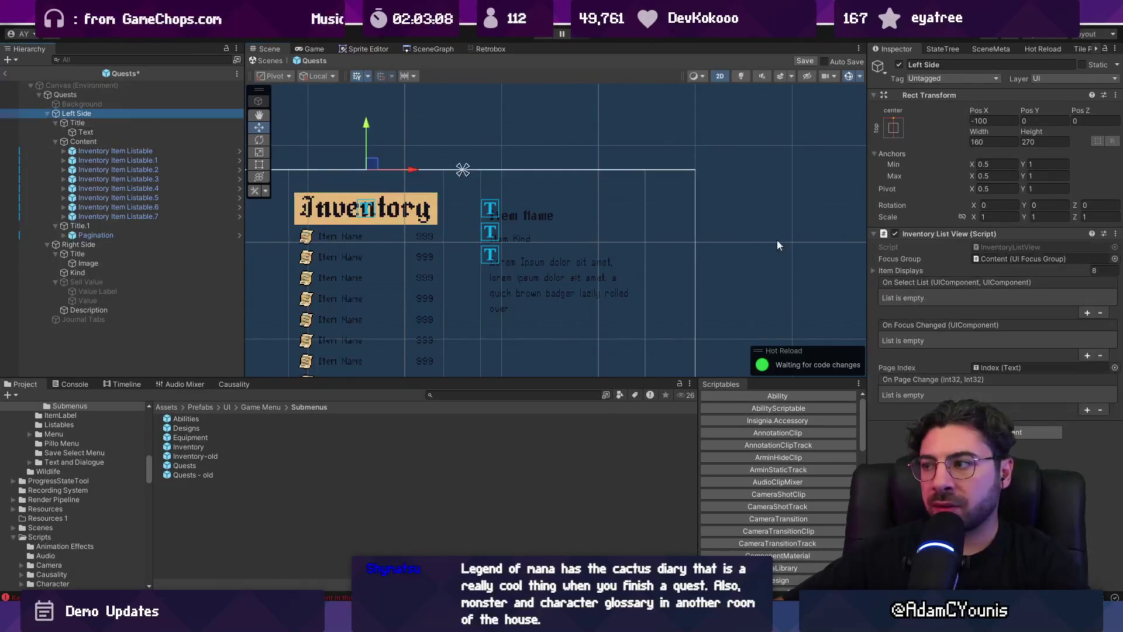
pyautogui.click(135, 123)
pyautogui.click(86, 132)
pyautogui.doubleClick(898, 309)
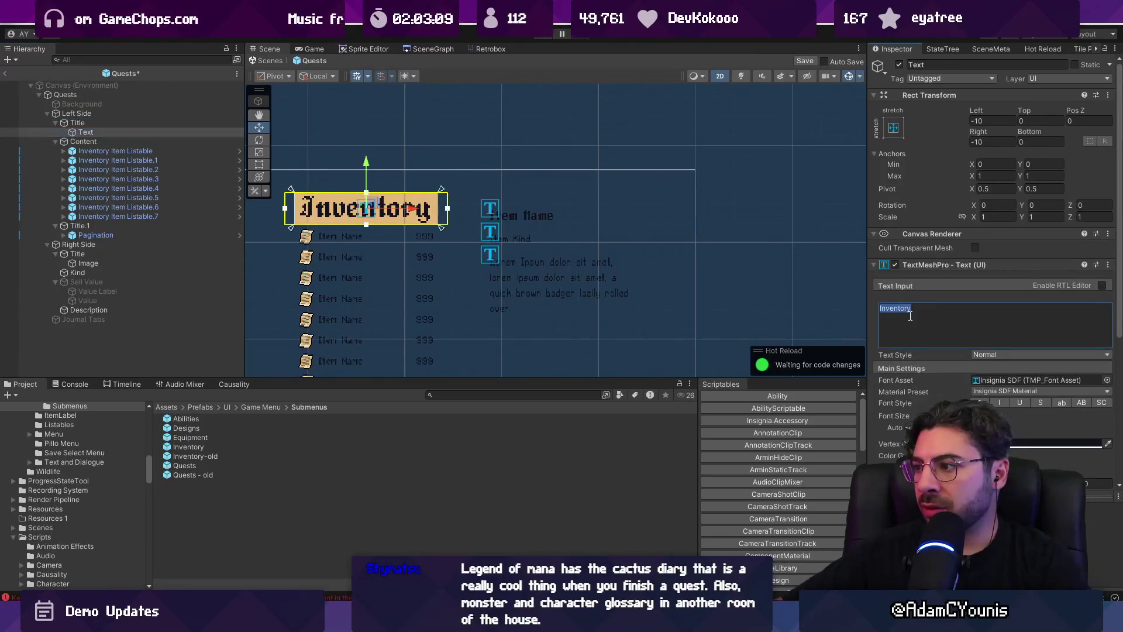
pyautogui.write('Quewst')
pyautogui.press('BackSpace')
pyautogui.press('BackSpace')
pyautogui.press('BackSpace')
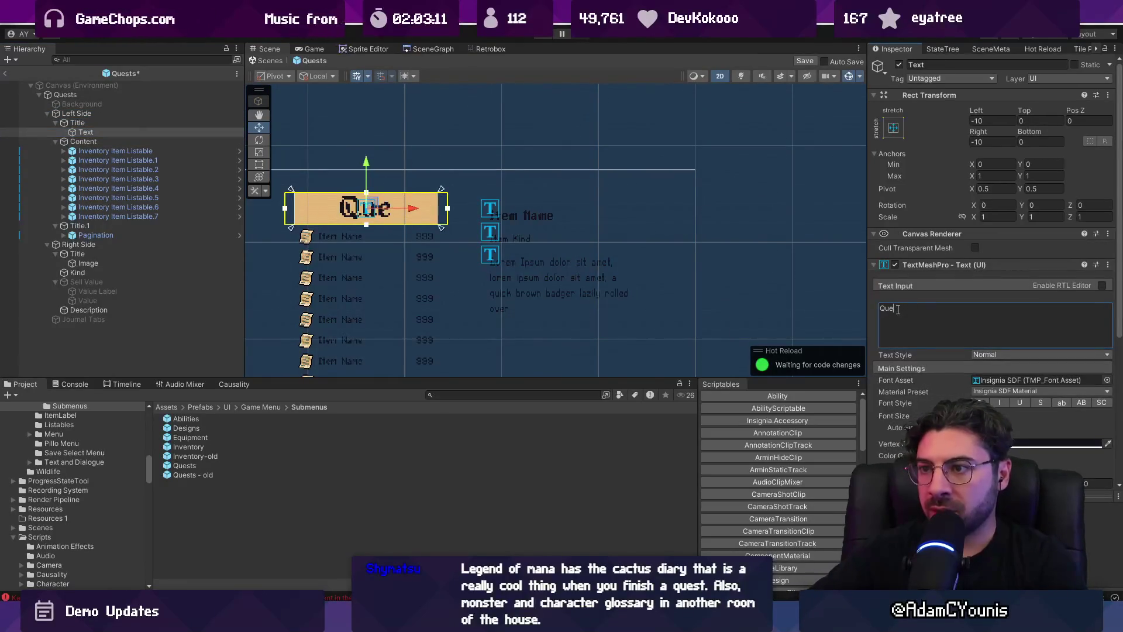
pyautogui.write('sts')
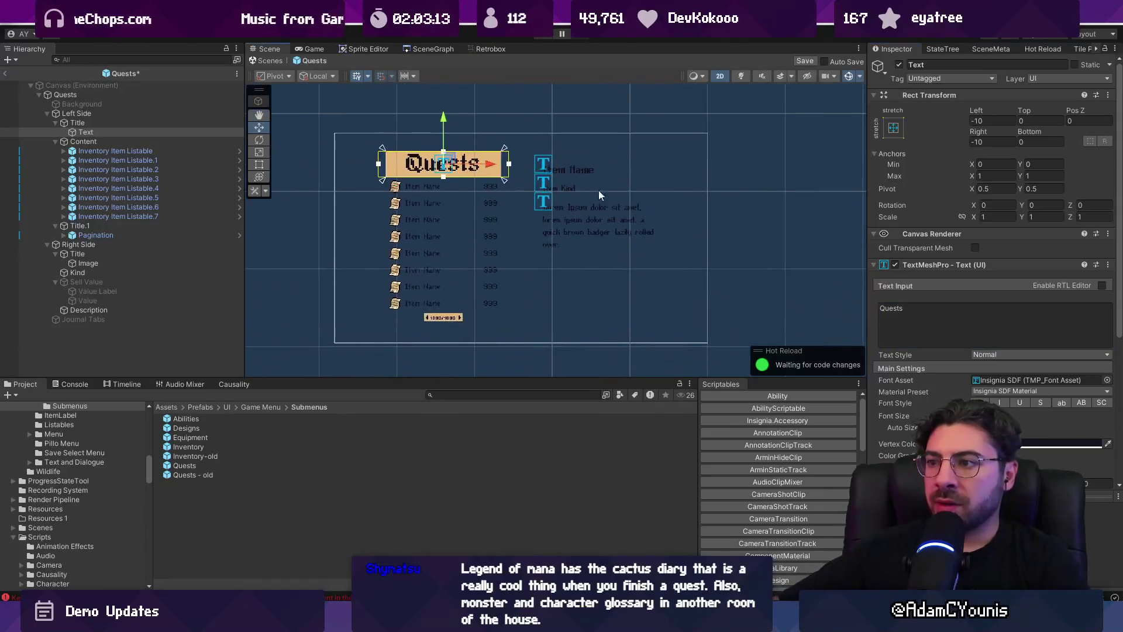
# Save, inspect the row's Inventory Item Listable prefab in Listables, then exit and switch to Figma
pyautogui.click(132, 150)
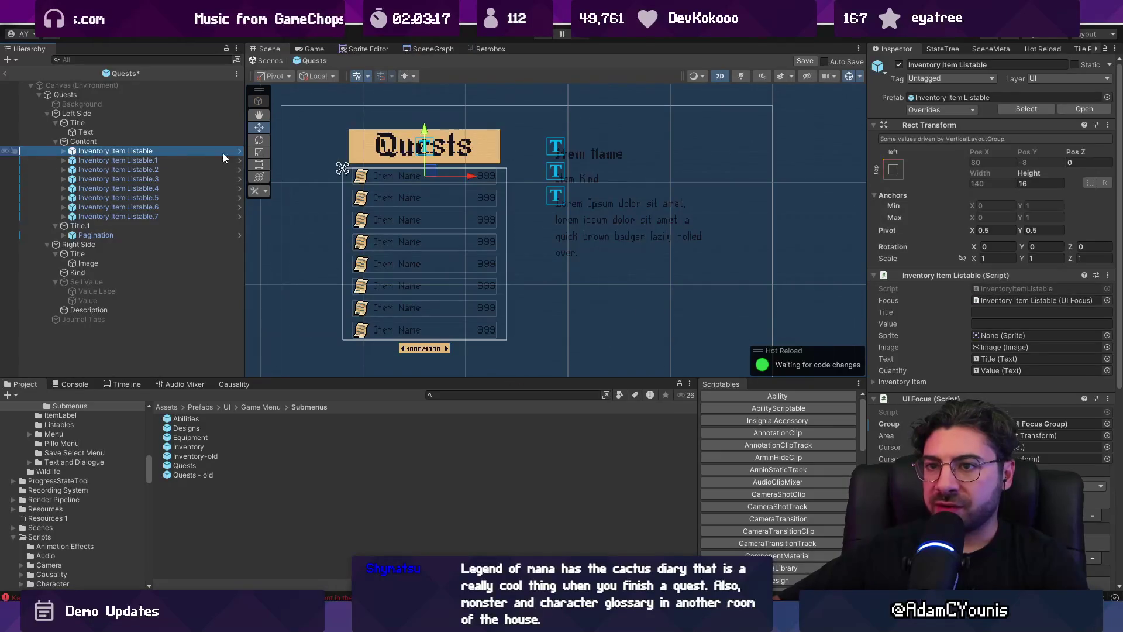
pyautogui.click(238, 151)
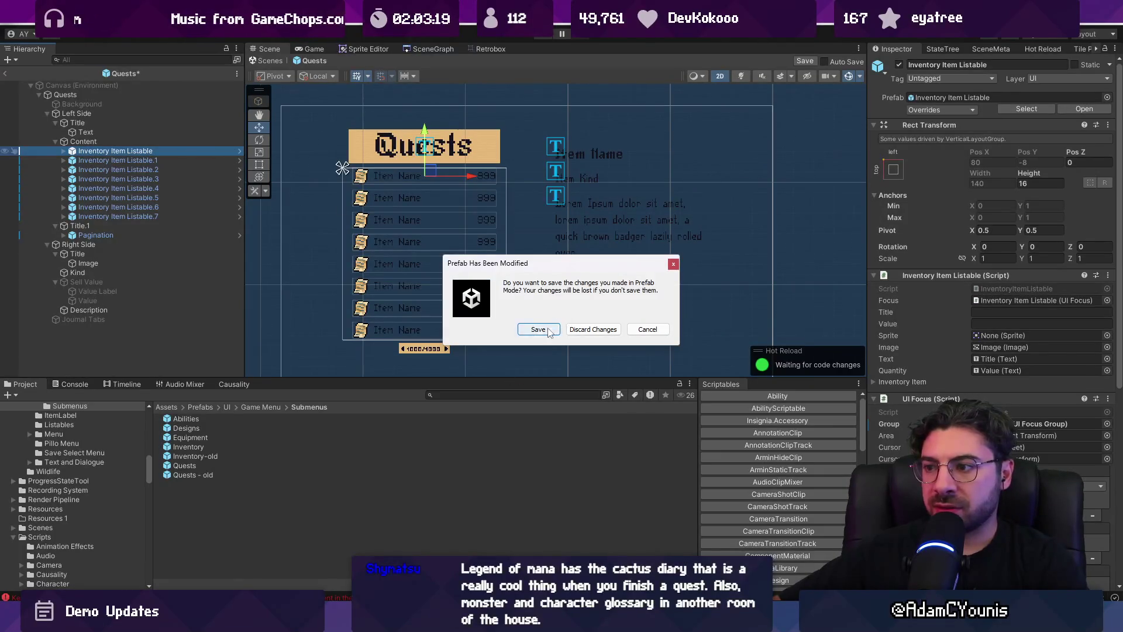
pyautogui.click(549, 330)
pyautogui.click(113, 75)
pyautogui.click(5, 73)
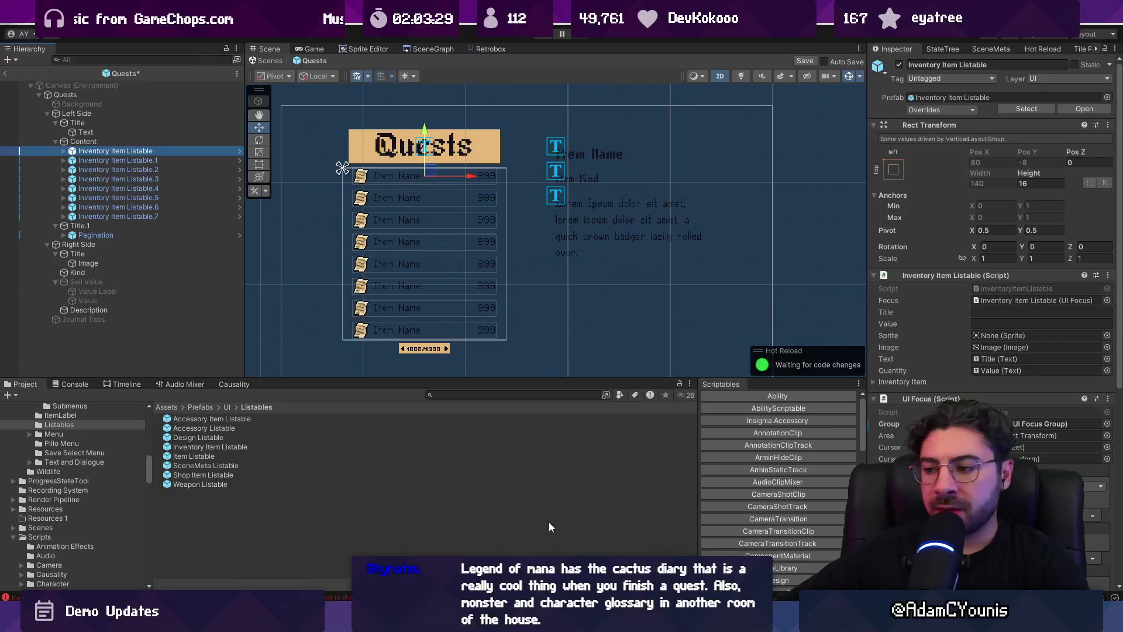
pyautogui.hotkey('alt', 'Tab')
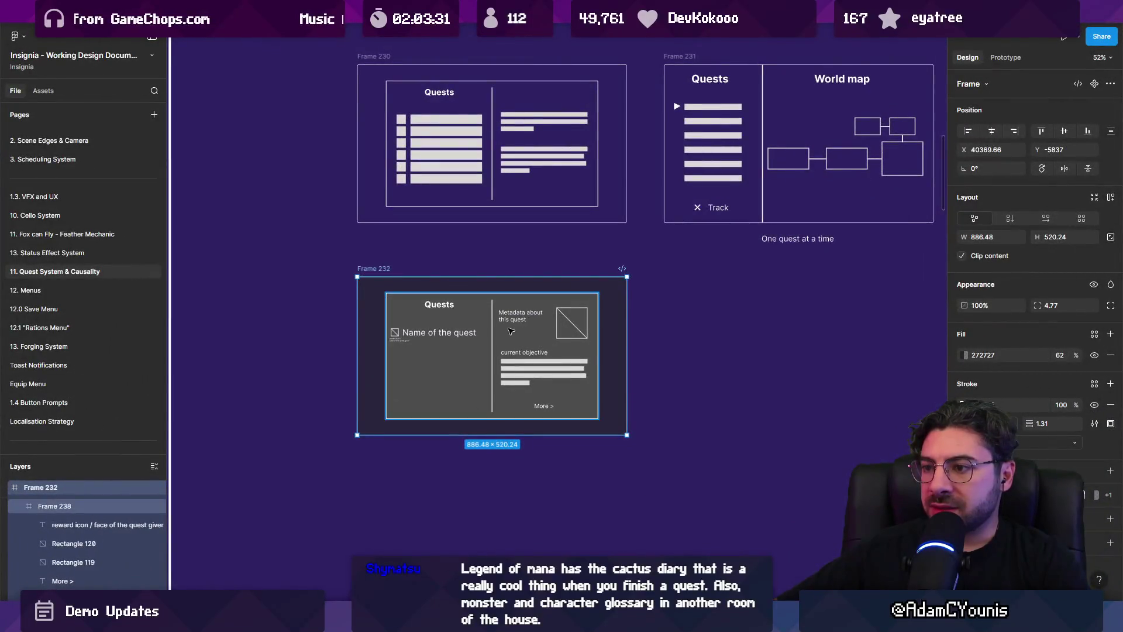
# Review Frame 232's quest journal mockup in Figma, then open the Design Listable prefab in Unity
pyautogui.scroll(5, 420, 357)
pyautogui.scroll(-2, 445, 322)
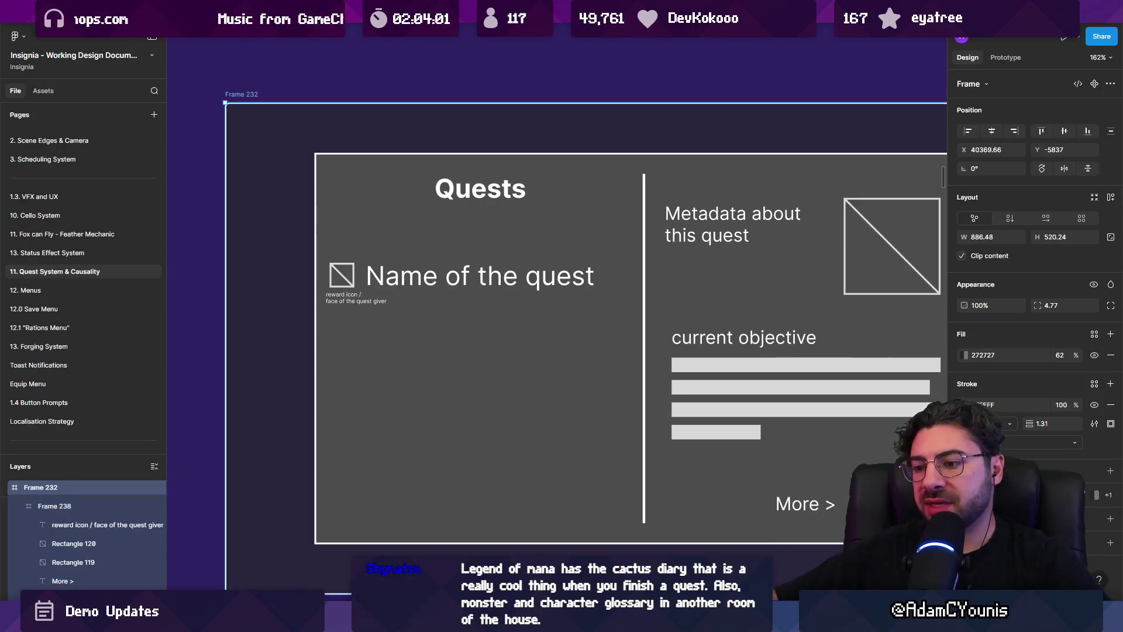
pyautogui.hotkey('alt', 'Tab')
pyautogui.scroll(3, 413, 223)
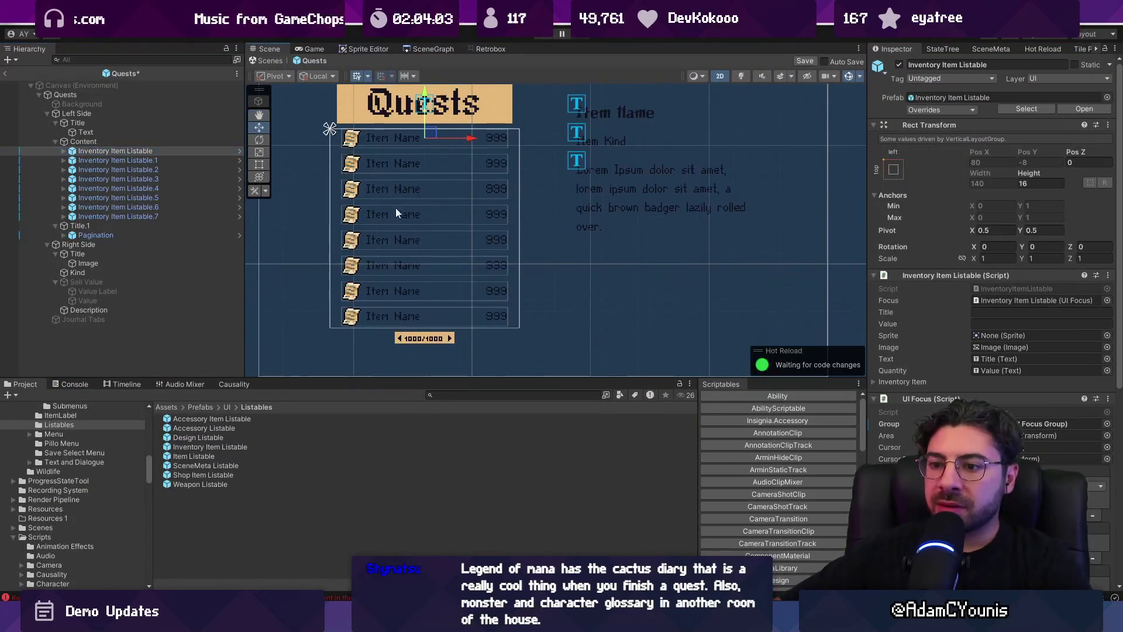
pyautogui.doubleClick(201, 434)
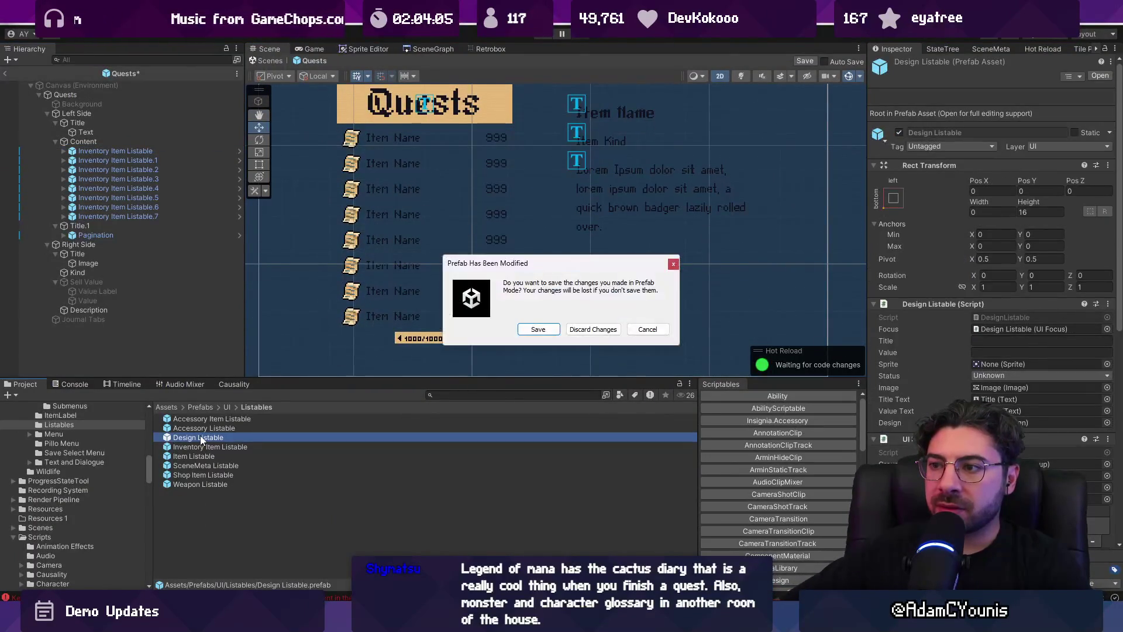
# Save, then preview the Design, Shop Item, Weapon, SceneMeta, Inventory Item and Accessory listable prefabs
pyautogui.click(593, 329)
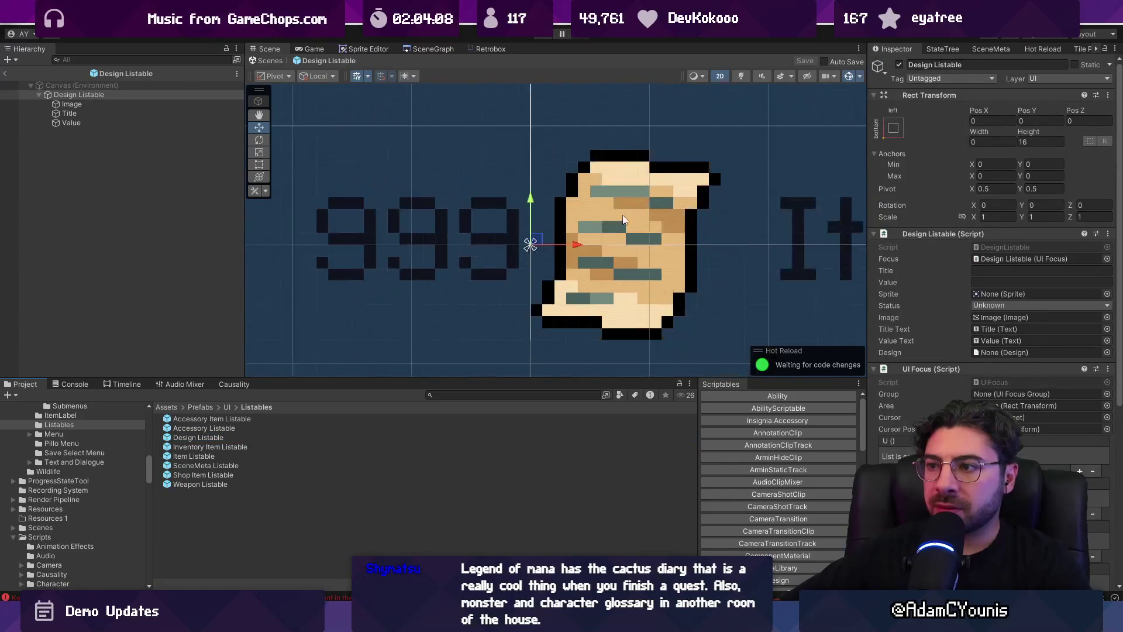
pyautogui.doubleClick(199, 475)
pyautogui.doubleClick(199, 484)
pyautogui.doubleClick(202, 466)
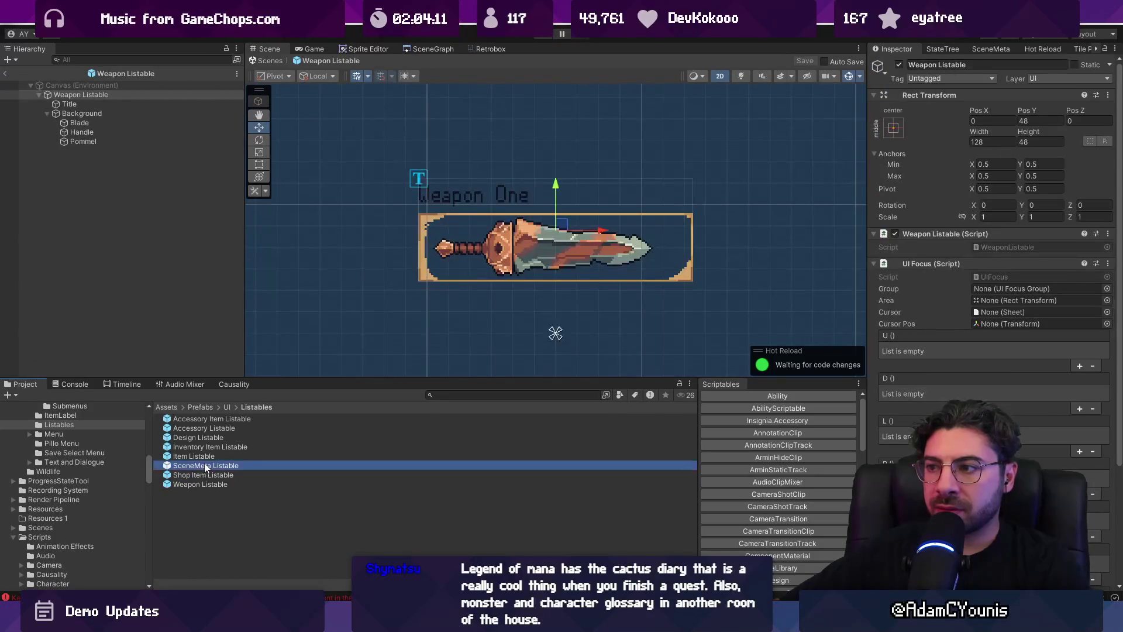
pyautogui.doubleClick(209, 447)
pyautogui.doubleClick(209, 437)
pyautogui.doubleClick(209, 428)
pyautogui.click(220, 418)
pyautogui.doubleClick(220, 418)
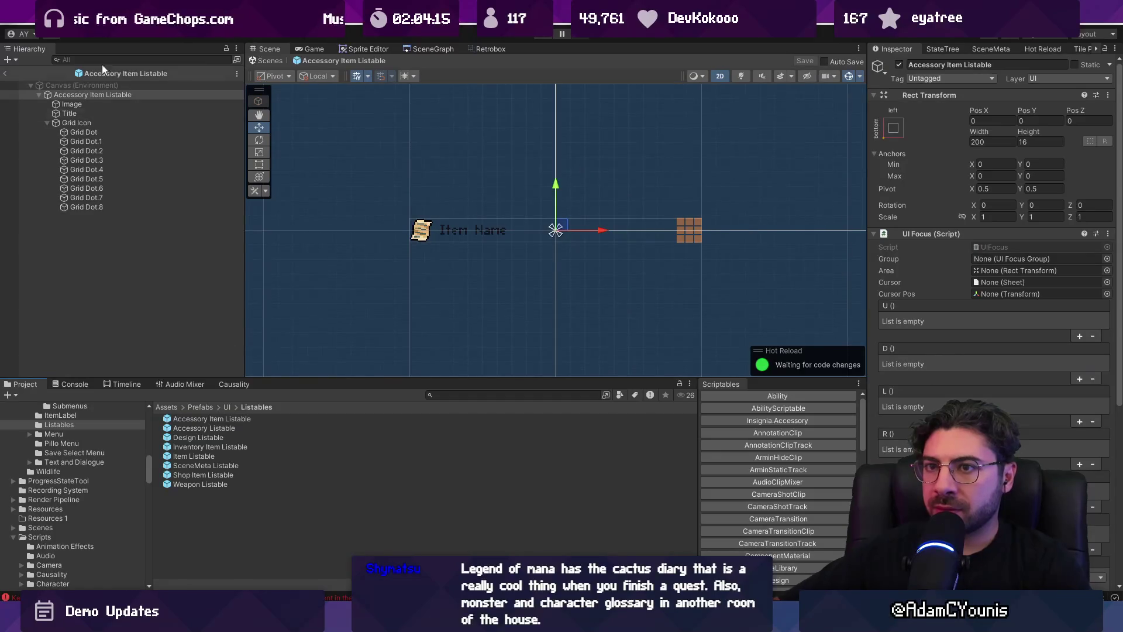
# Exit prefab mode, search the Project for 'quests' and reopen the Quests prefab
pyautogui.click(7, 74)
pyautogui.click(457, 394)
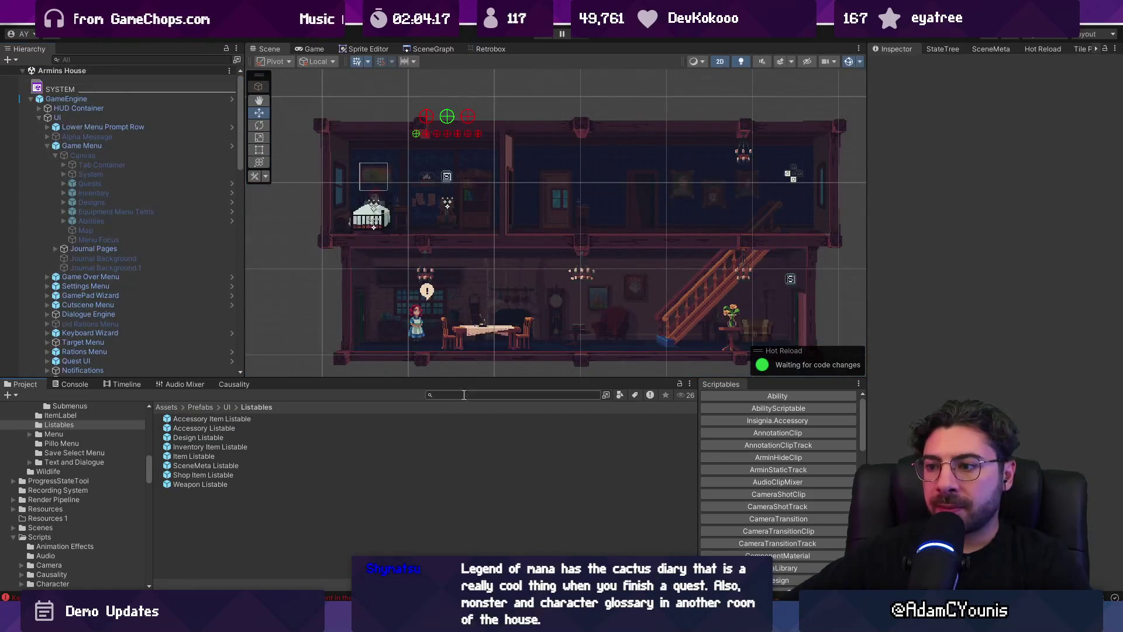
pyautogui.write('quests')
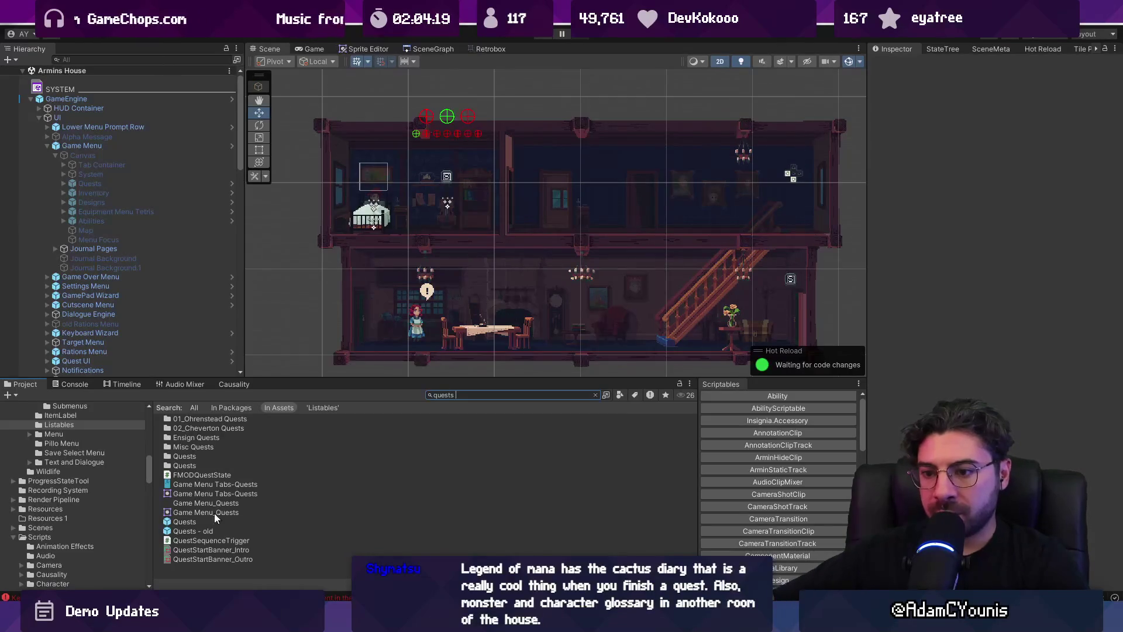
pyautogui.doubleClick(206, 522)
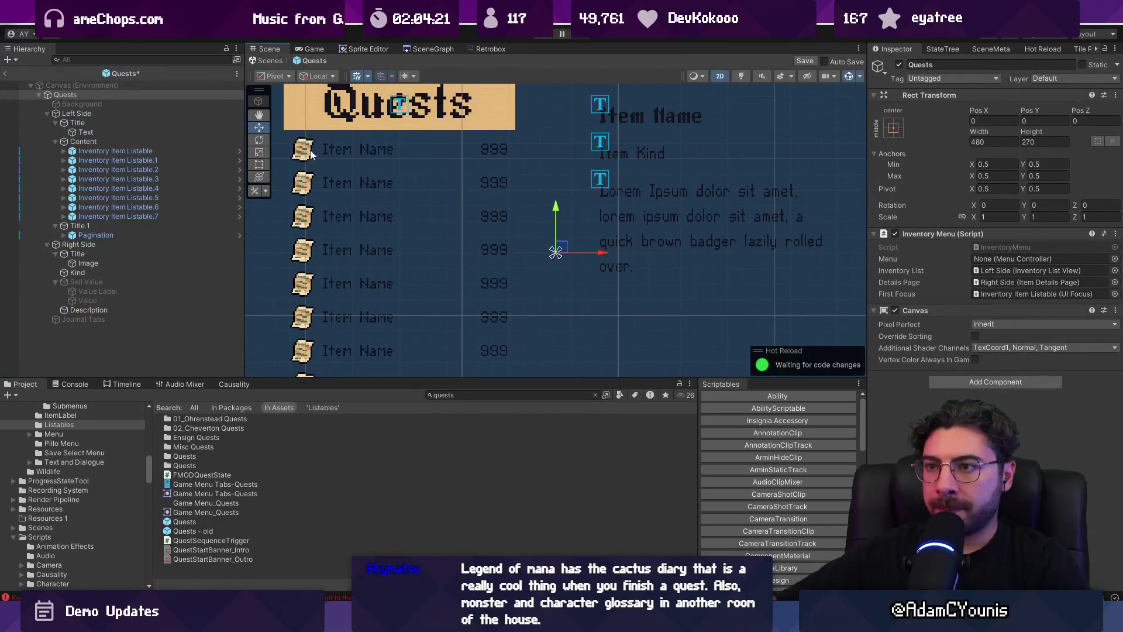
# Unpack the first list row of the Quests prefab from its prefab
pyautogui.click(305, 151)
pyautogui.click(171, 152)
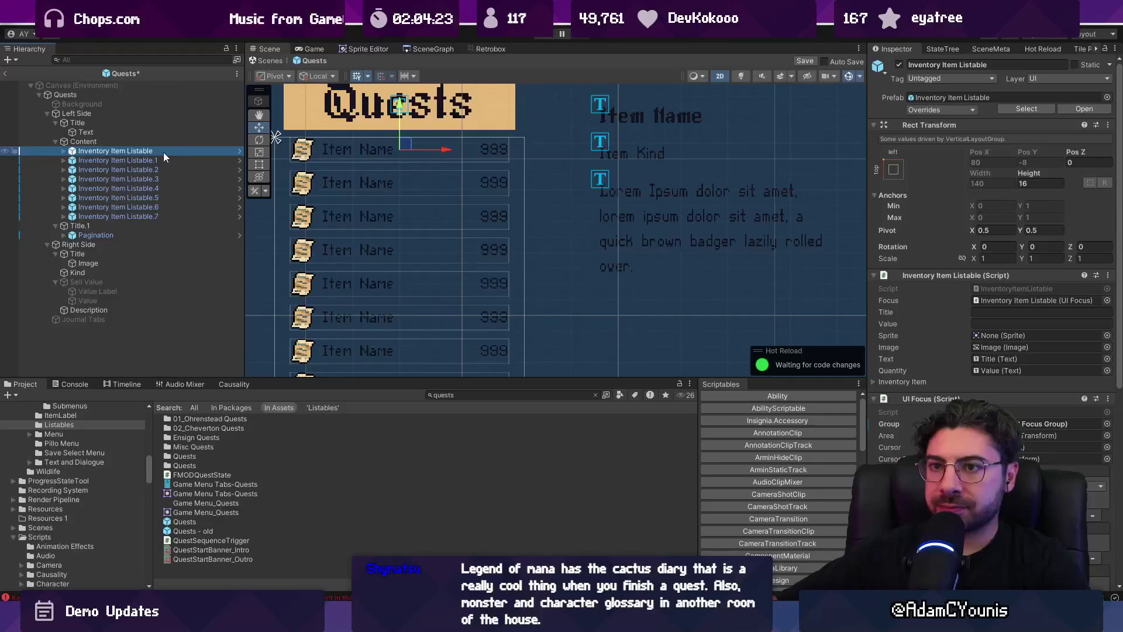
pyautogui.rightClick(164, 152)
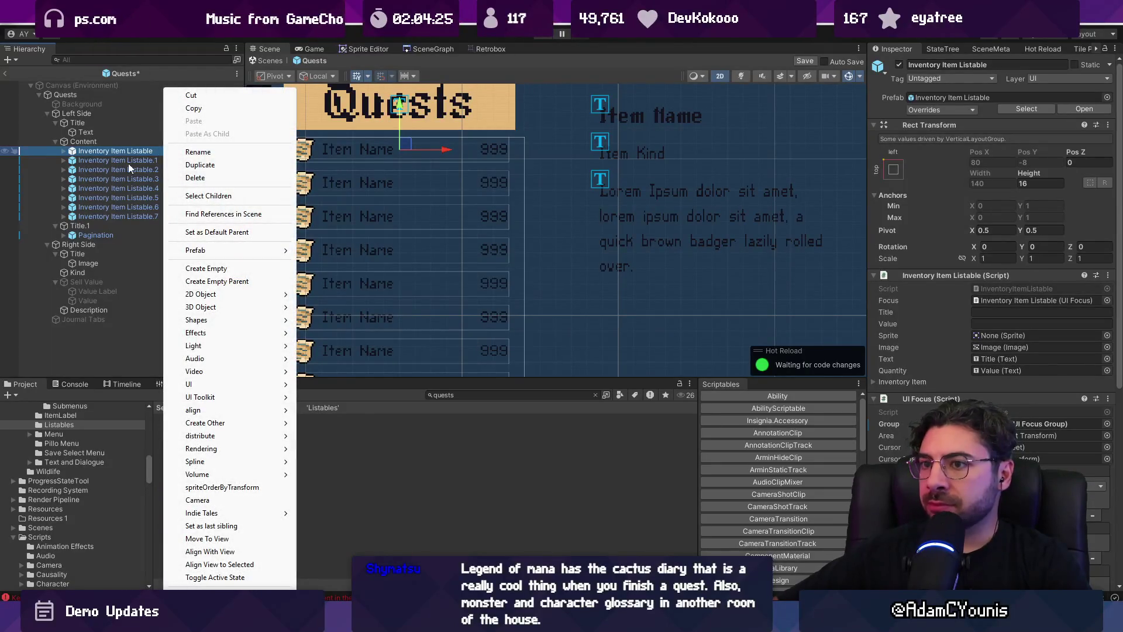
pyautogui.click(134, 166)
pyautogui.scroll(-3, 484, 219)
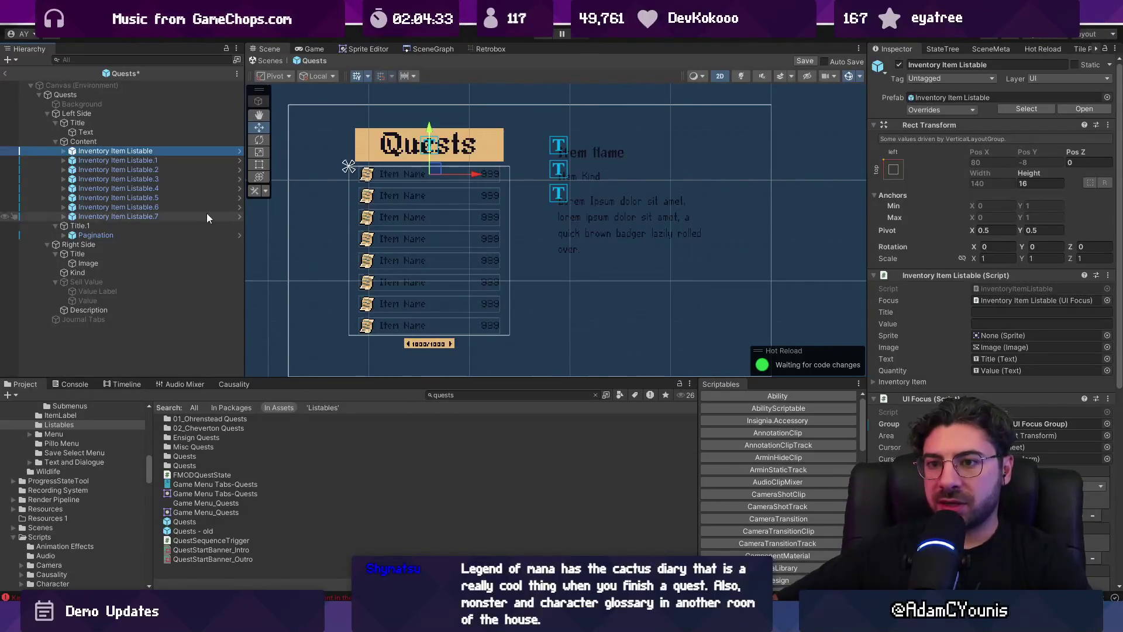
pyautogui.rightClick(108, 152)
pyautogui.moveTo(187, 251)
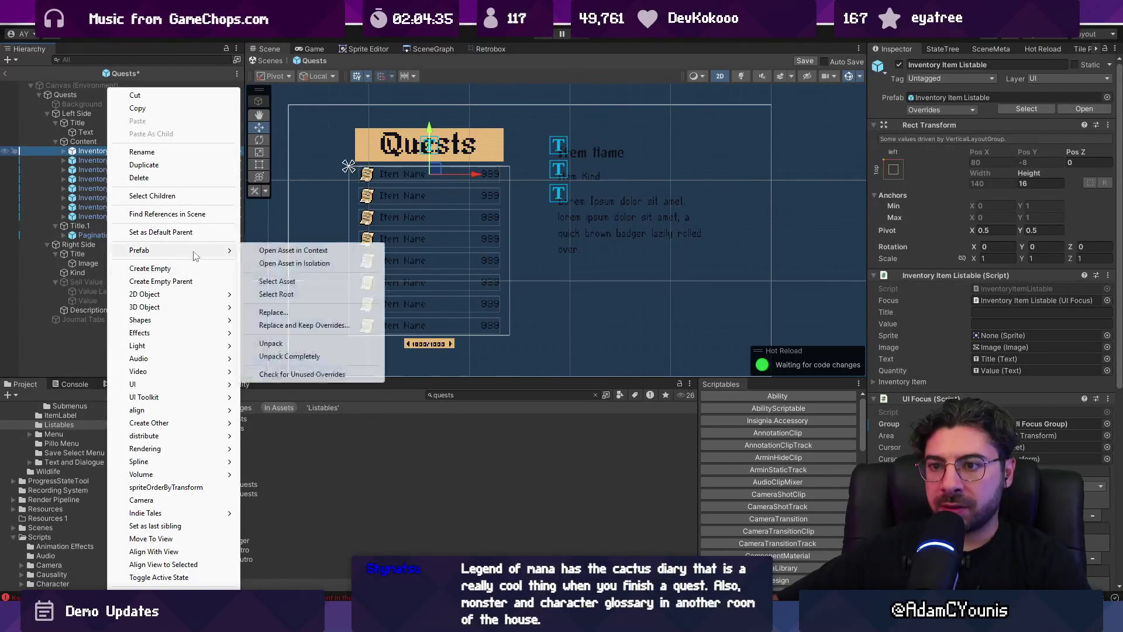
pyautogui.click(310, 343)
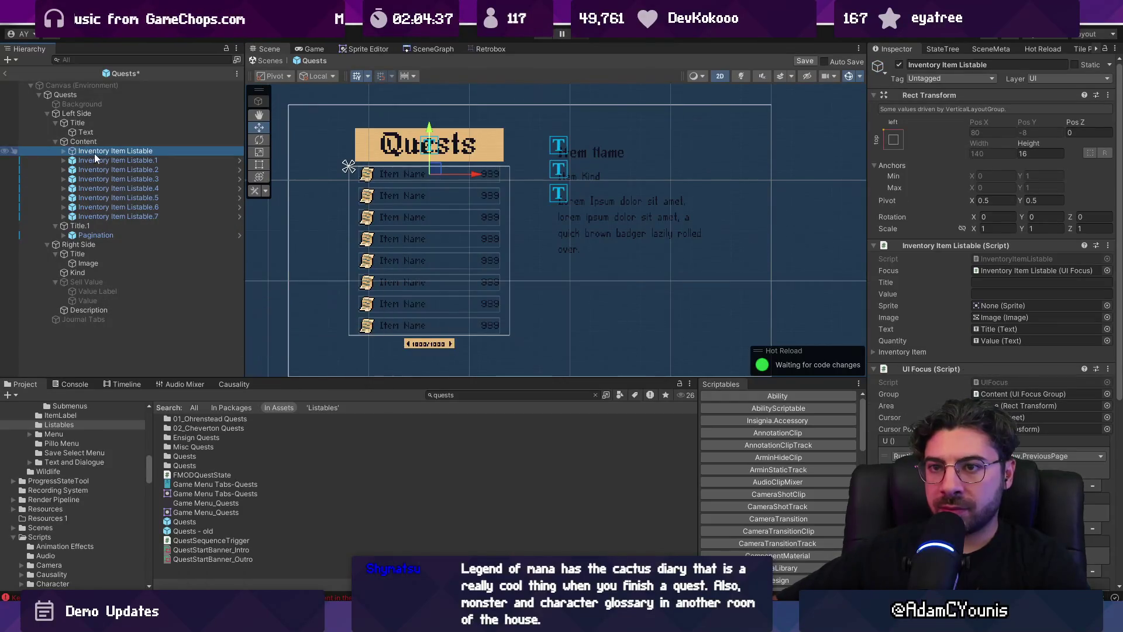
# Remove the row's Inventory Item Listable script and rename it Quest Listable
pyautogui.rightClick(936, 245)
pyautogui.click(965, 263)
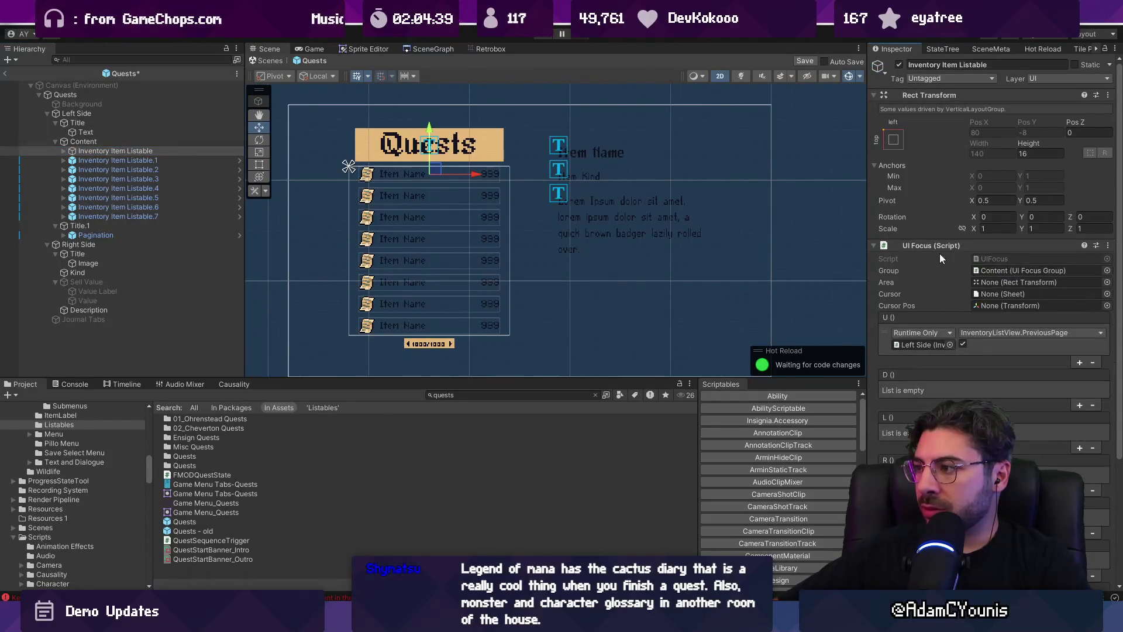
pyautogui.click(938, 244)
pyautogui.click(112, 151)
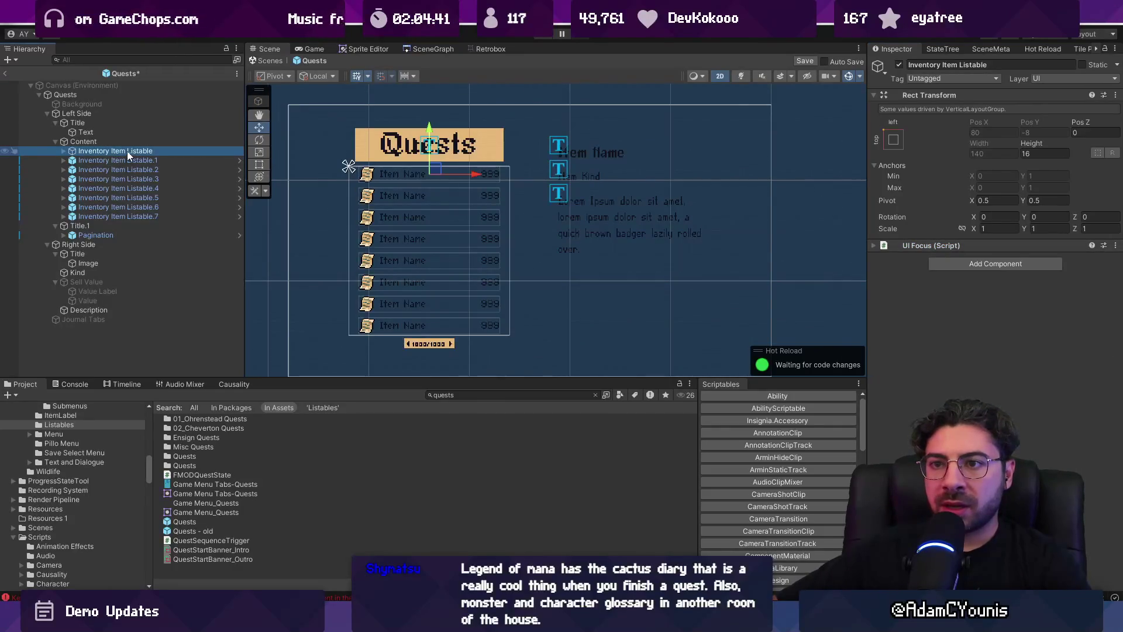
pyautogui.press('F2')
pyautogui.write('QWLi')
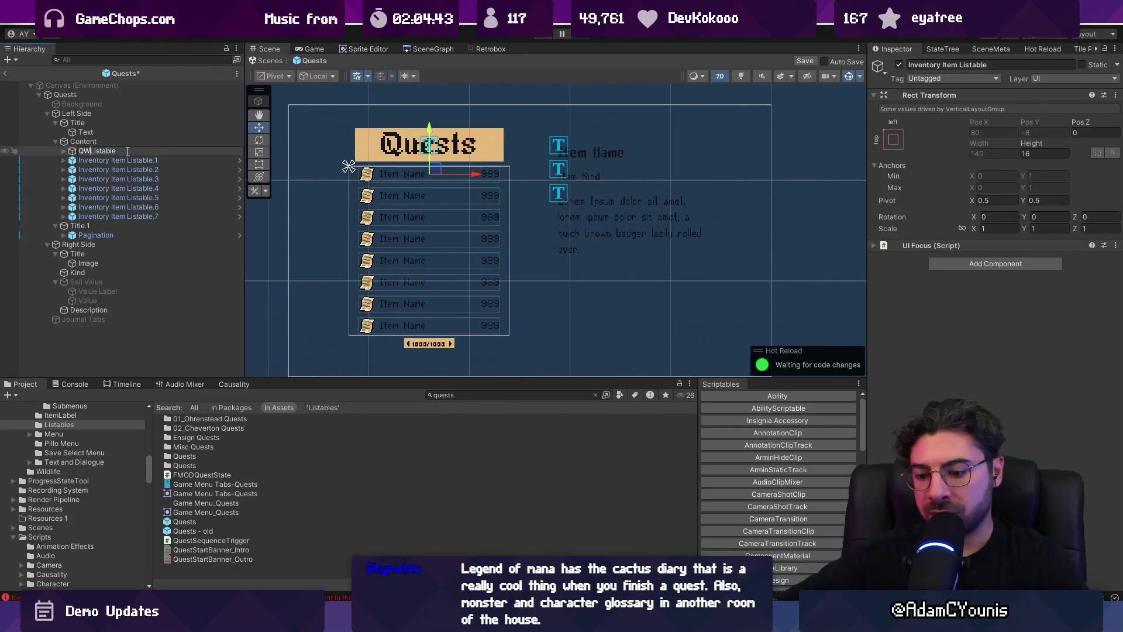
pyautogui.write('st')
pyautogui.press('Return')
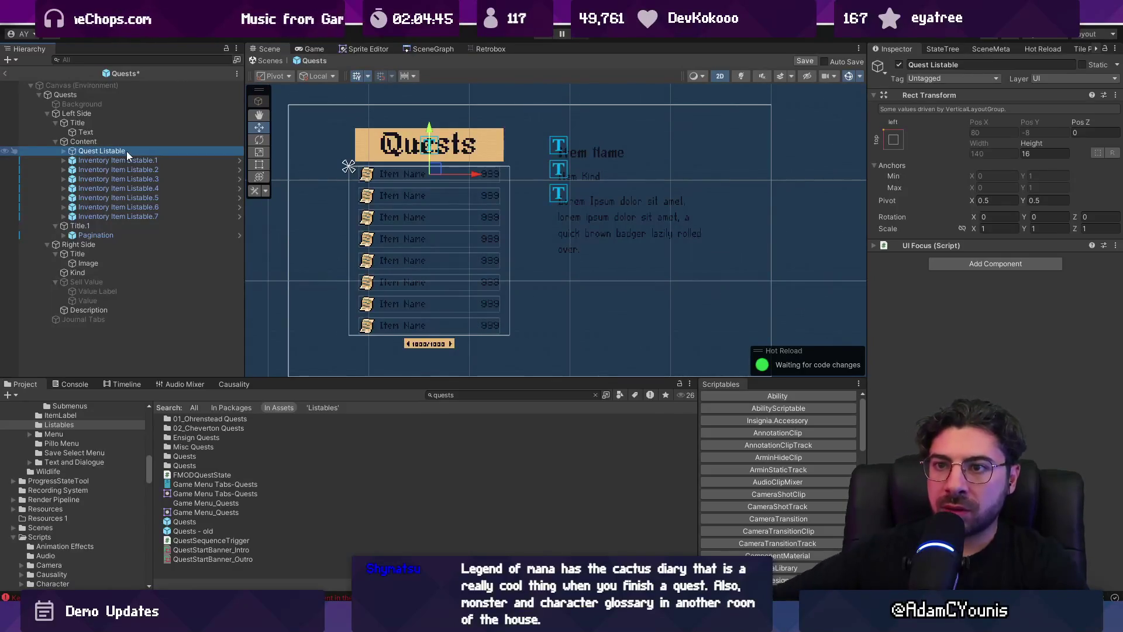
pyautogui.click(65, 151)
# Delete the row's leftover 999 value element
pyautogui.doubleClick(86, 161)
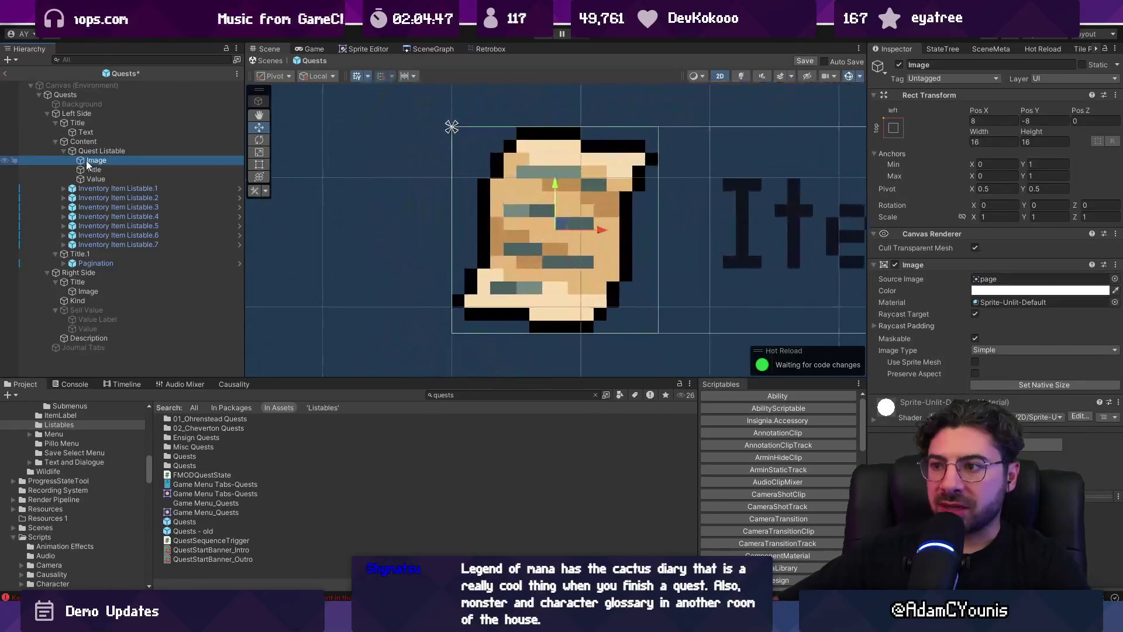
pyautogui.scroll(-1, 454, 174)
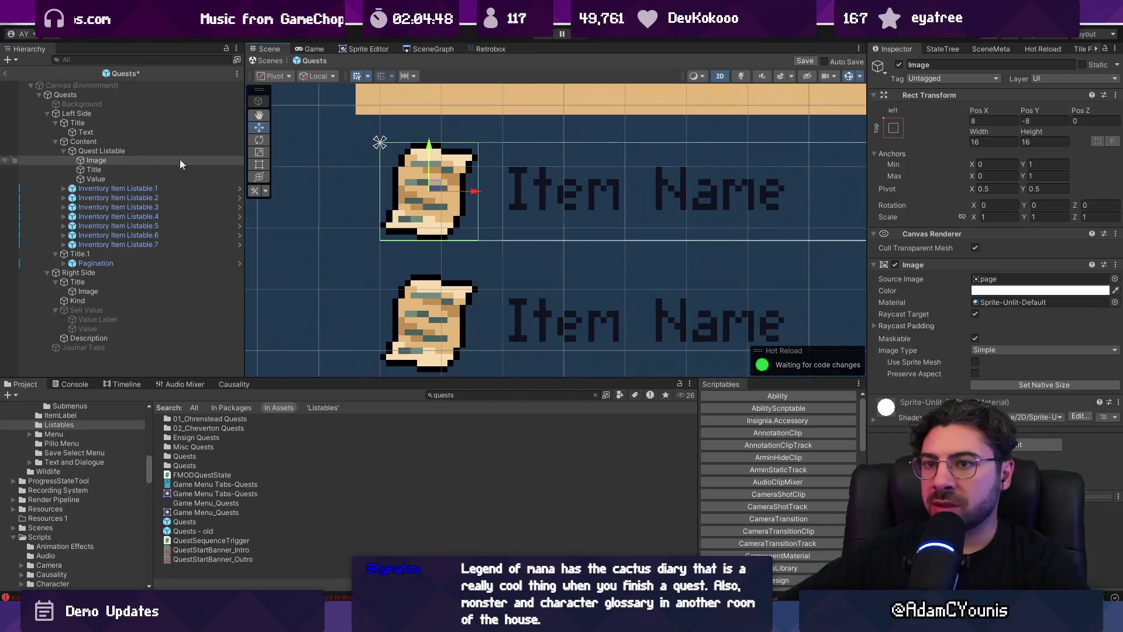
pyautogui.click(109, 169)
pyautogui.doubleClick(108, 177)
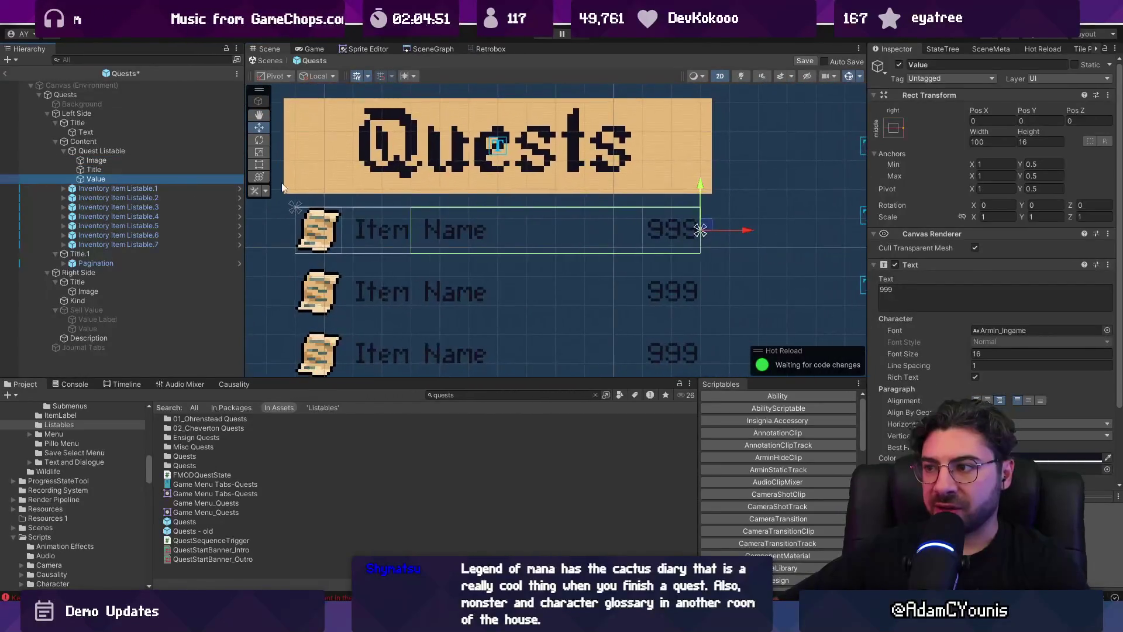
pyautogui.press('Delete')
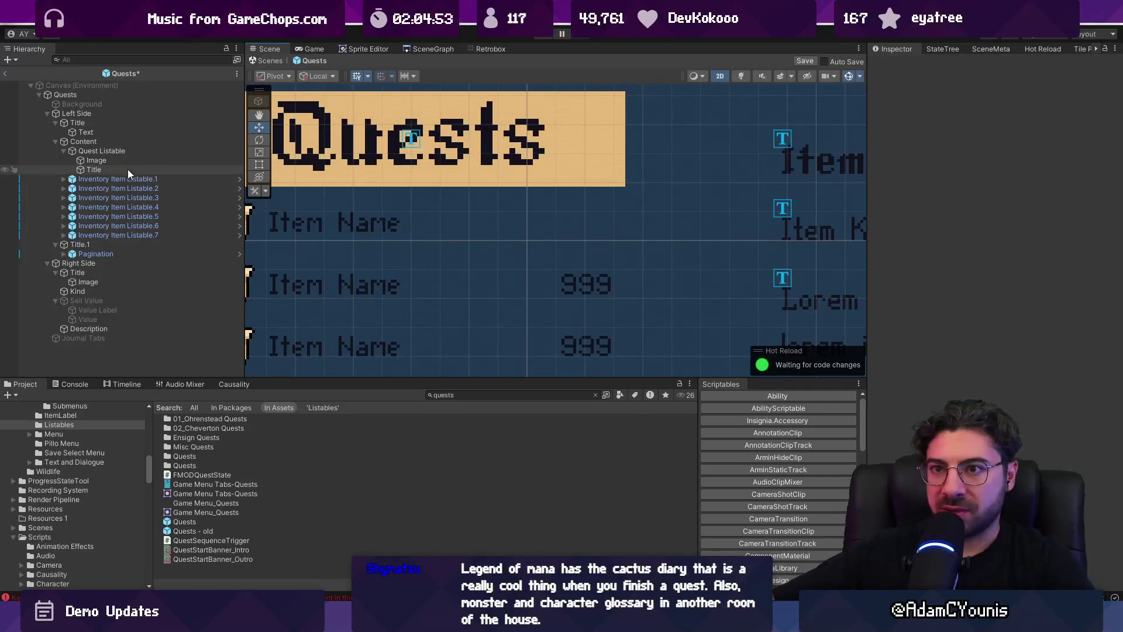
# Duplicate the row's icon image and name the copy Status
pyautogui.click(125, 160)
pyautogui.hotkey('ctrl', 'd')
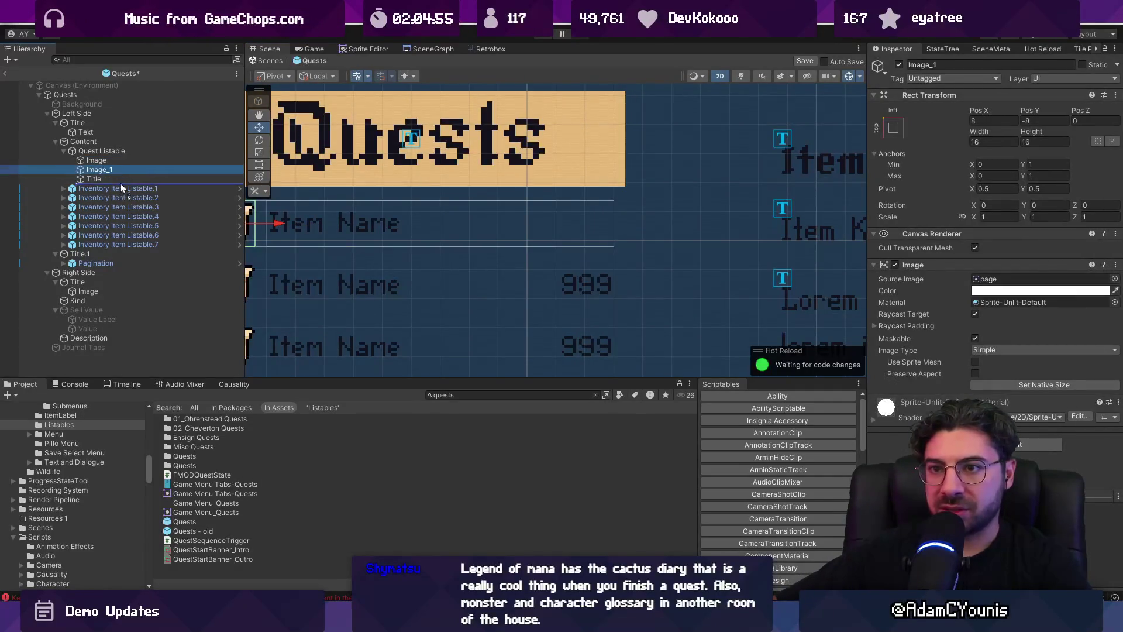
pyautogui.press('F2')
pyautogui.write('Status')
pyautogui.press('Return')
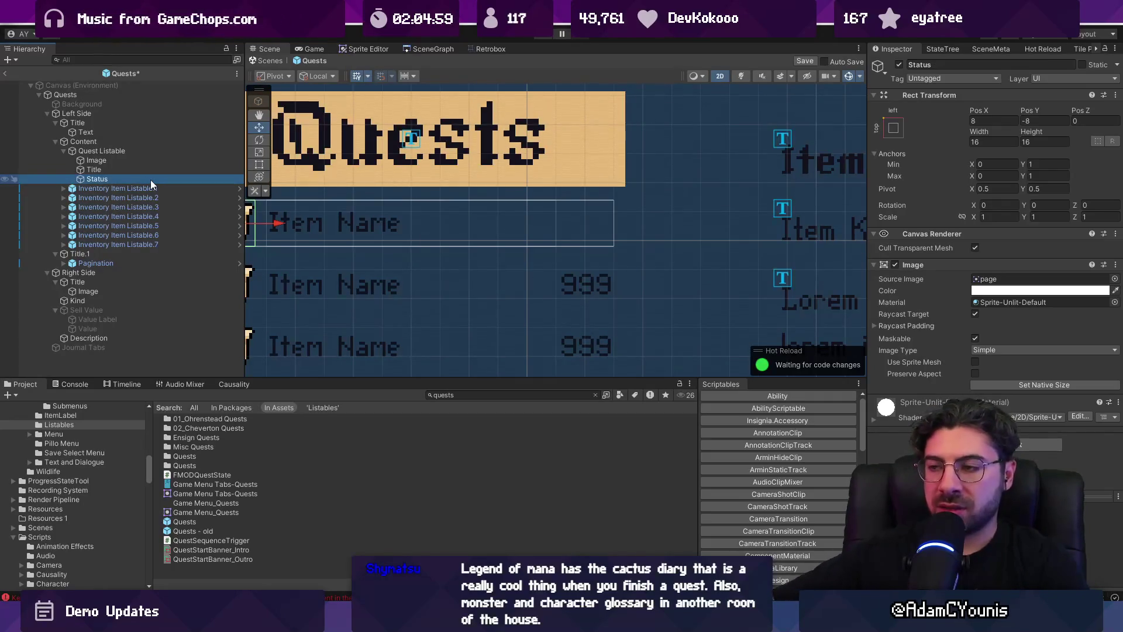
pyautogui.scroll(-3, 471, 216)
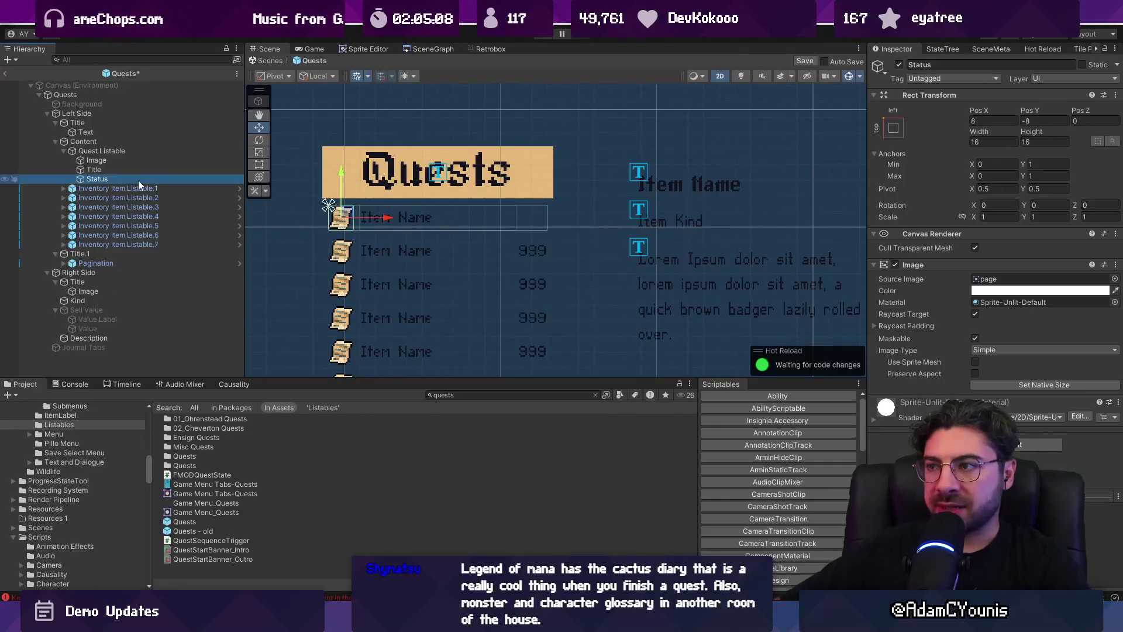
pyautogui.click(142, 149)
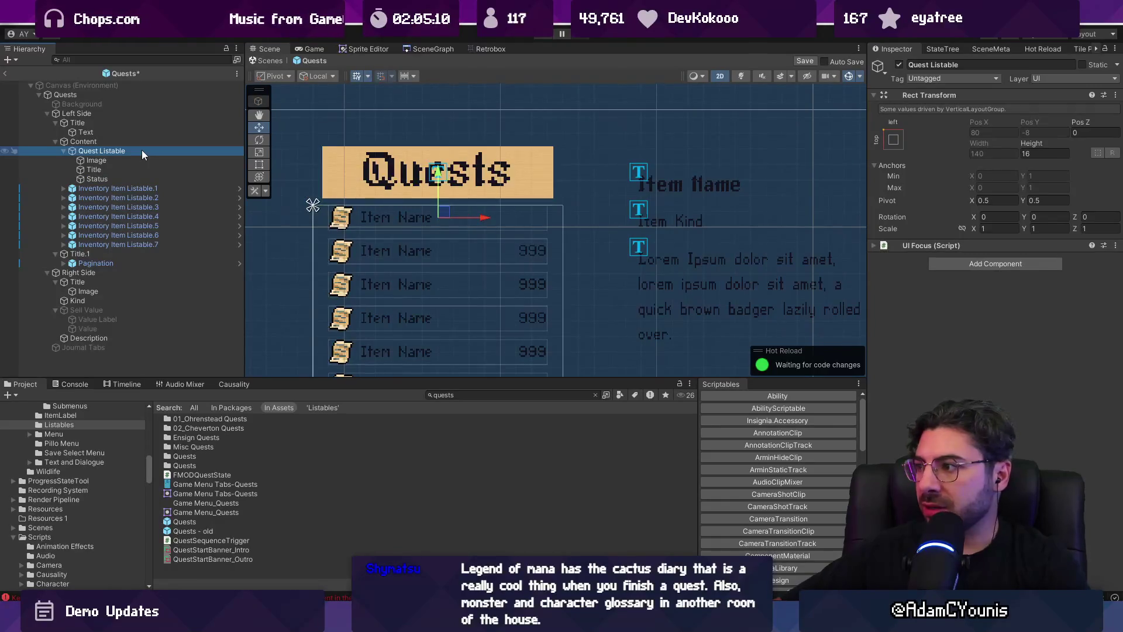
pyautogui.click(911, 246)
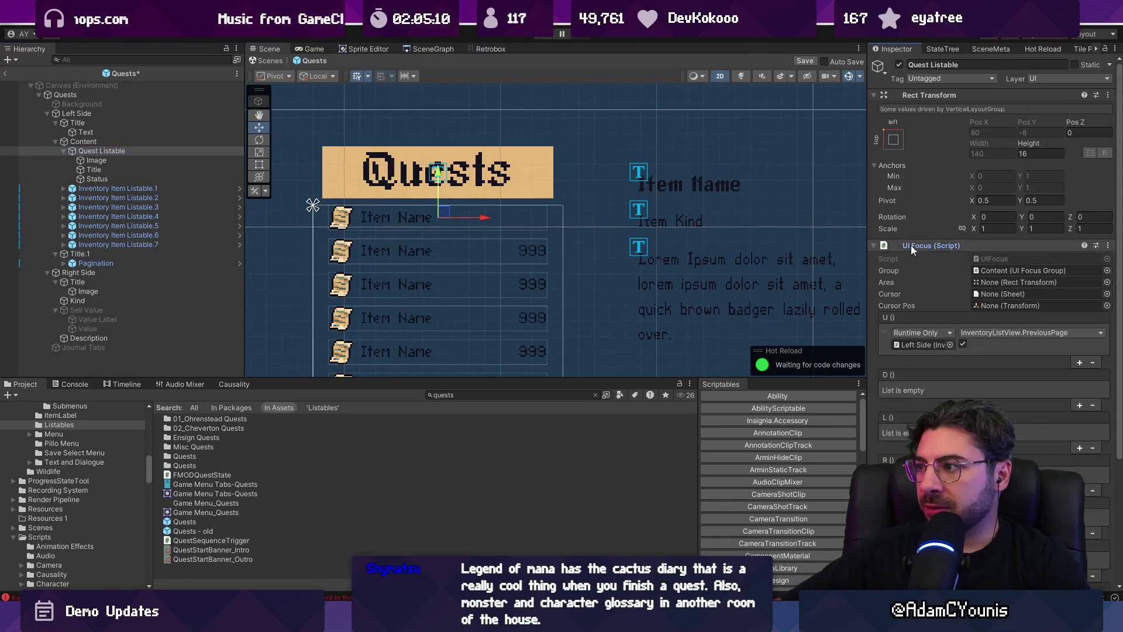
# Anchor Status middle-right with Pivot X 1 and position 0, 0
pyautogui.click(142, 178)
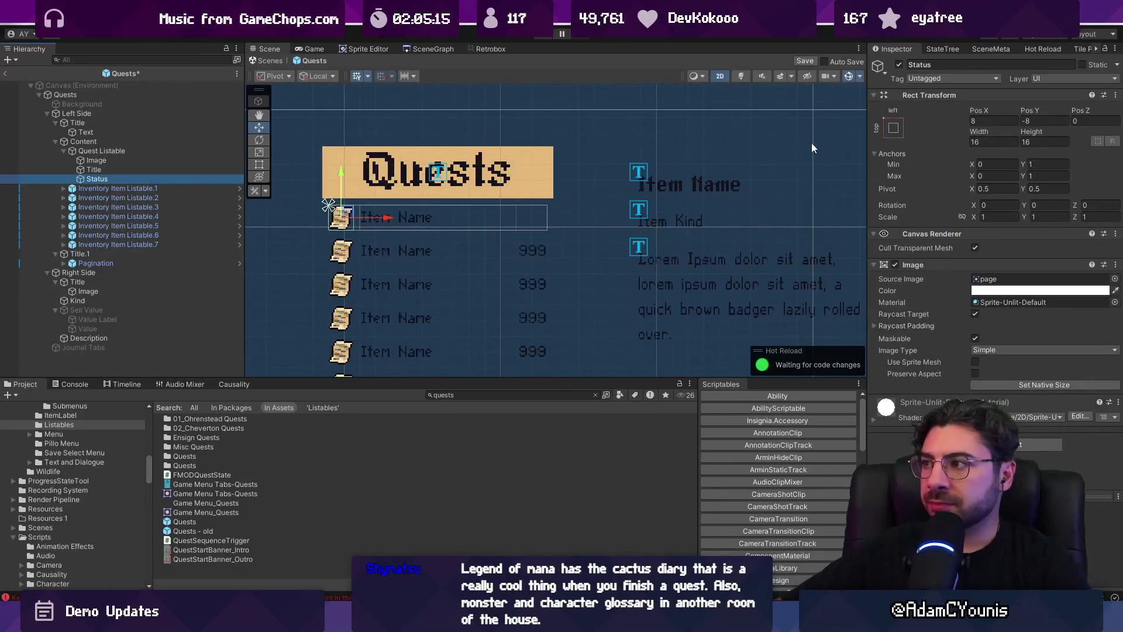
pyautogui.click(893, 127)
pyautogui.click(983, 243)
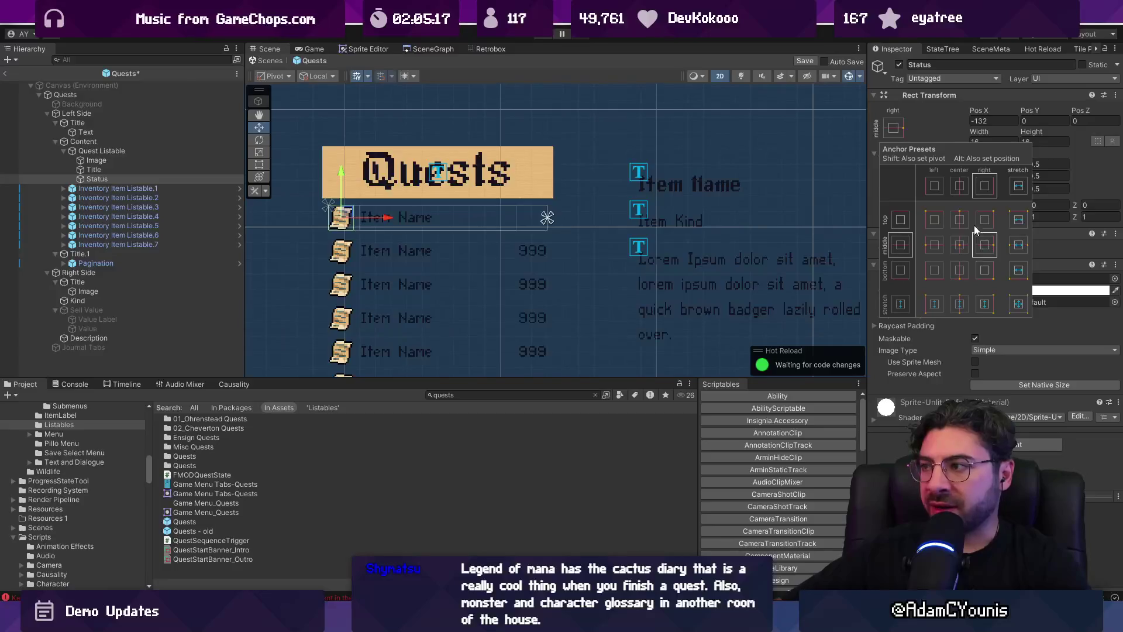
pyautogui.click(994, 123)
pyautogui.write('0')
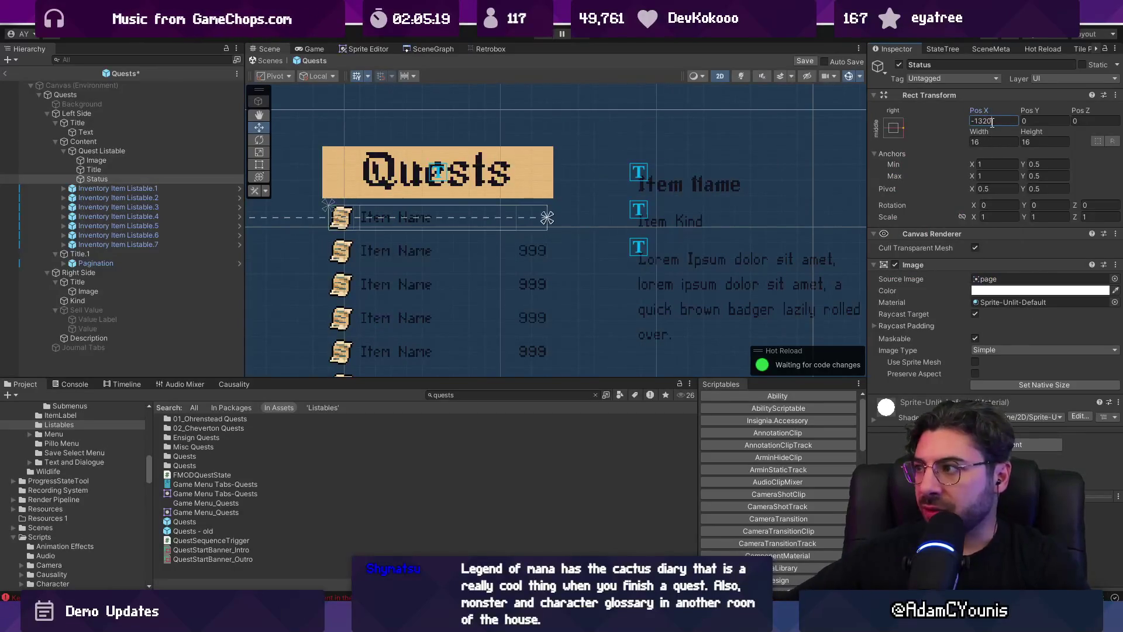
pyautogui.write('0')
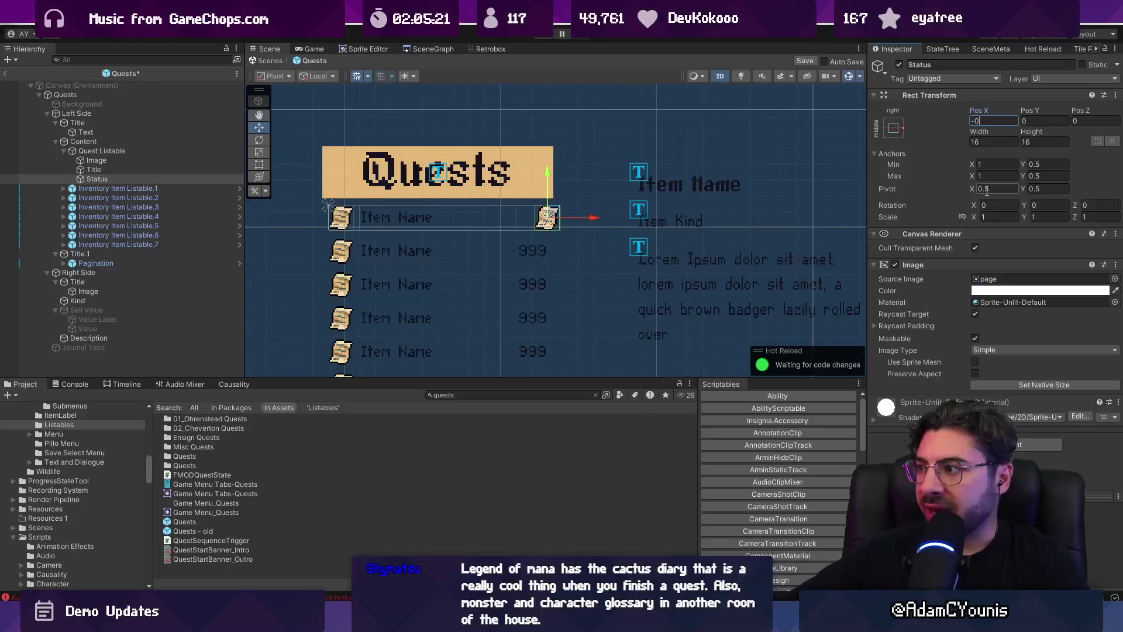
pyautogui.click(998, 189)
pyautogui.write('1')
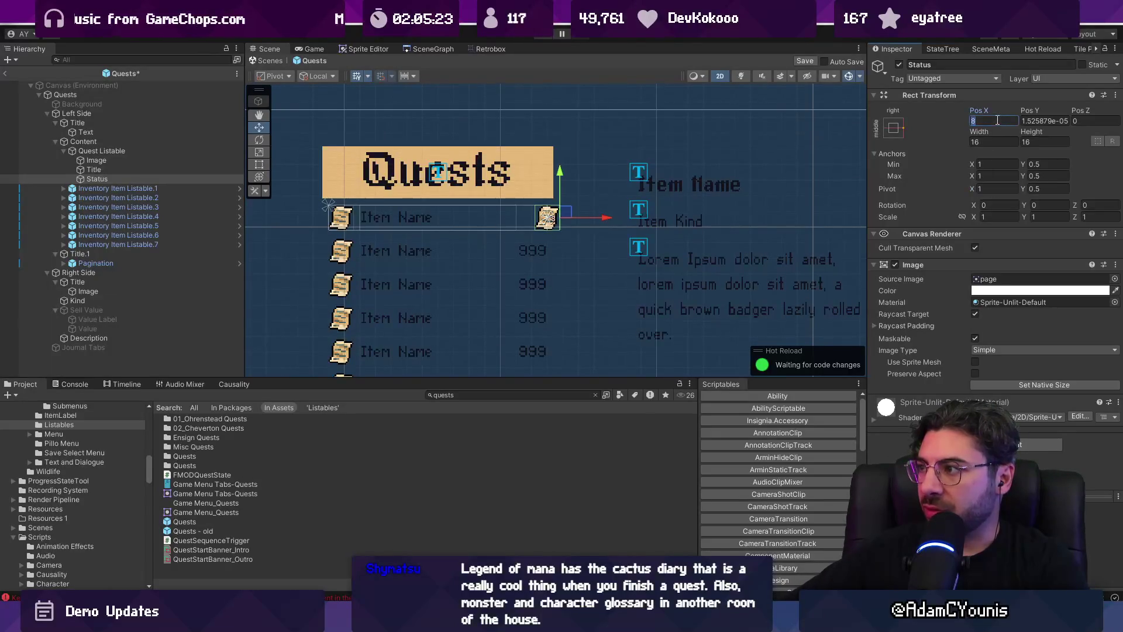
pyautogui.write('0')
pyautogui.click(1034, 121)
pyautogui.write('0')
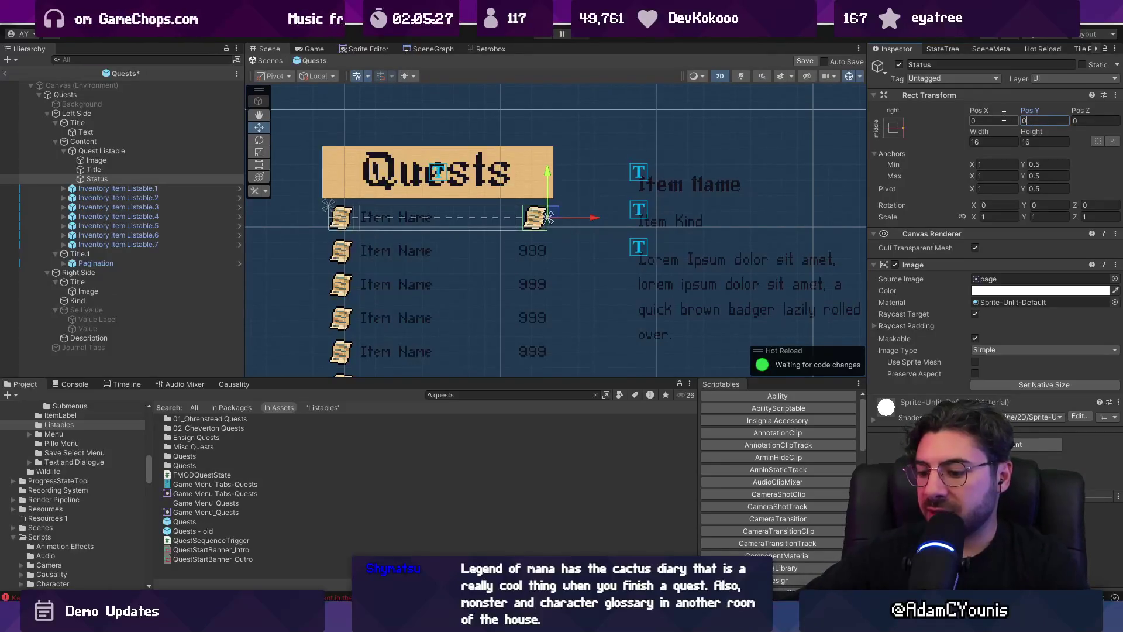
# Compare the row's Title and icon Image settings with the Status image
pyautogui.click(108, 170)
pyautogui.click(111, 159)
pyautogui.click(112, 177)
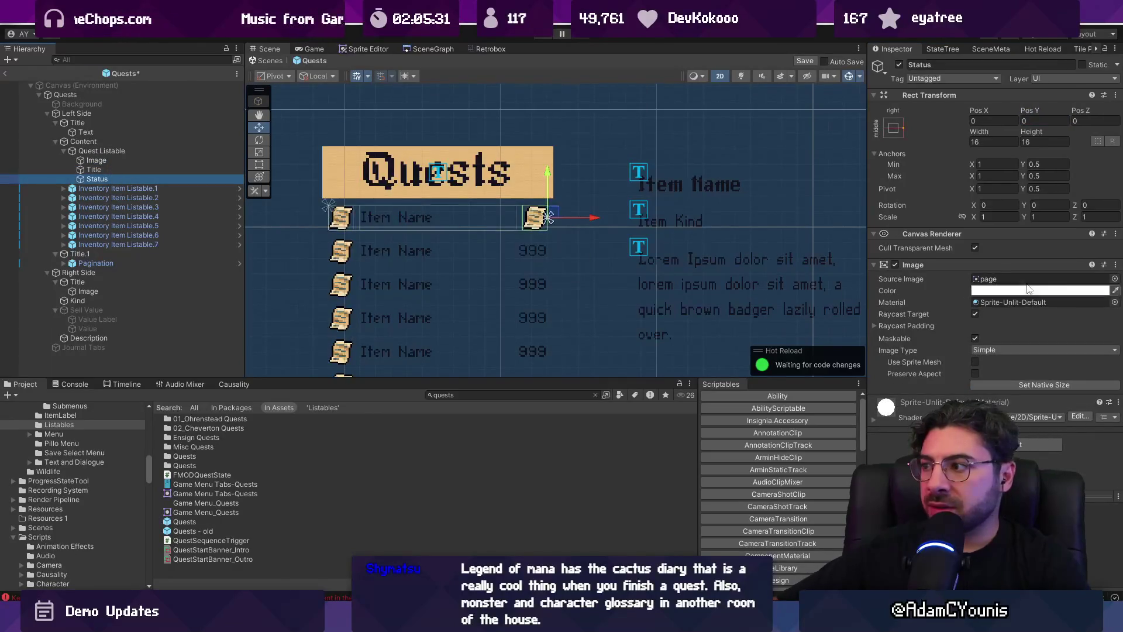
pyautogui.click(1114, 279)
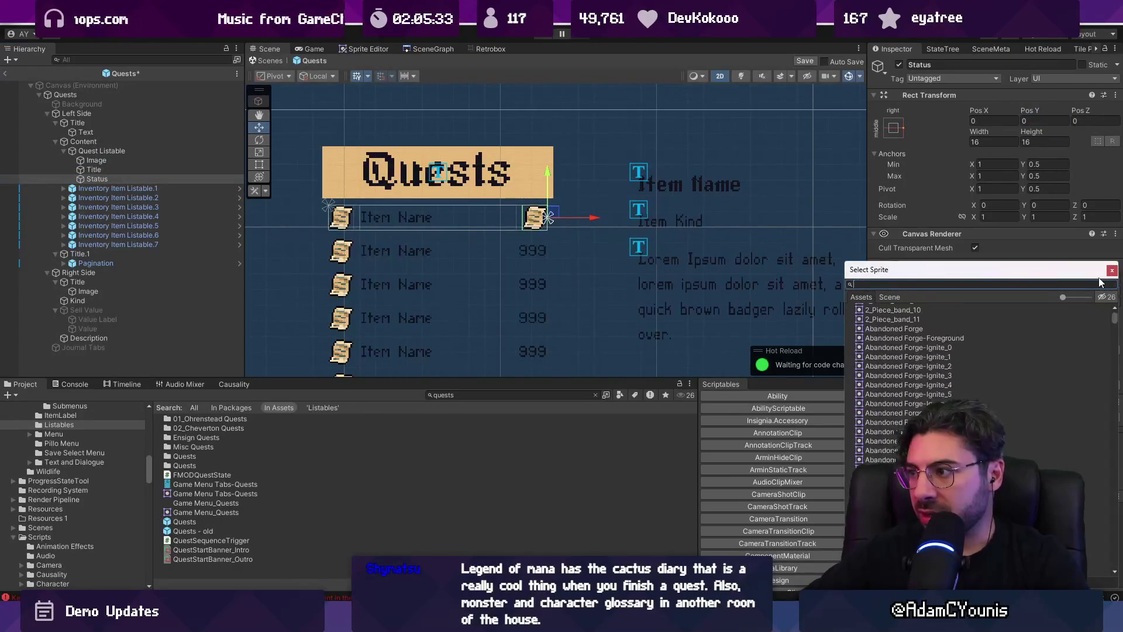
# Give Status the Wax_Blot_Tick sprite at its native 12×12 size
pyautogui.write('wax')
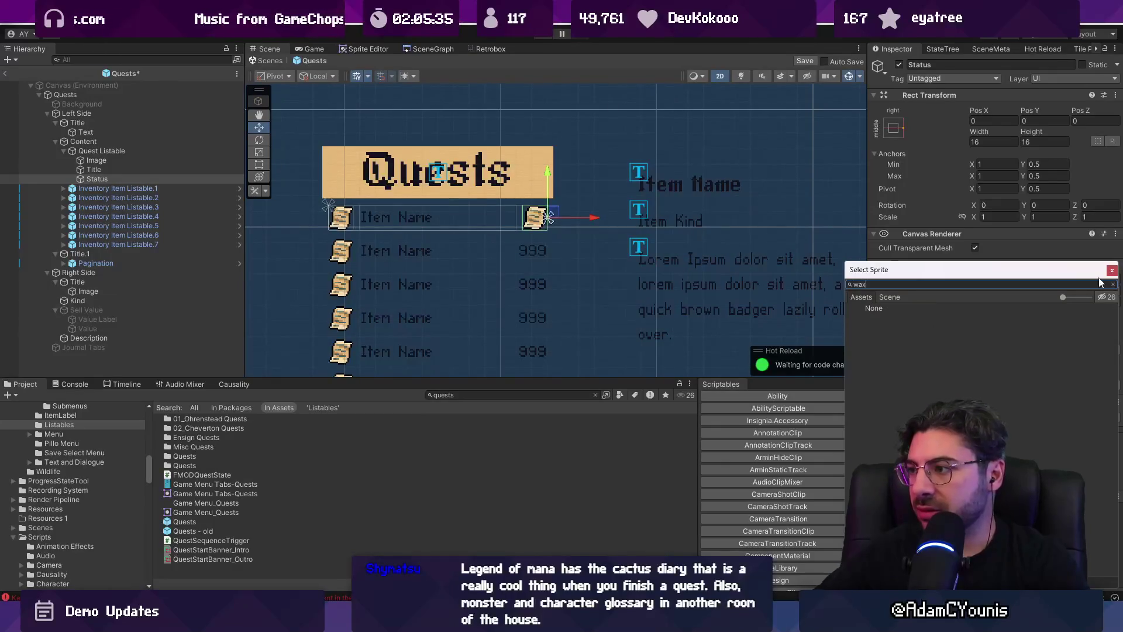
pyautogui.press('Down')
pyautogui.press('Down')
pyautogui.press('Down')
pyautogui.press('Down')
pyautogui.press('Up')
pyautogui.press('Up')
pyautogui.press('Up')
pyautogui.press('Down')
pyautogui.press('Down')
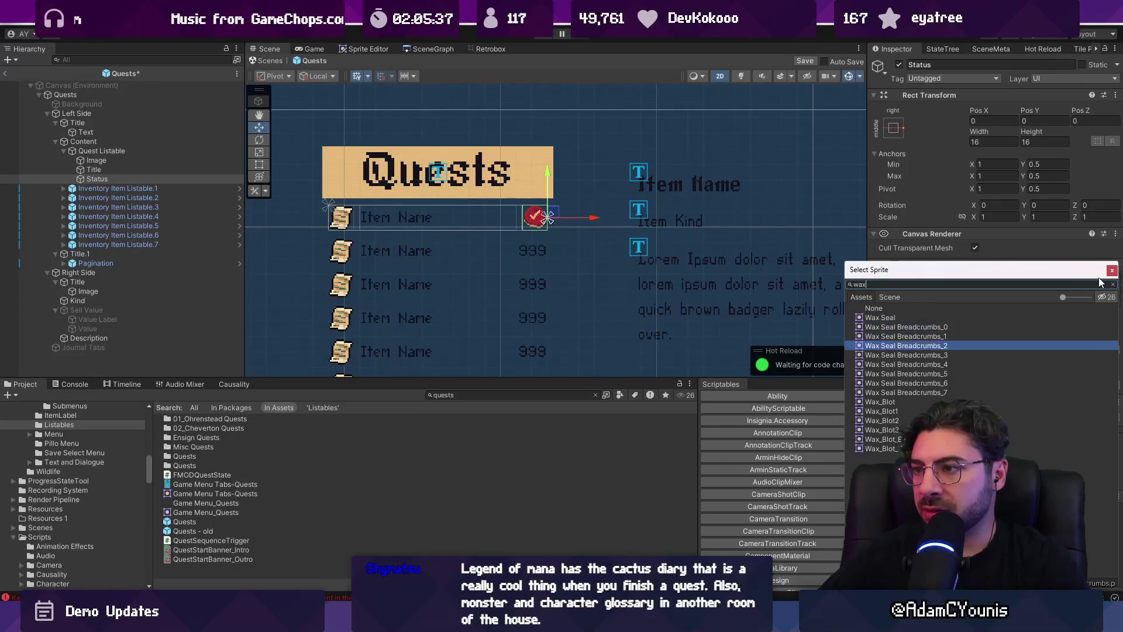
pyautogui.press('Down')
pyautogui.press('Down')
pyautogui.press('Down')
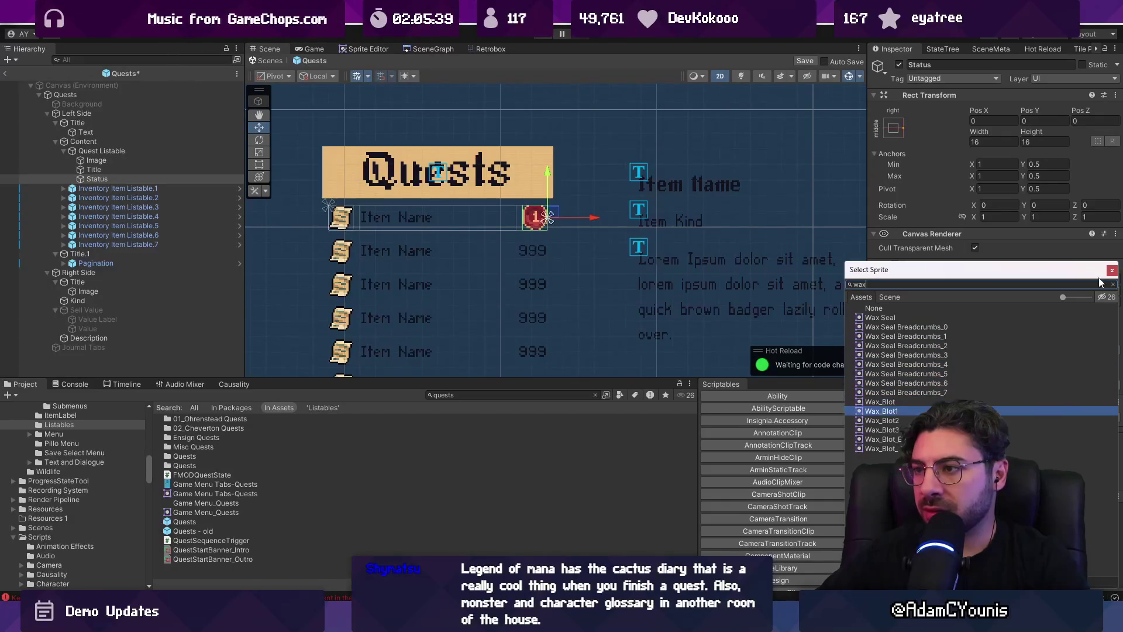
pyautogui.press('Down')
pyautogui.press('Down')
pyautogui.press('Down')
pyautogui.press('Up')
pyautogui.press('Up')
pyautogui.press('Up')
pyautogui.press('Up')
pyautogui.press('Up')
pyautogui.press('Down')
pyautogui.press('Down')
pyautogui.press('Down')
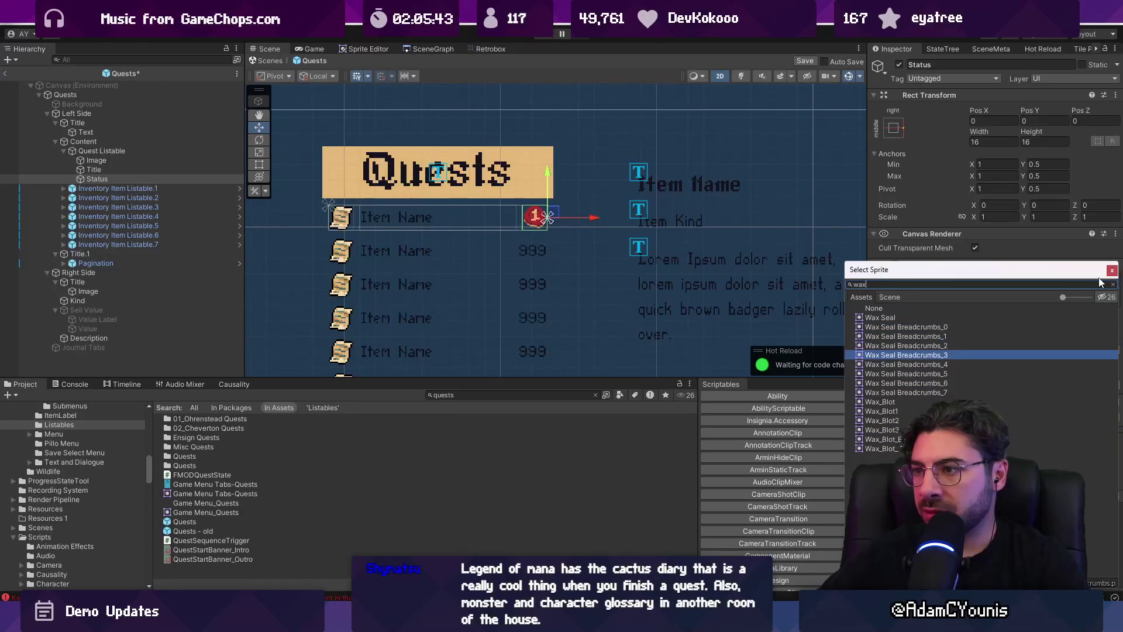
pyautogui.press('Down')
pyautogui.press('Down')
pyautogui.press('Down')
pyautogui.press('Down')
pyautogui.press('Down')
pyautogui.press('Down')
pyautogui.press('Up')
pyautogui.press('Down')
pyautogui.press('Return')
pyautogui.scroll(4, 545, 193)
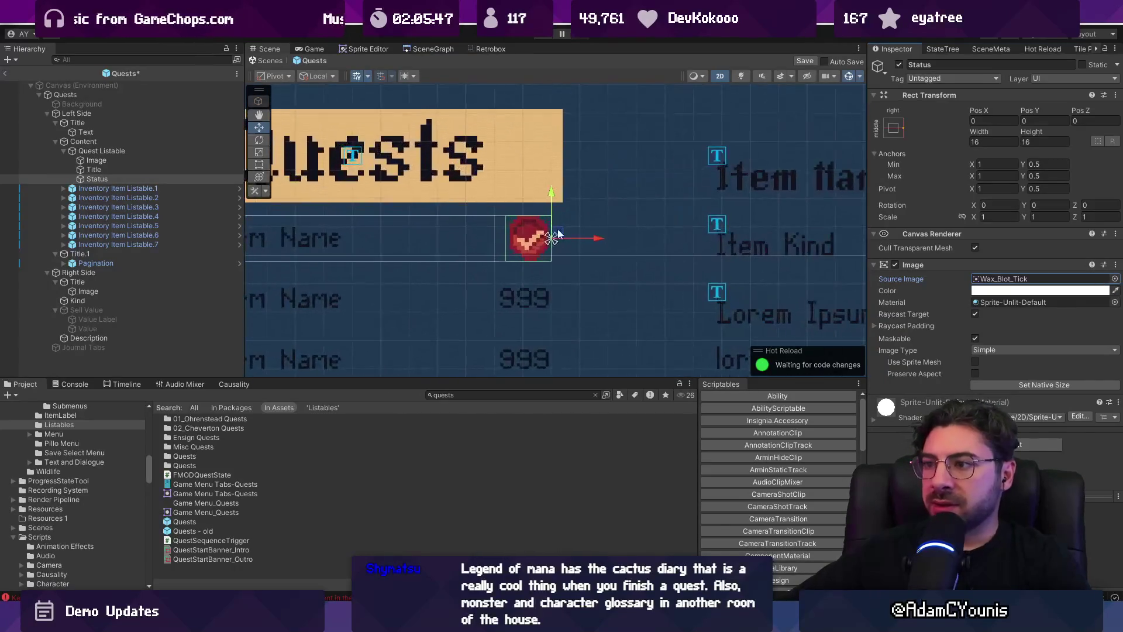
pyautogui.click(985, 383)
pyautogui.scroll(-2, 565, 225)
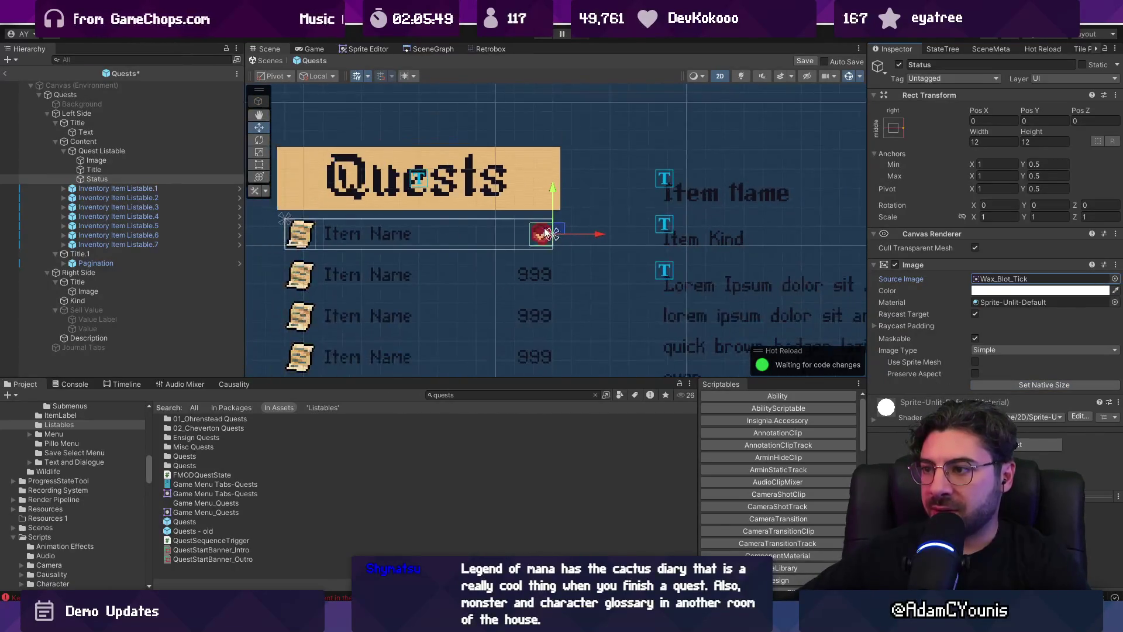
# Assign the NPCIcons-Armin sprite to the row's icon image
pyautogui.click(139, 161)
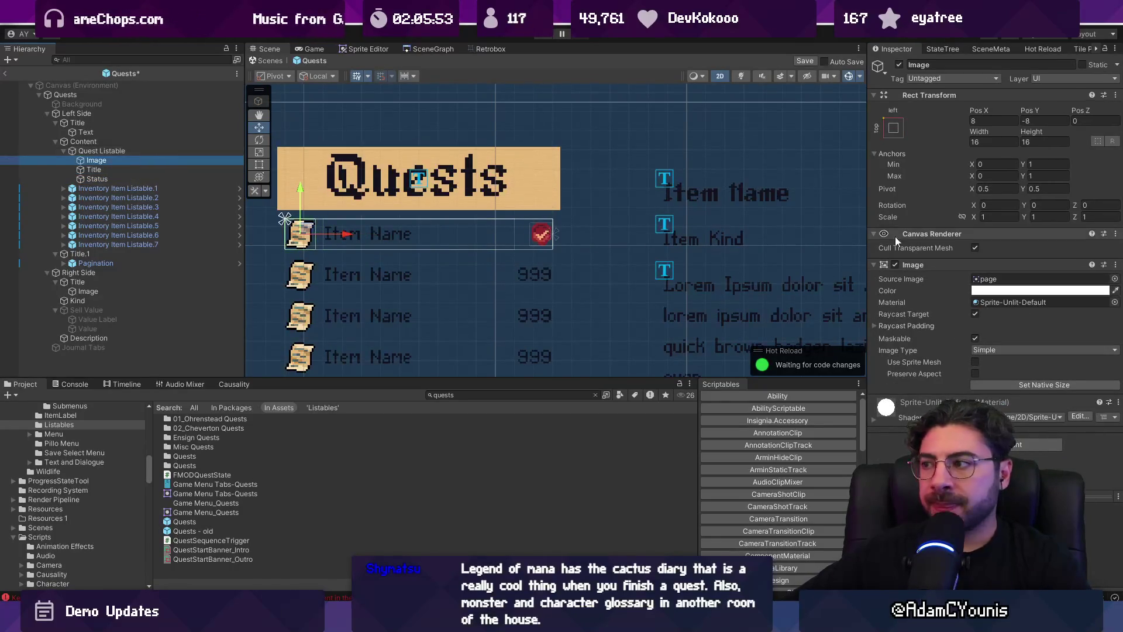
pyautogui.click(1114, 279)
pyautogui.write('rose icon')
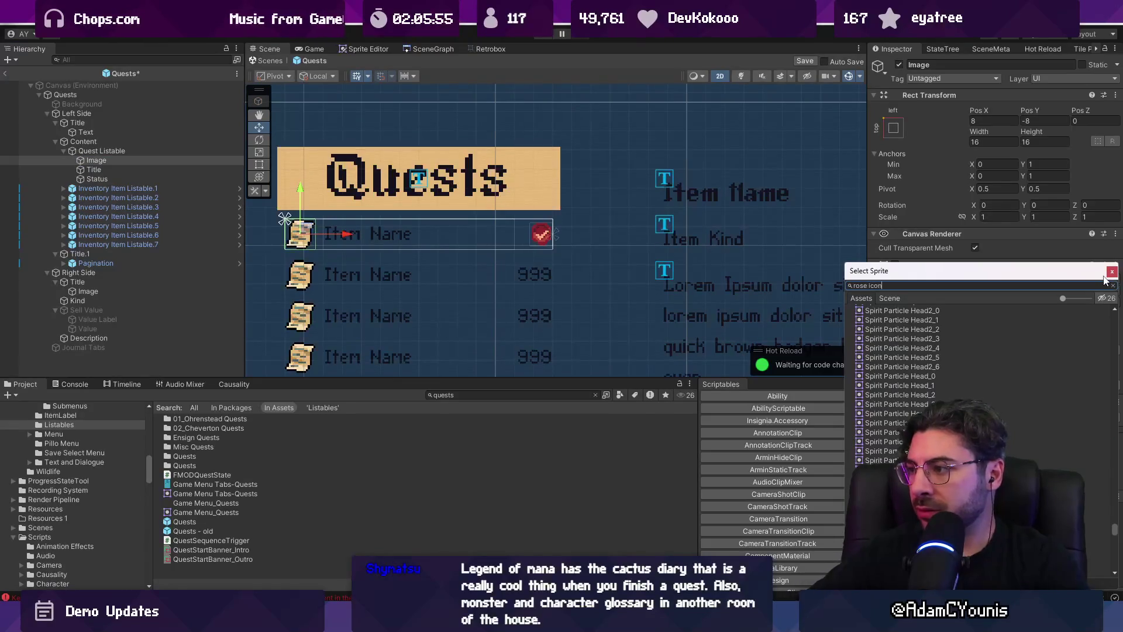
pyautogui.press('BackSpace')
pyautogui.press('BackSpace')
pyautogui.press('BackSpace')
pyautogui.write('arm')
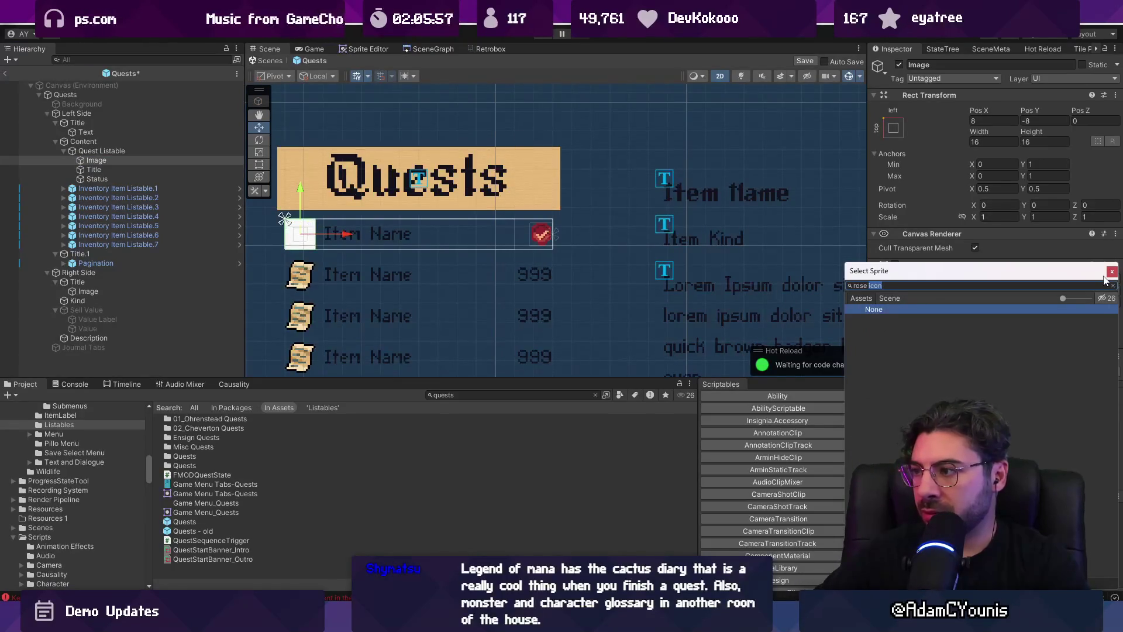
pyautogui.write('con')
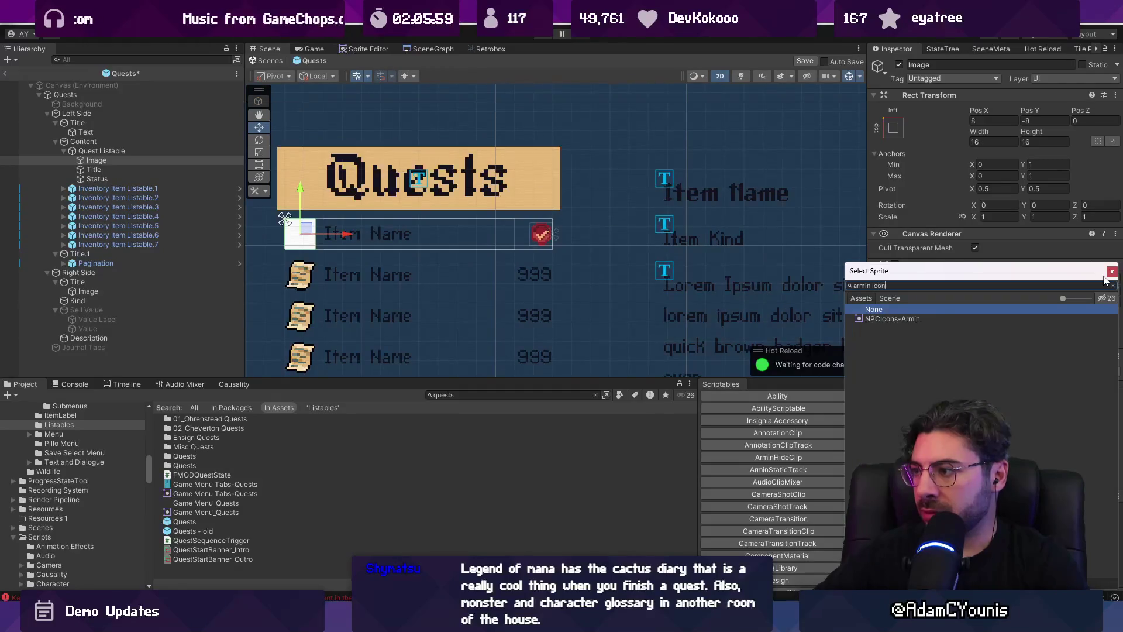
pyautogui.press('Down')
pyautogui.press('Return')
# Size the Armin portrait to native 24×24 and set the row title to 'Quest Title Goes Here'
pyautogui.click(1045, 384)
pyautogui.scroll(2, 335, 237)
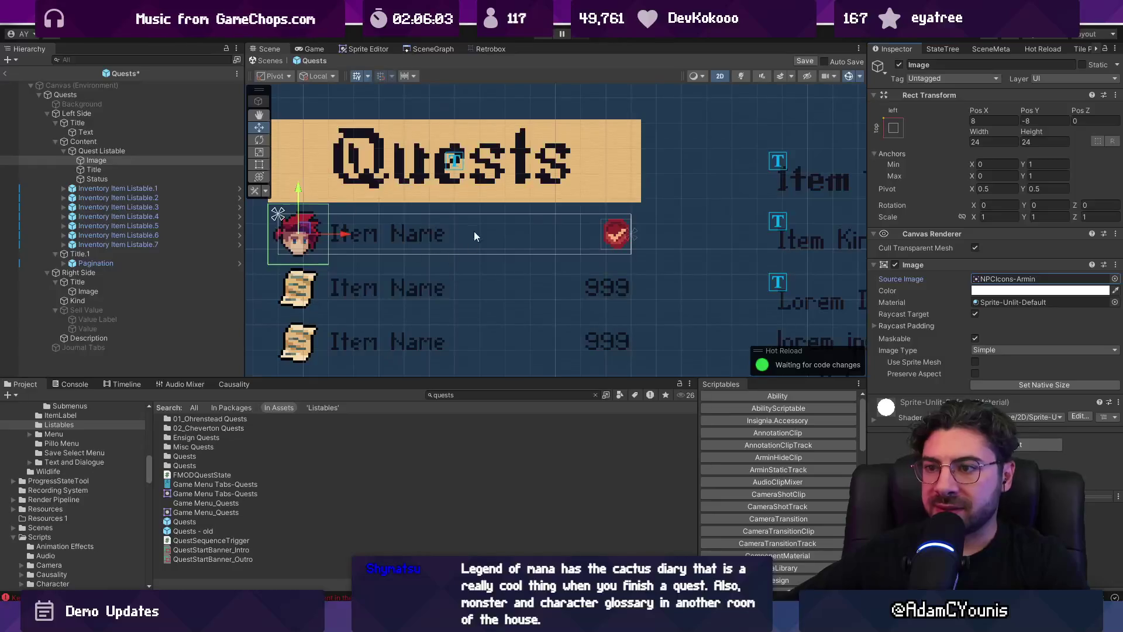
pyautogui.click(146, 170)
pyautogui.click(955, 297)
pyautogui.write('Quest Title g')
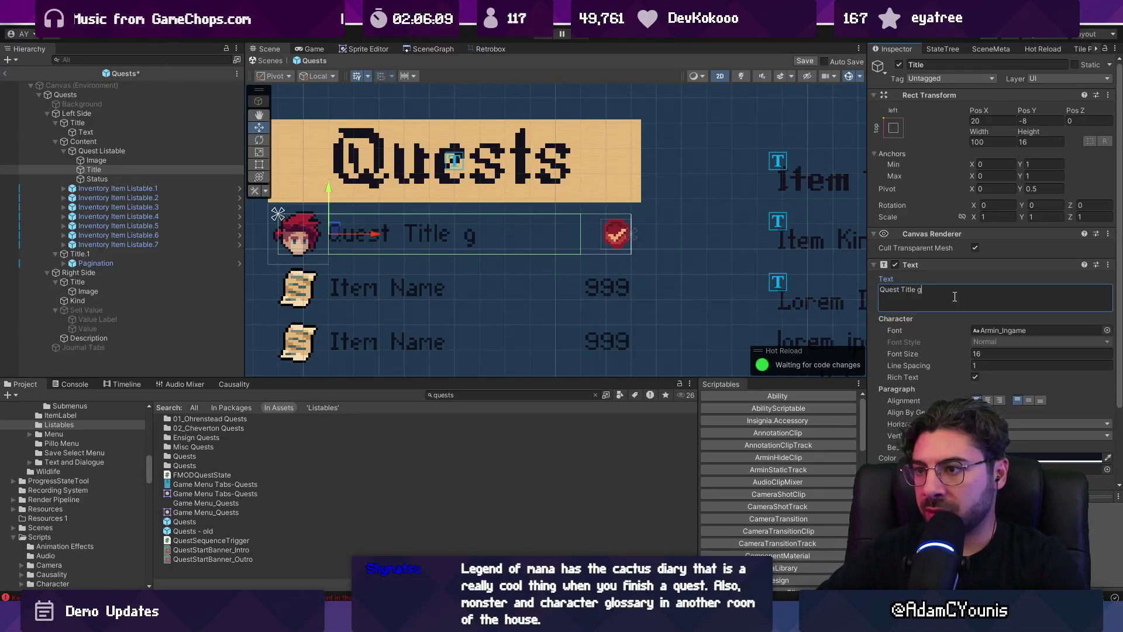
pyautogui.press('BackSpace')
pyautogui.write('Goes Here')
pyautogui.scroll(-4, 631, 213)
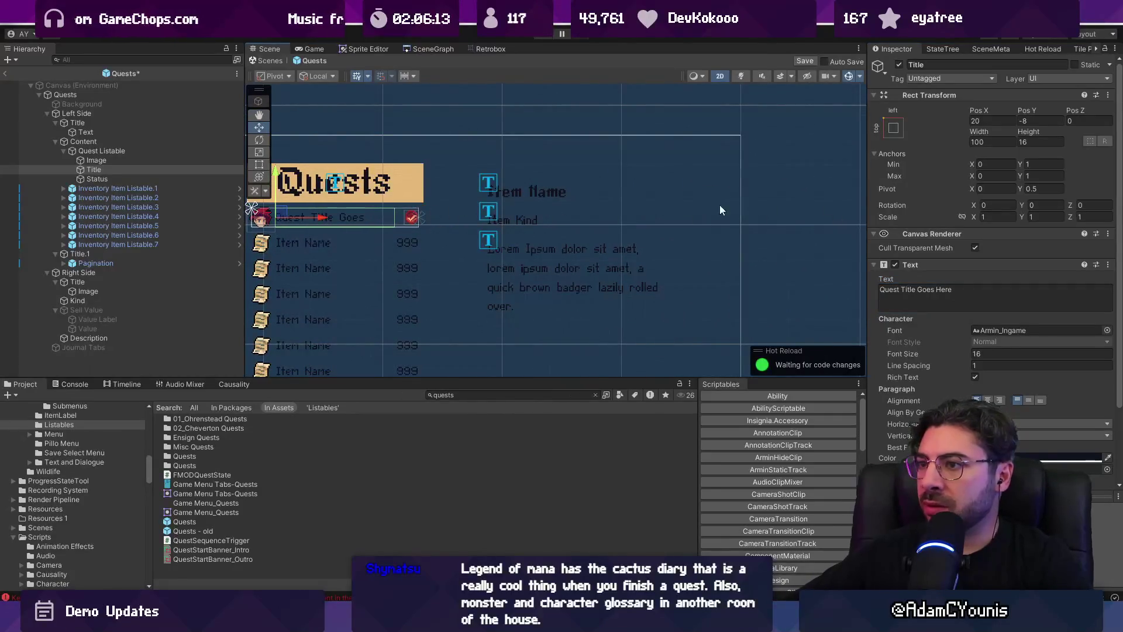
pyautogui.scroll(2, 410, 210)
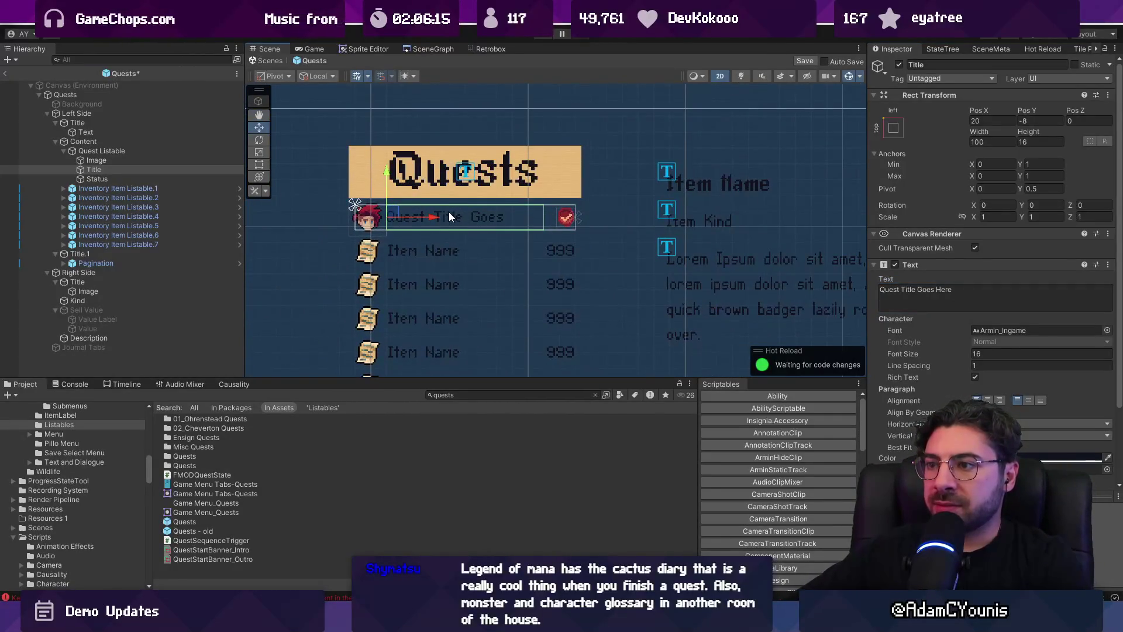
pyautogui.click(132, 152)
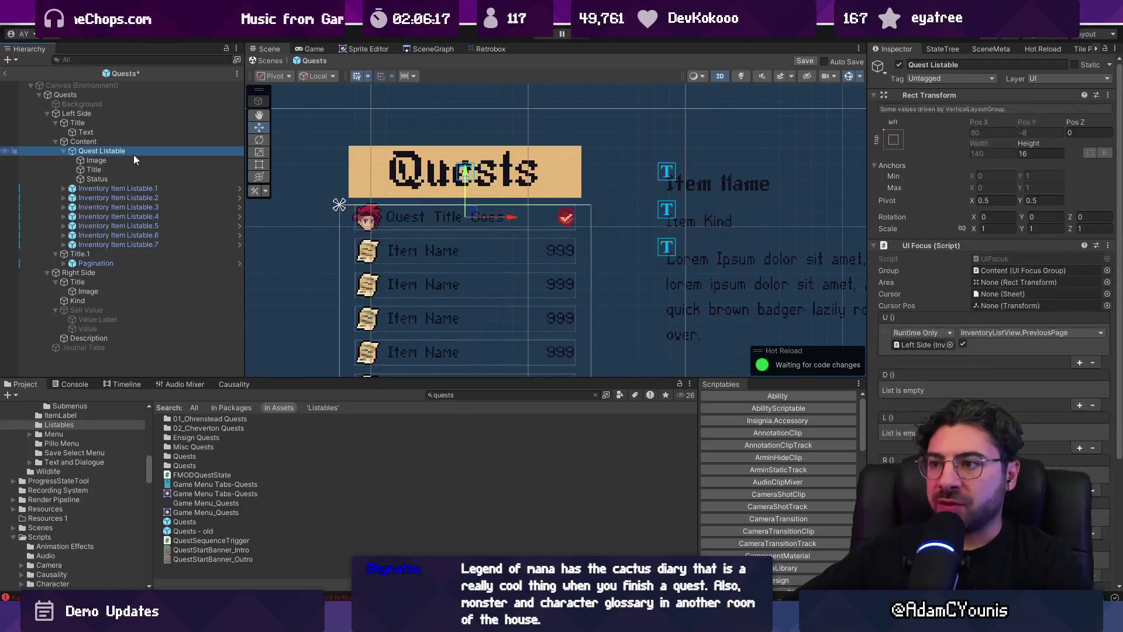
# Show the book background and inspect the left page's heading and content layout
pyautogui.scroll(-2, 340, 204)
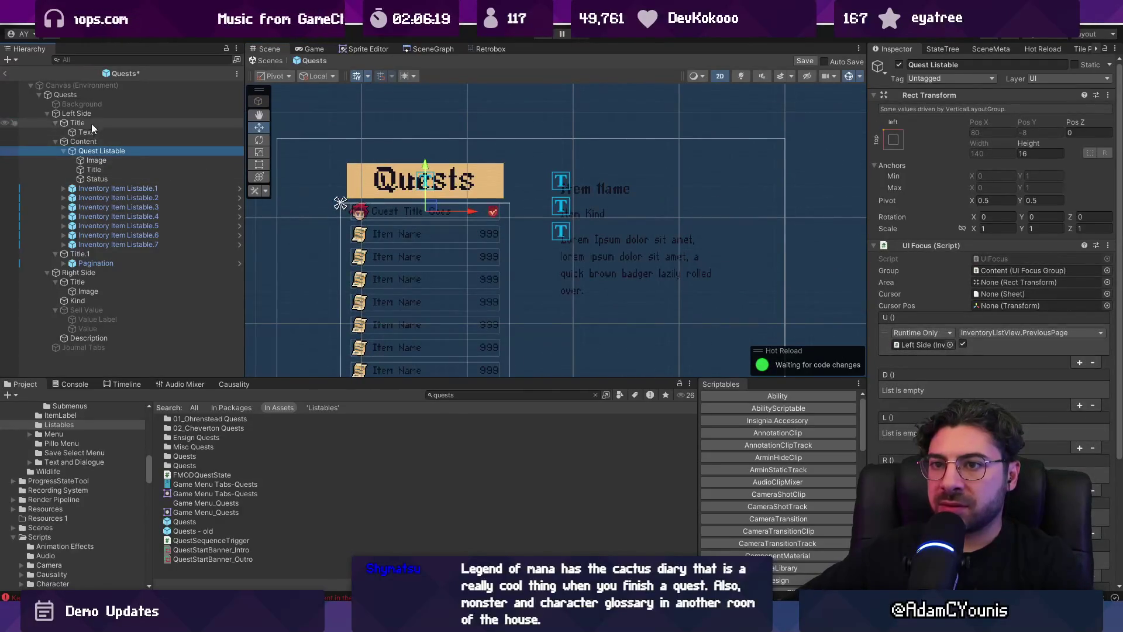
pyautogui.click(82, 103)
pyautogui.click(898, 65)
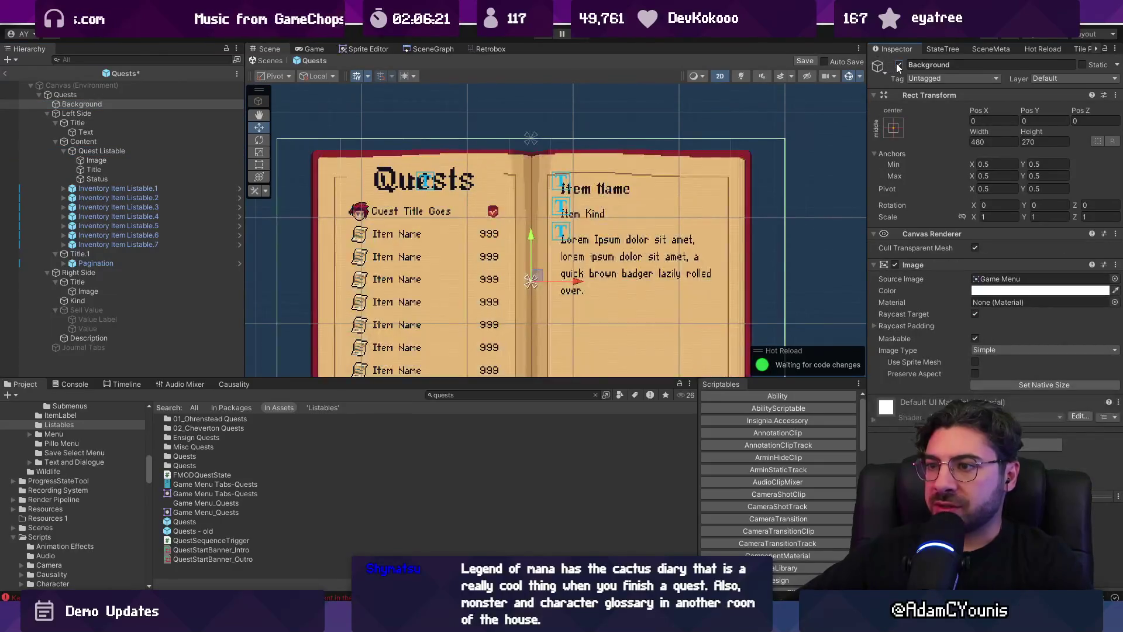
pyautogui.scroll(2, 387, 205)
pyautogui.scroll(1, 388, 204)
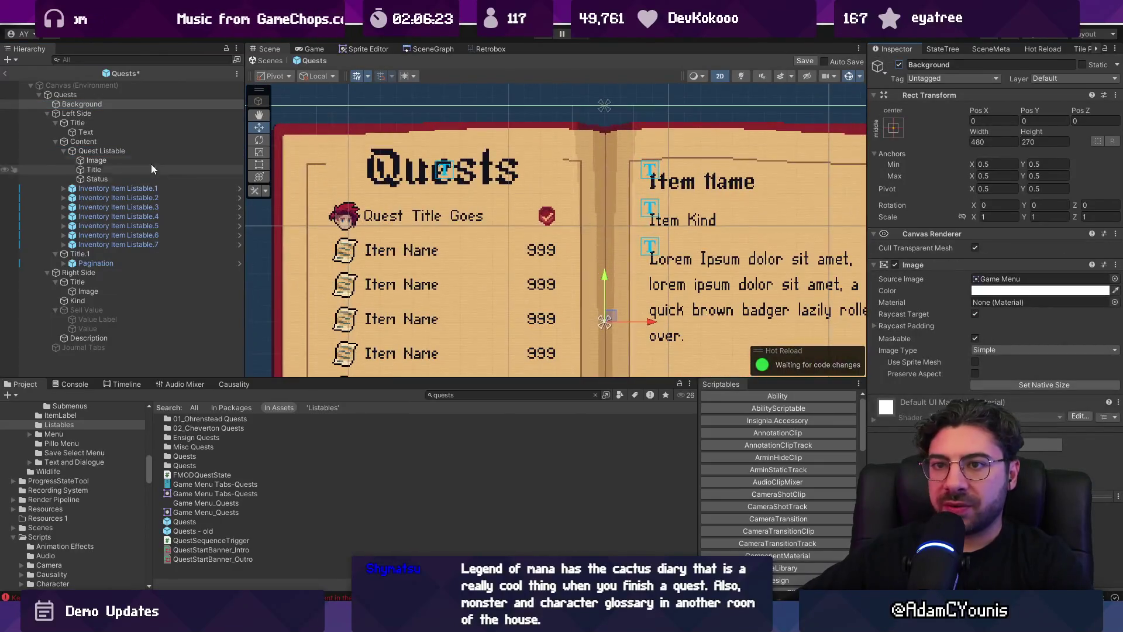
pyautogui.click(103, 142)
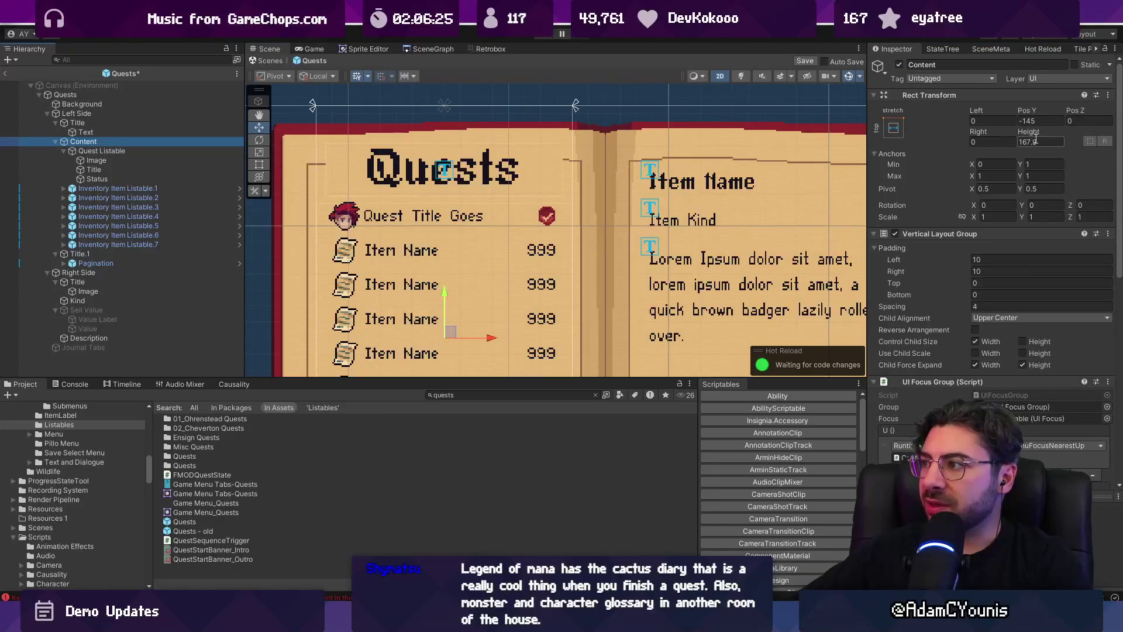
pyautogui.click(88, 114)
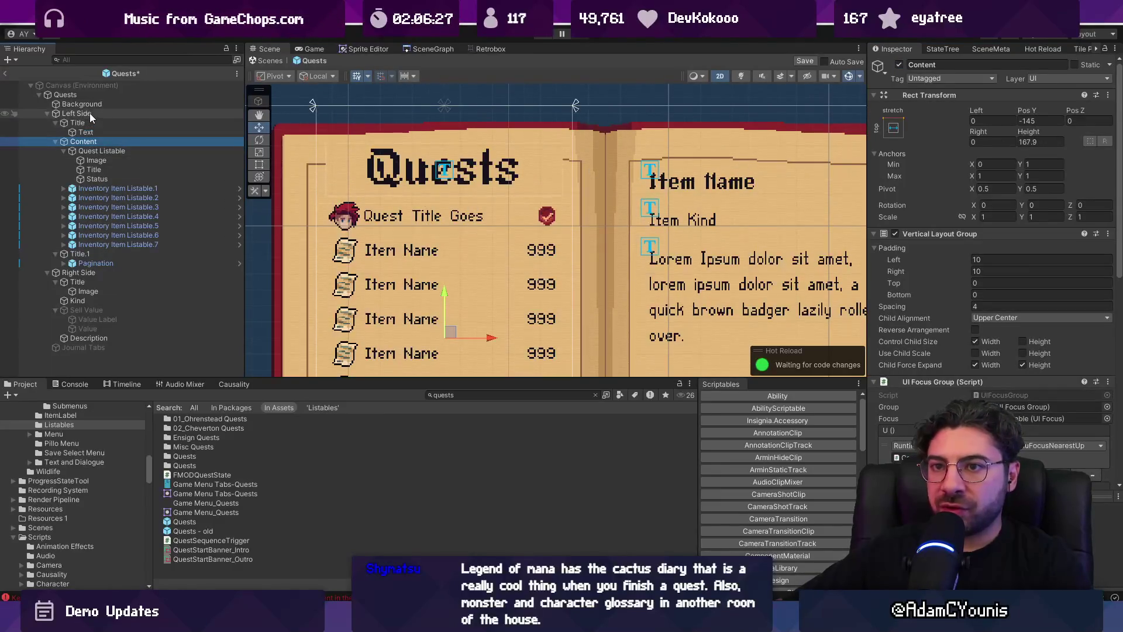
pyautogui.click(83, 122)
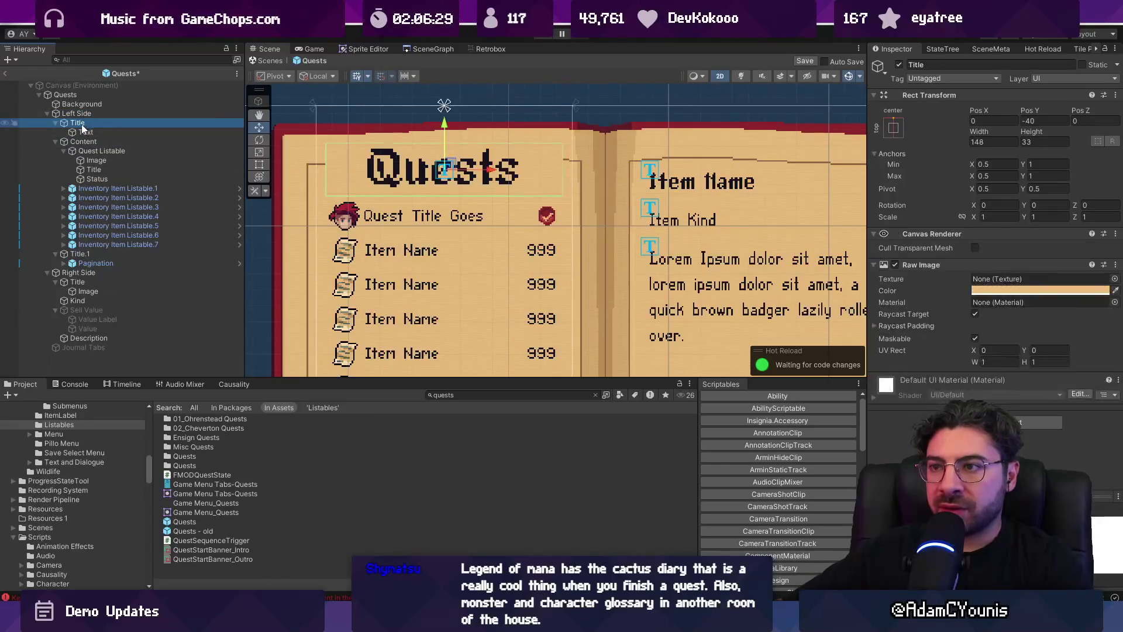
pyautogui.click(56, 121)
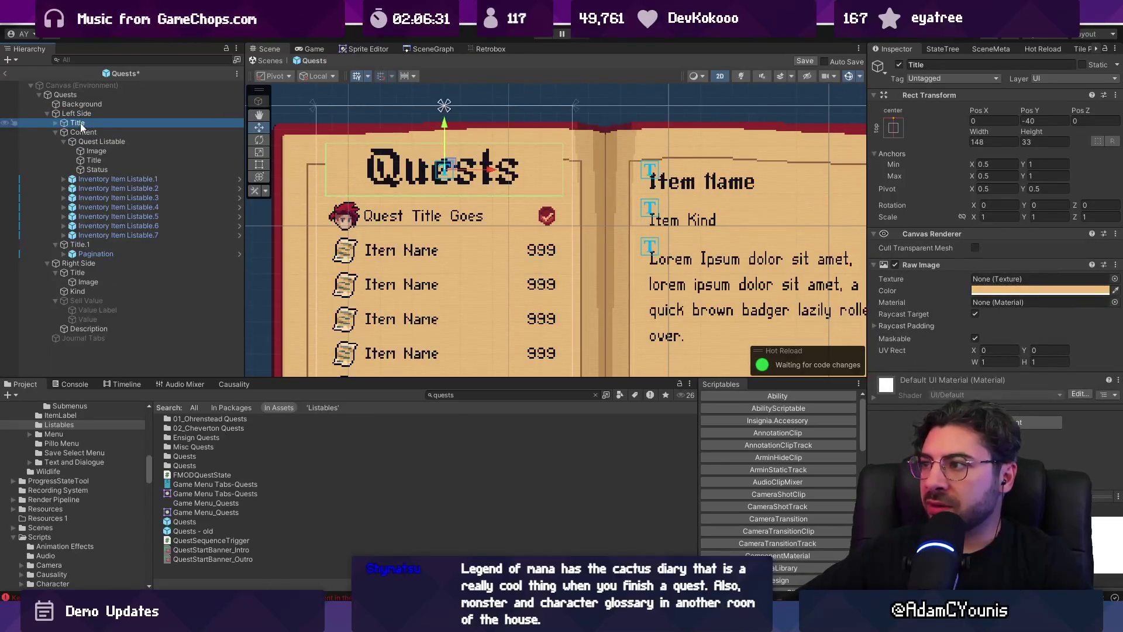
pyautogui.click(94, 132)
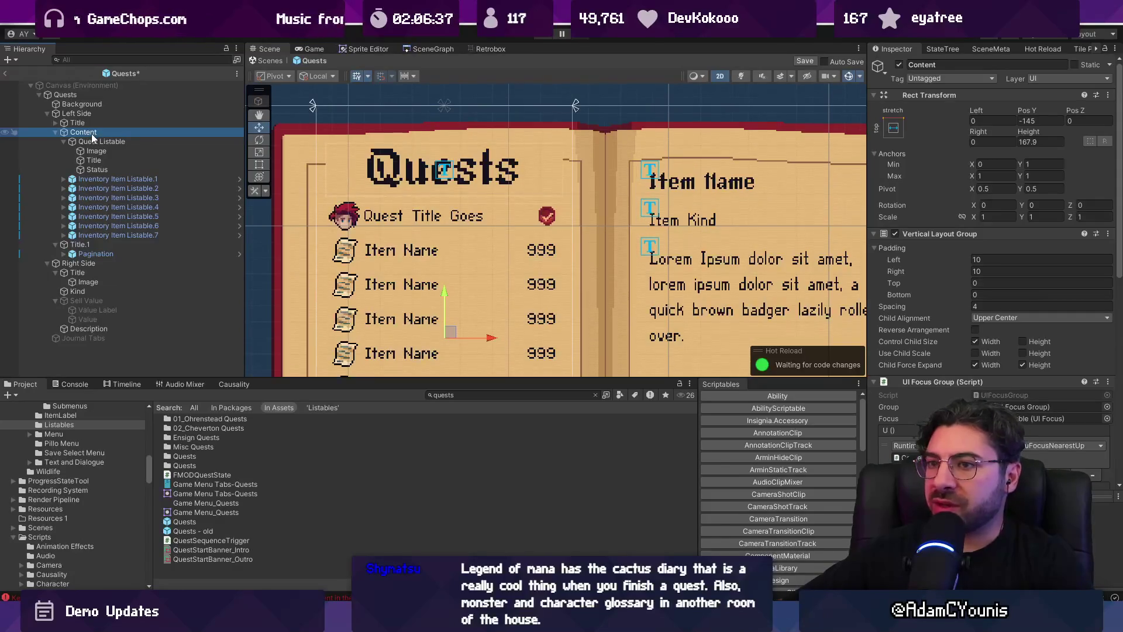
pyautogui.scroll(-6, 423, 242)
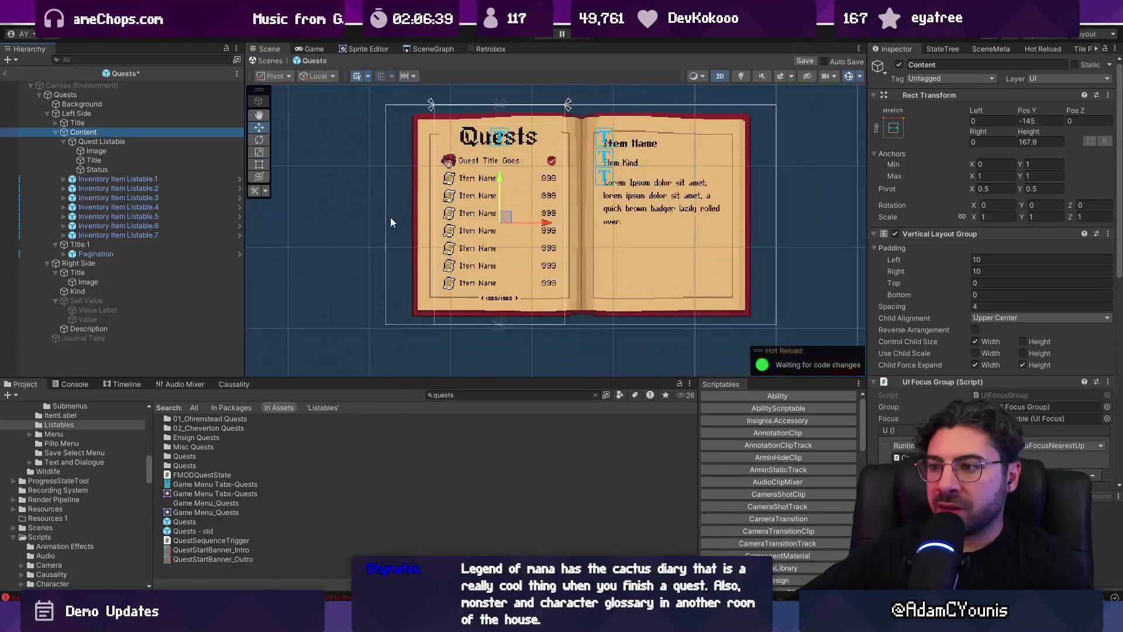
pyautogui.moveTo(423, 242); pyautogui.dragTo(421, 242)
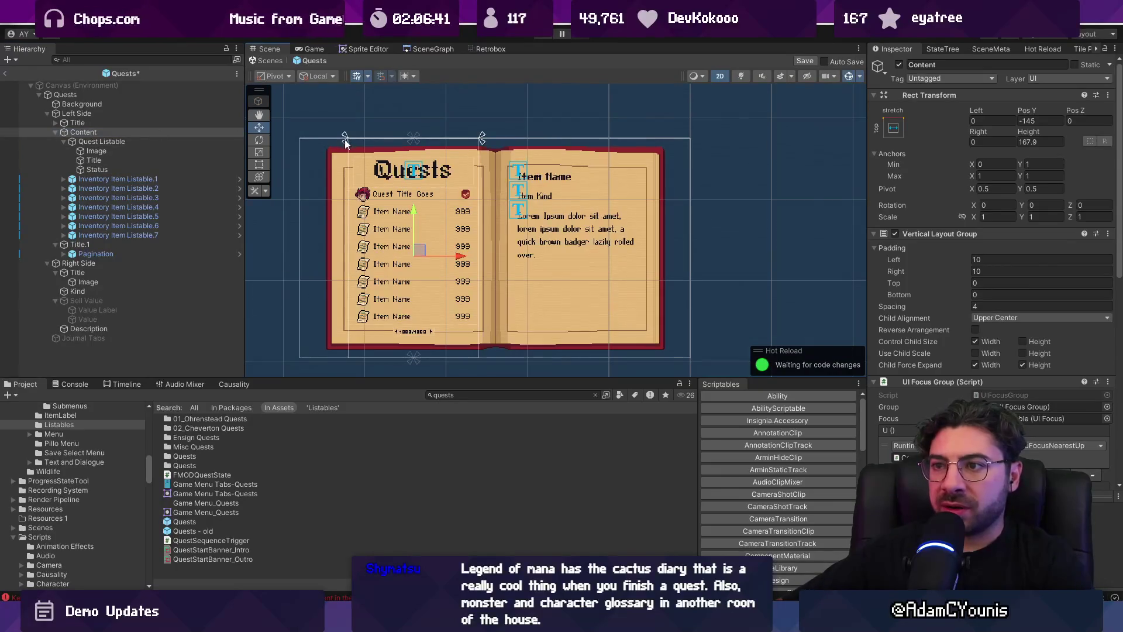
# Change the Left Side panel width from 160 to 180
pyautogui.click(125, 115)
pyautogui.click(987, 140)
pyautogui.press('BackSpace')
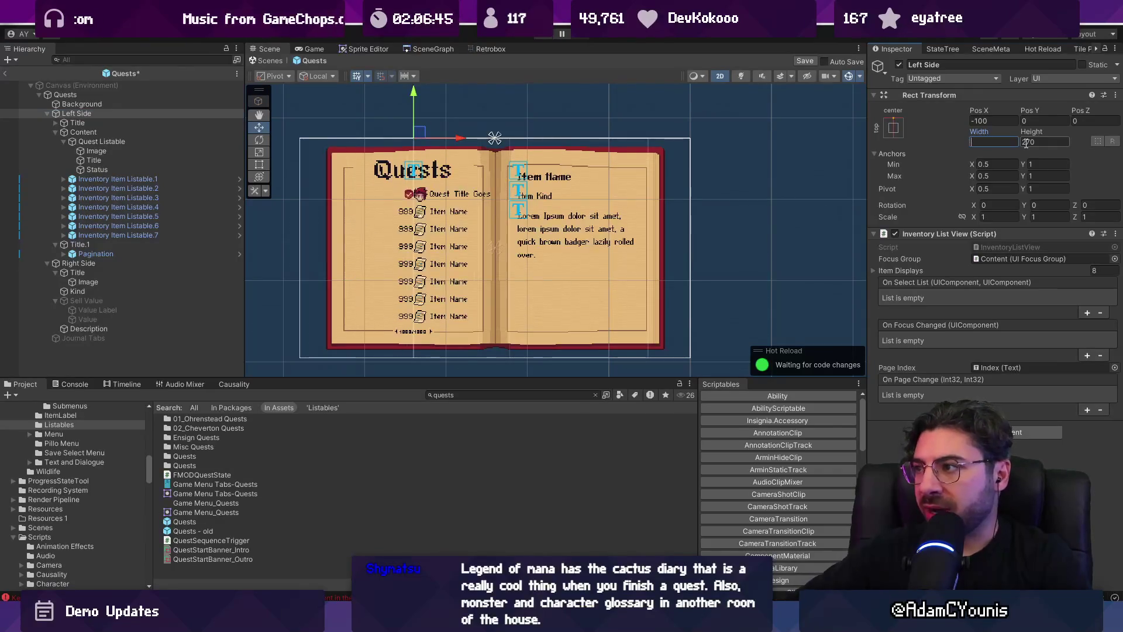
pyautogui.write('180')
pyautogui.scroll(5, 410, 229)
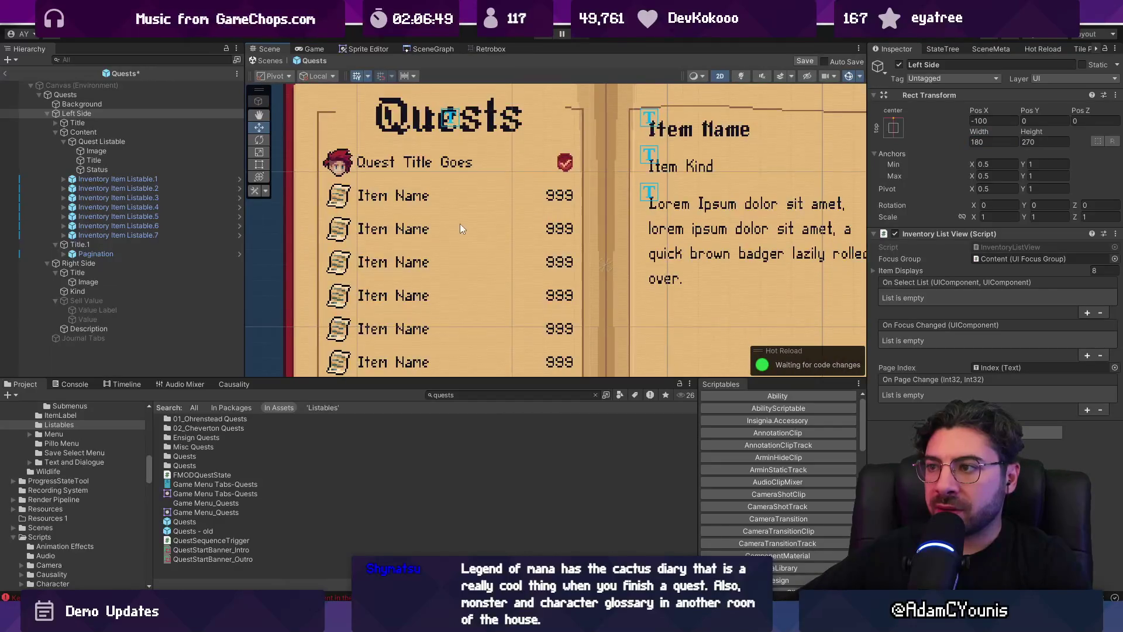
pyautogui.scroll(2, 448, 213)
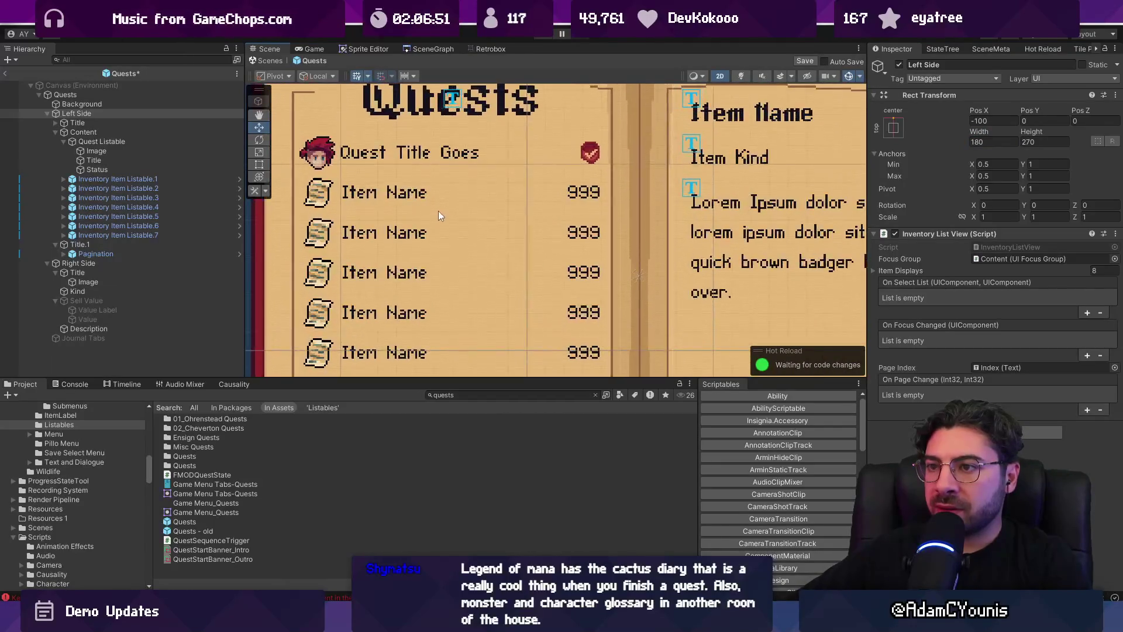
# Inspect the quest row's Status tick placement
pyautogui.click(127, 169)
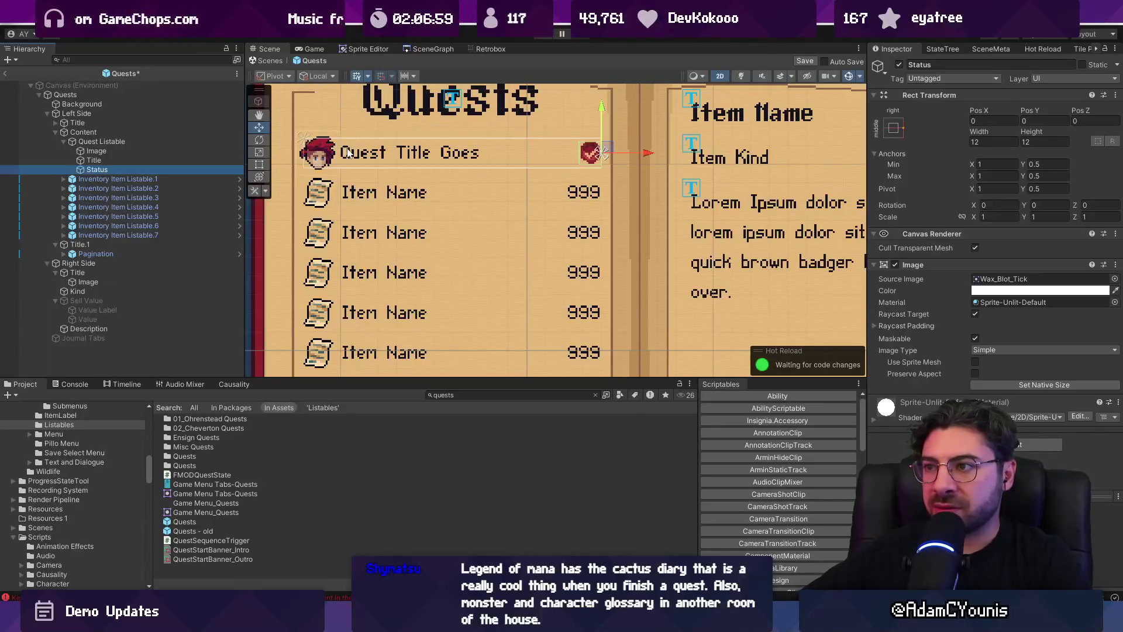
pyautogui.scroll(-3, 348, 153)
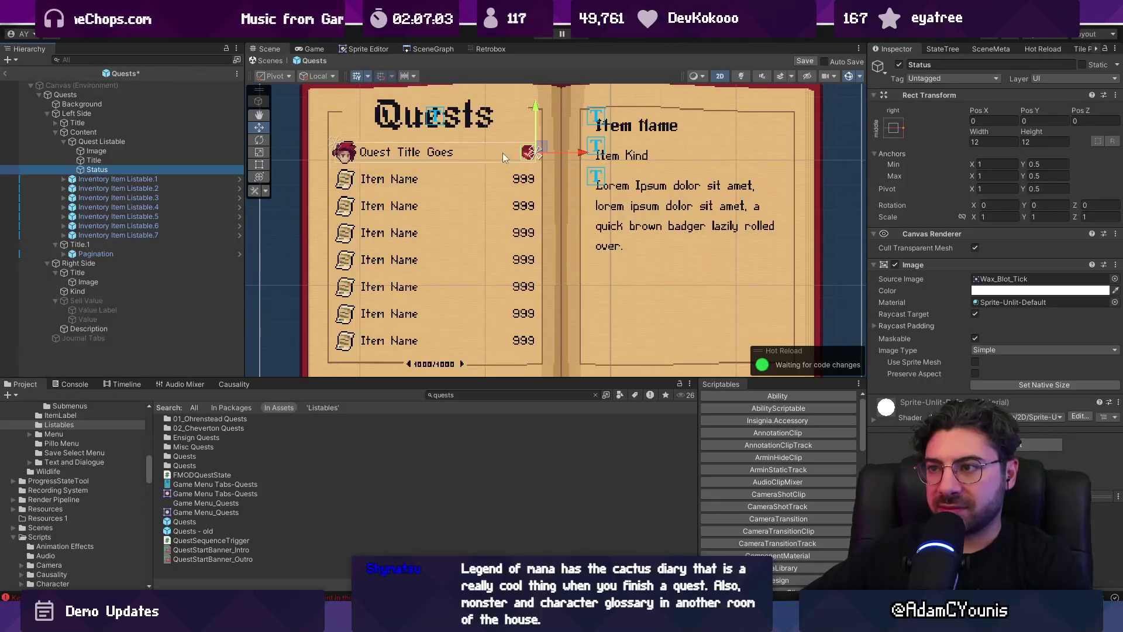
pyautogui.scroll(2, 451, 146)
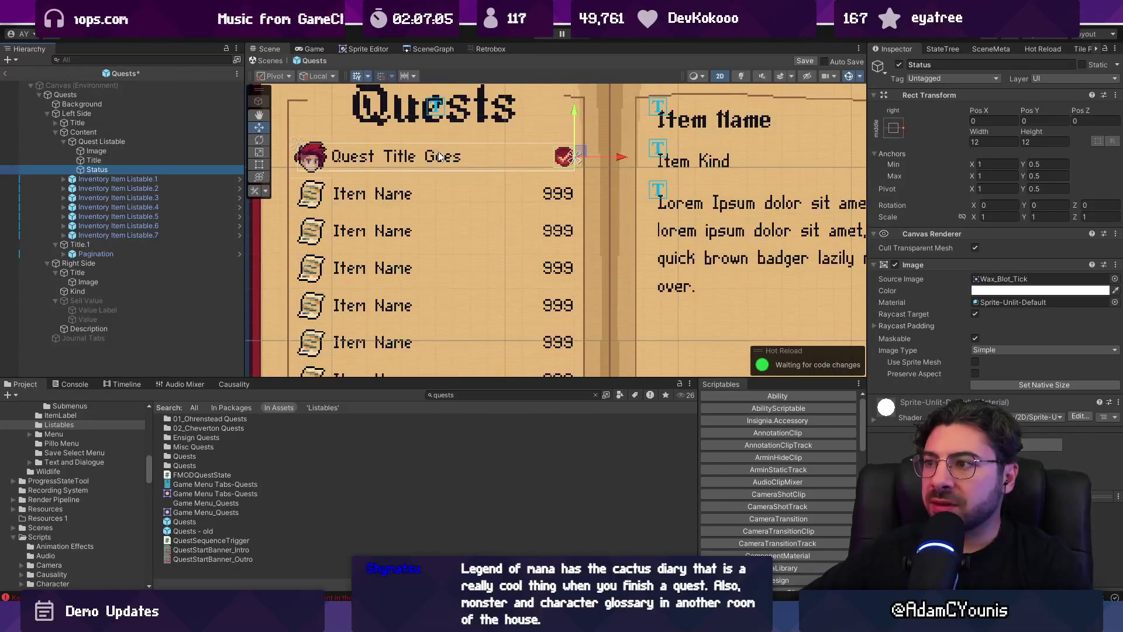
pyautogui.scroll(-1, 408, 155)
pyautogui.scroll(-2, 407, 155)
pyautogui.scroll(2, 408, 155)
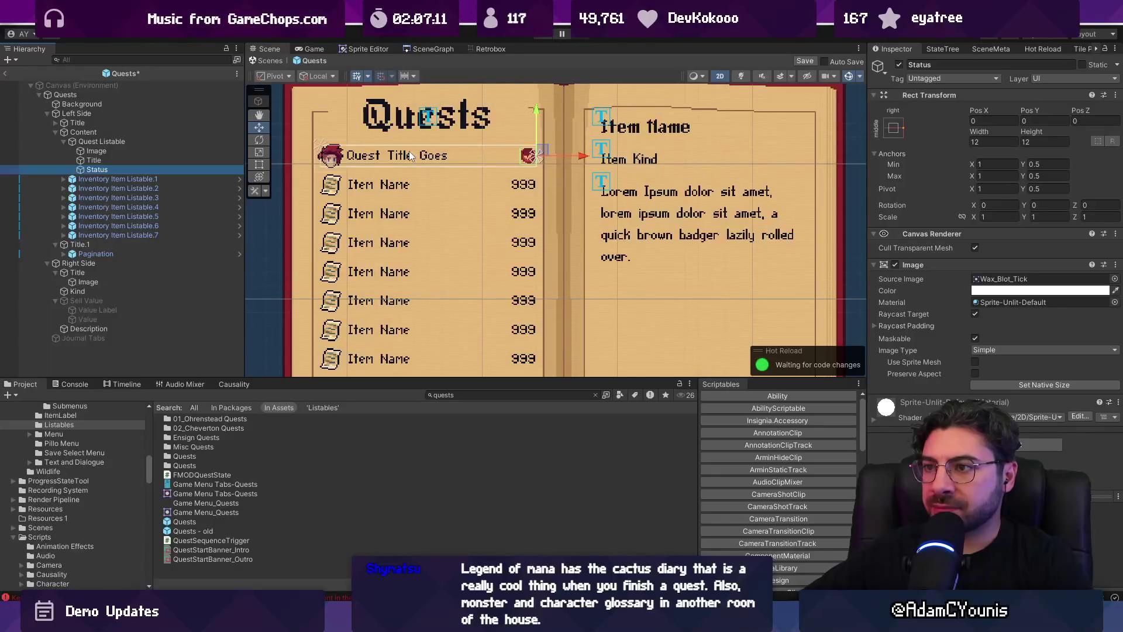
# Widen the row's Title box to 120 so 'Quest Title Goes Here' fits
pyautogui.click(206, 161)
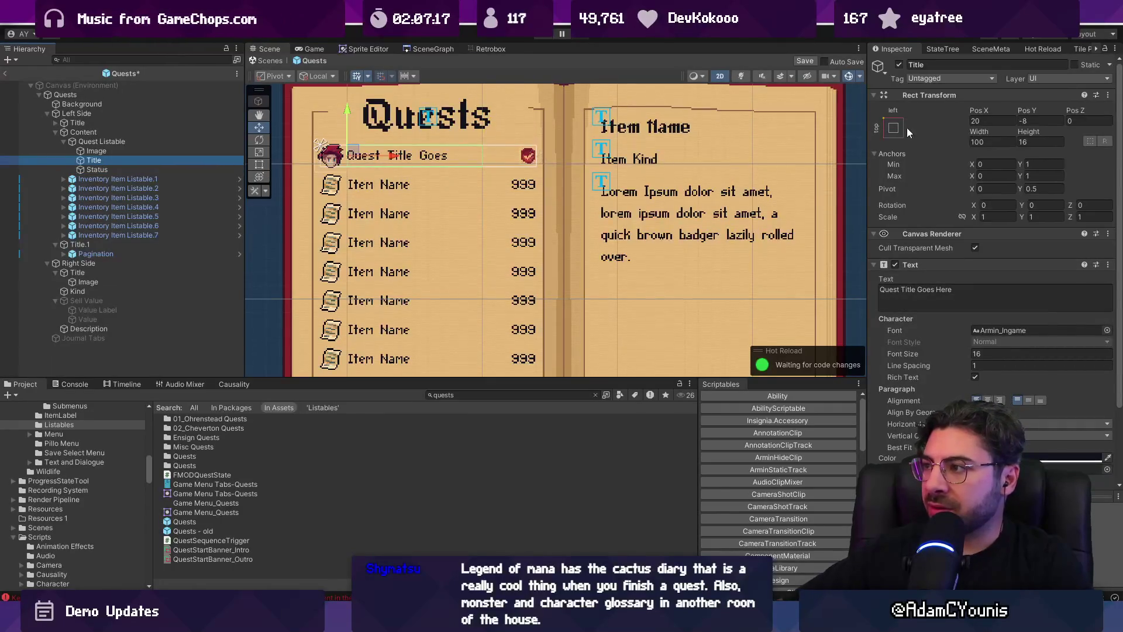
pyautogui.moveTo(973, 131); pyautogui.dragTo(1019, 131)
pyautogui.moveTo(29, 137)
pyautogui.mouseDown()
pyautogui.moveTo(349, 121)
pyautogui.moveTo(300, 122)
pyautogui.moveTo(337, 129)
pyautogui.mouseUp()
pyautogui.click(989, 142)
pyautogui.write('128')
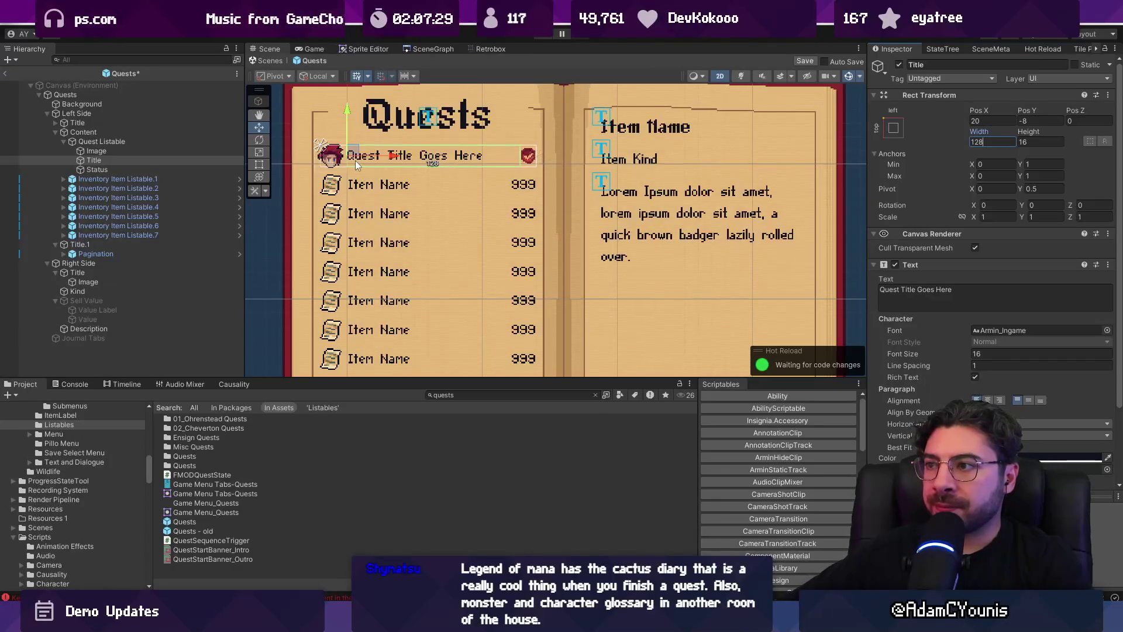
pyautogui.press('BackSpace')
pyautogui.write('0')
# Save the Quests scene and enlarge the Scene view vertically
pyautogui.hotkey('ctrl', 's')
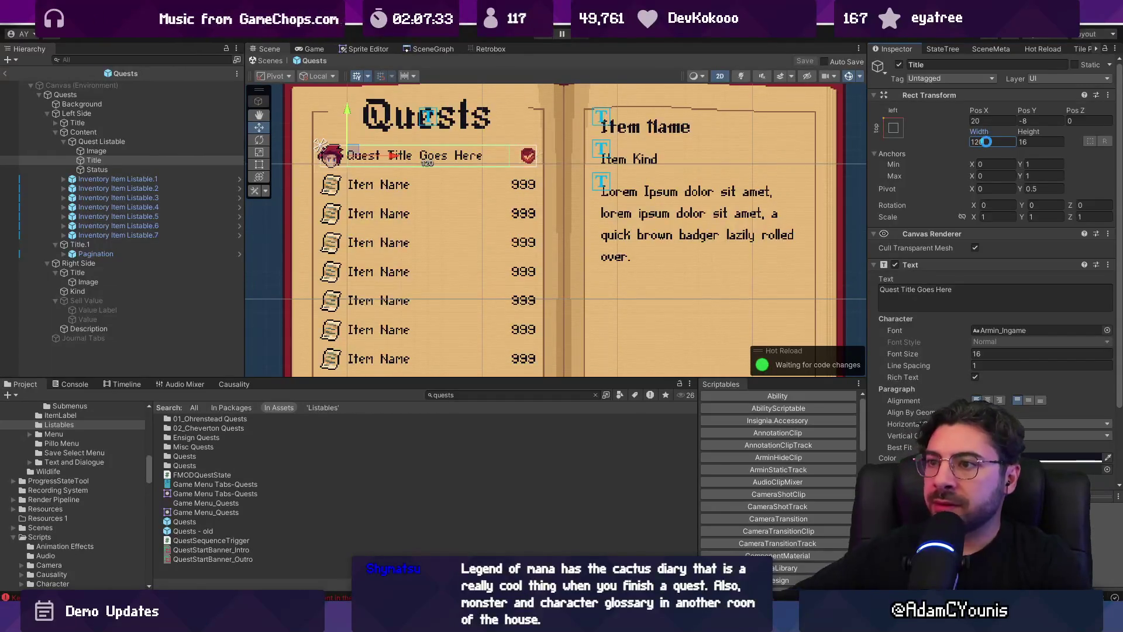
pyautogui.scroll(2, 497, 145)
pyautogui.scroll(-2, 457, 184)
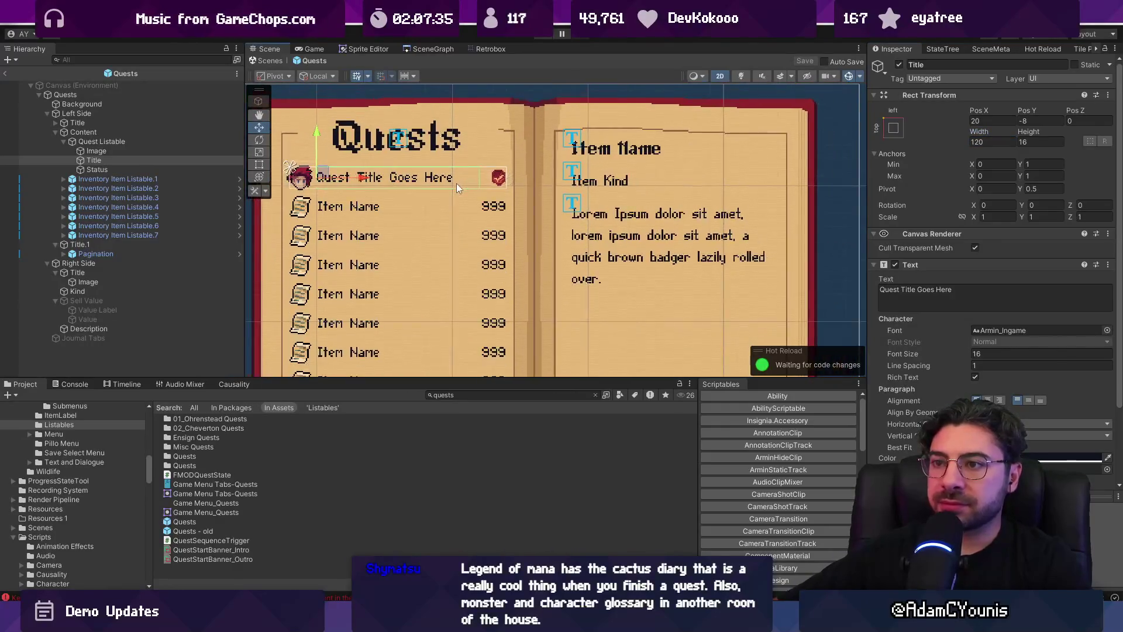
pyautogui.scroll(1, 460, 351)
pyautogui.moveTo(463, 386)
pyautogui.mouseDown()
pyautogui.moveTo(509, 410)
pyautogui.moveTo(557, 468)
pyautogui.mouseUp()
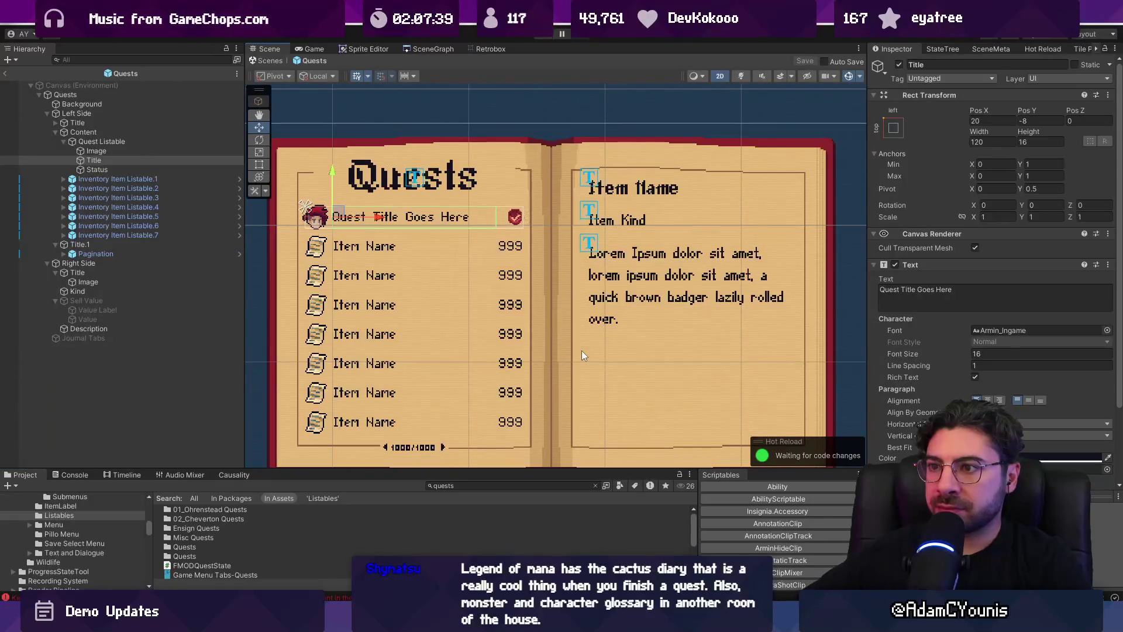
# Change the right page heading text to 'Quest Title'
pyautogui.click(121, 149)
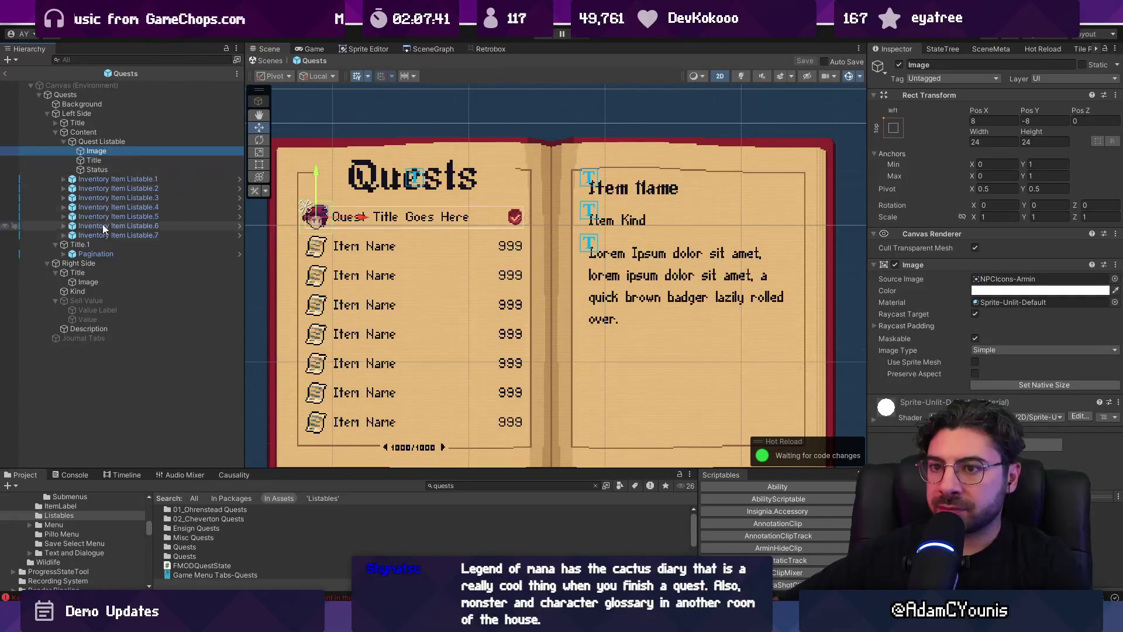
pyautogui.click(649, 193)
pyautogui.click(967, 336)
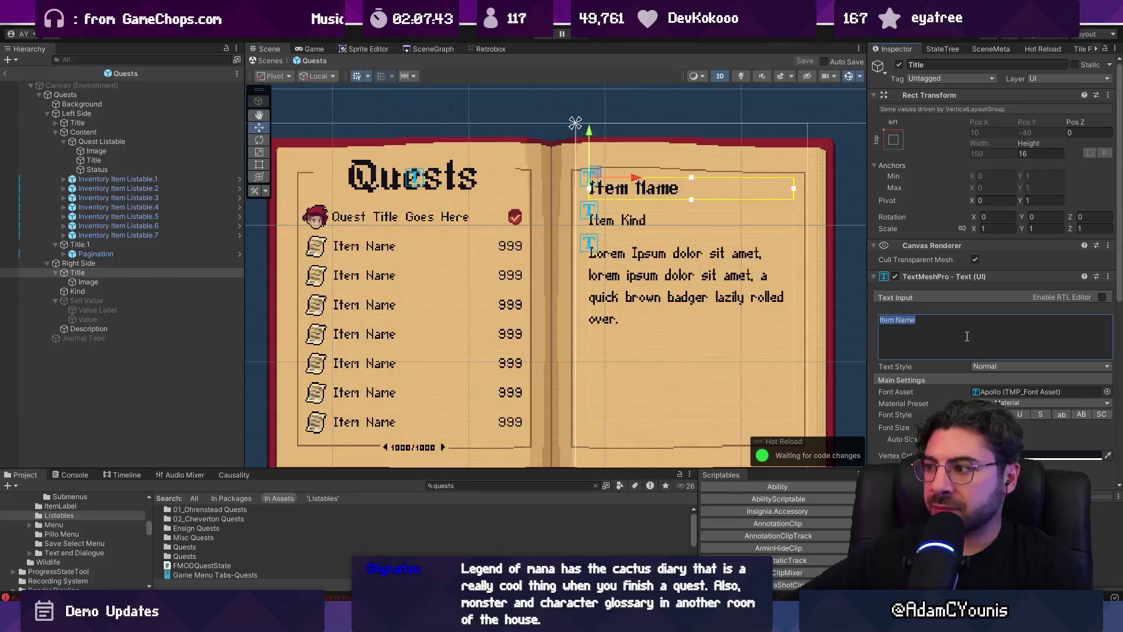
pyautogui.write('Quest Title')
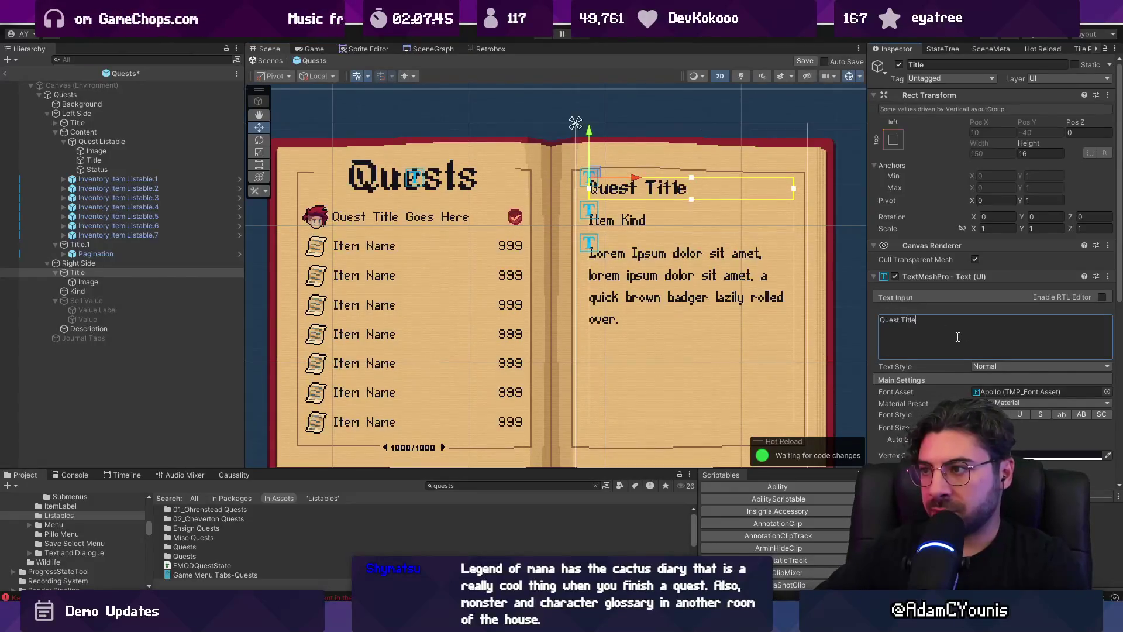
# Replace the right page's 'Item Kind' line with 'Quest Giver Name'
pyautogui.click(135, 283)
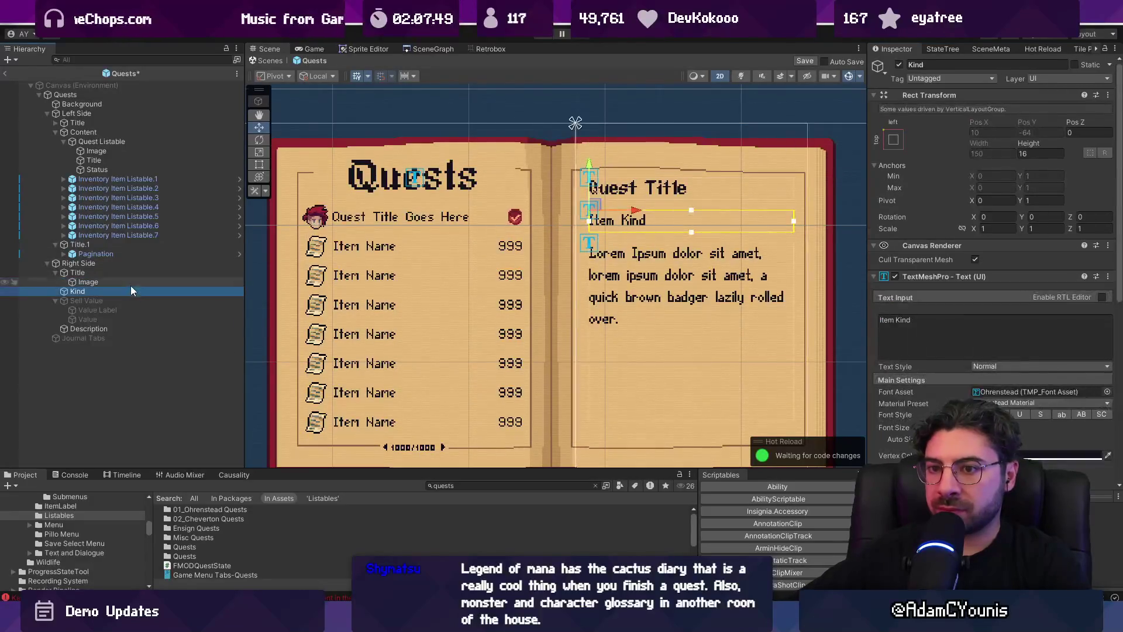
pyautogui.click(131, 291)
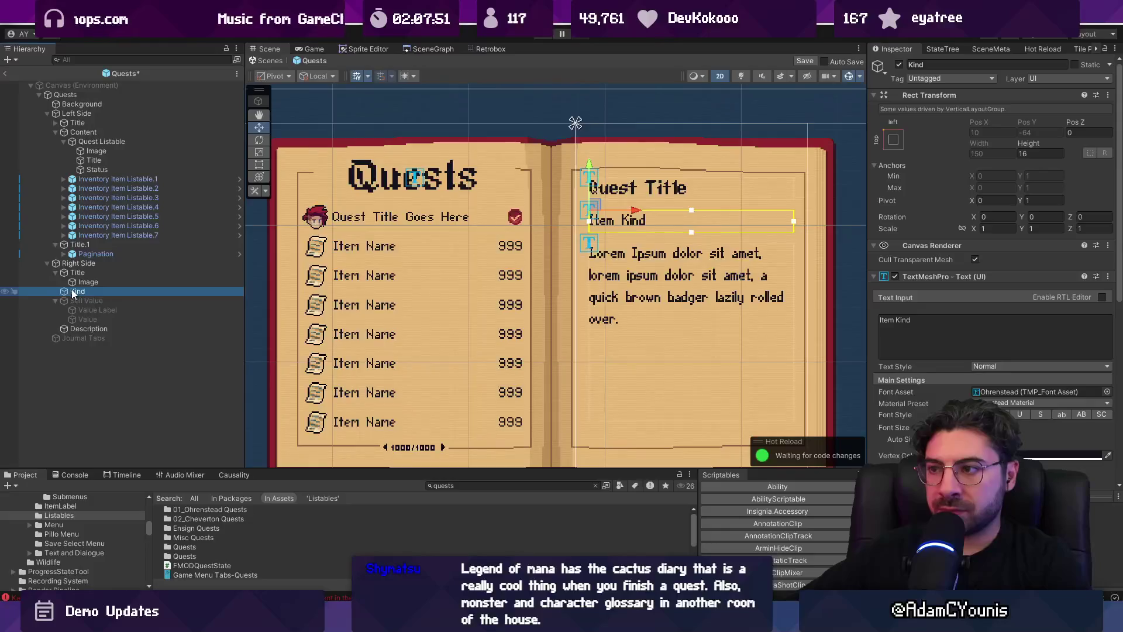
pyautogui.click(911, 322)
pyautogui.hotkey('ctrl', 'a')
pyautogui.write('Quest Giver Name')
pyautogui.click(100, 281)
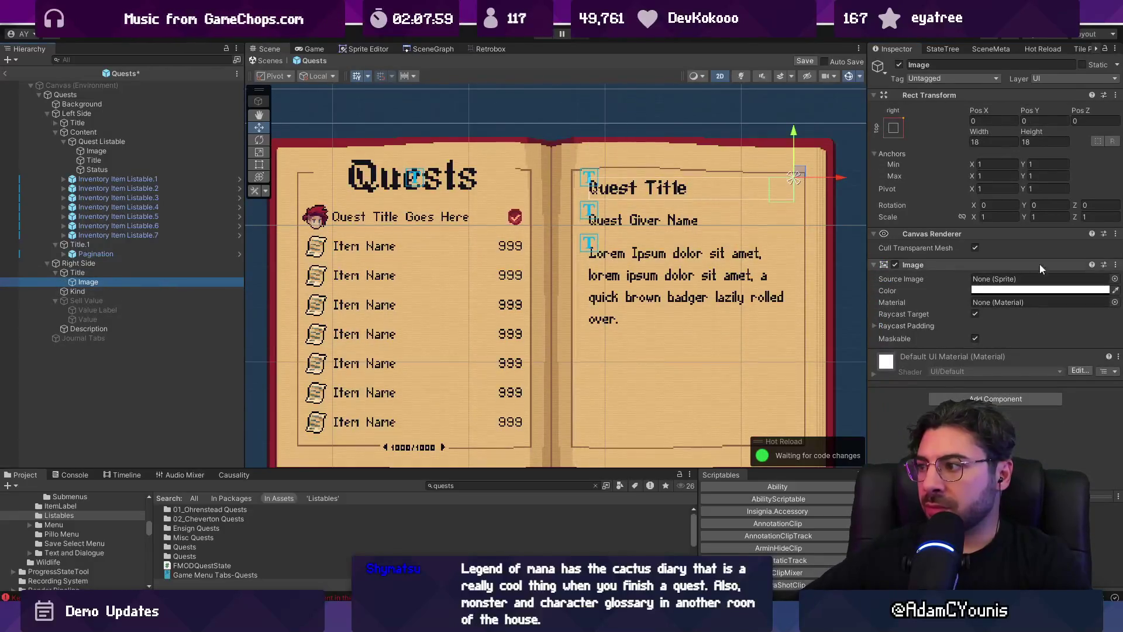
# Assign the Lolley-Item-Blue sprite to the right page heading icon
pyautogui.click(1114, 279)
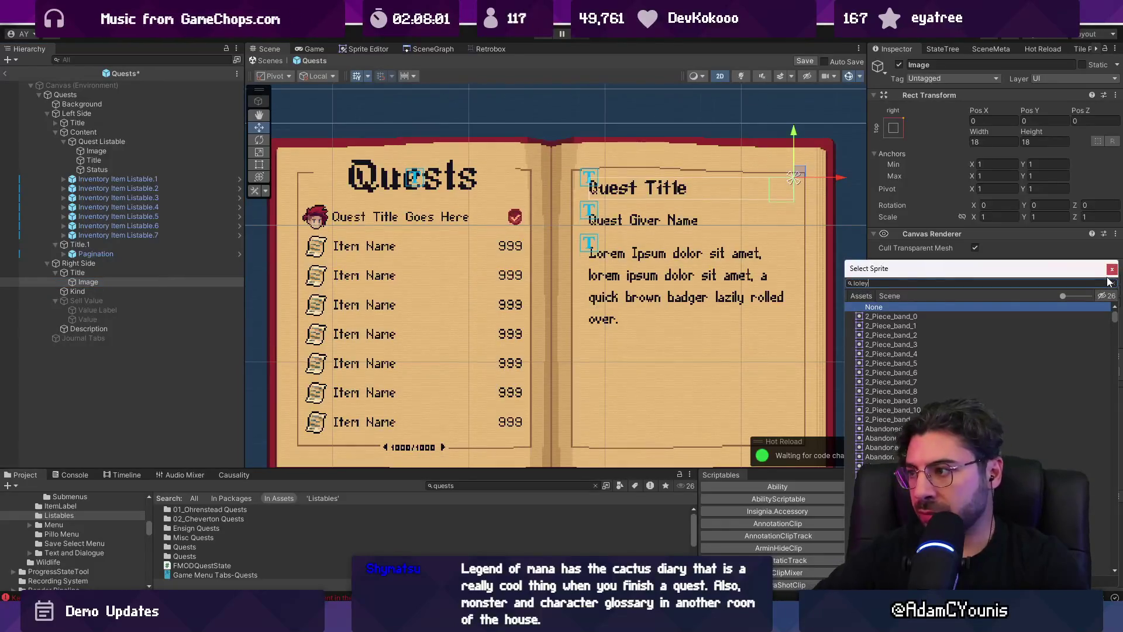
pyautogui.press('BackSpace')
pyautogui.press('BackSpace')
pyautogui.write('k')
pyautogui.press('BackSpace')
pyautogui.write('ley')
pyautogui.press('Down')
pyautogui.press('Down')
pyautogui.press('Down')
pyautogui.press('Down')
pyautogui.press('Down')
pyautogui.press('Down')
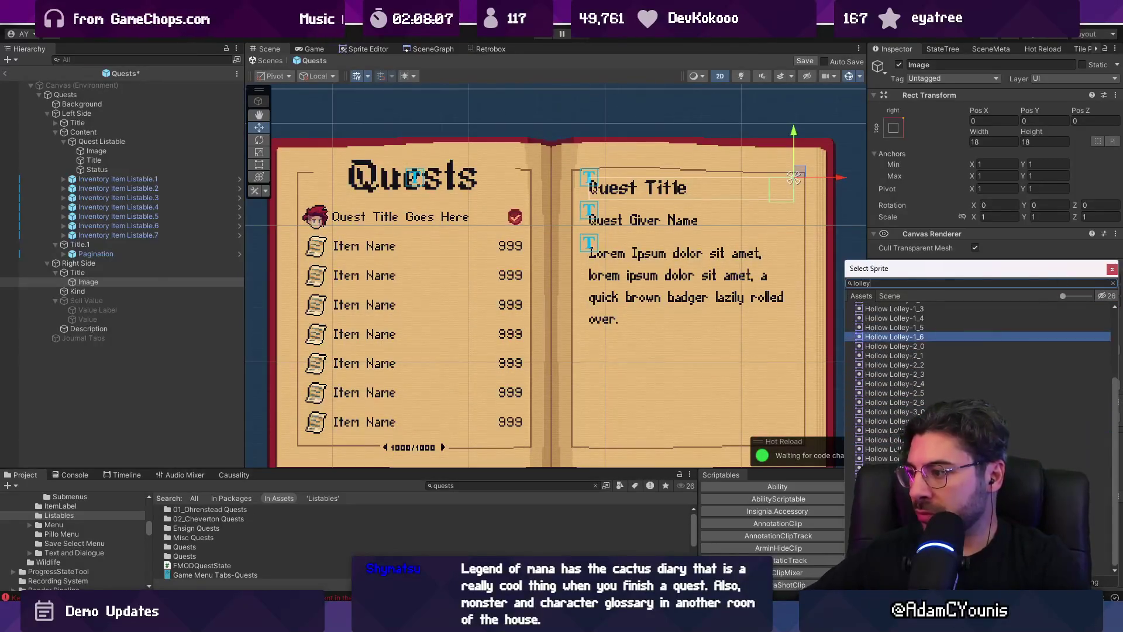
pyautogui.press('Return')
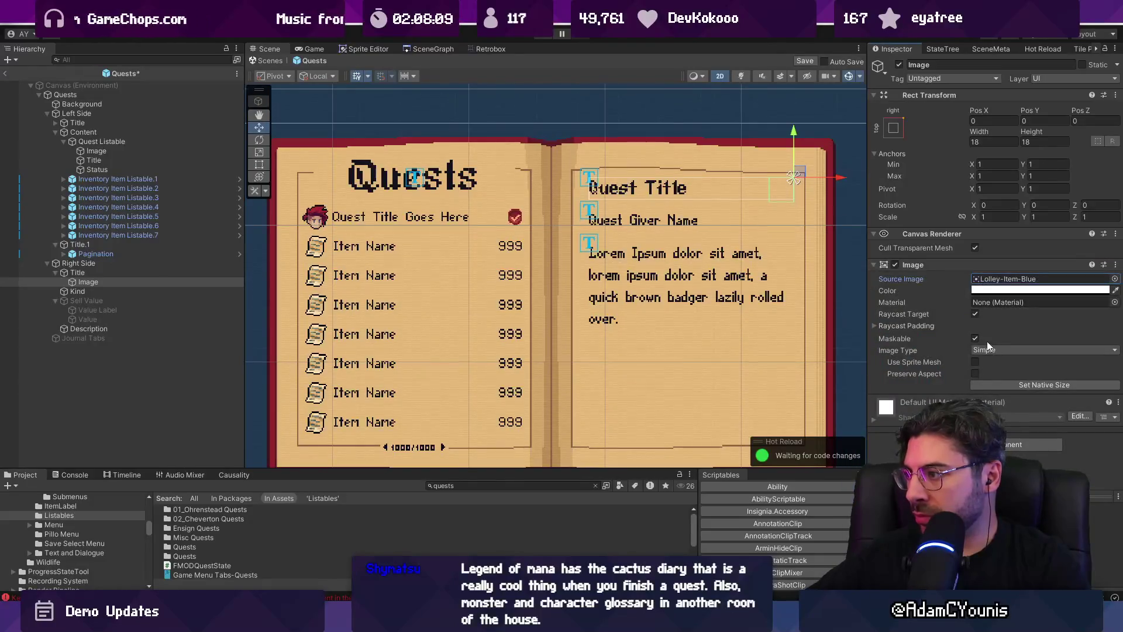
# Set the icon's colour alpha to 100 and recentre the view on the book
pyautogui.click(994, 291)
pyautogui.write('100')
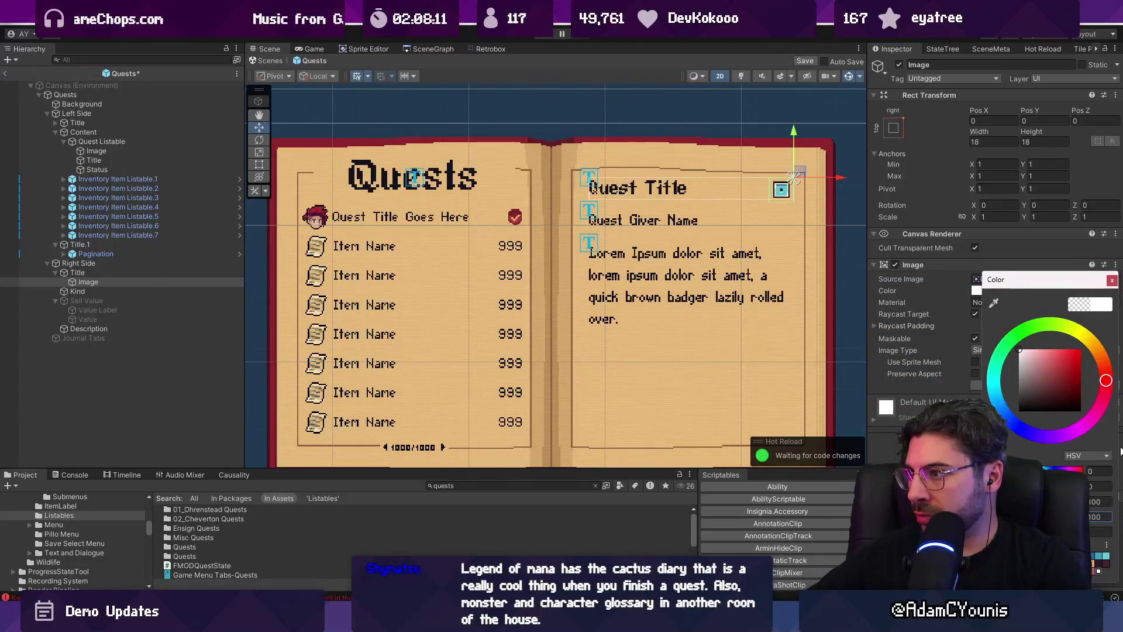
pyautogui.click(1111, 280)
pyautogui.moveTo(740, 231); pyautogui.dragTo(640, 249)
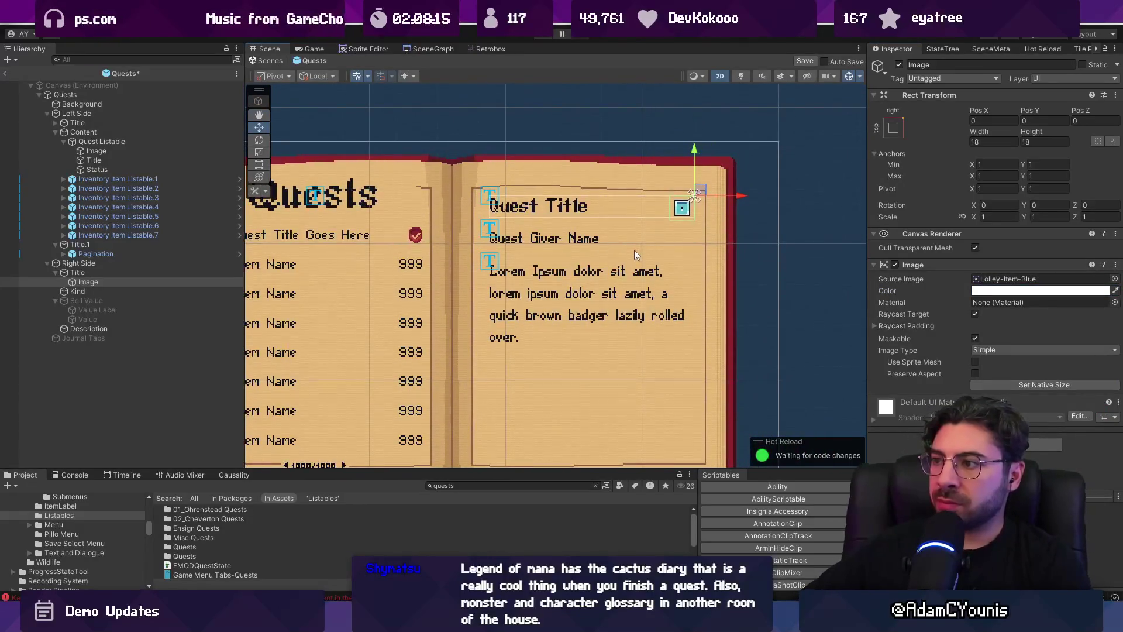
pyautogui.moveTo(502, 233)
pyautogui.mouseDown()
pyautogui.moveTo(568, 240)
pyautogui.moveTo(557, 237)
pyautogui.mouseUp()
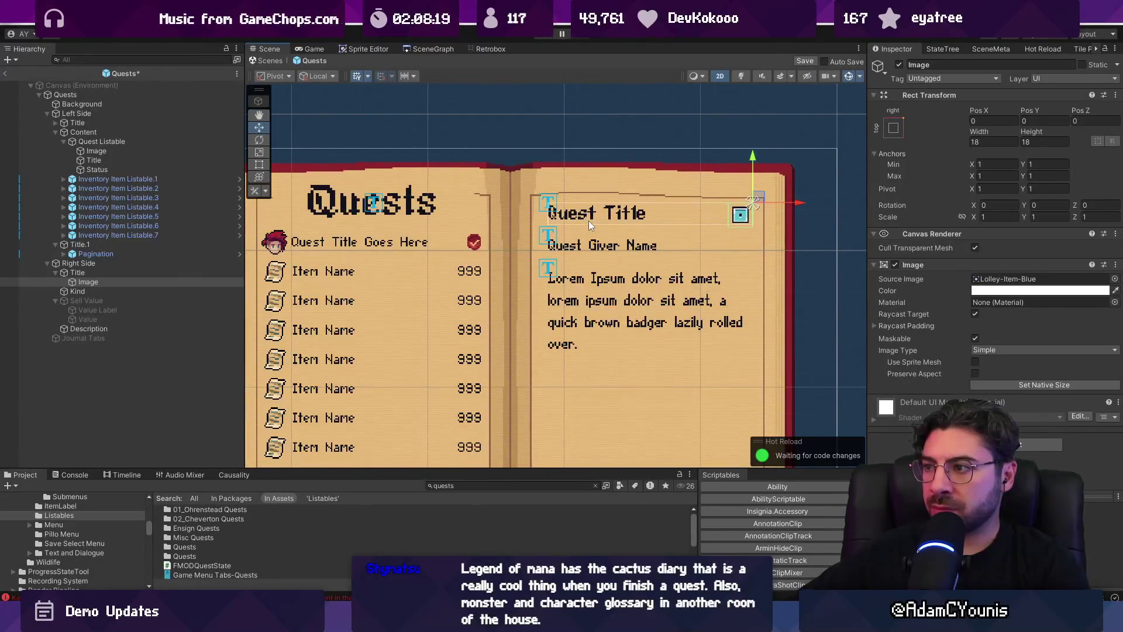
pyautogui.click(149, 280)
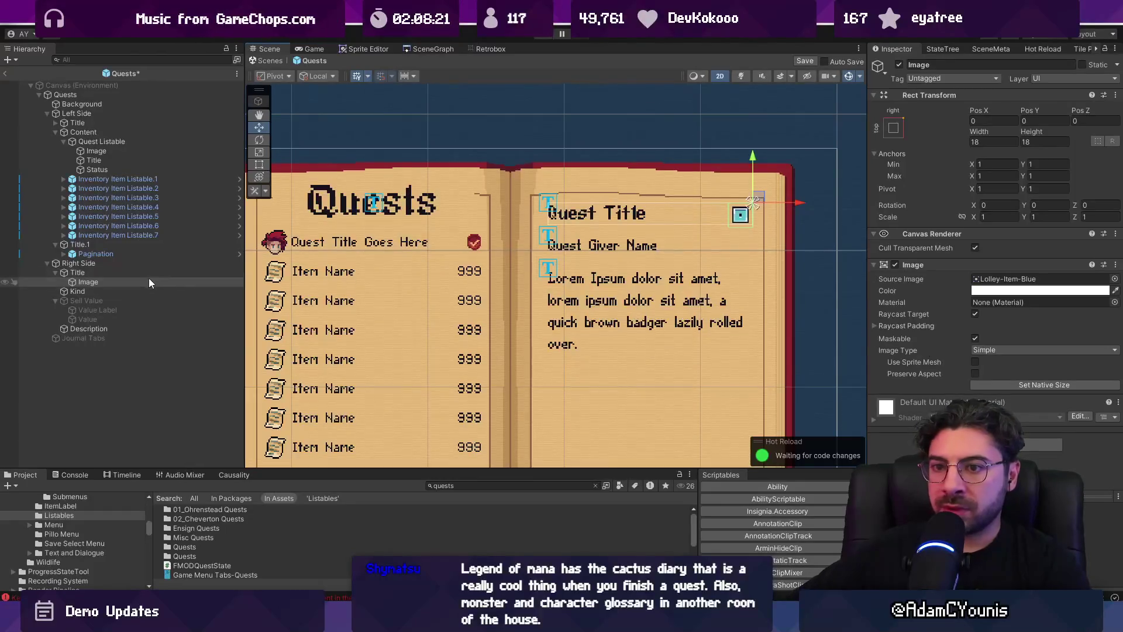
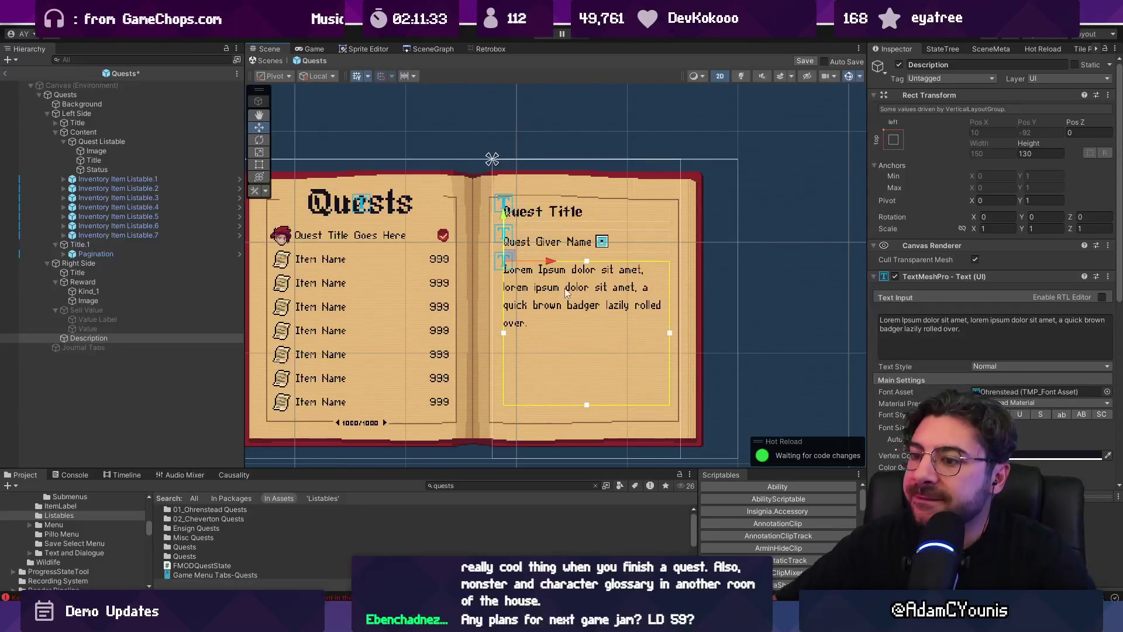
# Delete the Sell Value object from the right page in the Hierarchy
pyautogui.hscroll(-3, 525, 228)
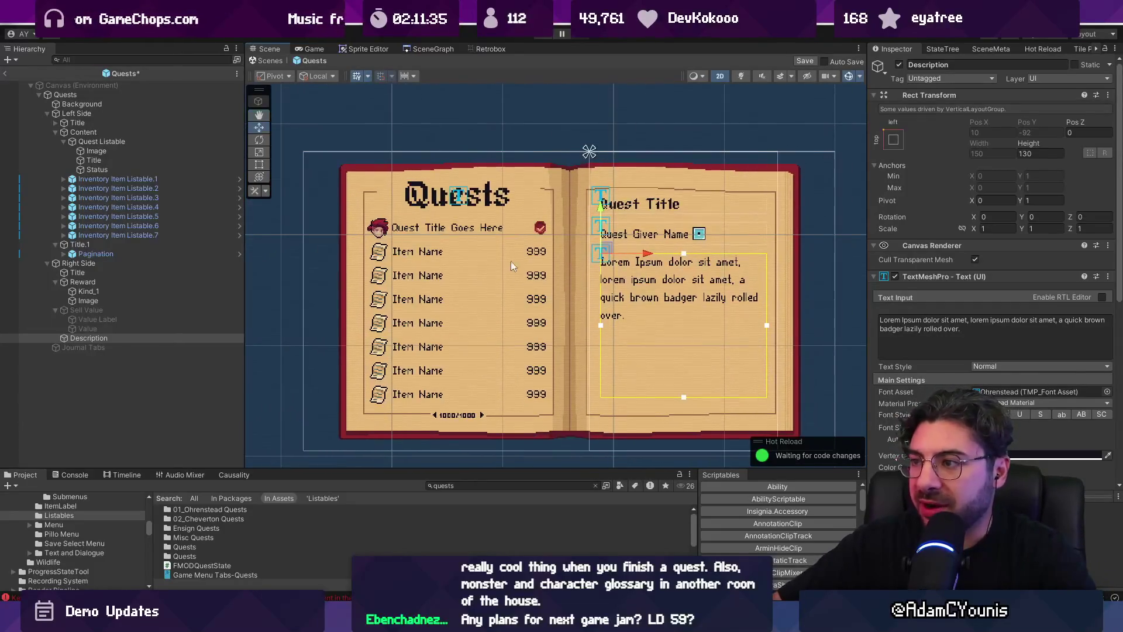
pyautogui.scroll(3, 660, 215)
pyautogui.click(629, 201)
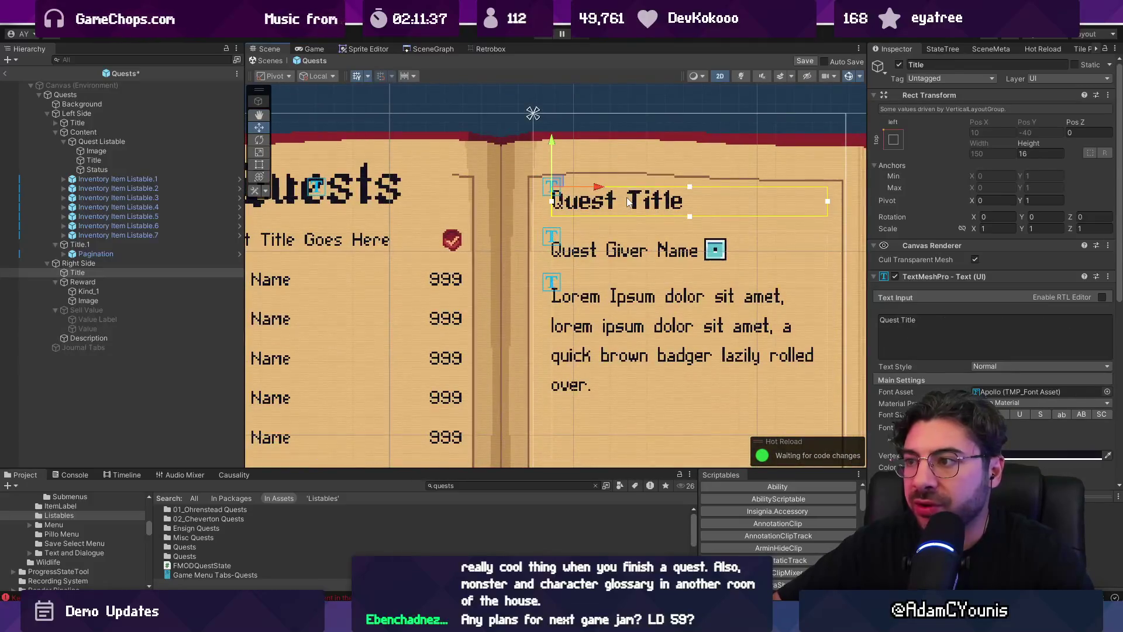
pyautogui.scroll(-2, 588, 224)
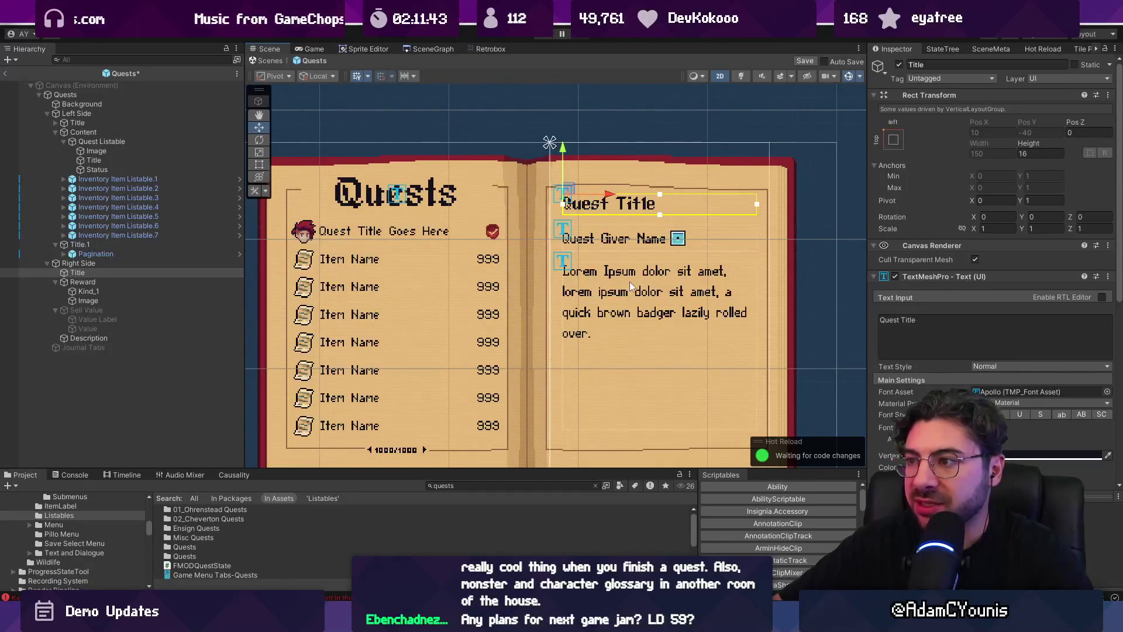
pyautogui.click(53, 272)
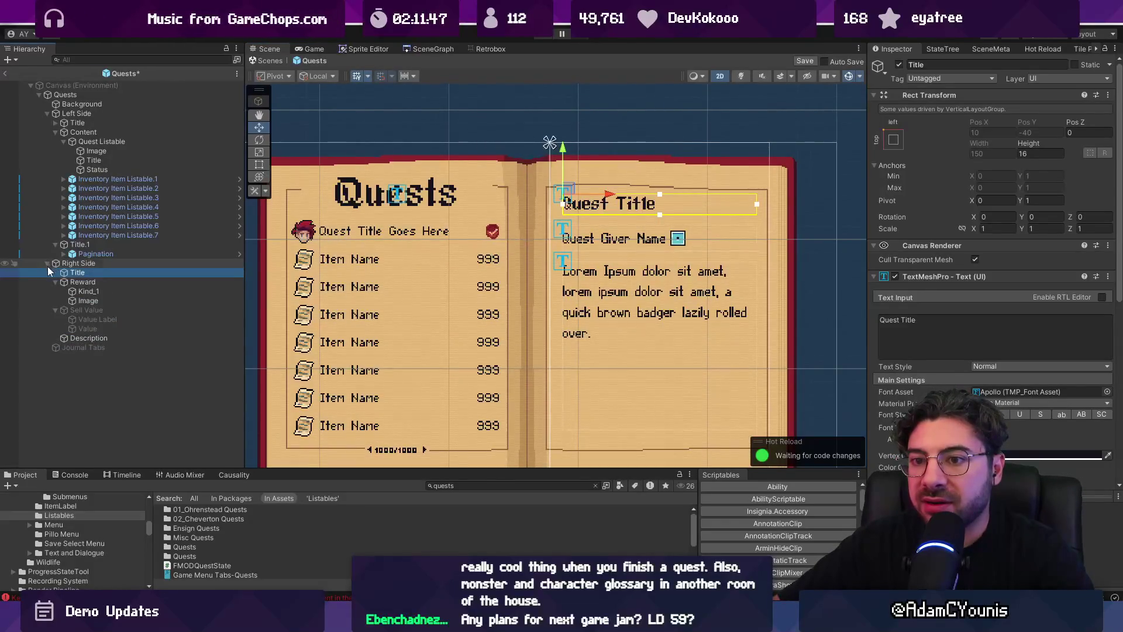
pyautogui.click(55, 310)
pyautogui.click(72, 307)
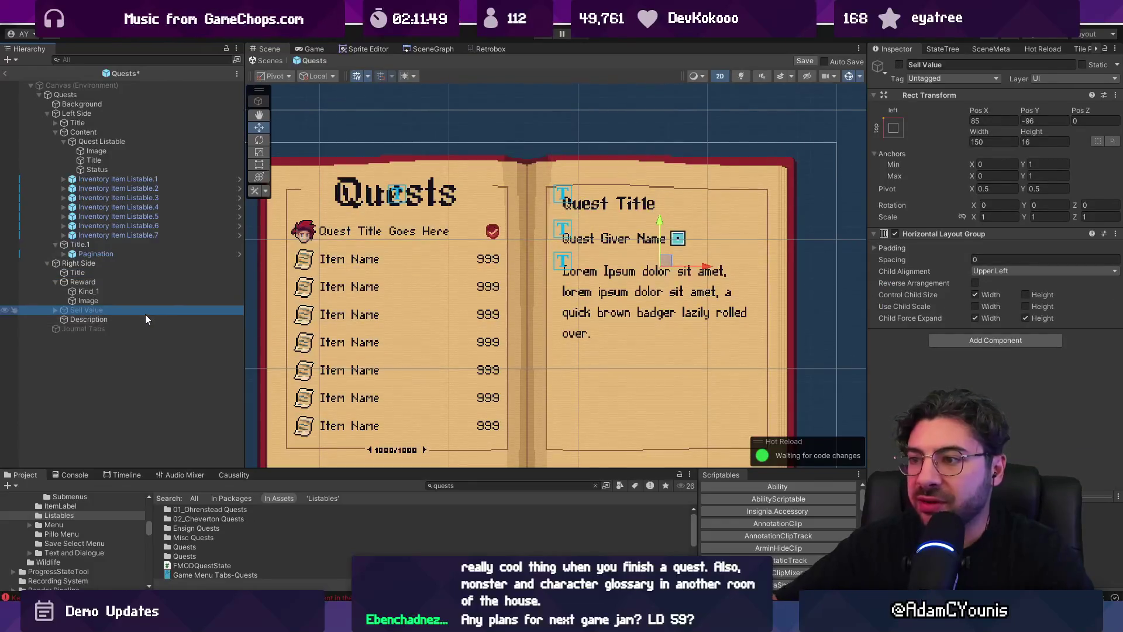
pyautogui.press('Delete')
# Rename the Reward group to 'Giver and Reward'
pyautogui.click(114, 283)
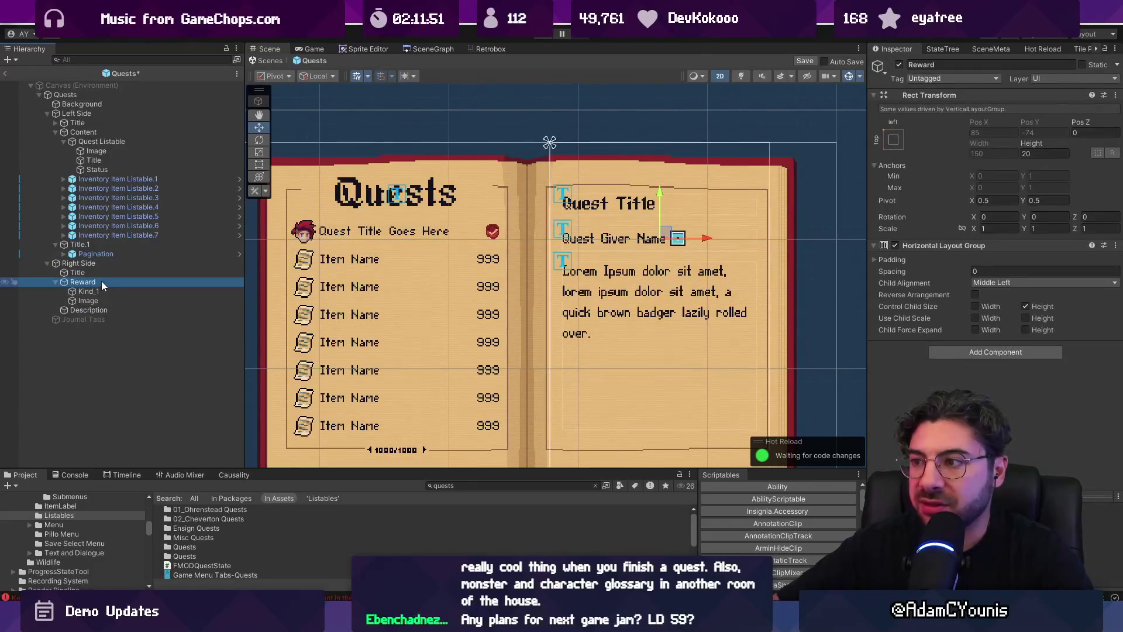
pyautogui.click(102, 278)
pyautogui.write('Giver and Reward')
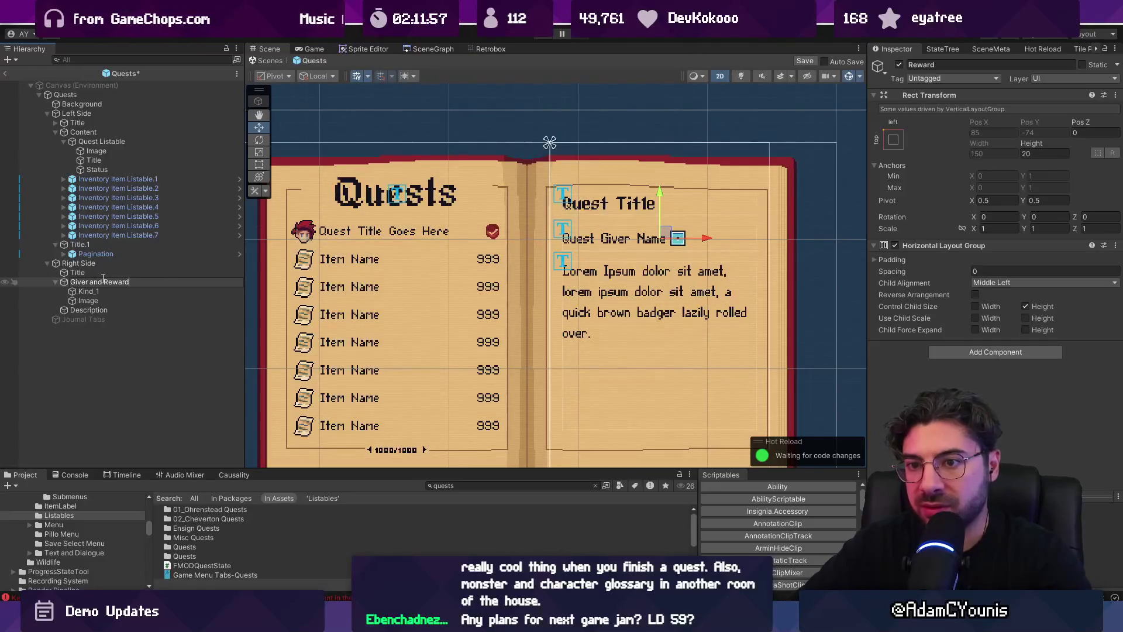
pyautogui.press('Return')
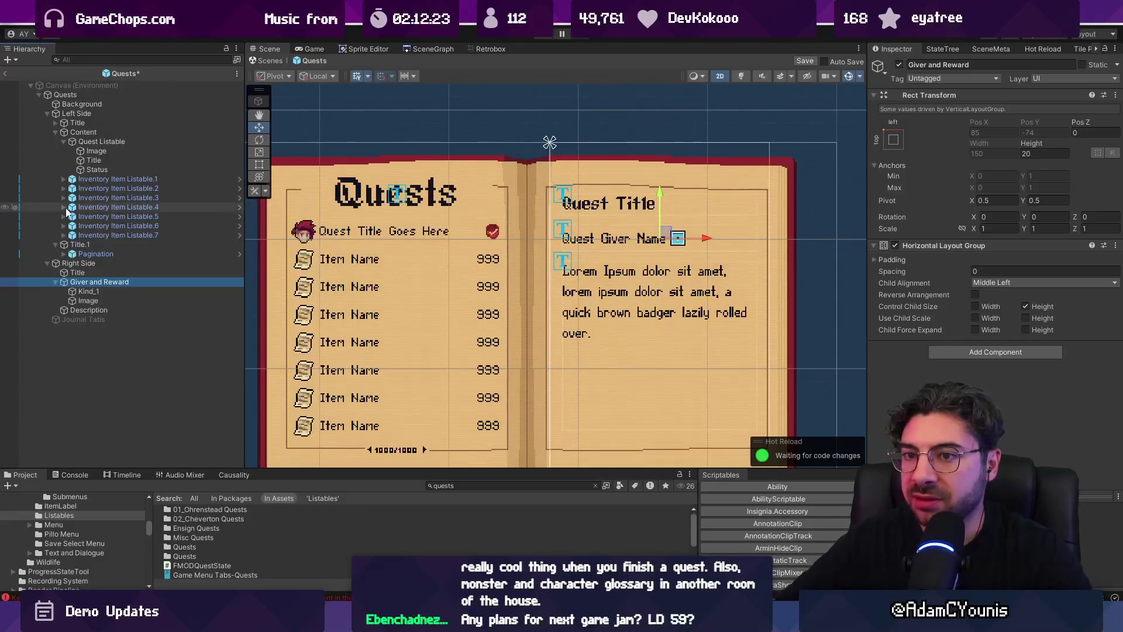
pyautogui.click(331, 231)
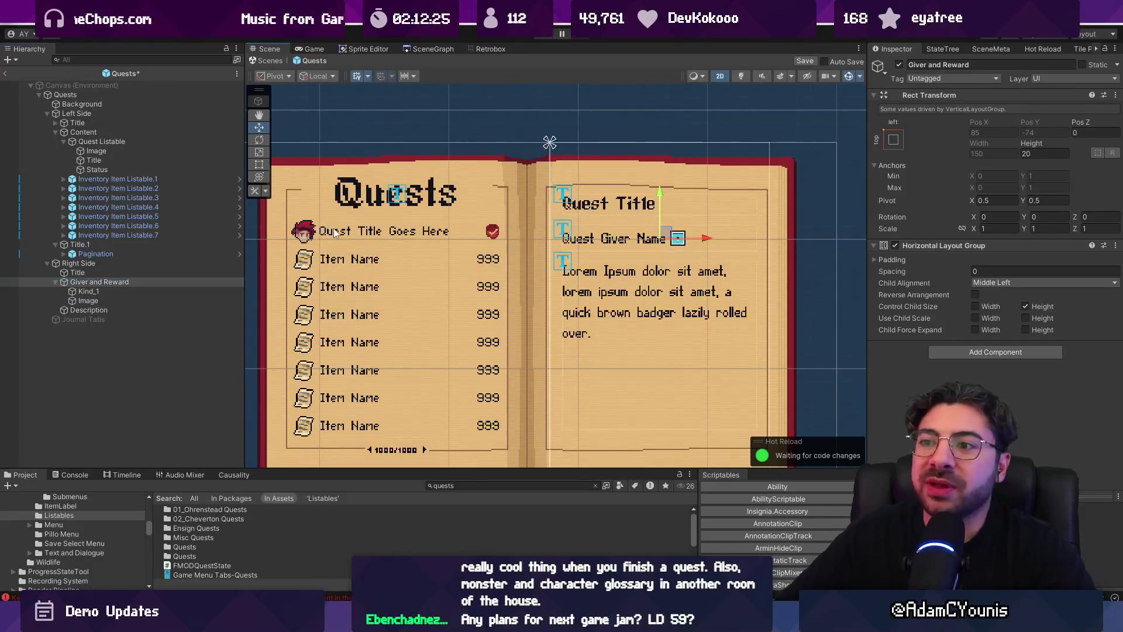
pyautogui.click(97, 151)
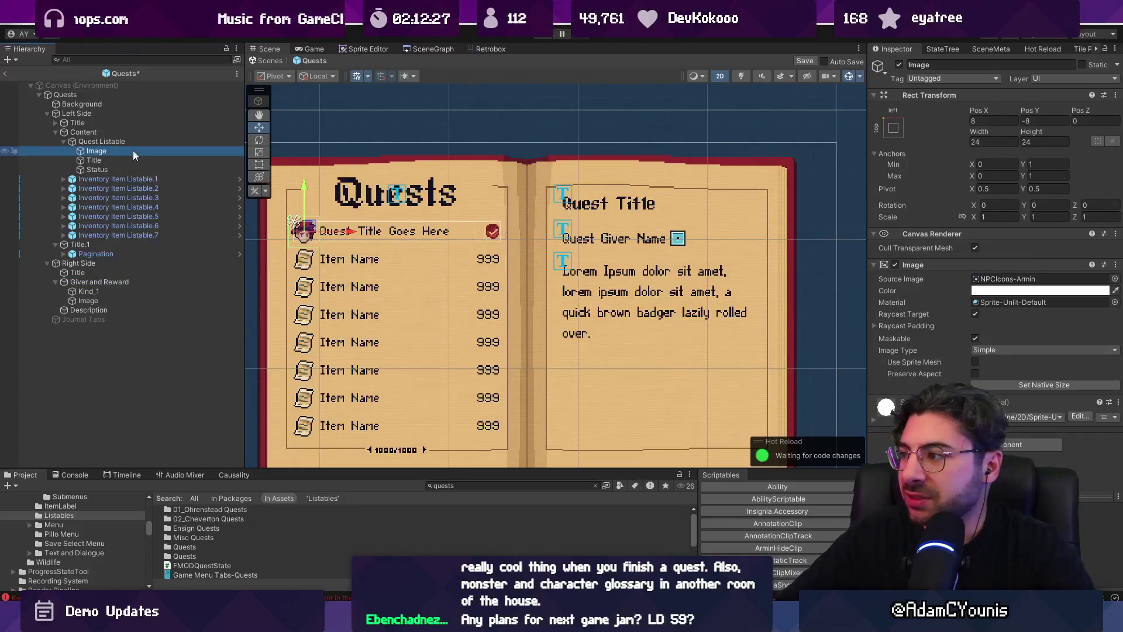
pyautogui.press('Delete')
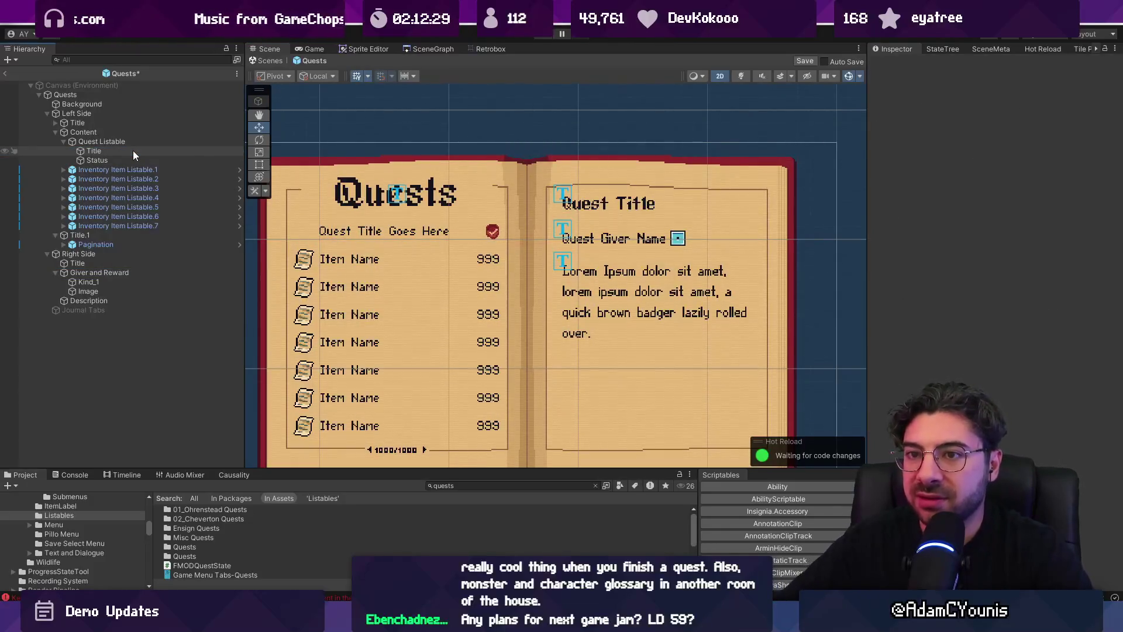
pyautogui.click(132, 150)
pyautogui.click(983, 121)
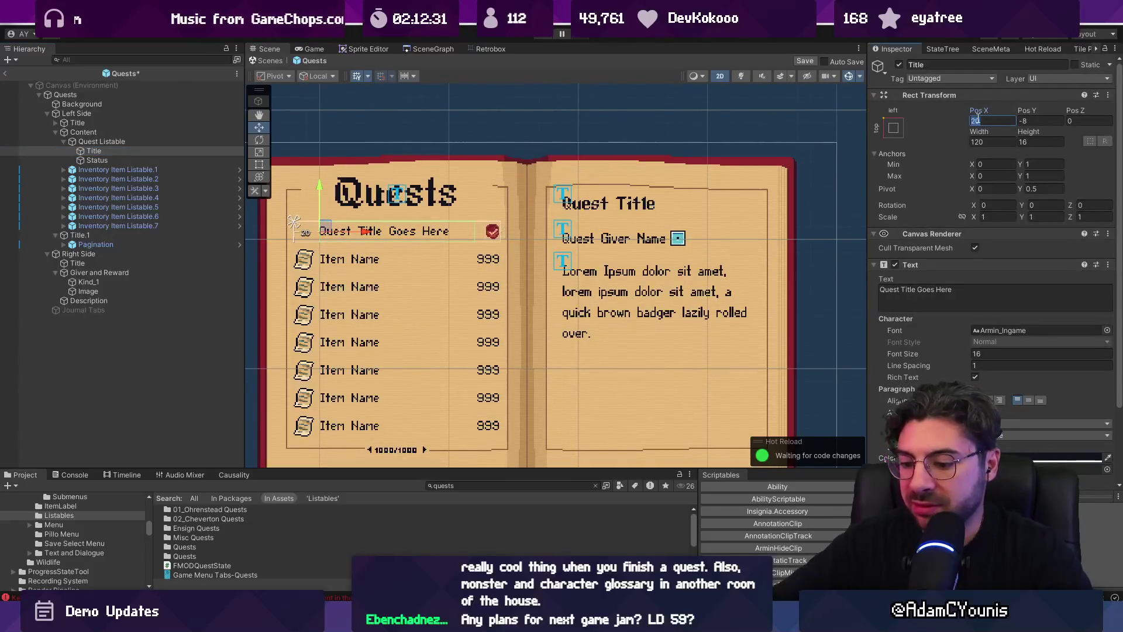
pyautogui.write('0')
pyautogui.click(984, 140)
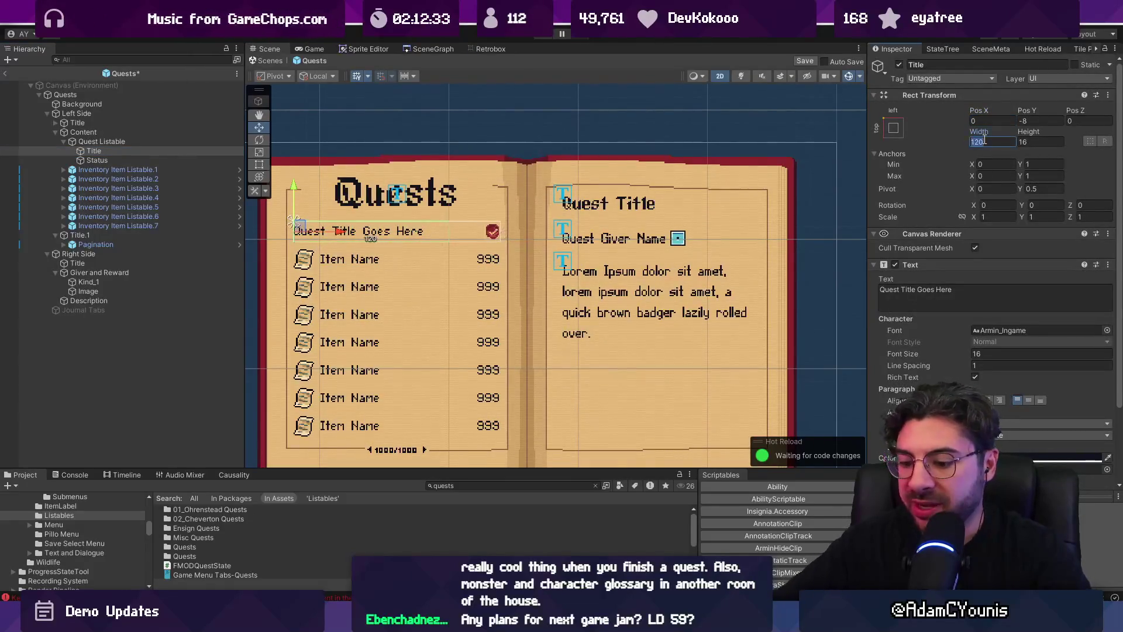
pyautogui.write('130')
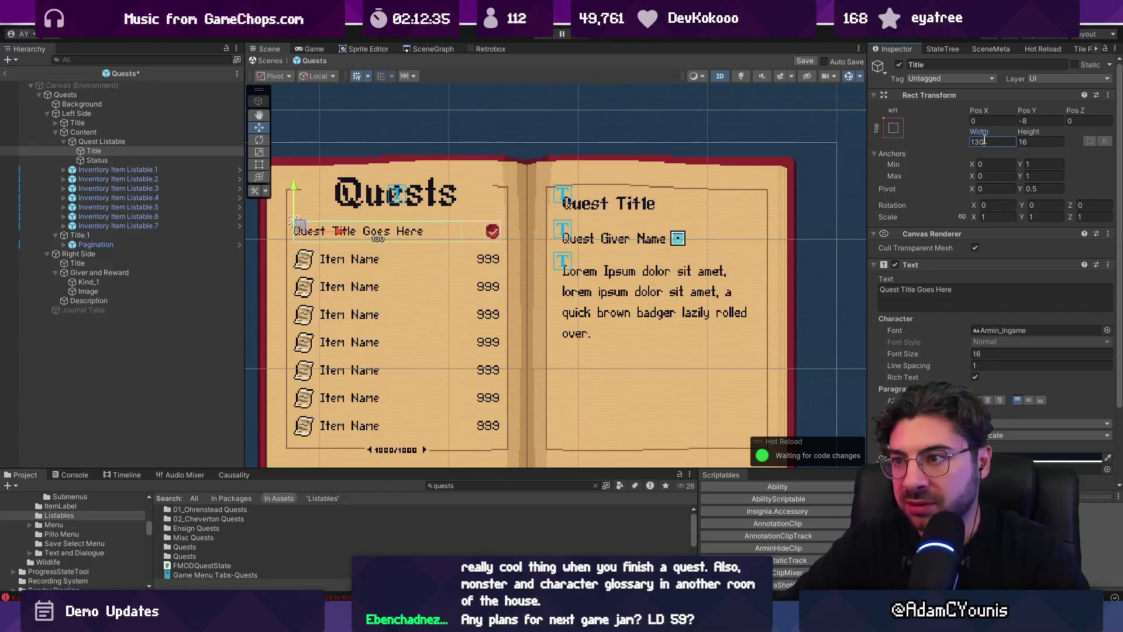
pyautogui.press('BackSpace')
pyautogui.press('BackSpace')
pyautogui.write('40')
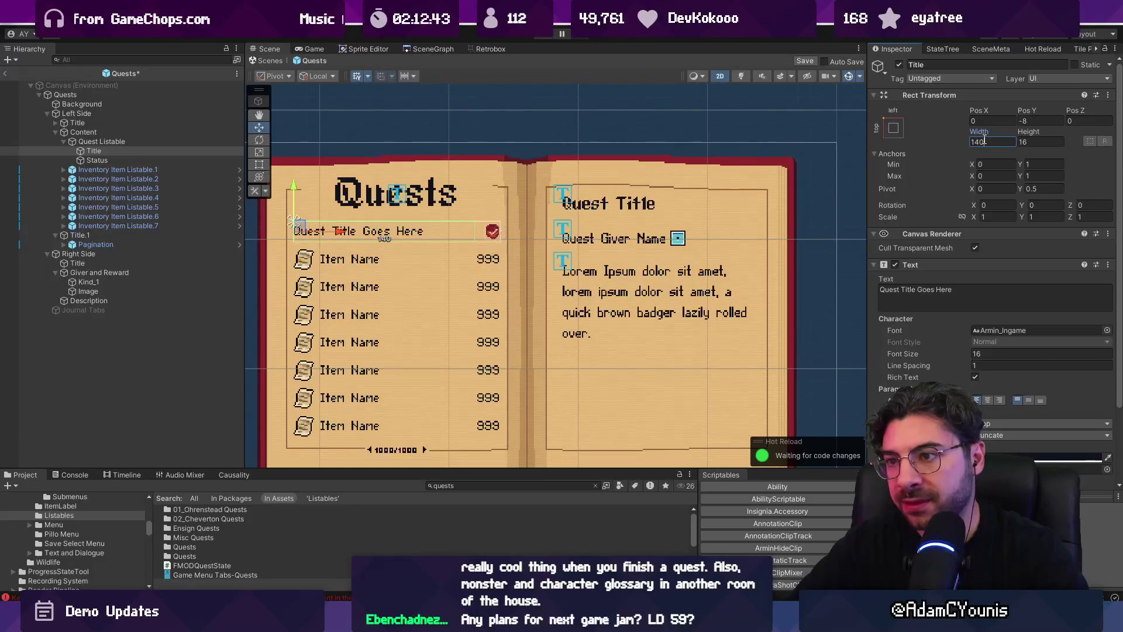
pyautogui.hotkey('ctrl', 'v')
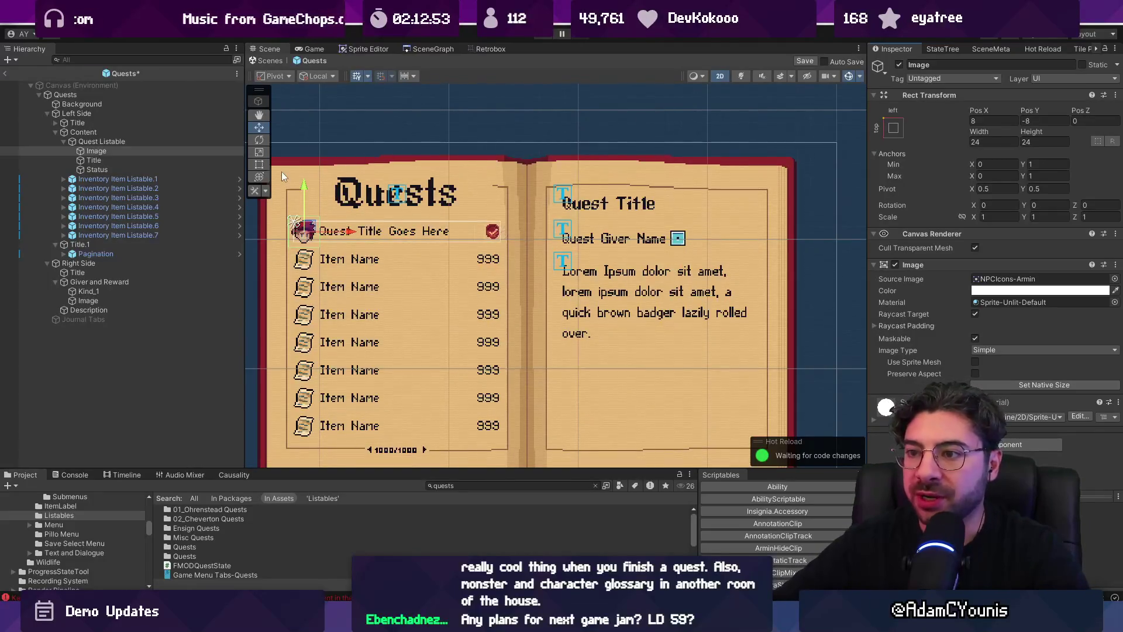
pyautogui.click(138, 143)
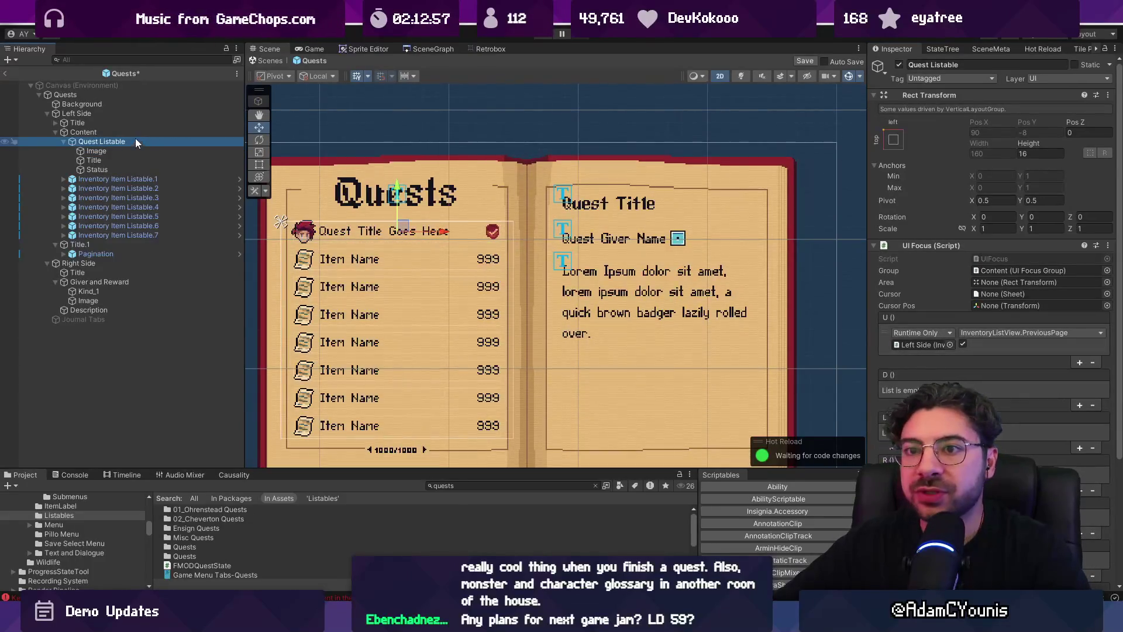
# On Quest Listable, search Add Component for 'Quest Listable' and dismiss the new script prompt
pyautogui.click(90, 133)
pyautogui.click(103, 142)
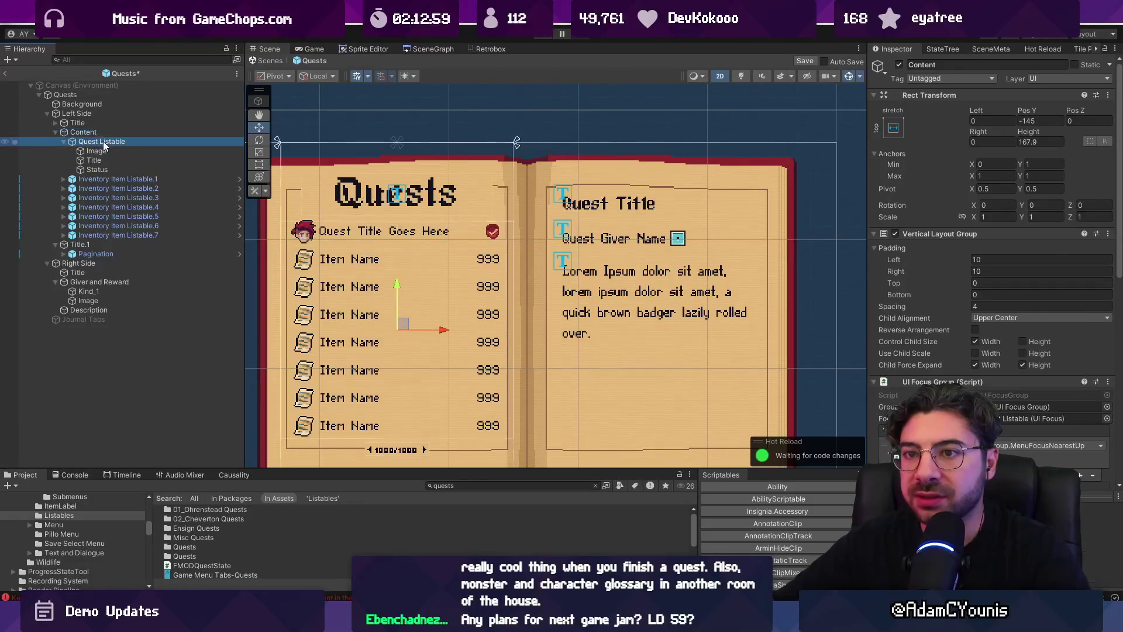
pyautogui.click(65, 141)
pyautogui.click(903, 248)
pyautogui.click(953, 265)
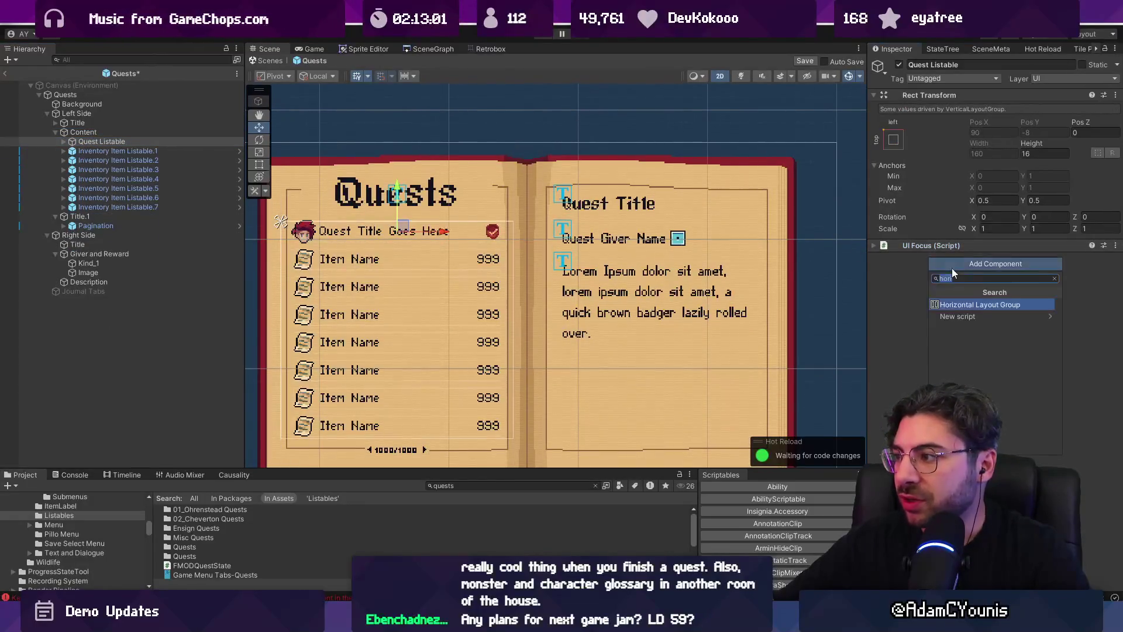
pyautogui.write('Quest Listable')
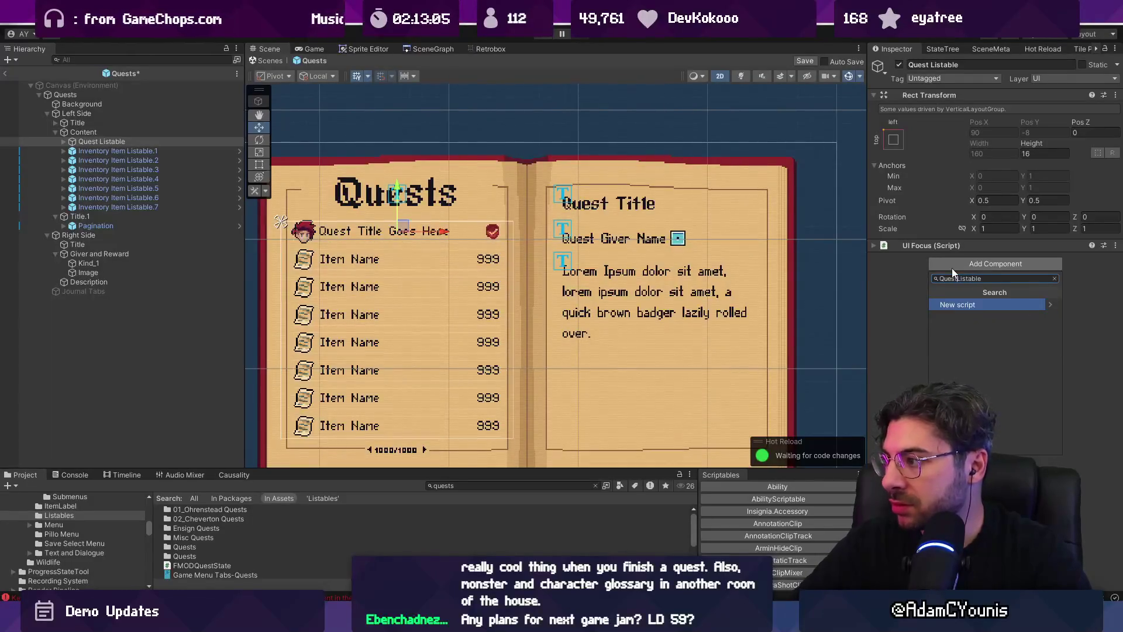
pyautogui.press('Return')
pyautogui.press('Escape')
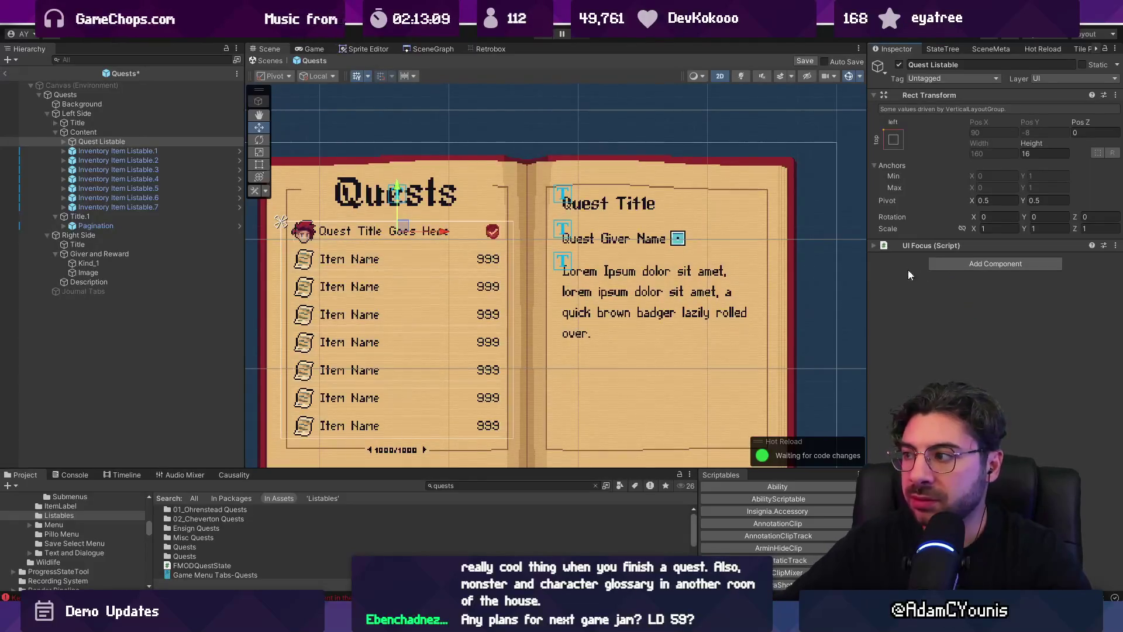
# Retry the QuestListable component search without creating it, then clear the Console
pyautogui.click(958, 263)
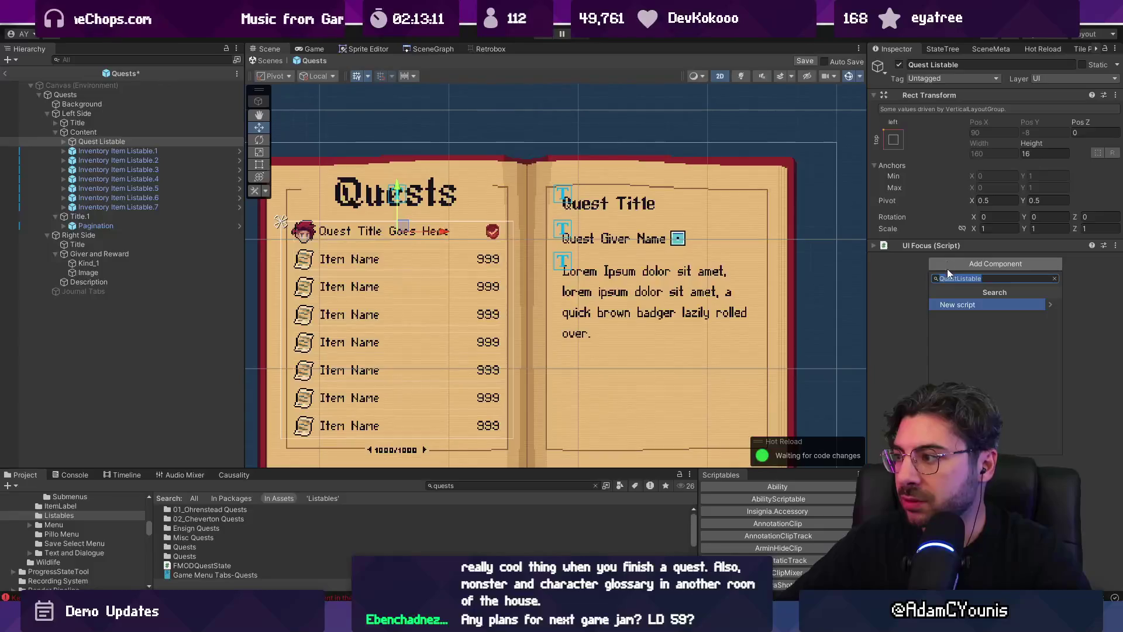
pyautogui.click(953, 304)
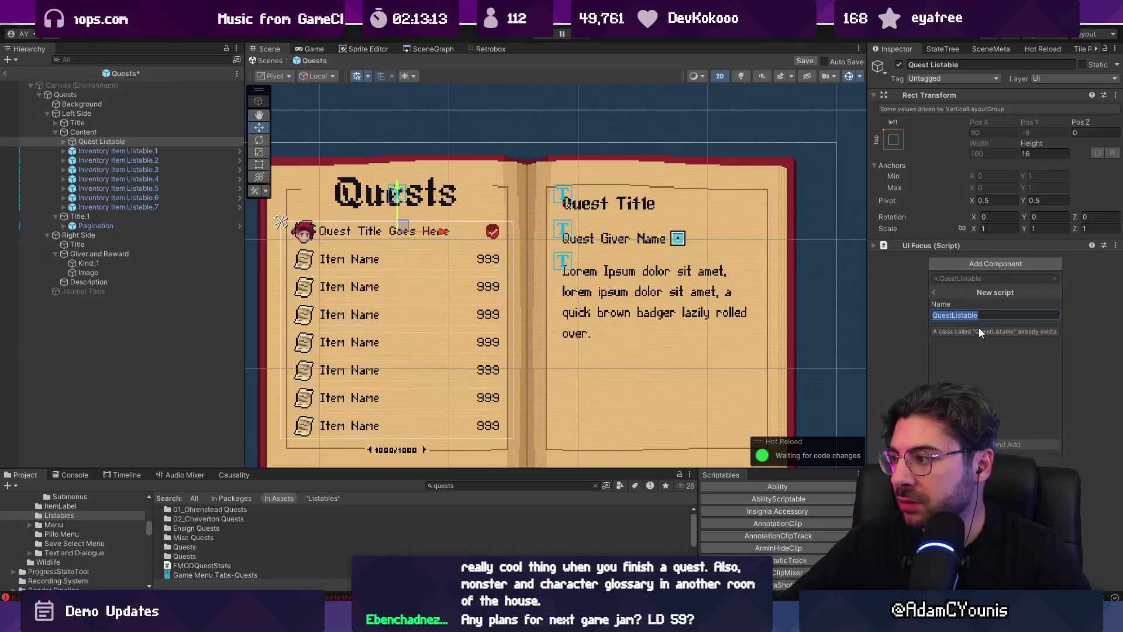
pyautogui.click(933, 292)
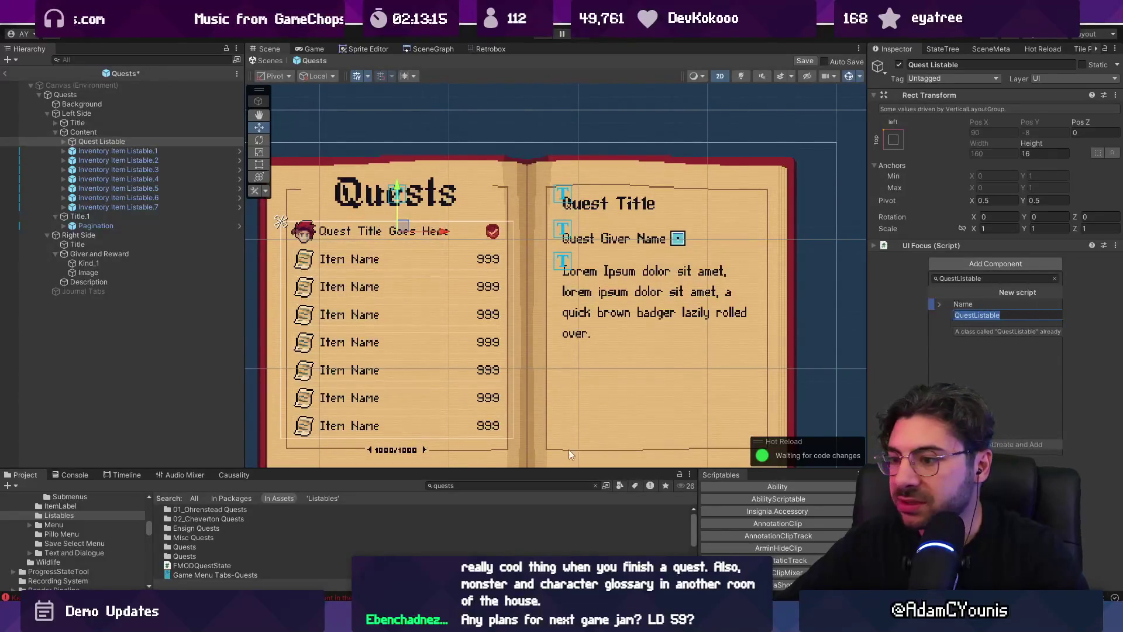
pyautogui.click(936, 283)
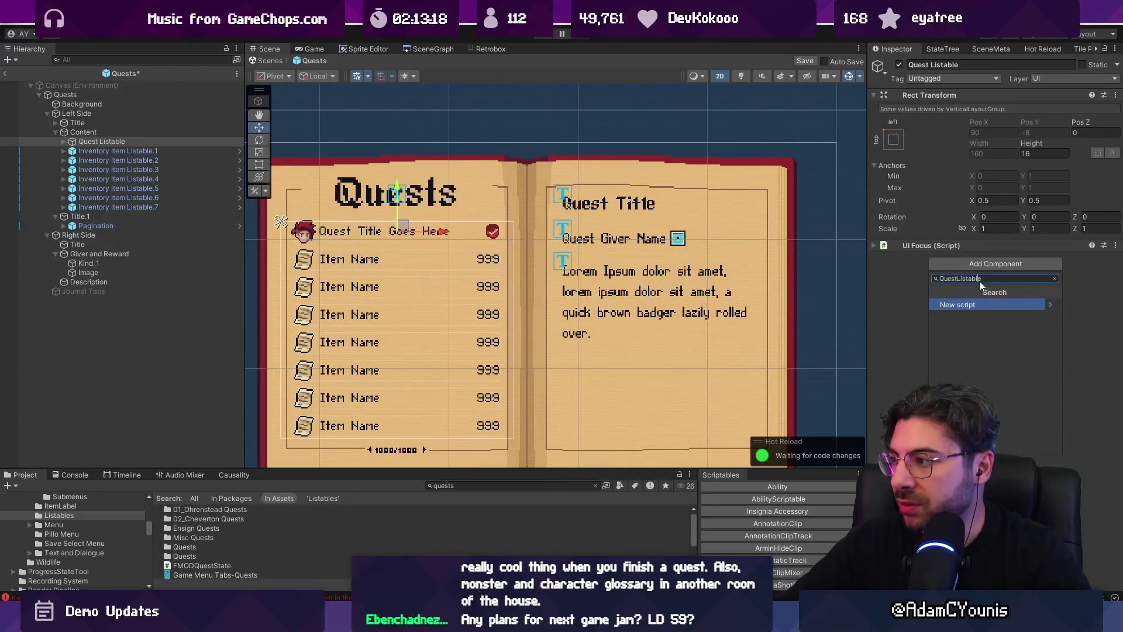
pyautogui.click(75, 475)
pyautogui.click(12, 486)
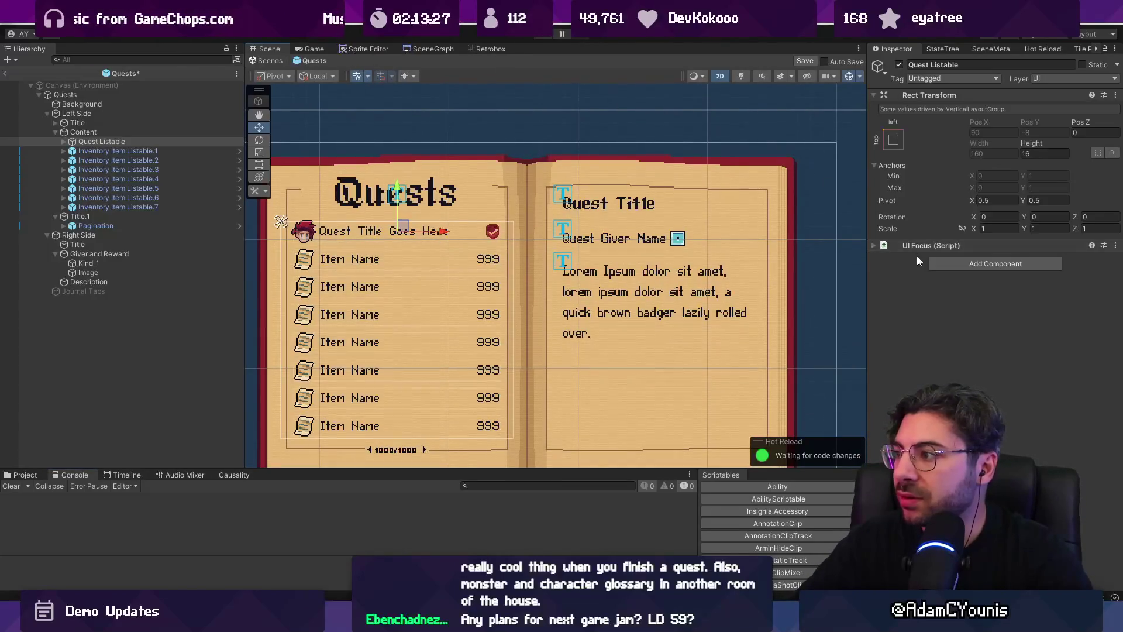
# Search the enlarged Project window everywhere for 'questlistable'
pyautogui.click(946, 264)
pyautogui.click(34, 477)
pyautogui.click(465, 485)
pyautogui.write('questlistable')
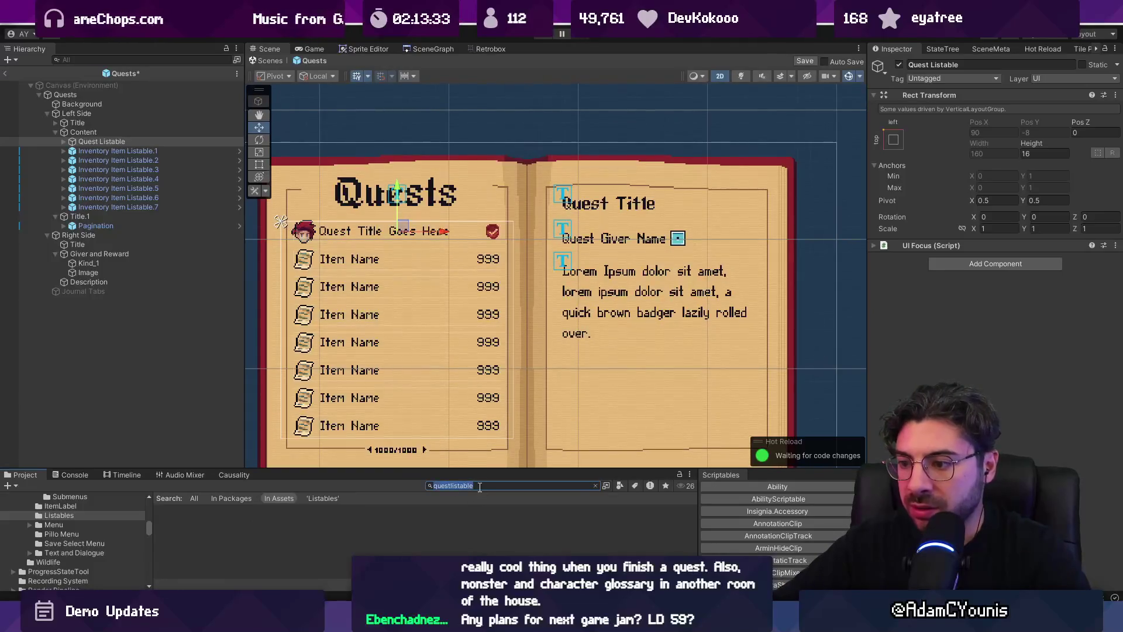
pyautogui.moveTo(479, 469); pyautogui.dragTo(468, 358)
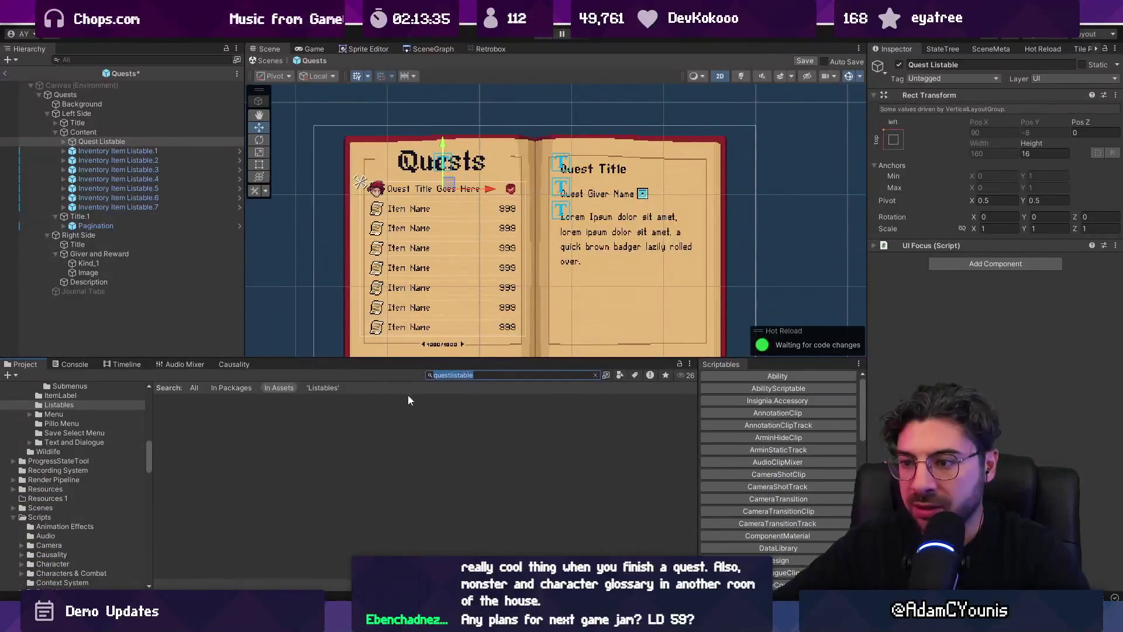
pyautogui.click(194, 388)
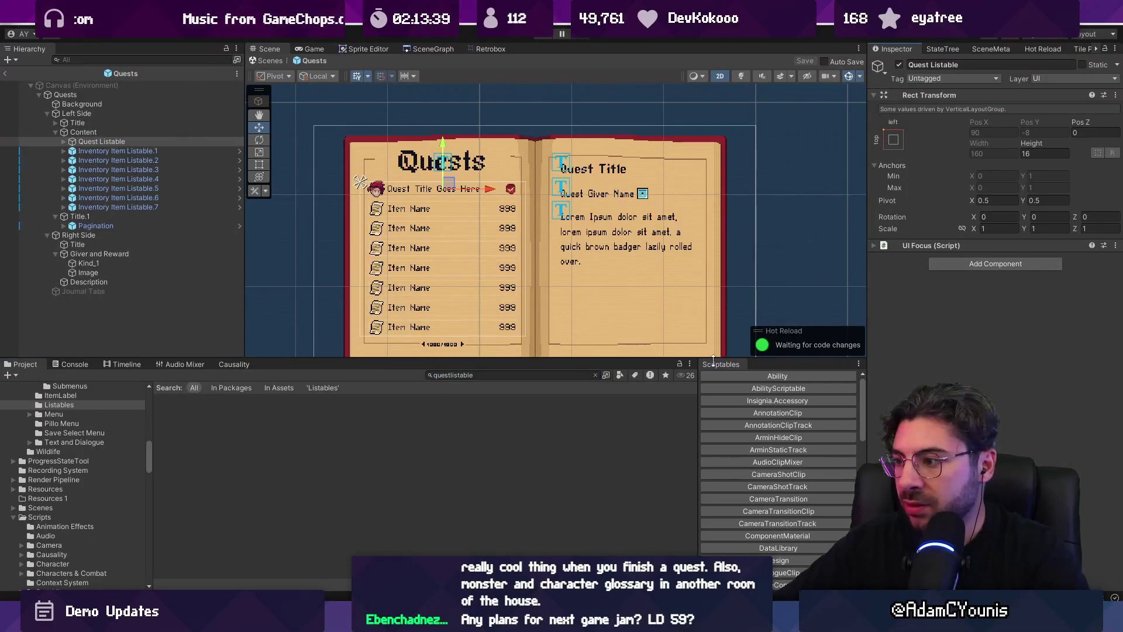
# Name a new Add Component script QuestListable, cancel it, and open Everything
pyautogui.click(953, 264)
pyautogui.write('questlistable')
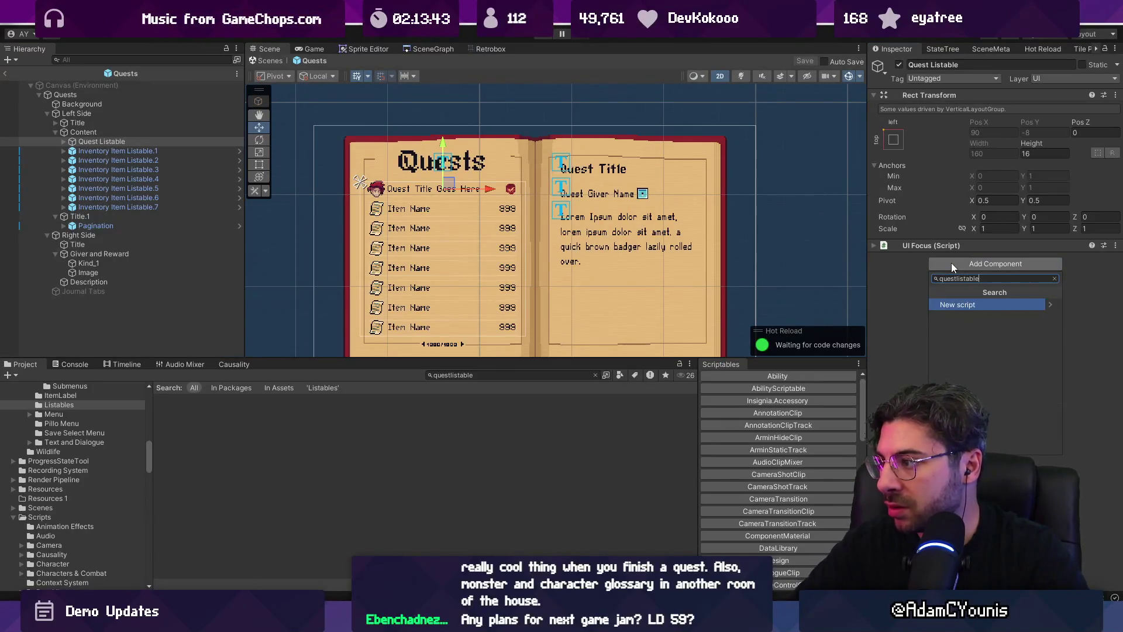
pyautogui.press('Return')
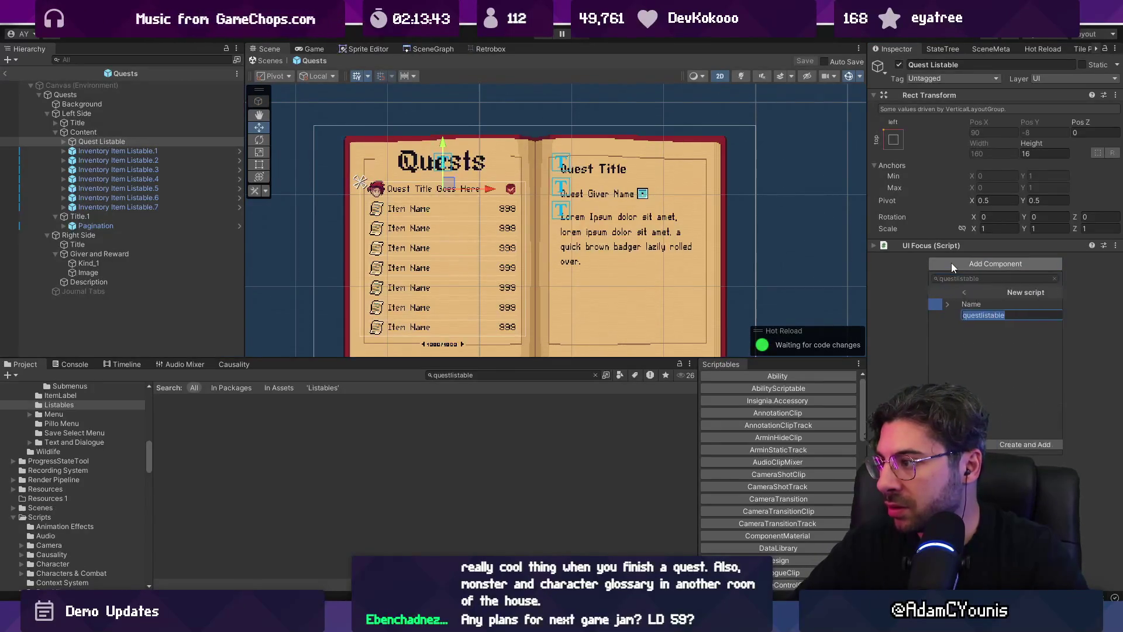
pyautogui.write('QuestListable')
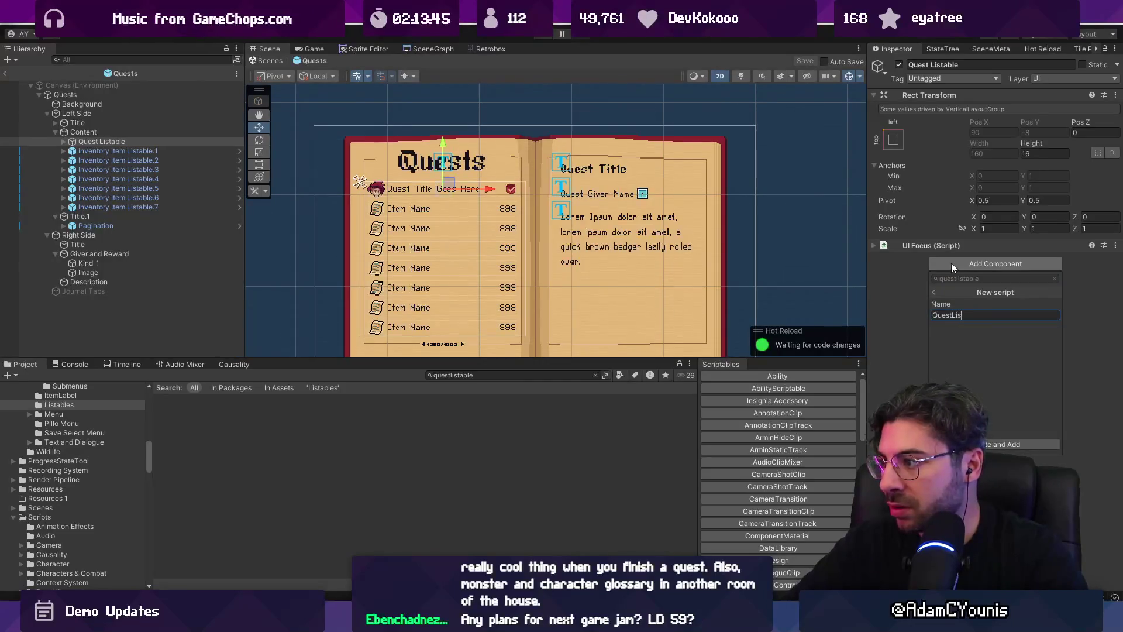
pyautogui.press('Escape')
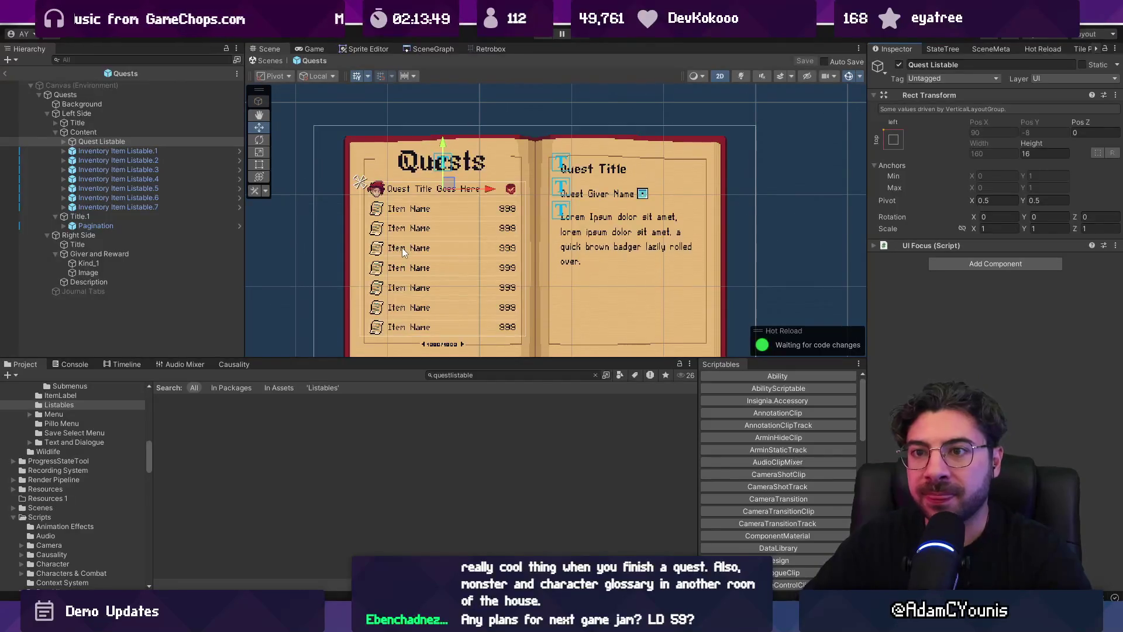
pyautogui.click(472, 375)
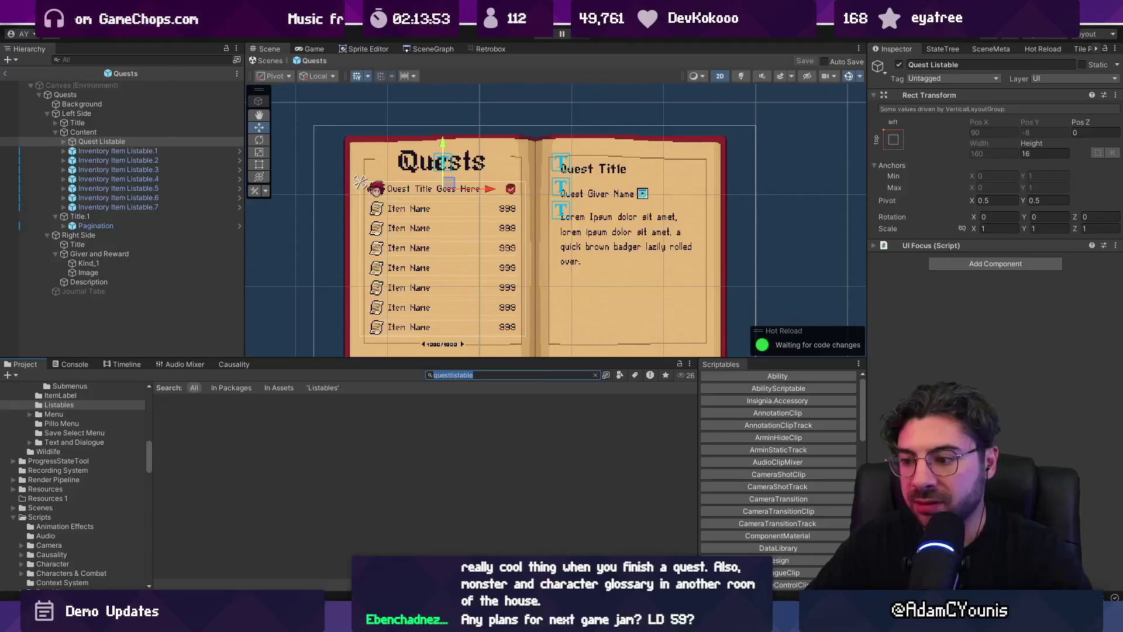
pyautogui.hotkey('ctrl', 'alt', 'space')
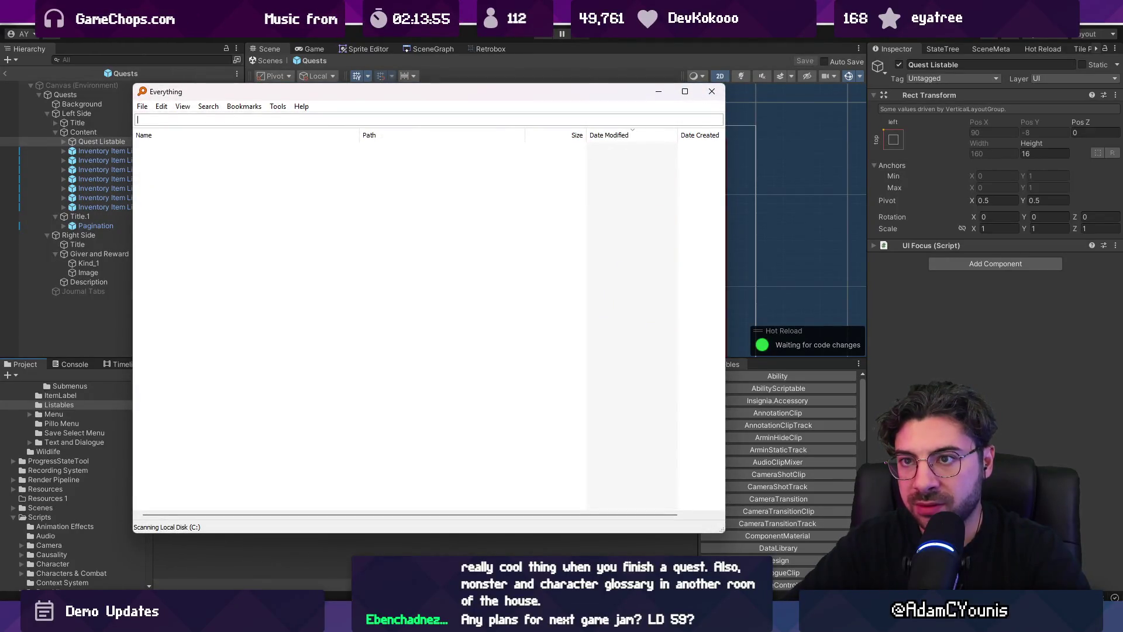
# Search Everything for 'questlistable.cs', find no file, close it, and expand UI Focus
pyautogui.press('BackSpace')
pyautogui.press('BackSpace')
pyautogui.press('BackSpace')
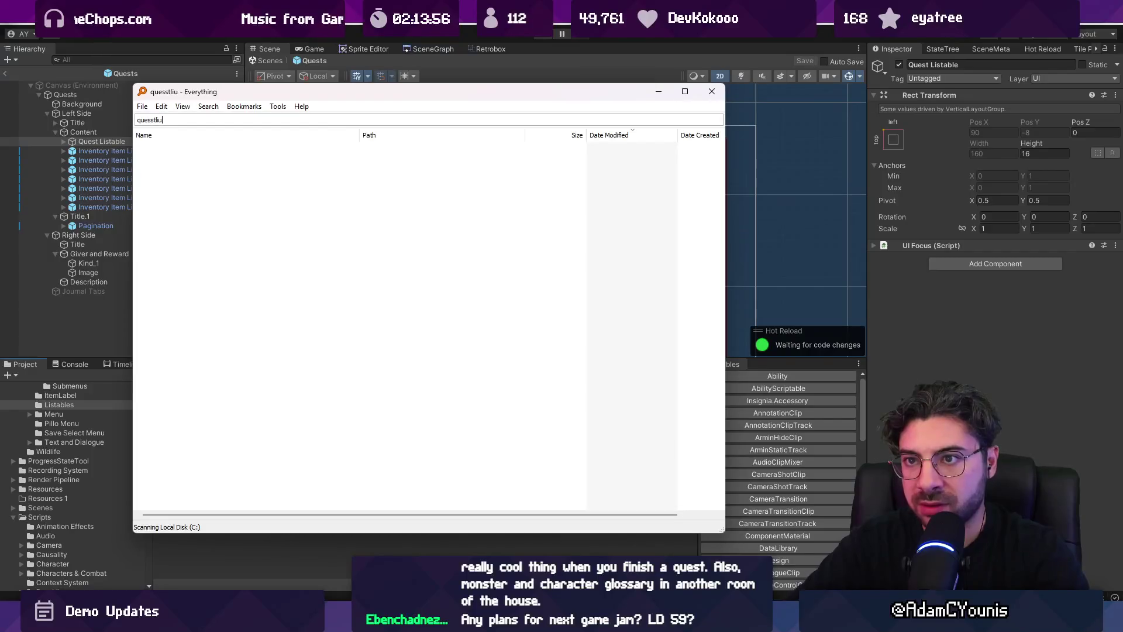
pyautogui.write('tl;i')
pyautogui.press('BackSpace')
pyautogui.press('BackSpace')
pyautogui.write('istable')
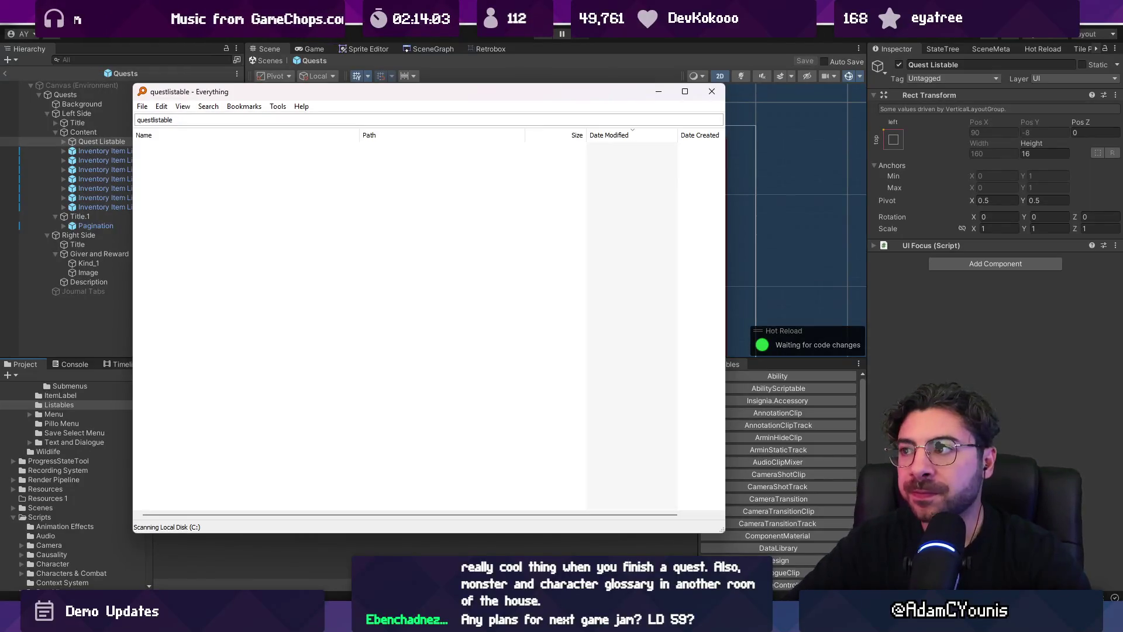
pyautogui.press('BackSpace')
pyautogui.press('BackSpace')
pyautogui.press('BackSpace')
pyautogui.press('BackSpace')
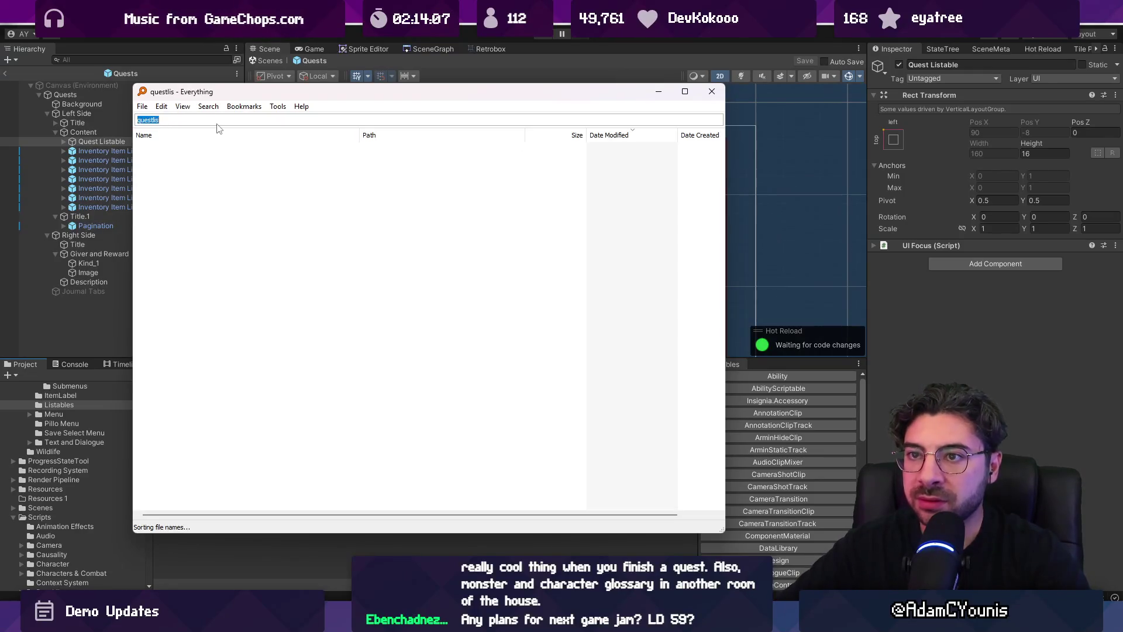
pyautogui.write('stable.cs')
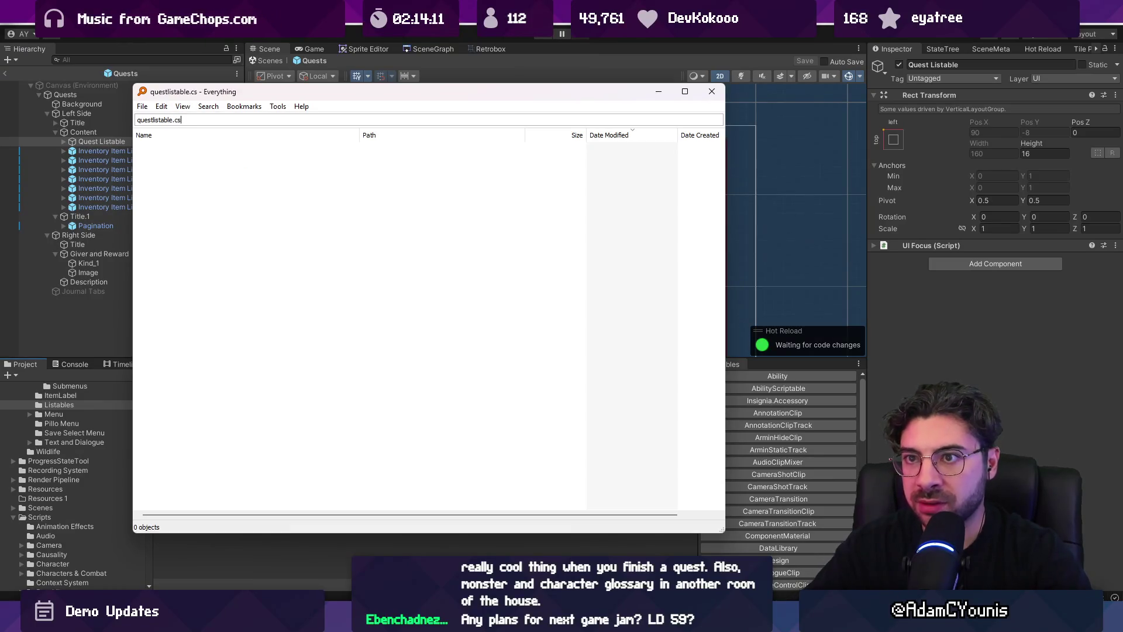
pyautogui.press('Escape')
pyautogui.click(951, 245)
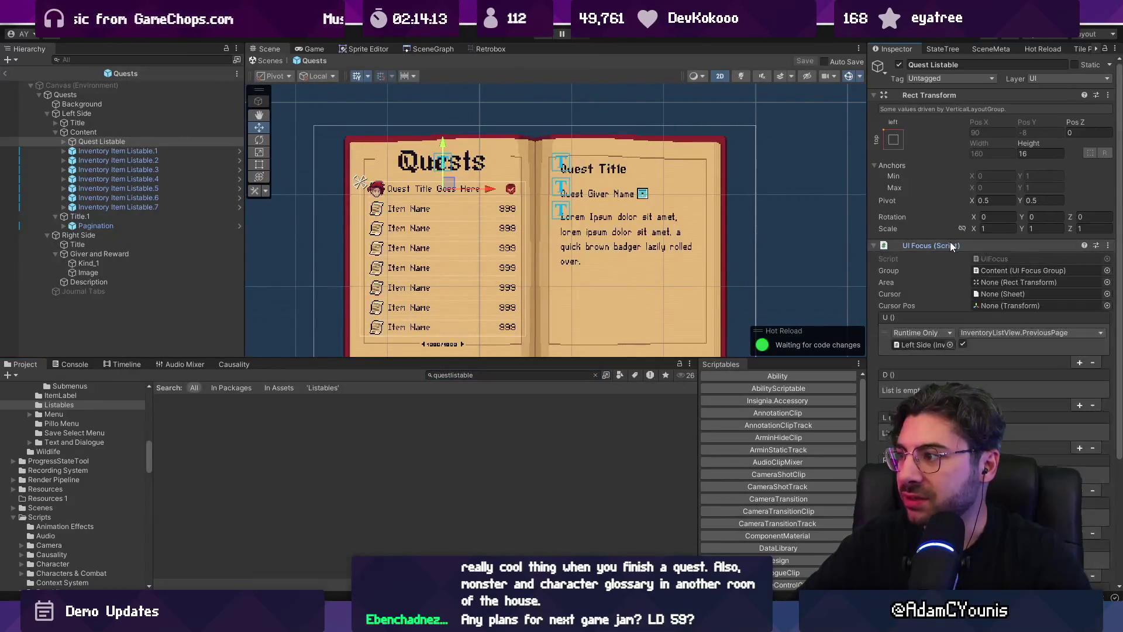
# Collapse UI Focus, check Hot Reload's compile status, and switch to VS Code
pyautogui.click(951, 246)
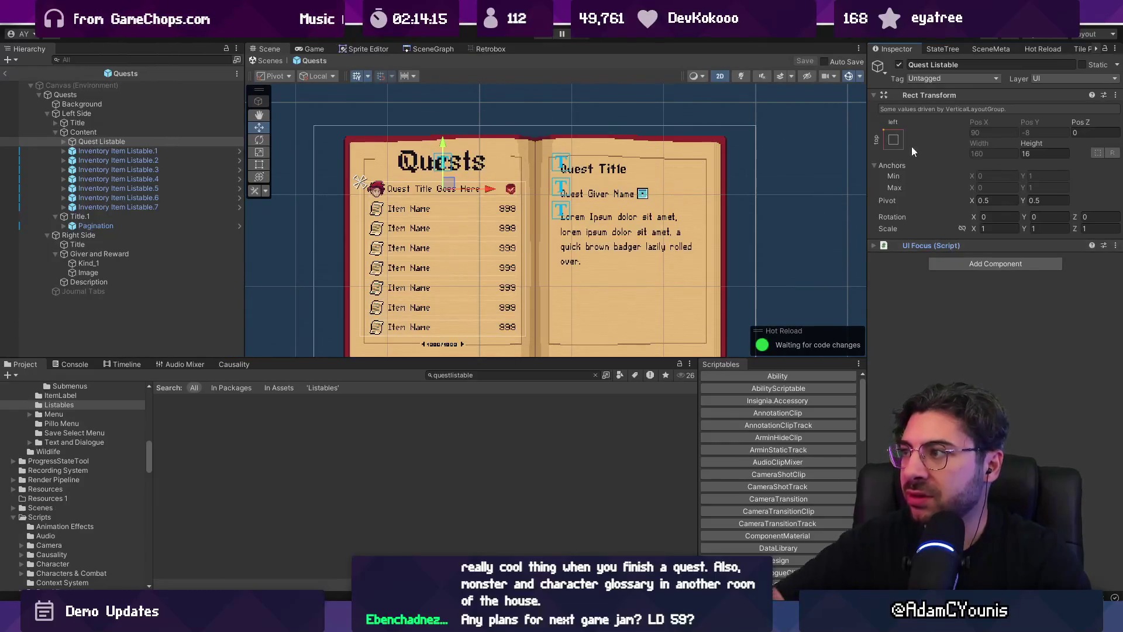
pyautogui.click(1043, 50)
pyautogui.click(1059, 120)
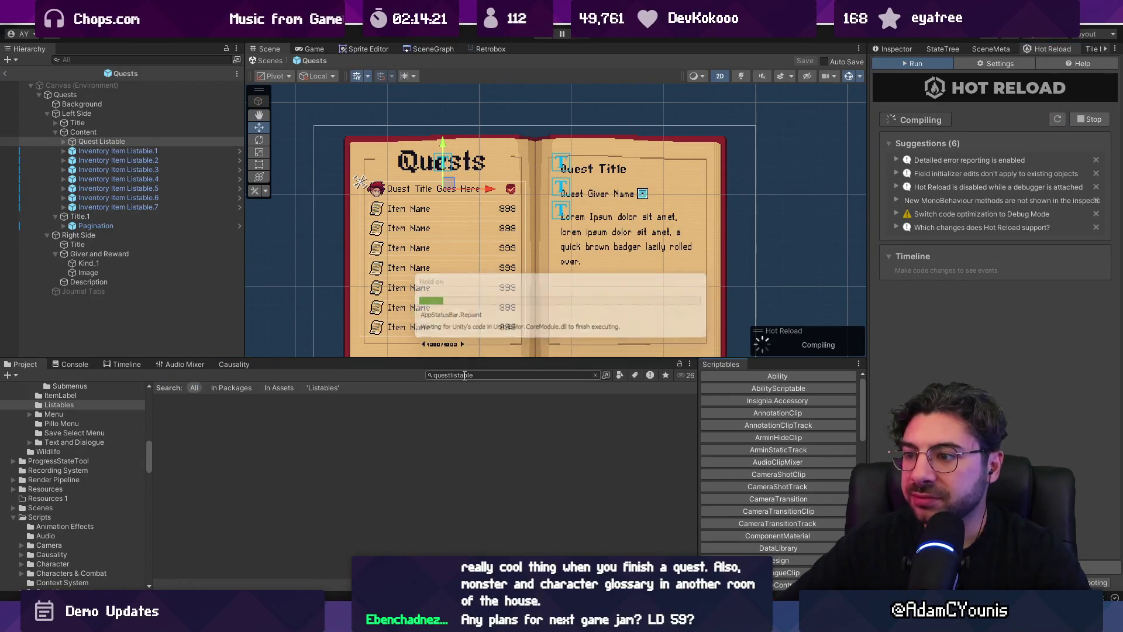
pyautogui.press('q')
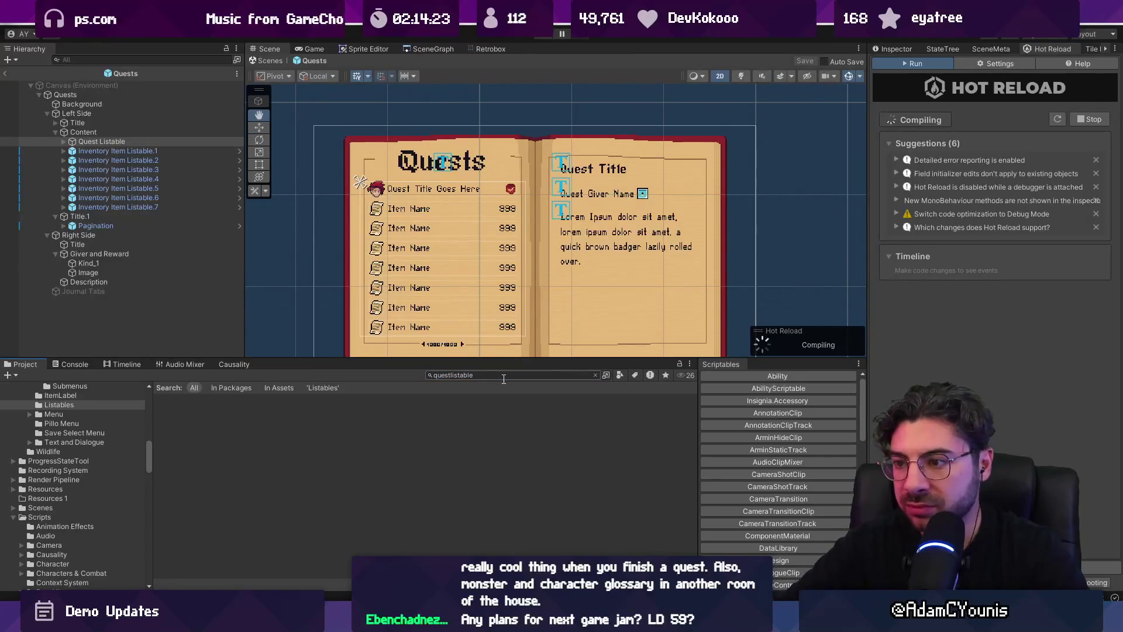
pyautogui.hotkey('alt', 'Tab')
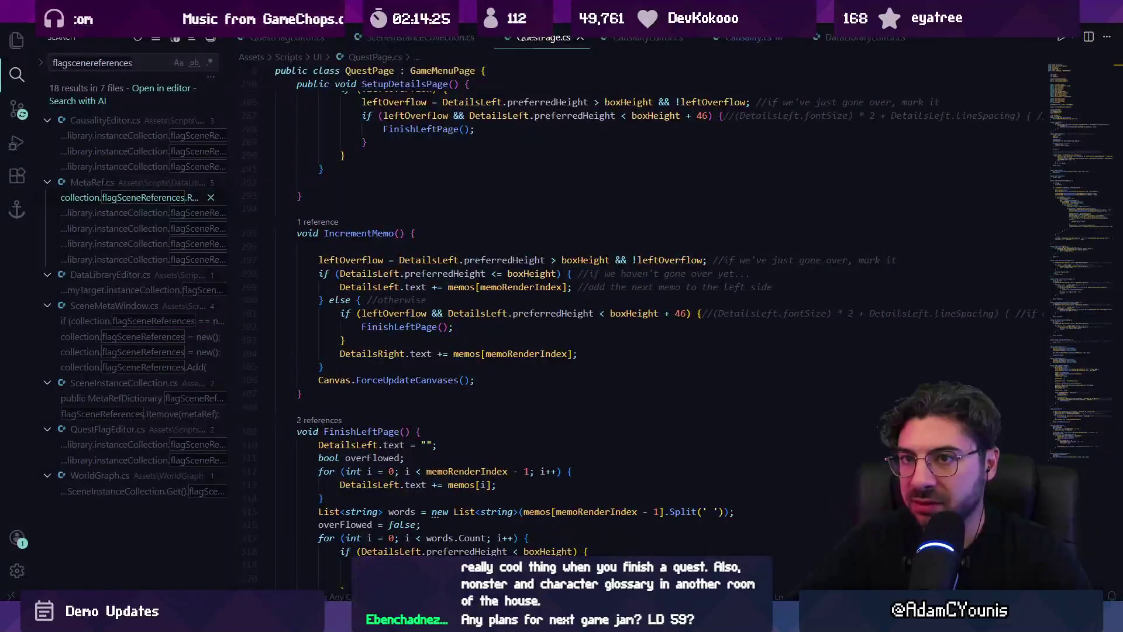
# Search VS Code for 'questlistable' and select the QuestListable class in Listable.cs
pyautogui.write('questlistable')
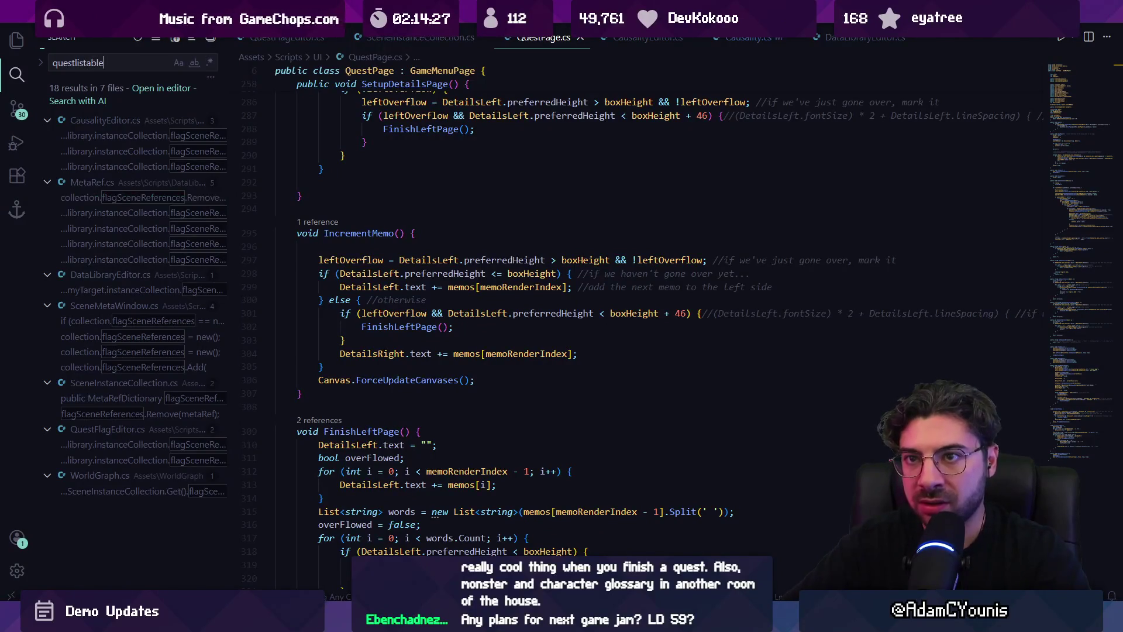
pyautogui.click(125, 135)
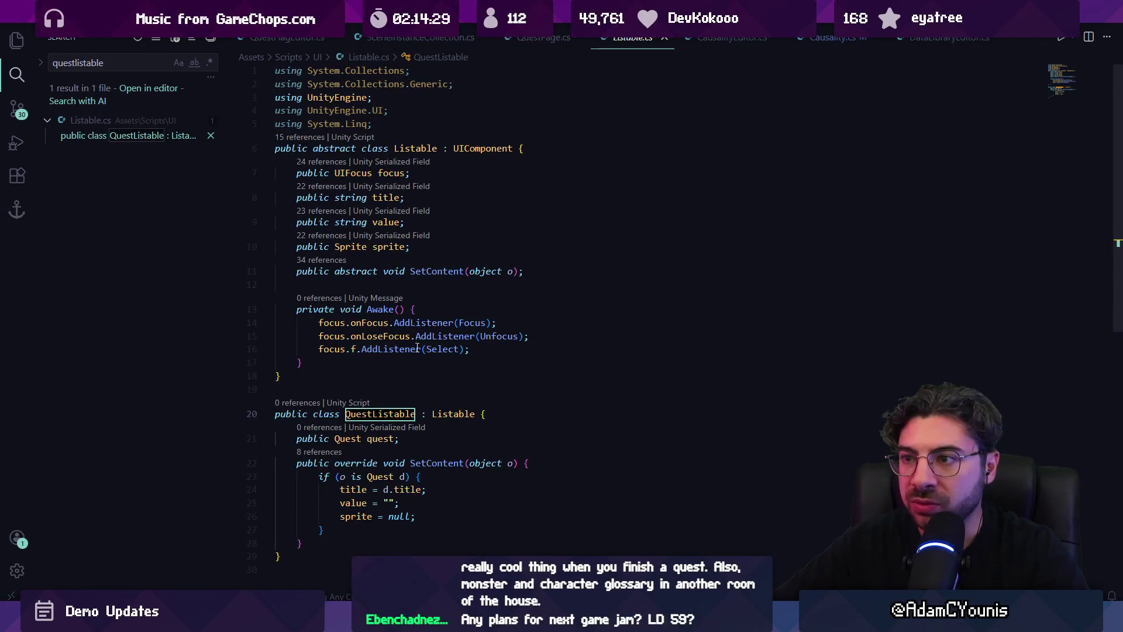
pyautogui.scroll(-2, 403, 395)
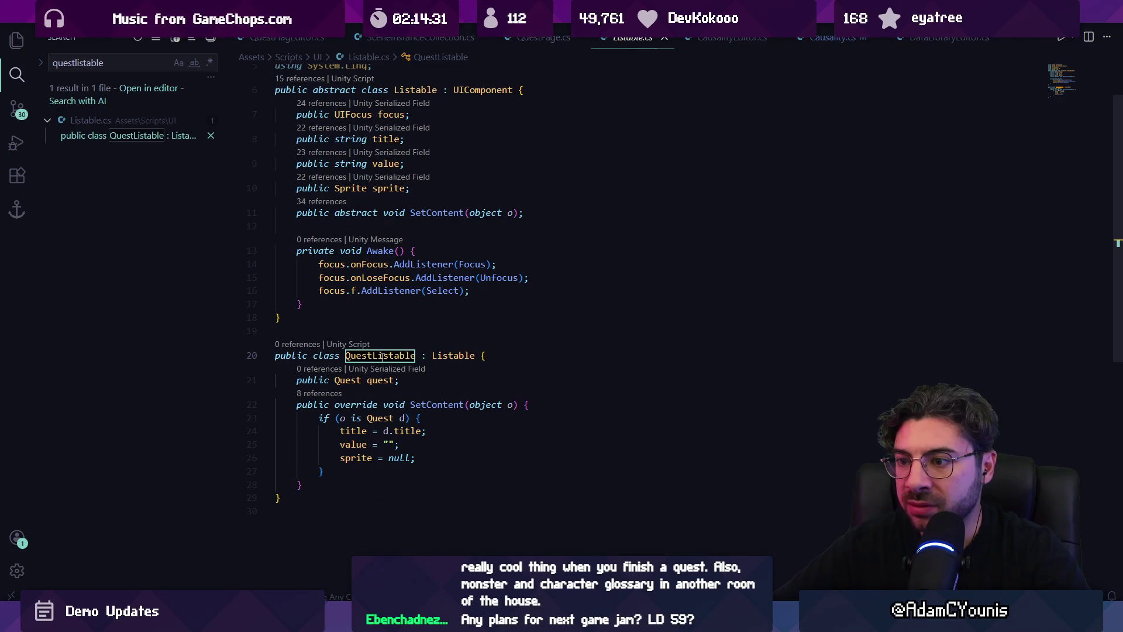
pyautogui.scroll(2, 368, 316)
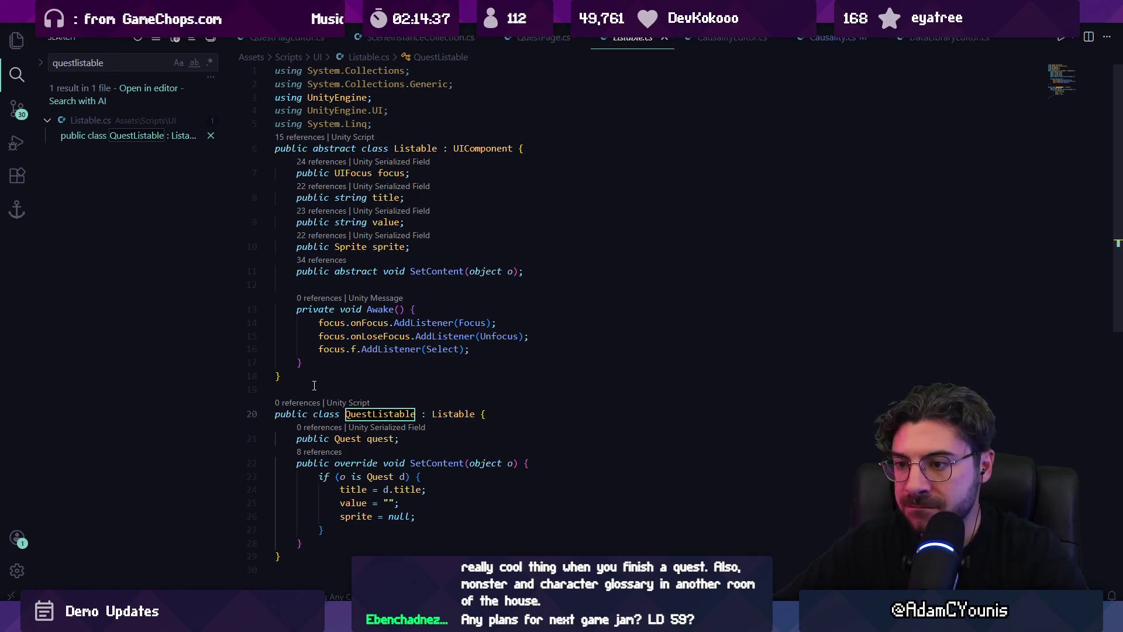
pyautogui.moveTo(316, 384); pyautogui.dragTo(402, 553)
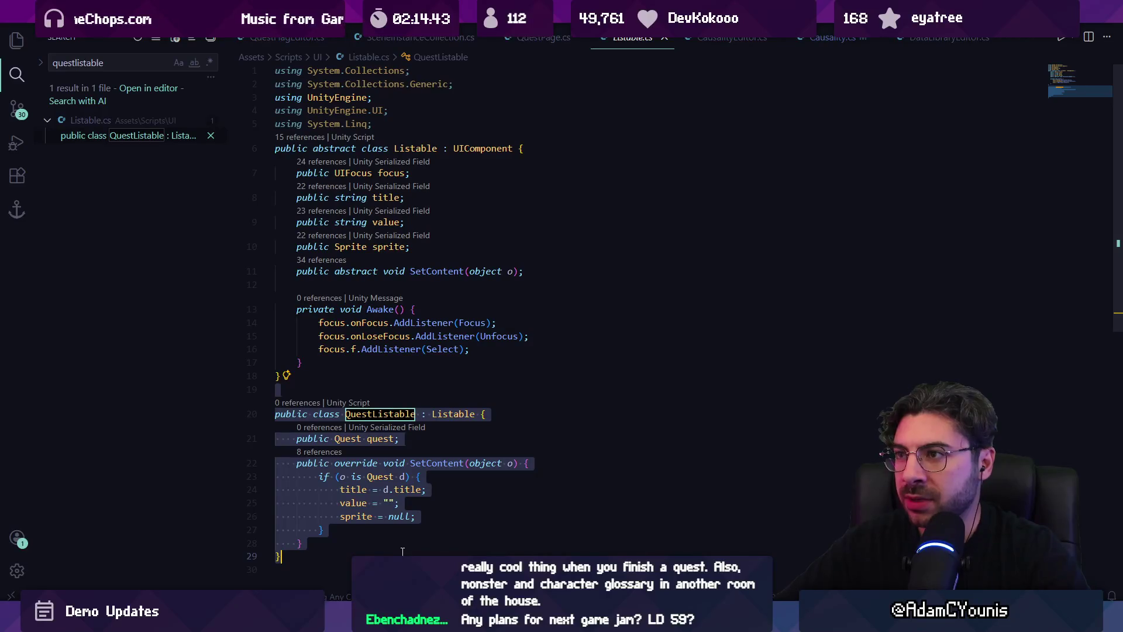
# Look at InsigniaItemListable.cs, then return to Listable.cs
pyautogui.hotkey('ctrl', 'p')
pyautogui.write('listable')
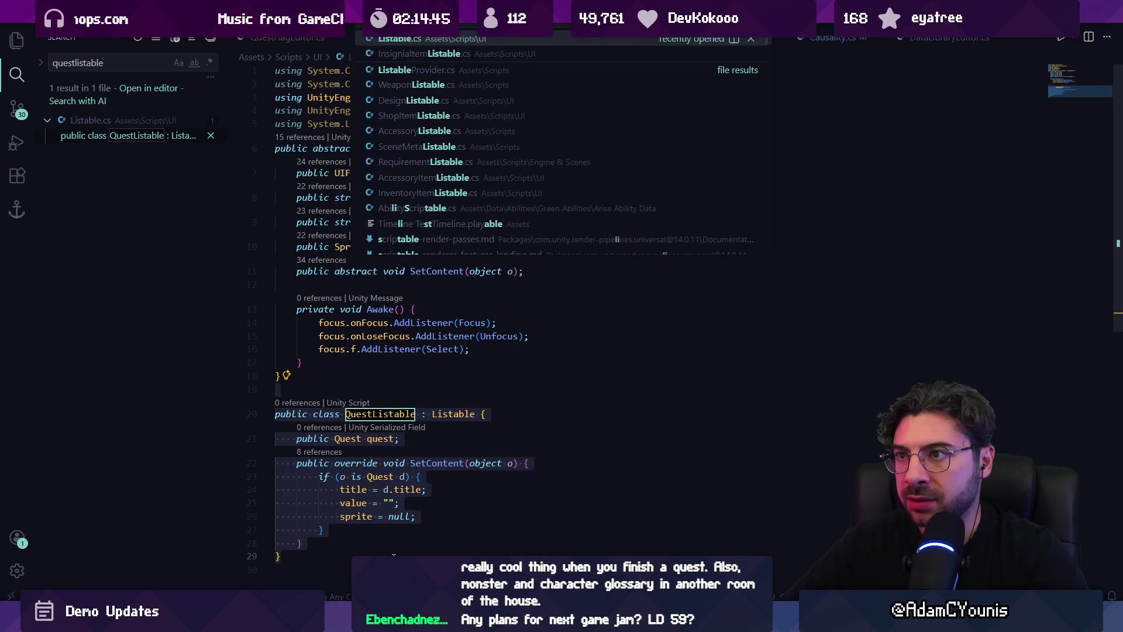
pyautogui.click(754, 51)
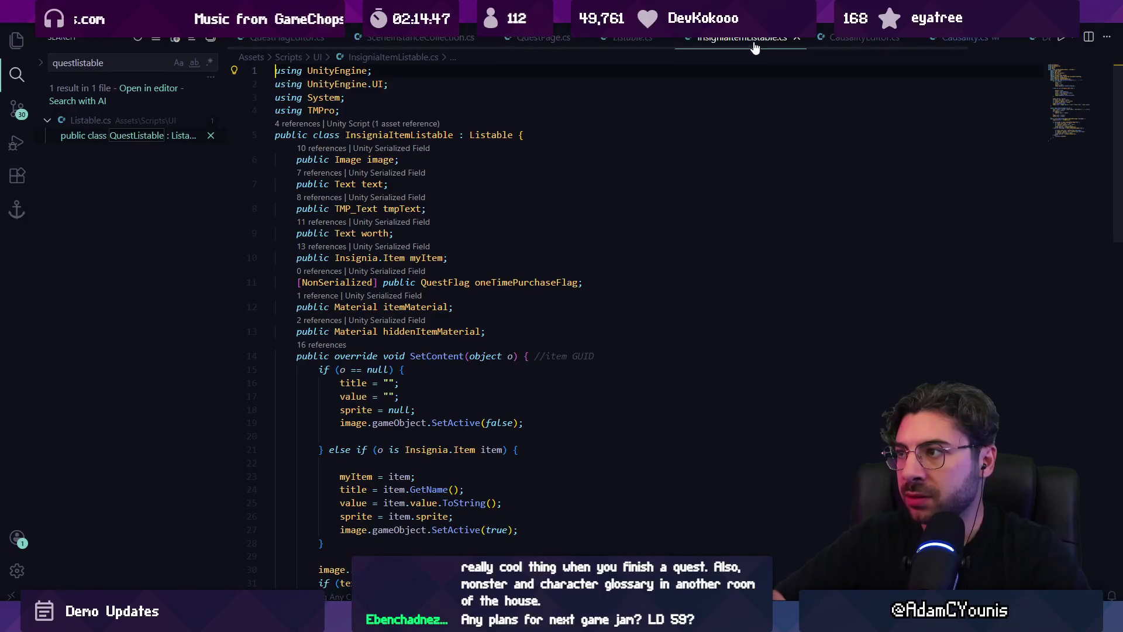
pyautogui.hotkey('alt', 'Tab')
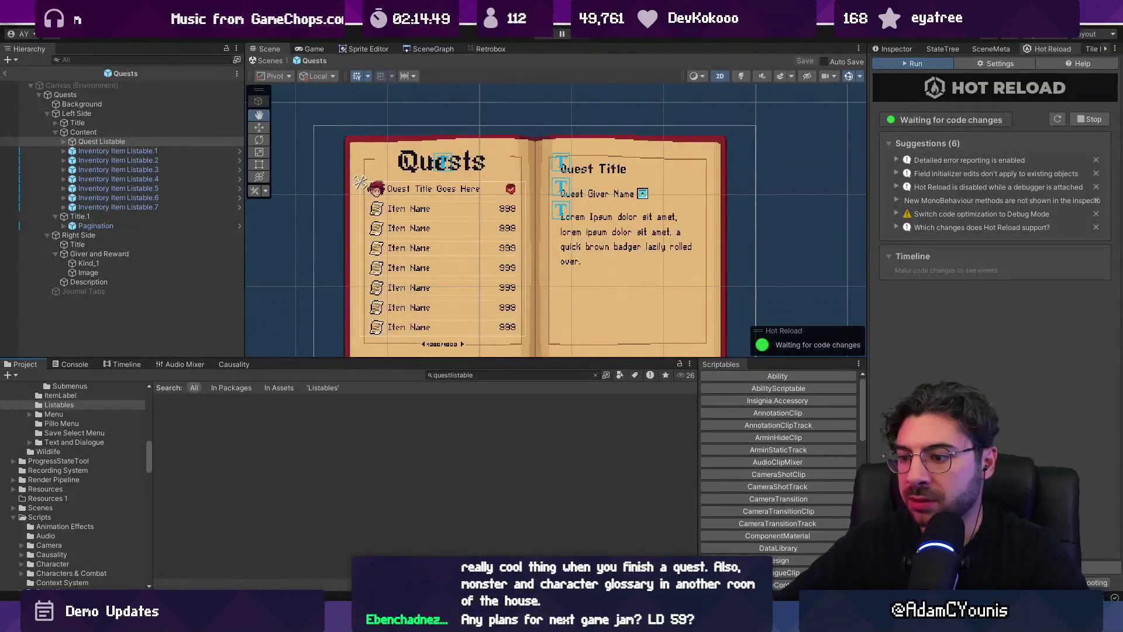
pyautogui.hotkey('alt', 'Tab')
pyautogui.hotkey('ctrl', 'p')
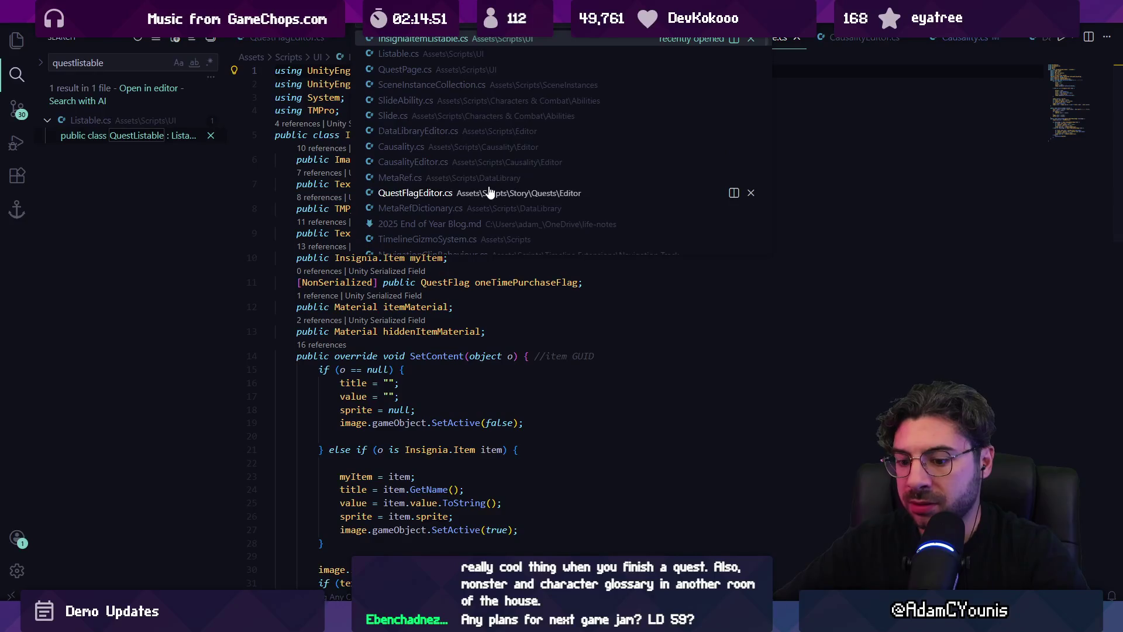
pyautogui.hotkey('ctrl', 'shift', 'p')
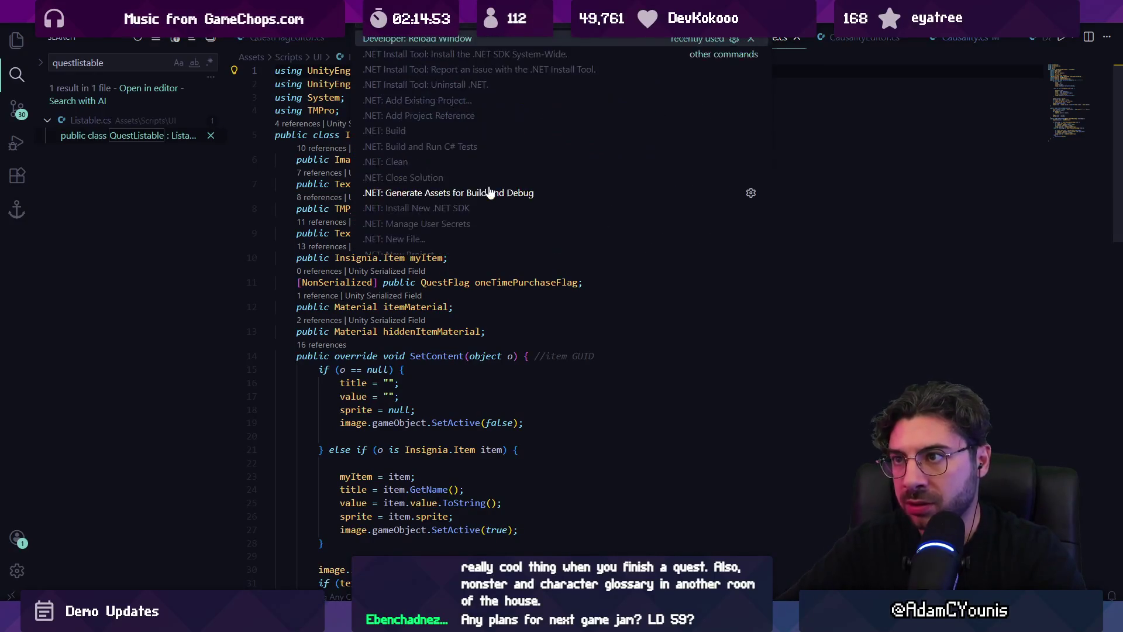
pyautogui.press('Escape')
pyautogui.click(88, 135)
# Delete the QuestListable class from Listable.cs, save, and return to Unity
pyautogui.click(401, 395)
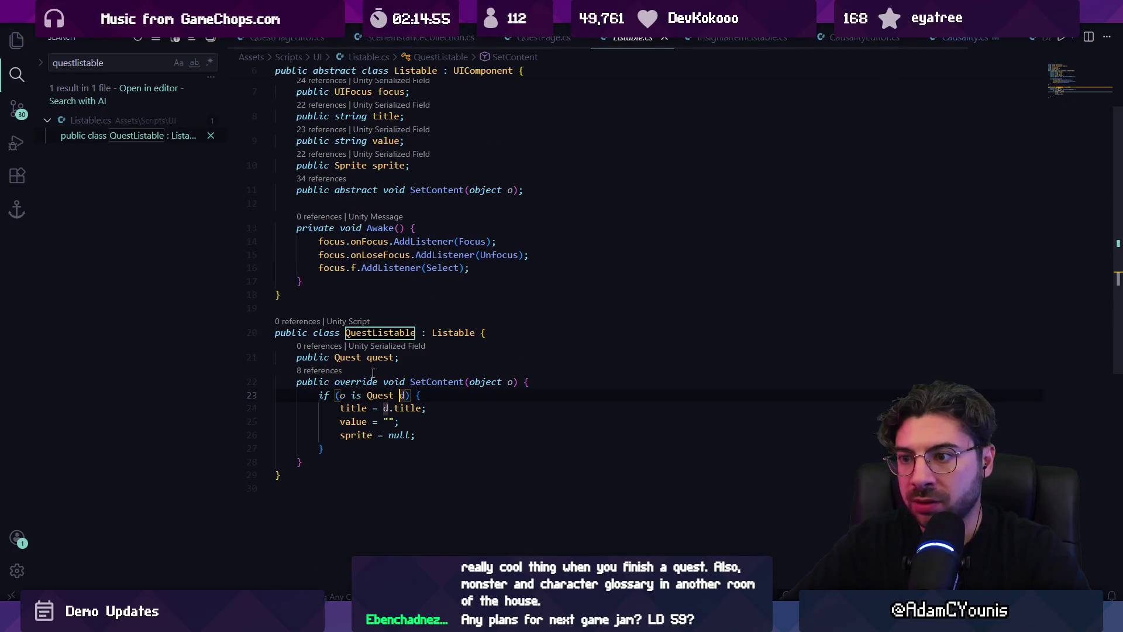
pyautogui.scroll(-2, 295, 304)
pyautogui.moveTo(384, 482)
pyautogui.mouseDown()
pyautogui.moveTo(344, 271)
pyautogui.moveTo(241, 242)
pyautogui.mouseUp()
pyautogui.press('BackSpace')
pyautogui.hotkey('ctrl', 's')
pyautogui.hotkey('alt', 'Tab')
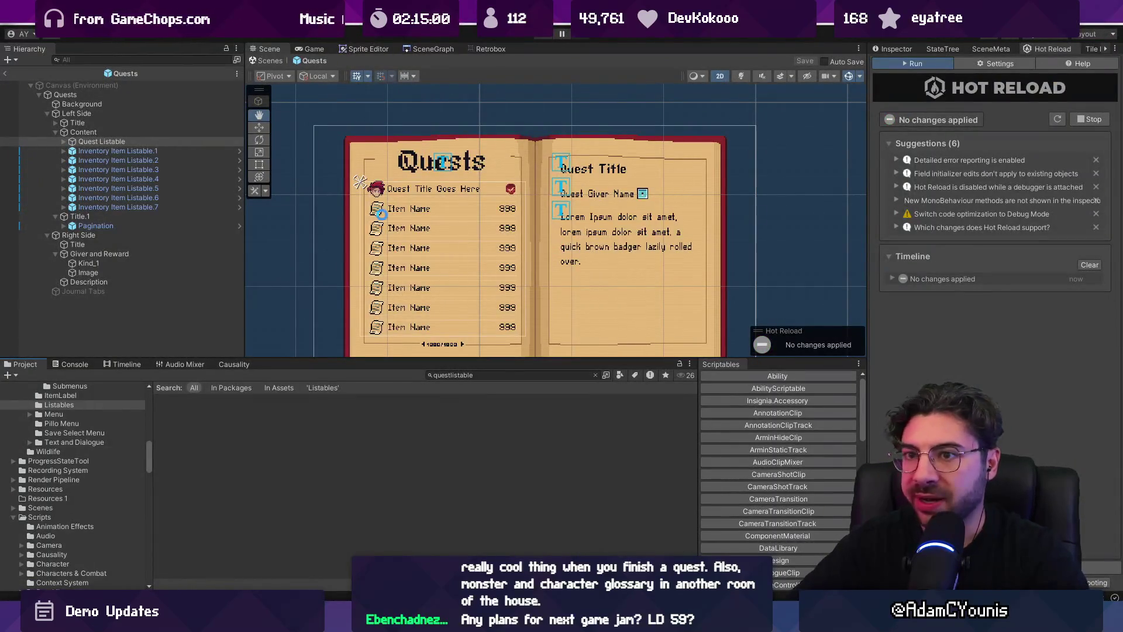
# Search the Project for 'listable' and reveal InsigniaItemListable in Scripts/UI
pyautogui.click(895, 50)
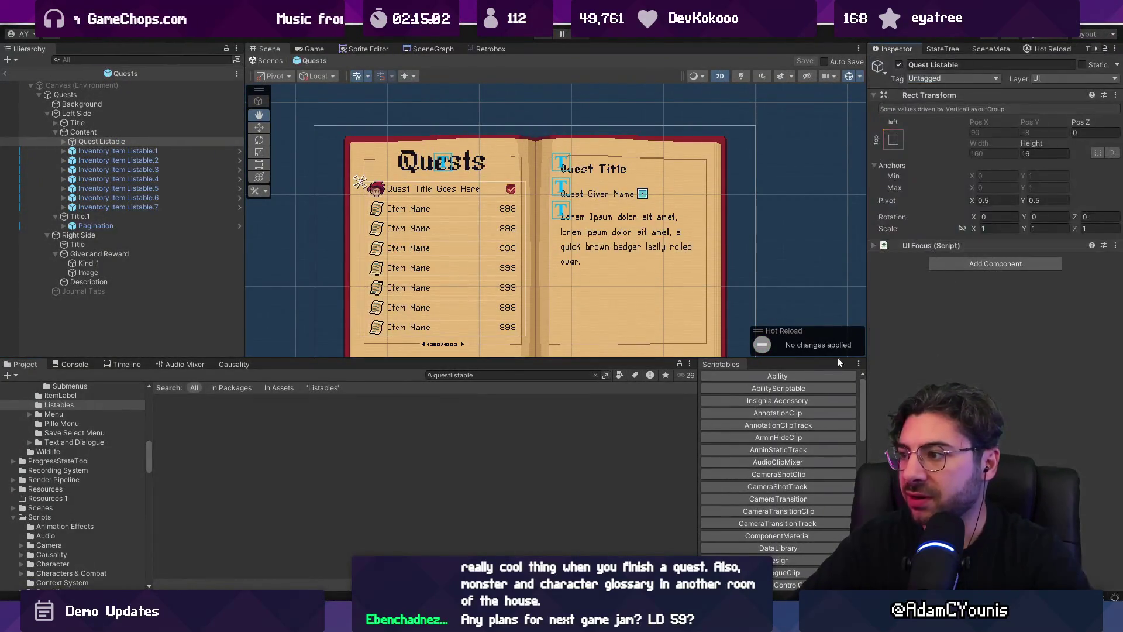
pyautogui.doubleClick(485, 377)
pyautogui.write('listbal')
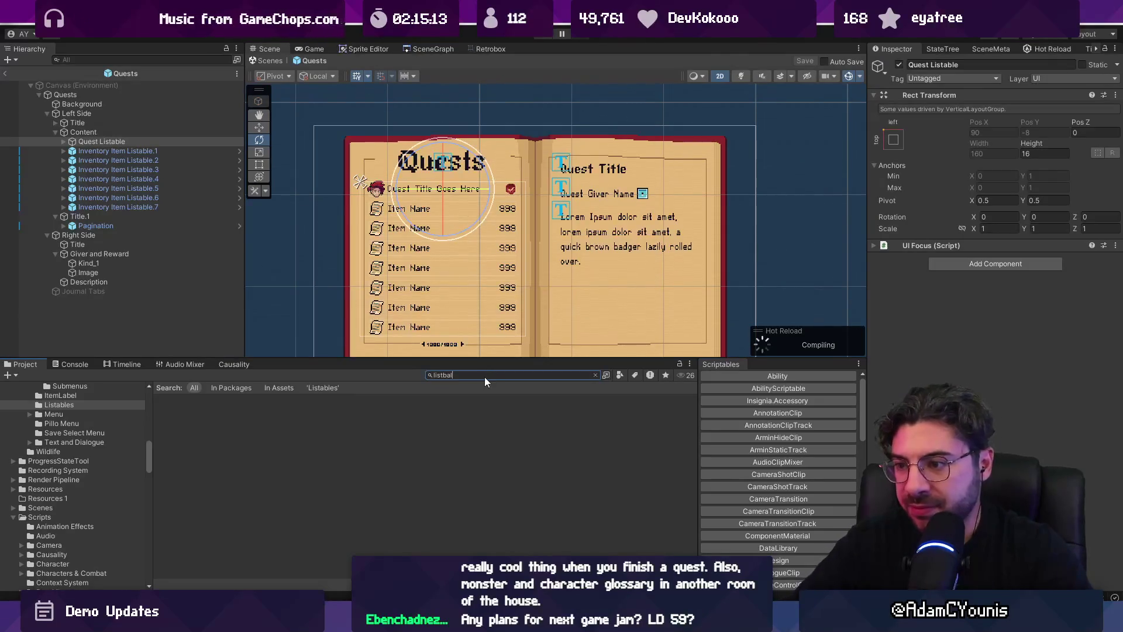
pyautogui.write('e')
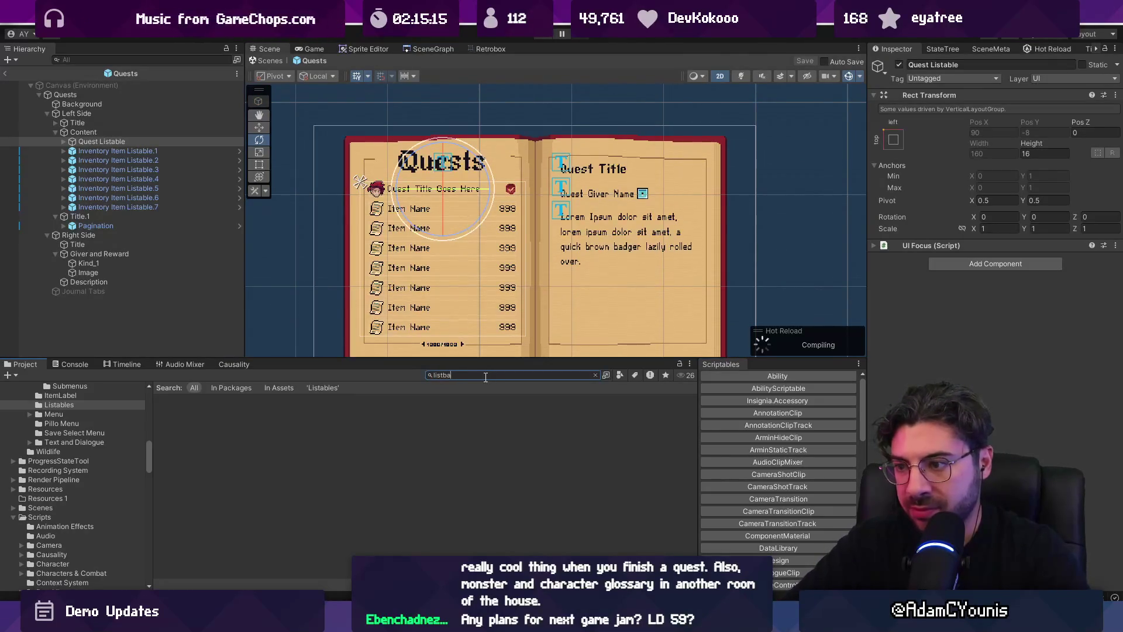
pyautogui.press('BackSpace')
pyautogui.write('able')
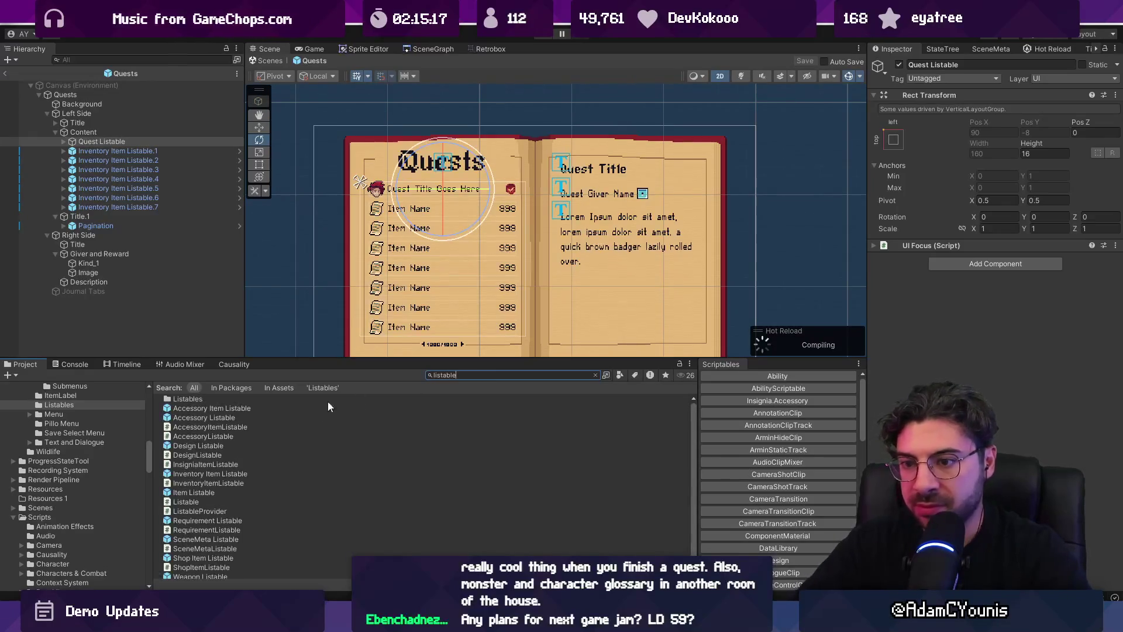
pyautogui.click(230, 463)
pyautogui.click(595, 375)
pyautogui.moveTo(304, 361); pyautogui.dragTo(306, 224)
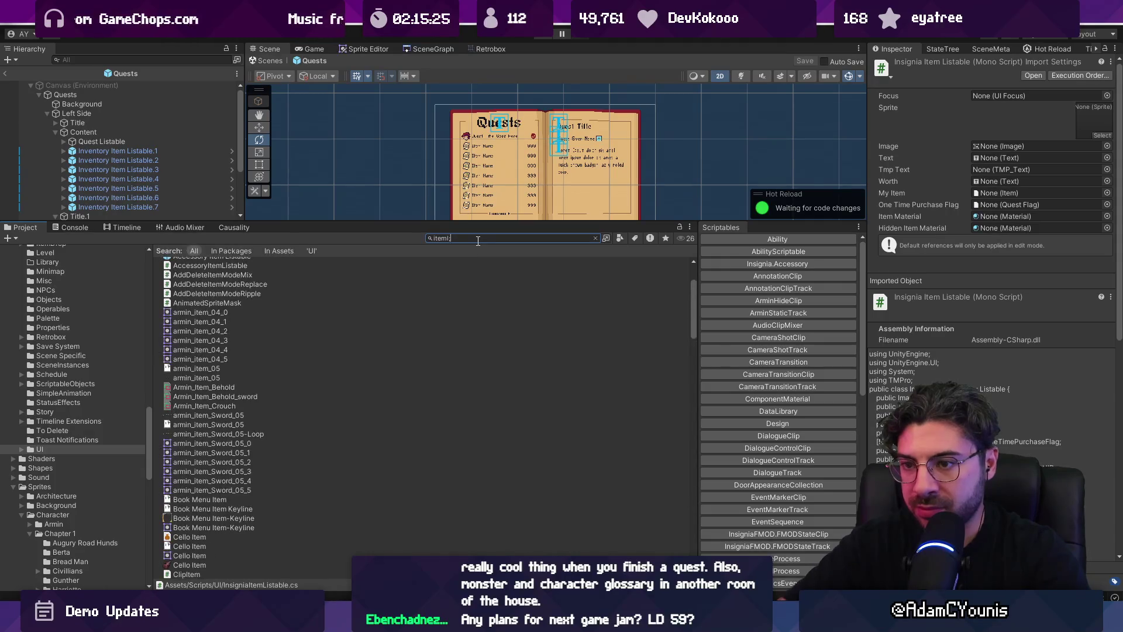
# Inspect AccessoryItemListable and enlarge the project file browser further
pyautogui.write('l;is')
pyautogui.write('able')
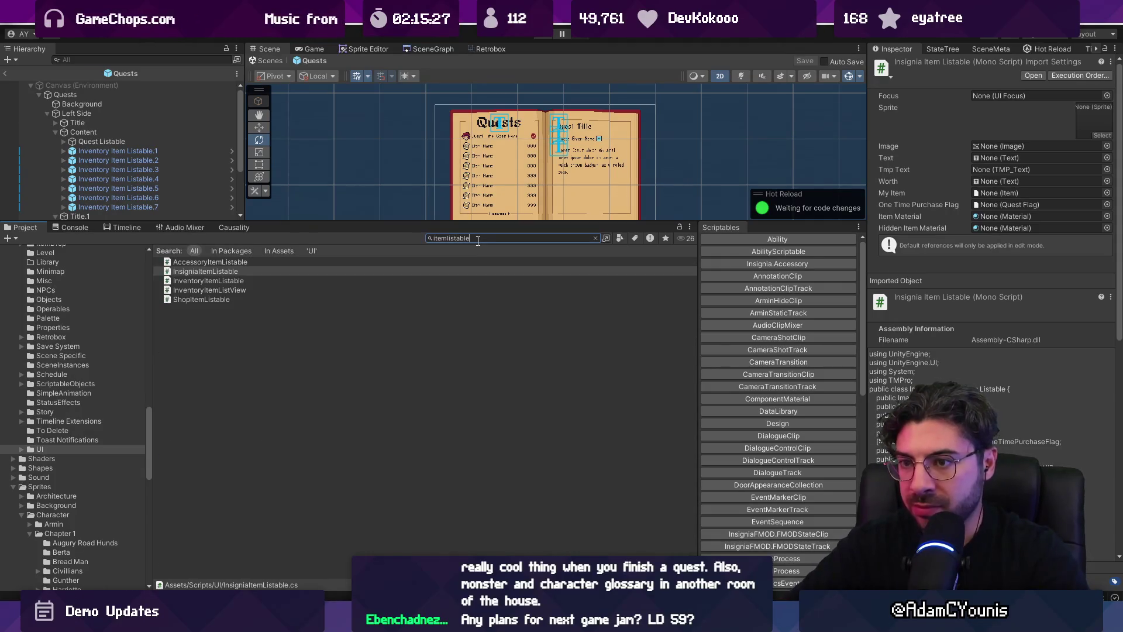
pyautogui.click(248, 261)
pyautogui.click(592, 239)
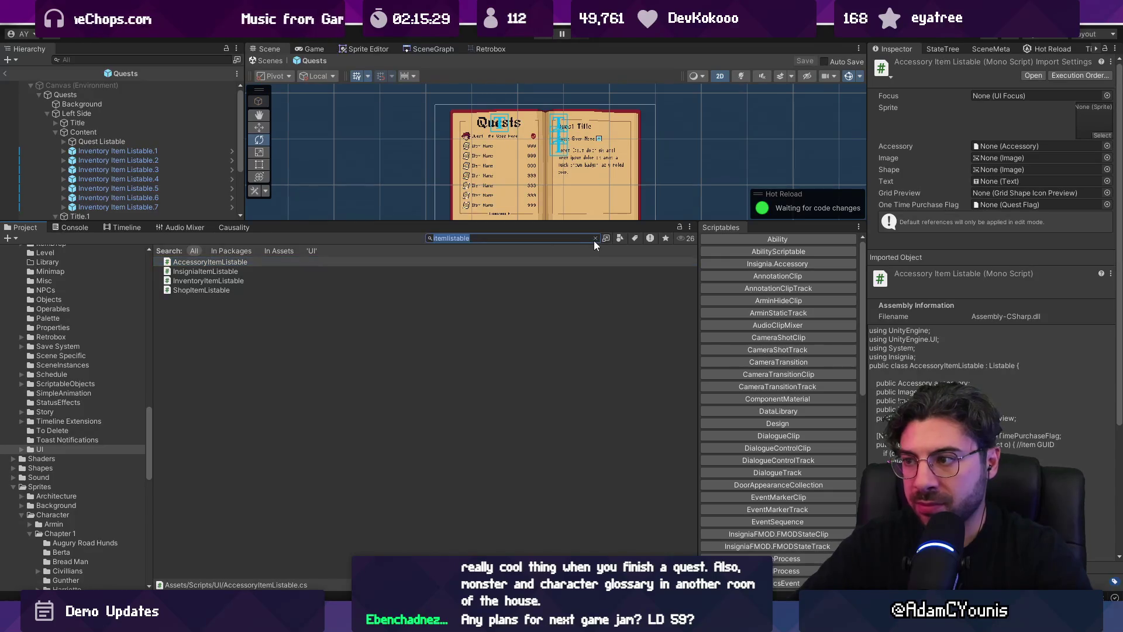
pyautogui.moveTo(567, 220); pyautogui.dragTo(567, 99)
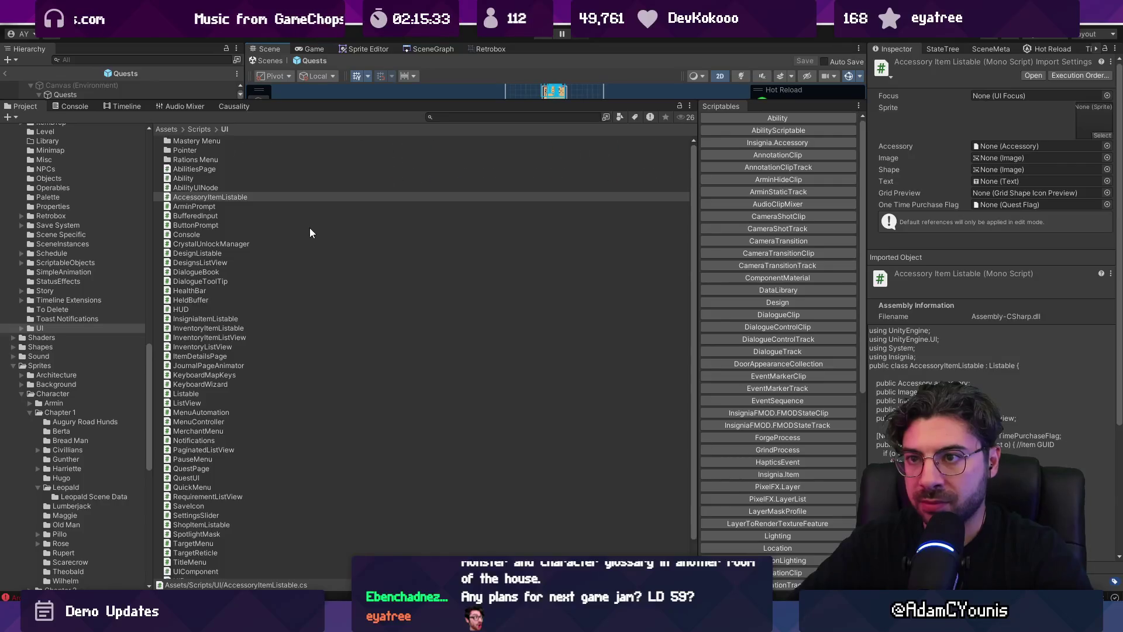
# Create a folder named Listables in Assets/Scripts/UI
pyautogui.keyDown('ctrl'); pyautogui.scroll(2, 311, 230); pyautogui.keyUp('ctrl')
pyautogui.rightClick(375, 240)
pyautogui.moveTo(433, 246)
pyautogui.click(632, 92)
pyautogui.write('KL')
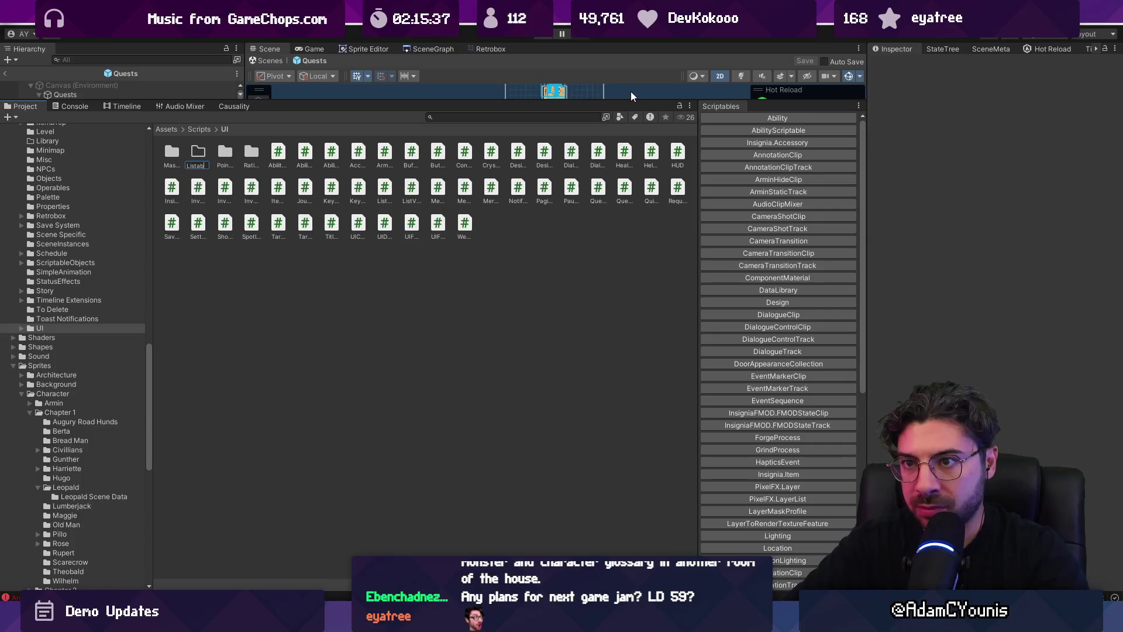
pyautogui.press('Return')
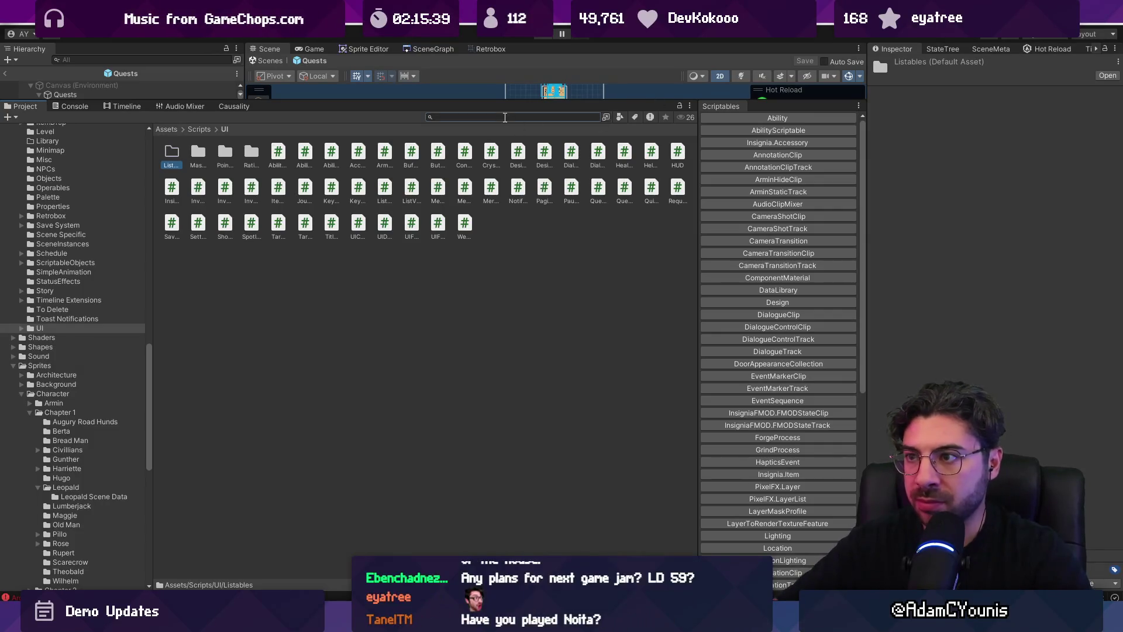
pyautogui.write('listable')
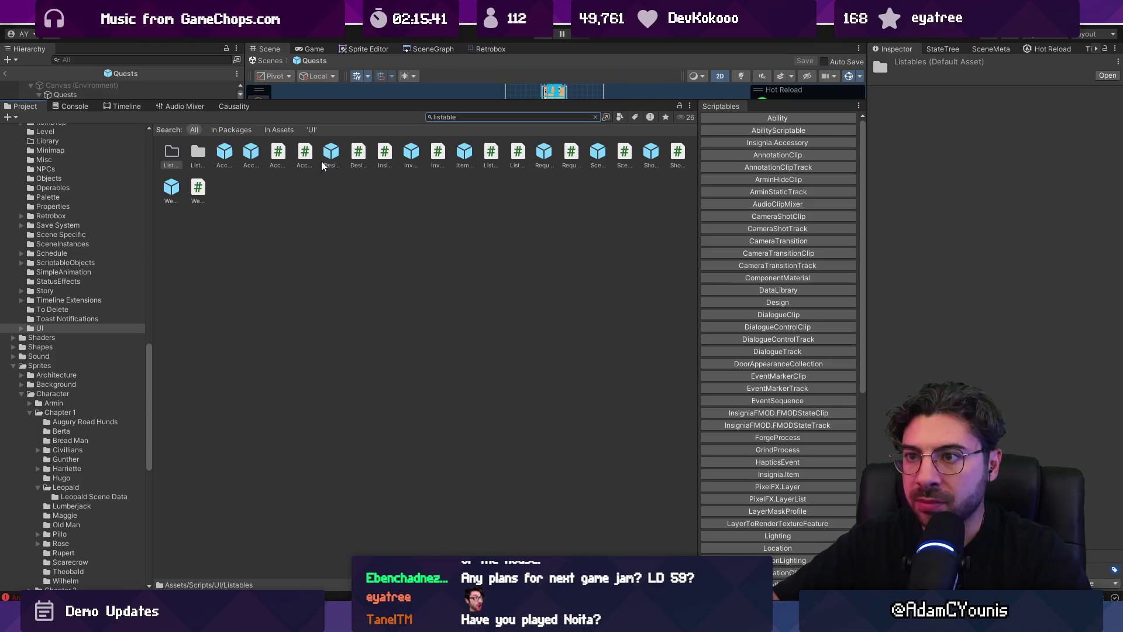
# Select the eleven listable scripts and drag them toward the Listables folder
pyautogui.keyDown('ctrl'); pyautogui.scroll(-2, 293, 193); pyautogui.keyUp('ctrl')
pyautogui.click(215, 178)
pyautogui.keyDown('ctrl'); pyautogui.click(217, 187); pyautogui.keyUp('ctrl')
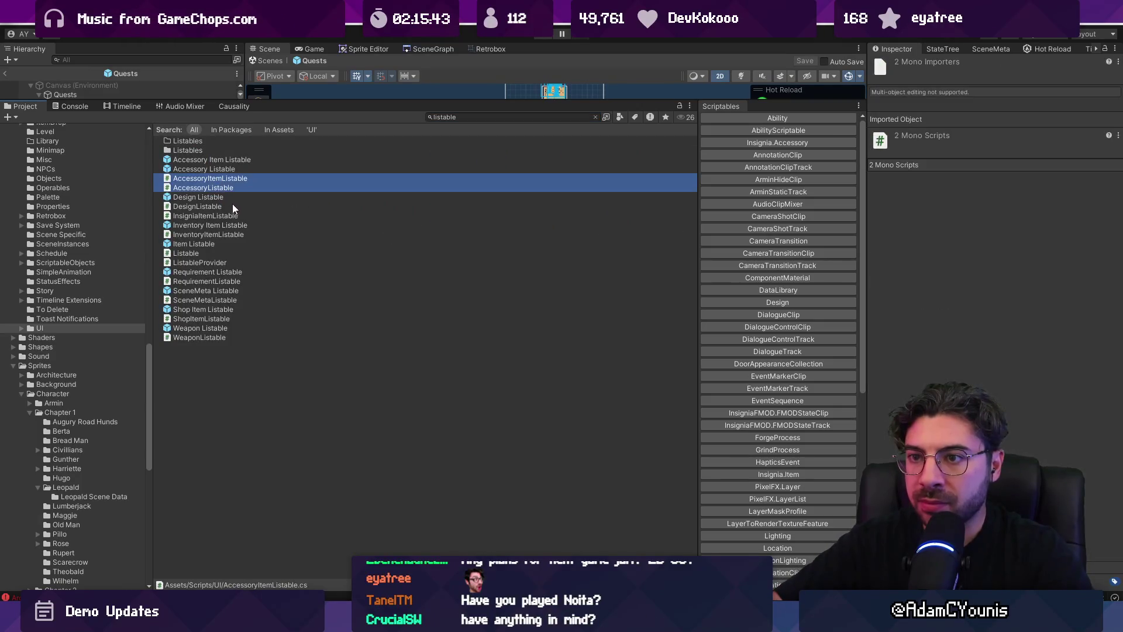
pyautogui.keyDown('ctrl'); pyautogui.click(232, 206); pyautogui.keyUp('ctrl')
pyautogui.keyDown('ctrl'); pyautogui.click(227, 215); pyautogui.keyUp('ctrl')
pyautogui.keyDown('ctrl'); pyautogui.click(218, 234); pyautogui.keyUp('ctrl')
pyautogui.keyDown('ctrl'); pyautogui.click(216, 254); pyautogui.keyUp('ctrl')
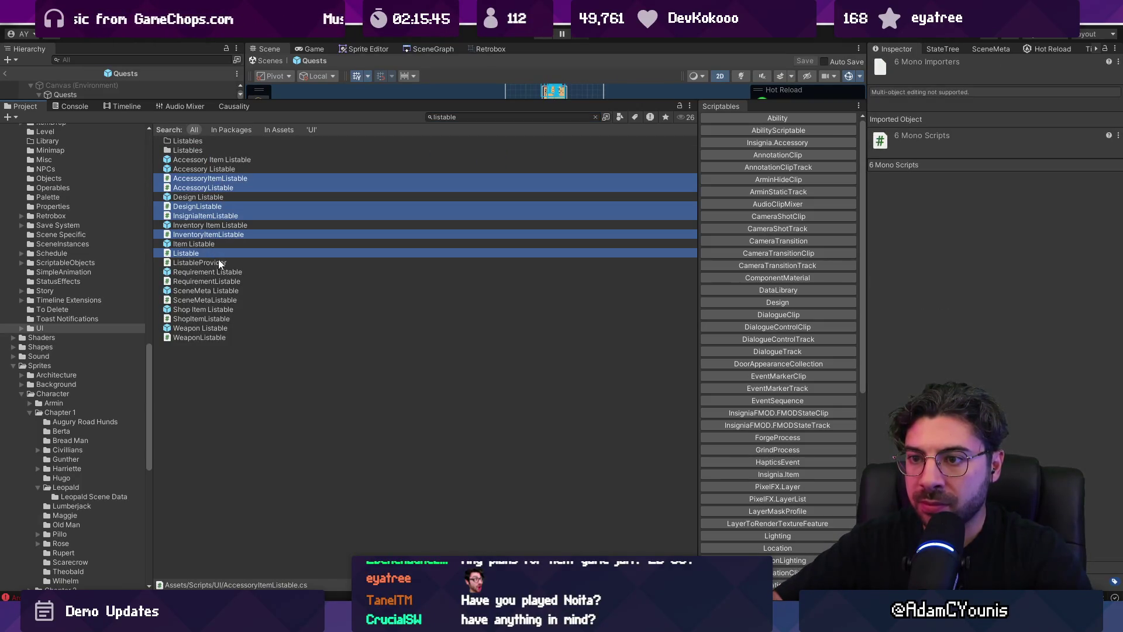
pyautogui.keyDown('ctrl'); pyautogui.click(219, 262); pyautogui.keyUp('ctrl')
pyautogui.keyDown('ctrl'); pyautogui.click(226, 300); pyautogui.keyUp('ctrl')
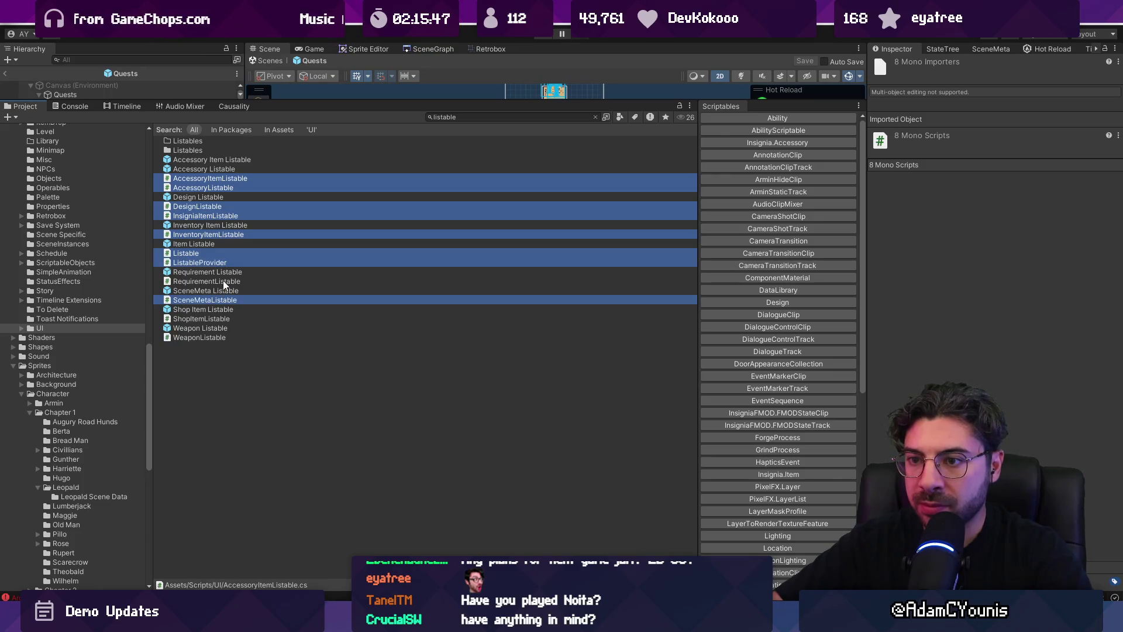
pyautogui.keyDown('ctrl'); pyautogui.click(226, 281); pyautogui.keyUp('ctrl')
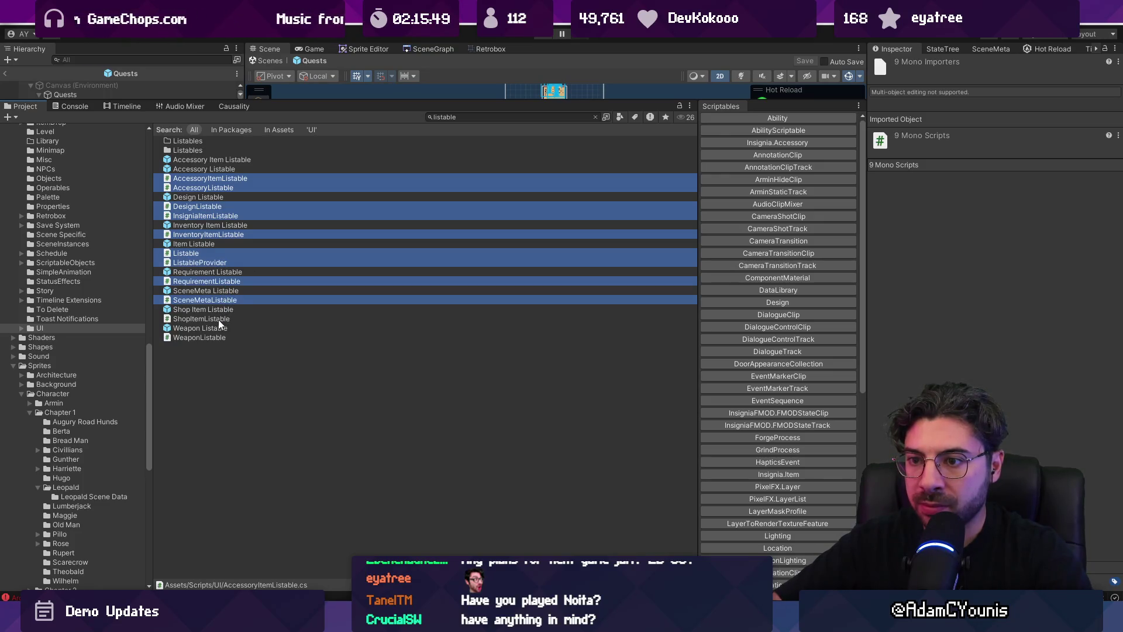
pyautogui.keyDown('ctrl'); pyautogui.click(219, 319); pyautogui.keyUp('ctrl')
pyautogui.keyDown('ctrl'); pyautogui.click(216, 337); pyautogui.keyUp('ctrl')
pyautogui.moveTo(175, 184)
pyautogui.mouseDown()
pyautogui.moveTo(185, 162)
pyautogui.moveTo(185, 174)
pyautogui.mouseUp()
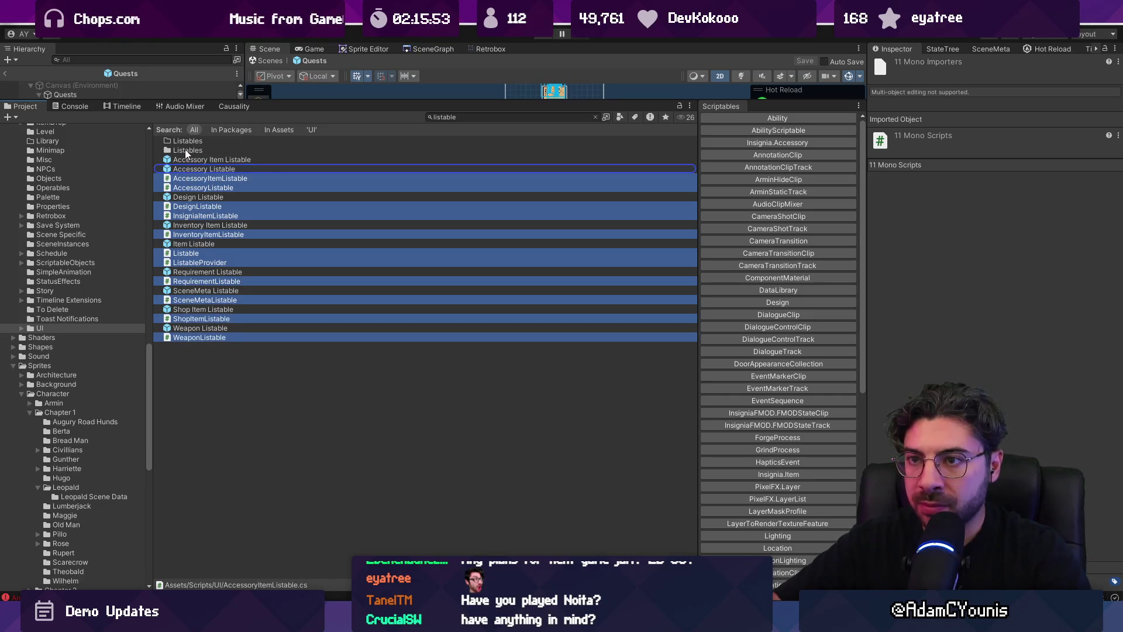
# Check the Listables folder, then search the project for 'listable'
pyautogui.click(198, 141)
pyautogui.doubleClick(202, 151)
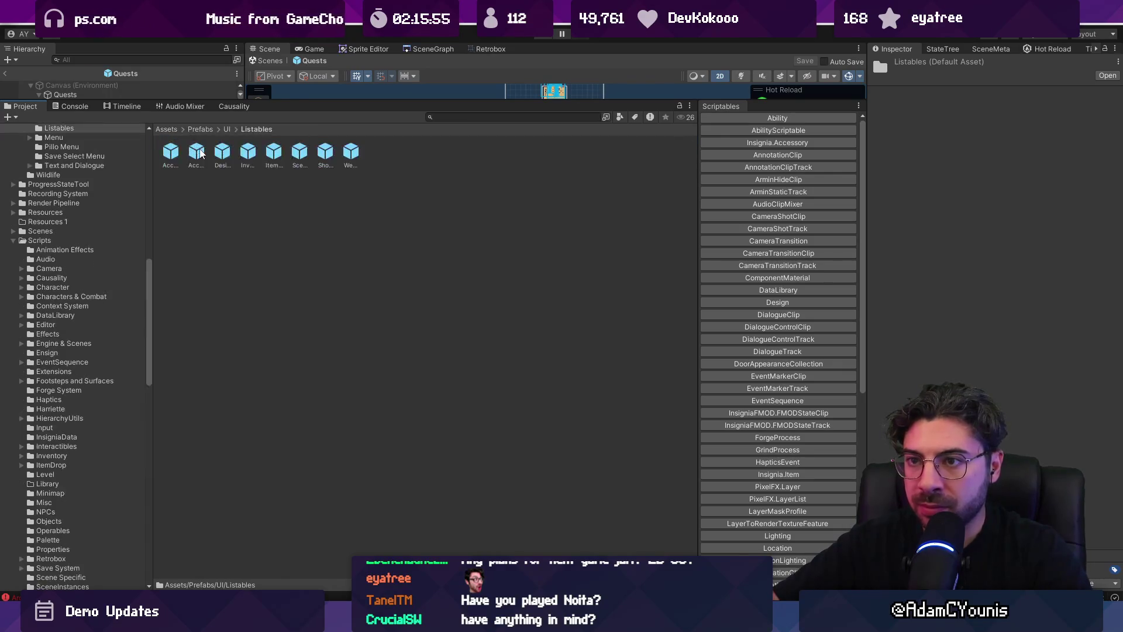
pyautogui.click(226, 130)
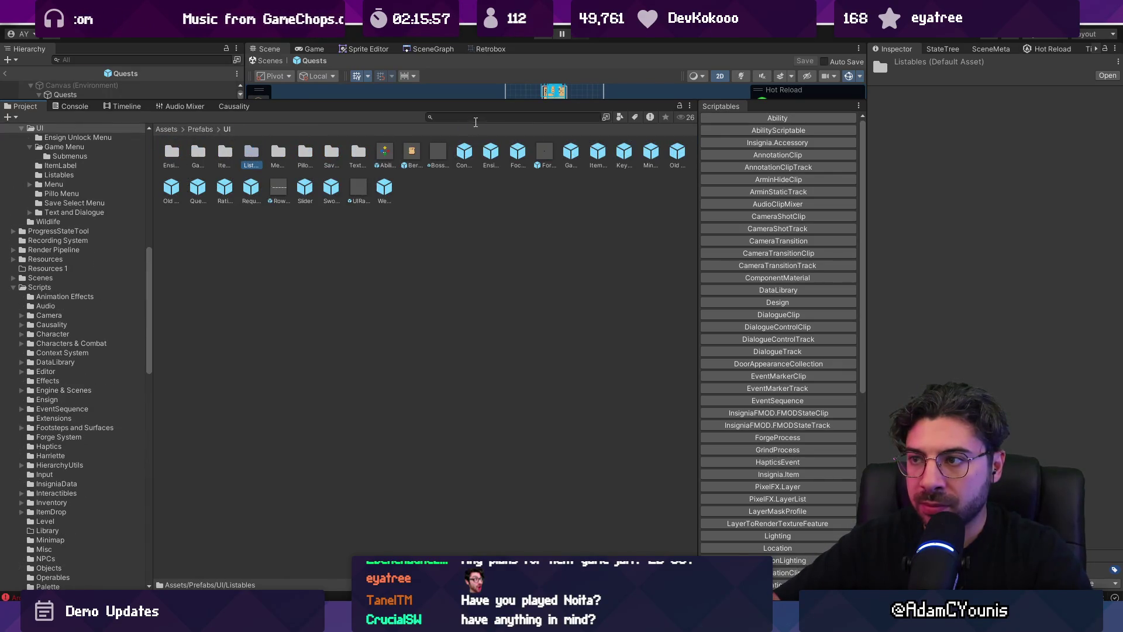
pyautogui.click(482, 117)
pyautogui.write('listable')
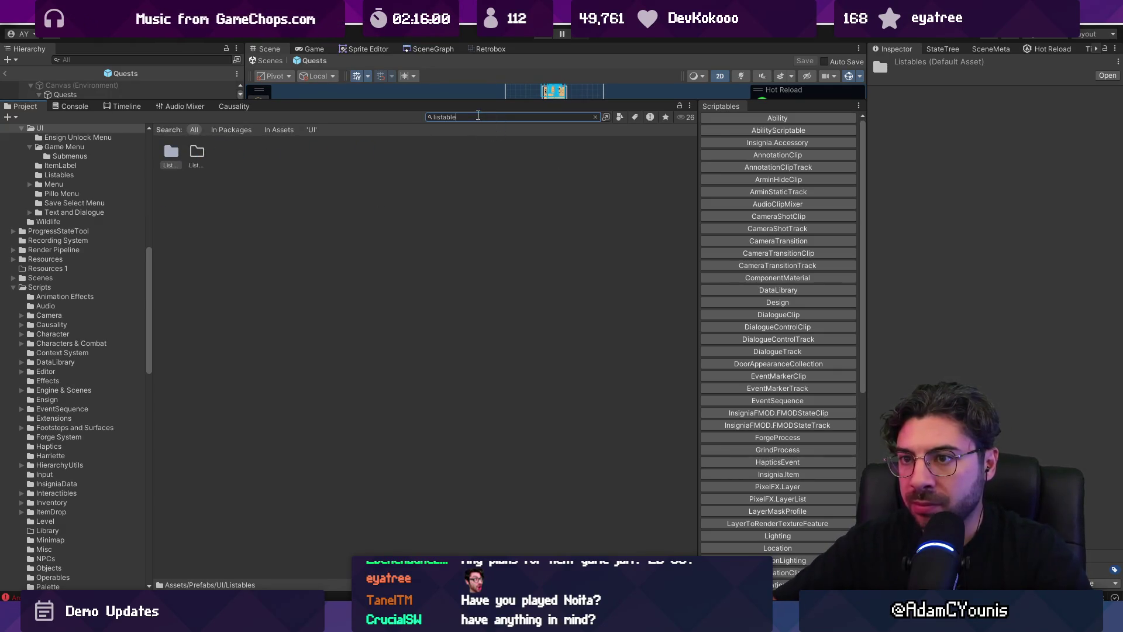
# Reselect all eleven listable scripts, from AccessoryItemListable to WeaponListable, and move them into Listables
pyautogui.scroll(-3, 291, 276)
pyautogui.click(201, 179)
pyautogui.keyDown('ctrl'); pyautogui.click(205, 188); pyautogui.keyUp('ctrl')
pyautogui.keyDown('ctrl'); pyautogui.click(206, 206); pyautogui.keyUp('ctrl')
pyautogui.keyDown('ctrl'); pyautogui.click(211, 216); pyautogui.keyUp('ctrl')
pyautogui.keyDown('ctrl'); pyautogui.click(210, 234); pyautogui.keyUp('ctrl')
pyautogui.keyDown('ctrl'); pyautogui.click(208, 253); pyautogui.keyUp('ctrl')
pyautogui.keyDown('ctrl'); pyautogui.click(208, 262); pyautogui.keyUp('ctrl')
pyautogui.keyDown('ctrl'); pyautogui.click(208, 281); pyautogui.keyUp('ctrl')
pyautogui.keyDown('ctrl'); pyautogui.click(202, 300); pyautogui.keyUp('ctrl')
pyautogui.keyDown('ctrl'); pyautogui.click(198, 319); pyautogui.keyUp('ctrl')
pyautogui.keyDown('ctrl'); pyautogui.click(195, 338); pyautogui.keyUp('ctrl')
pyautogui.moveTo(195, 338)
pyautogui.mouseDown()
pyautogui.moveTo(181, 185)
pyautogui.moveTo(193, 145)
pyautogui.moveTo(206, 141)
pyautogui.mouseUp()
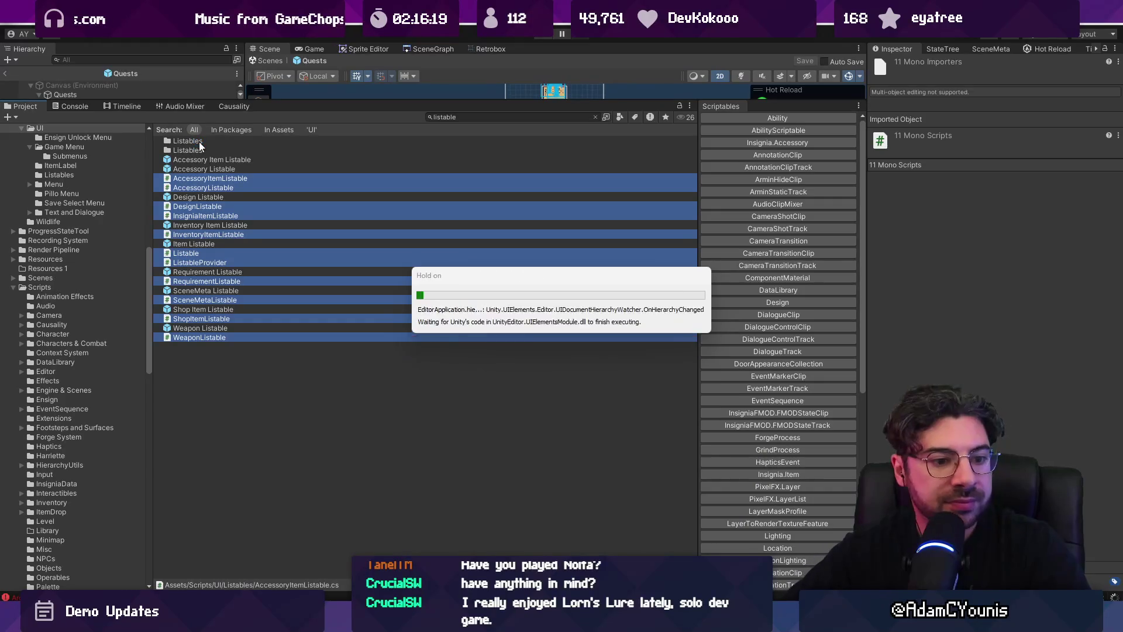
# Open the Scripts/UI Listables folder to verify it holds the scripts
pyautogui.click(200, 141)
pyautogui.doubleClick(200, 145)
pyautogui.click(238, 133)
pyautogui.click(227, 129)
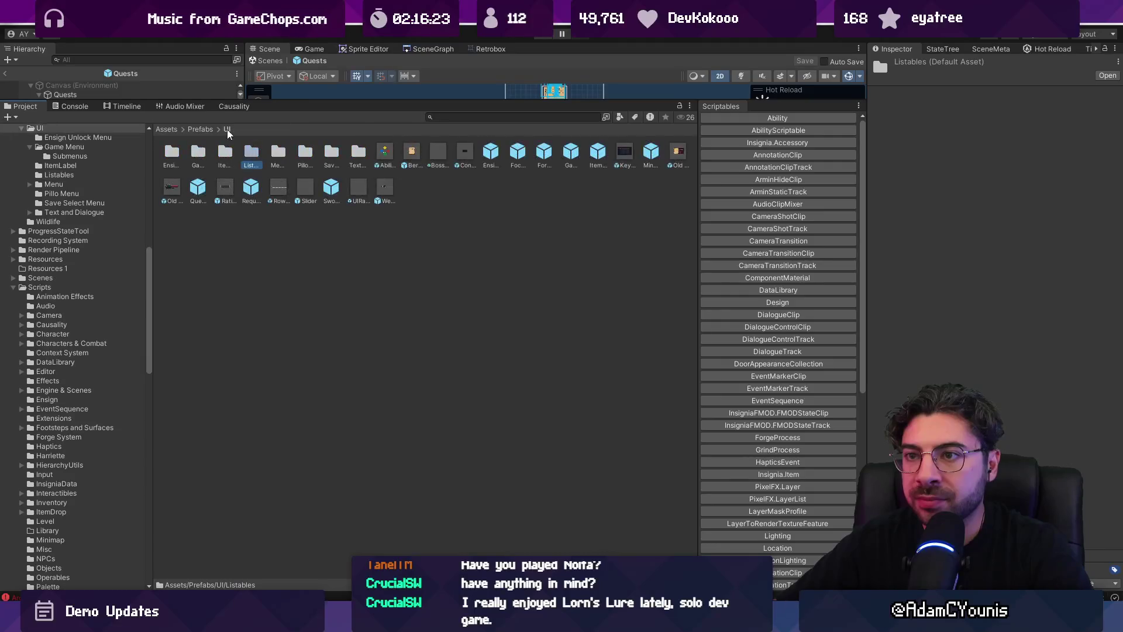
pyautogui.click(473, 116)
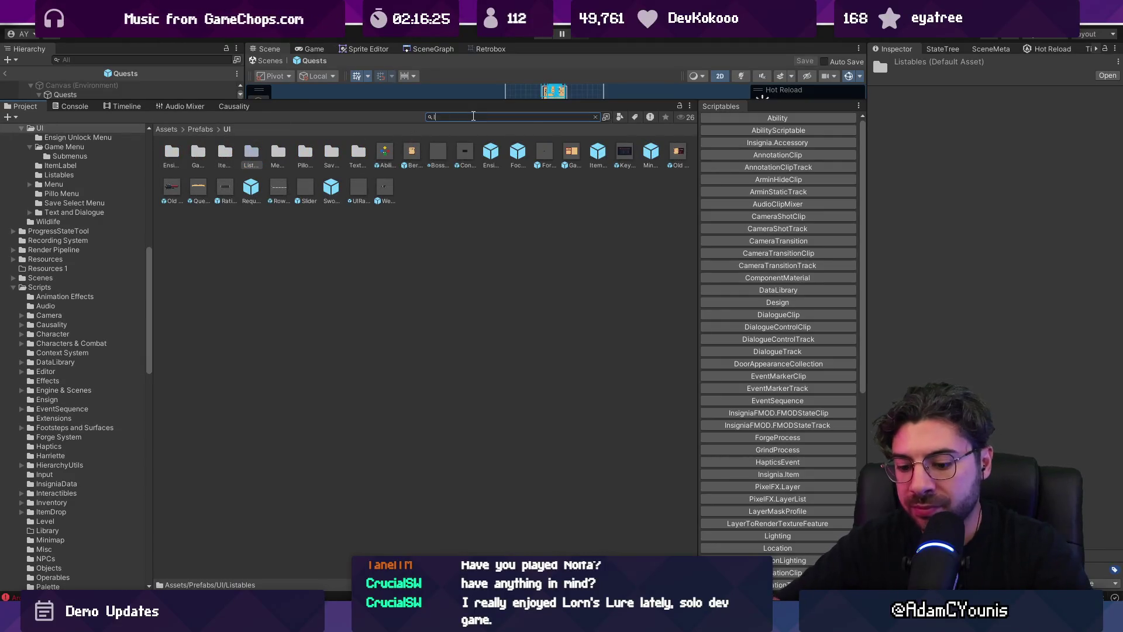
pyautogui.write('listables')
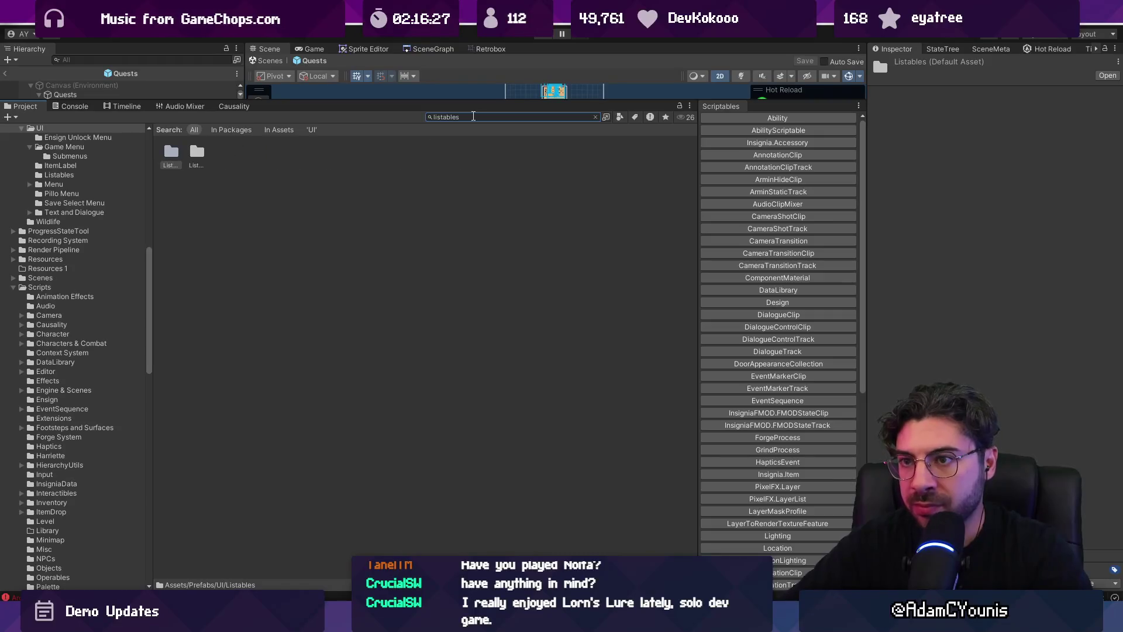
pyautogui.doubleClick(192, 153)
pyautogui.keyDown('ctrl'); pyautogui.scroll(2, 214, 195); pyautogui.keyUp('ctrl')
pyautogui.keyDown('ctrl'); pyautogui.scroll(-2, 214, 194); pyautogui.keyUp('ctrl')
pyautogui.click(210, 266)
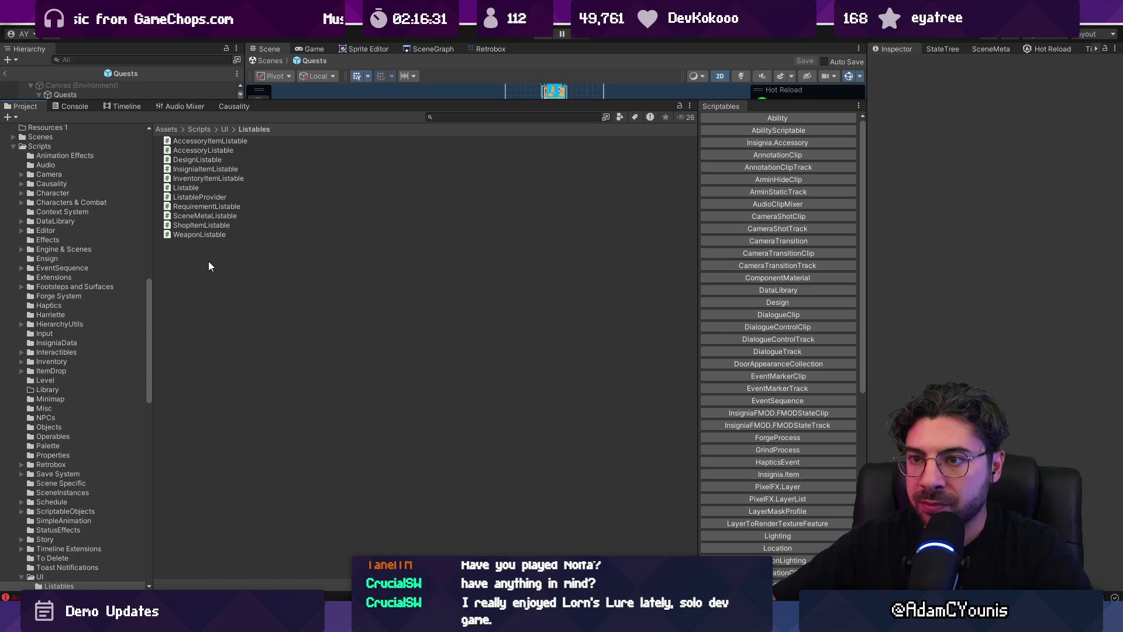
# Attach a new script named QuestListable to the Quest Listable object
pyautogui.moveTo(398, 105); pyautogui.dragTo(398, 344)
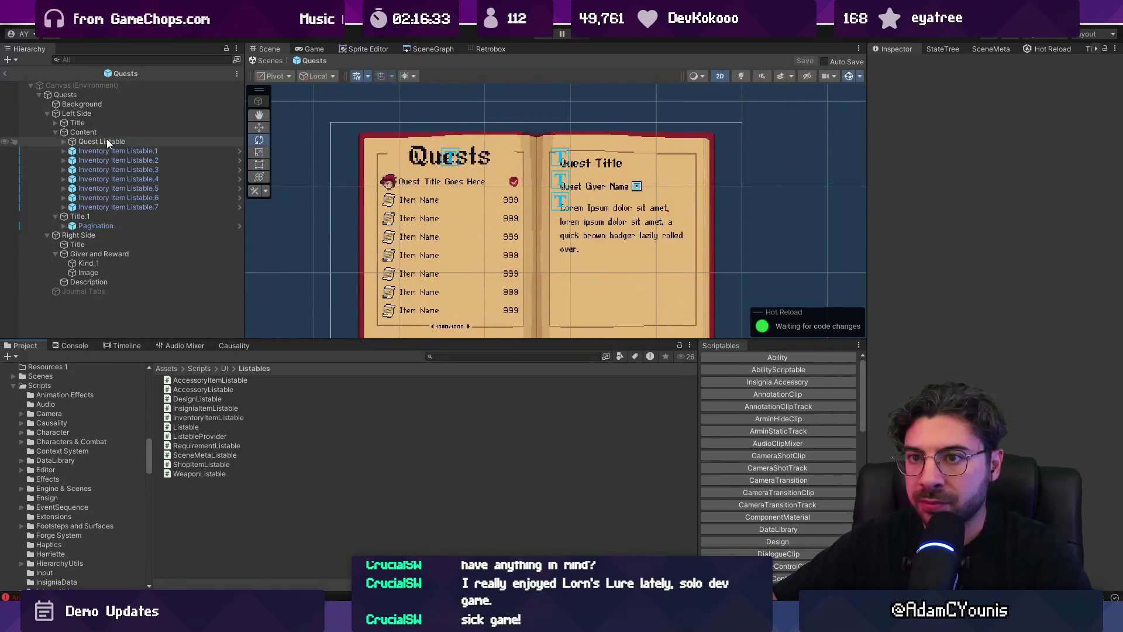
pyautogui.click(107, 141)
pyautogui.click(1038, 264)
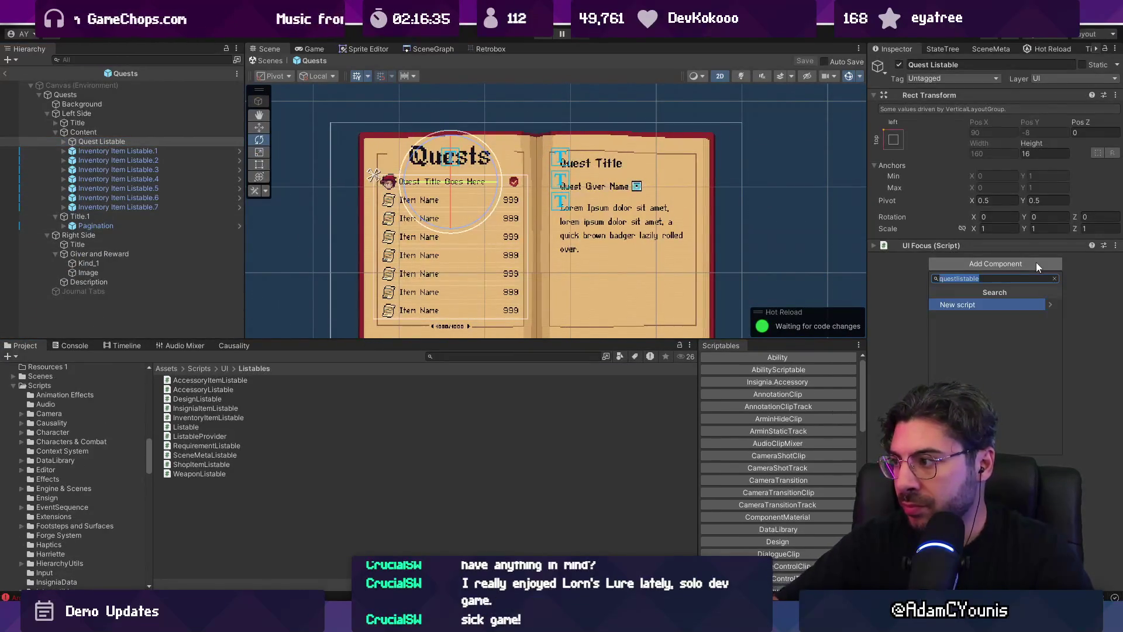
pyautogui.press('Return')
pyautogui.write('QuestListable')
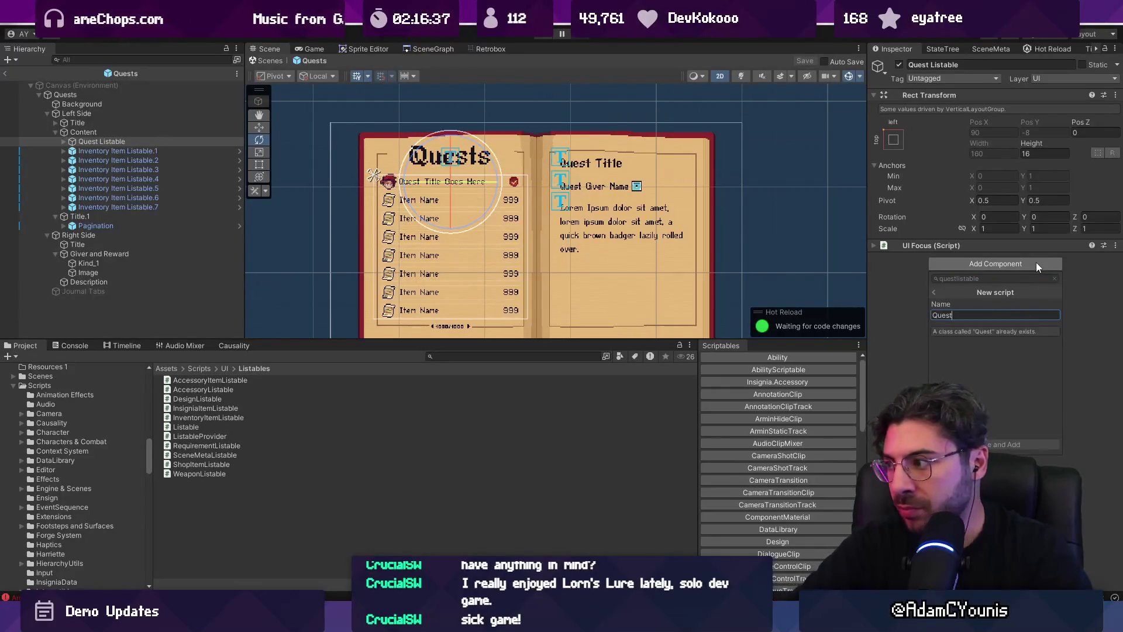
pyautogui.press('Return')
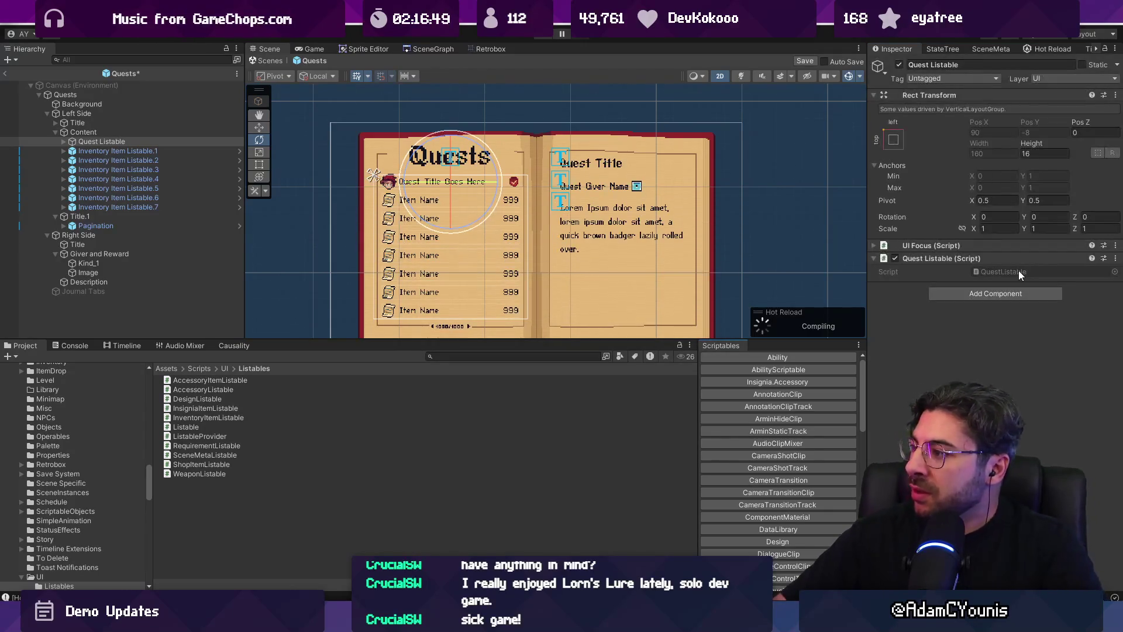
# Open QuestListable.cs and replace its class body with the copied Listable code
pyautogui.doubleClick(1016, 271)
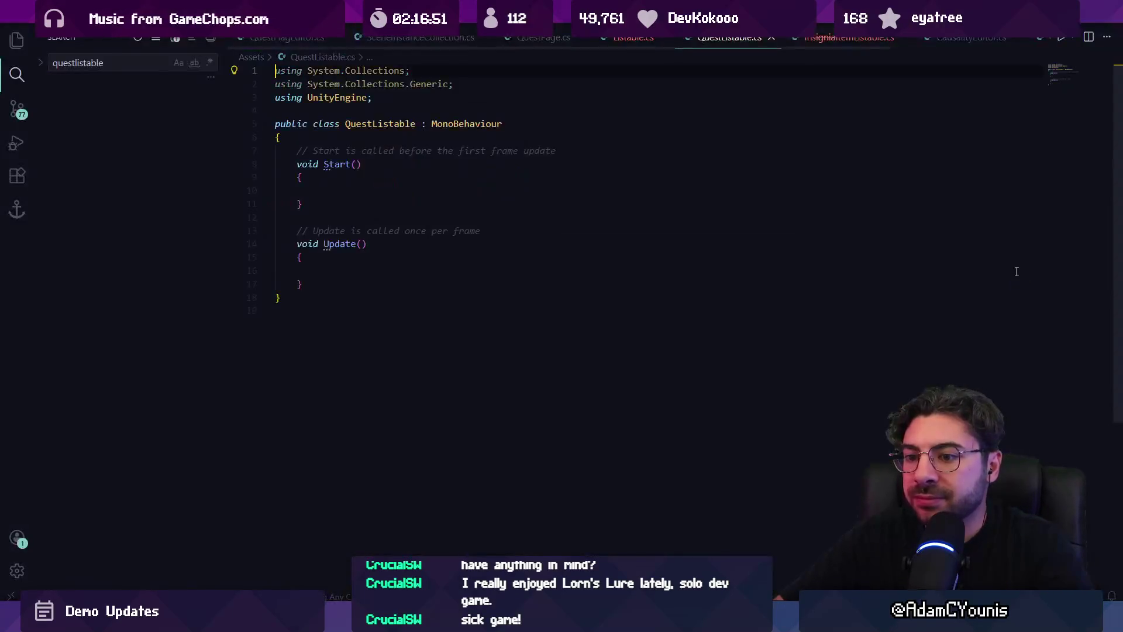
pyautogui.click(382, 295)
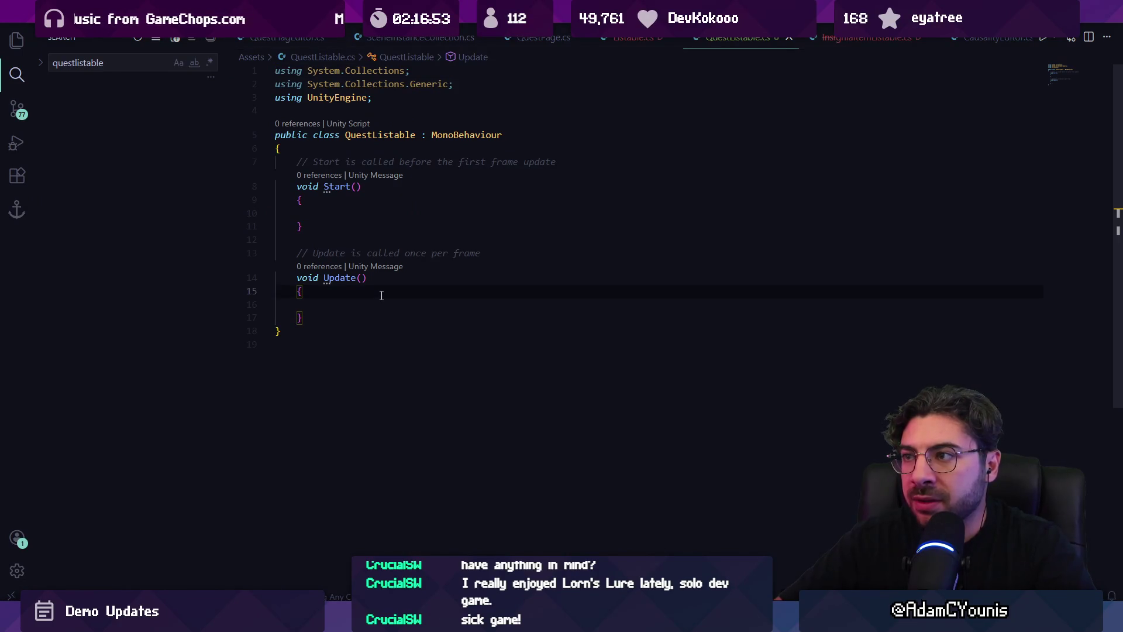
pyautogui.moveTo(359, 339); pyautogui.dragTo(248, 130)
pyautogui.write('public class QuestListable : Listable {     public Quest quest;     public override void SetContent(object o) {         if (o is Quest d) {             title = d.title;             value = "";             sprite = null;         }     } }')
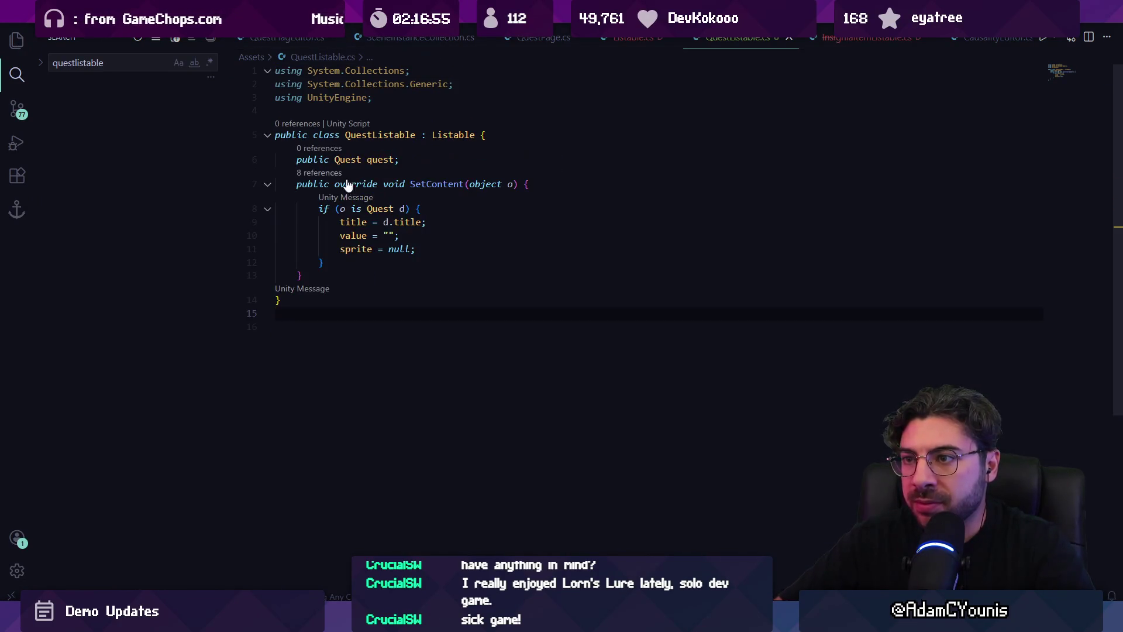
# Start a new public field line below the quest field
pyautogui.click(430, 198)
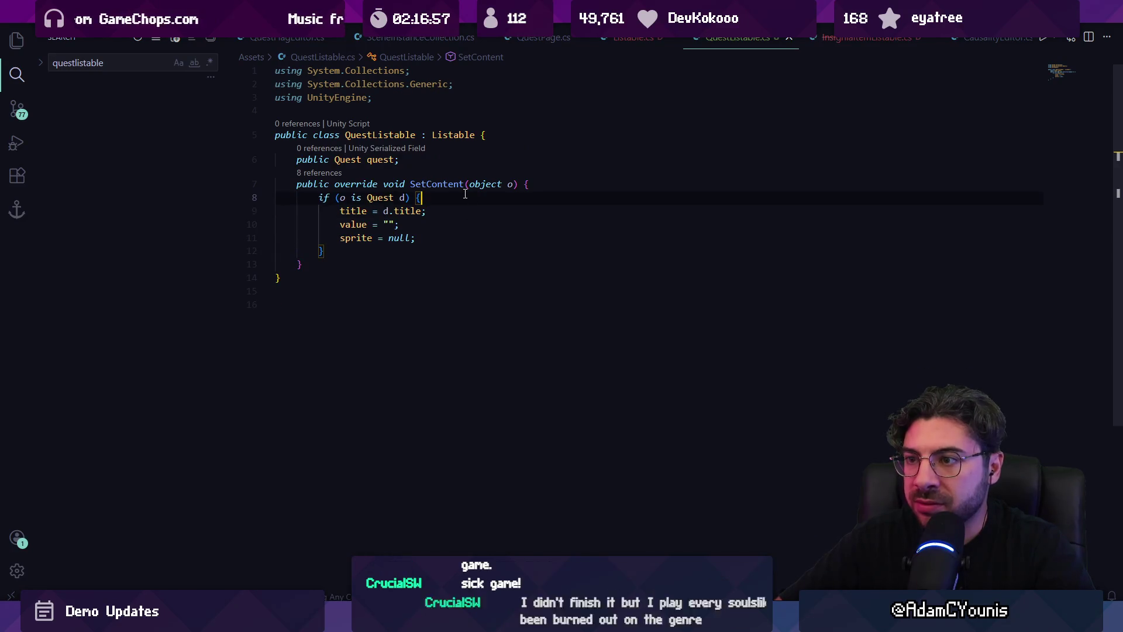
pyautogui.click(421, 162)
pyautogui.press('Return')
pyautogui.write('o')
pyautogui.press('BackSpace')
pyautogui.write('public I')
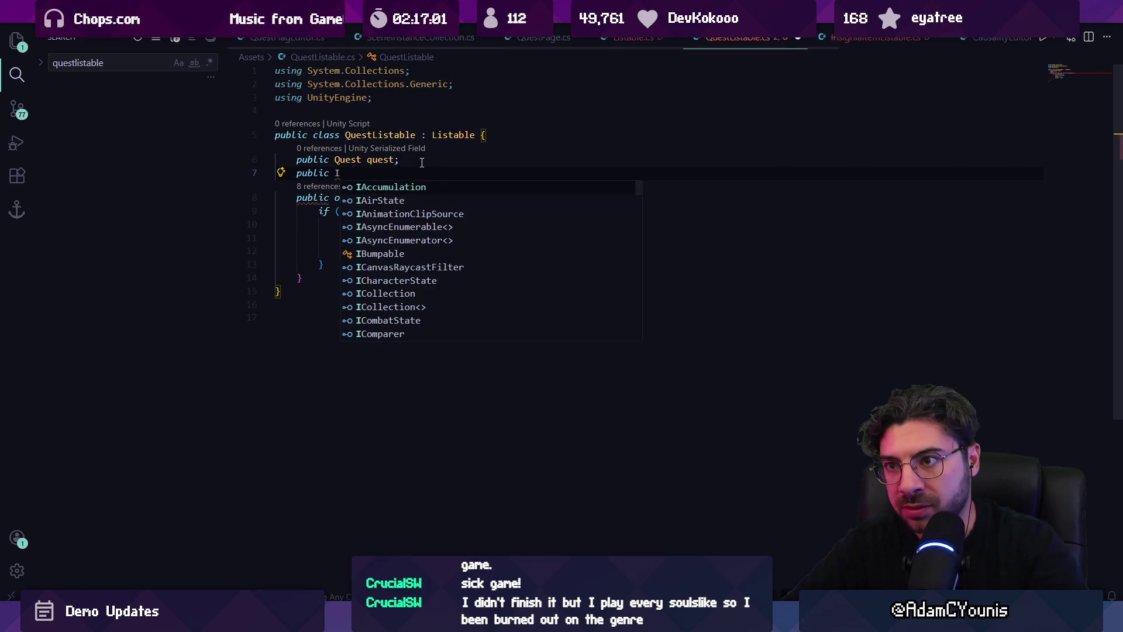
pyautogui.press('BackSpace')
pyautogui.hotkey('alt', 'Tab')
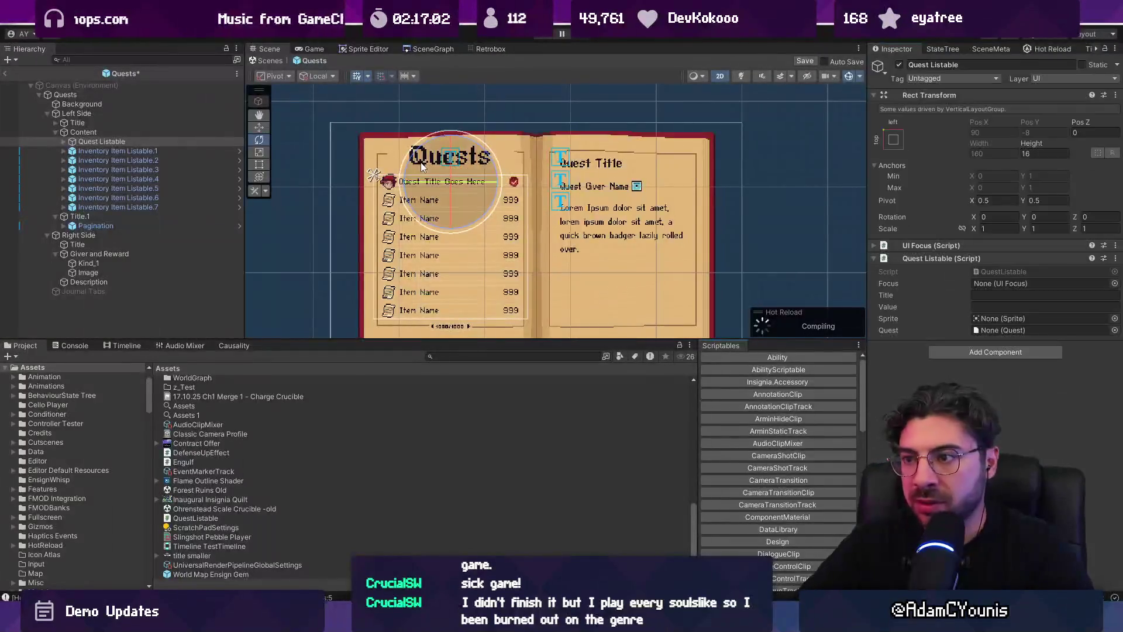
pyautogui.hotkey('alt', 'Tab')
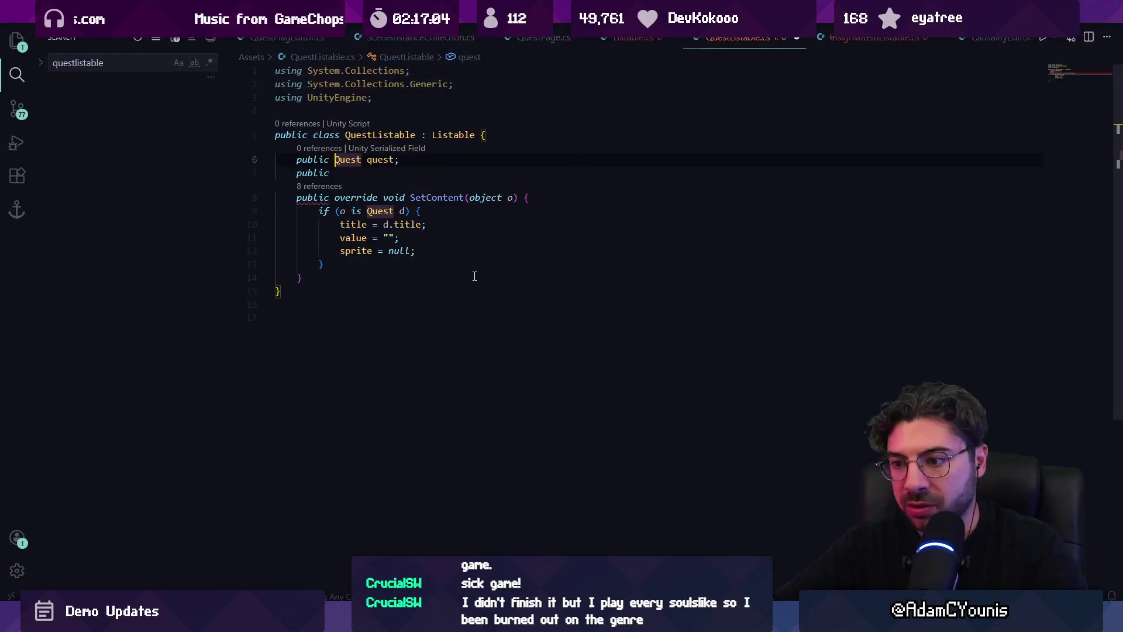
# Add a 'using UnityEngine.UI;' import and save the script
pyautogui.press('Down')
pyautogui.write('UnityEngine.UII;')
pyautogui.press('BackSpace')
pyautogui.press('BackSpace')
pyautogui.write(';')
pyautogui.hotkey('ctrl', 's')
# Declare public Image image and a Text text field, add 'using TMPro;', and save
pyautogui.click(410, 173)
pyautogui.write('Image image')
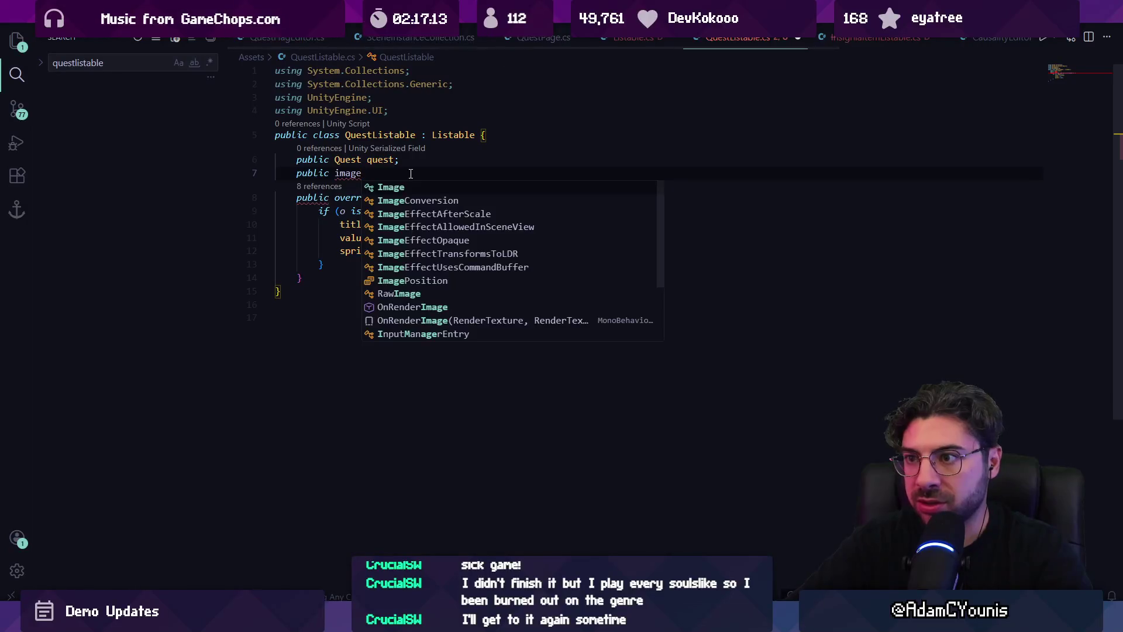
pyautogui.write(';')
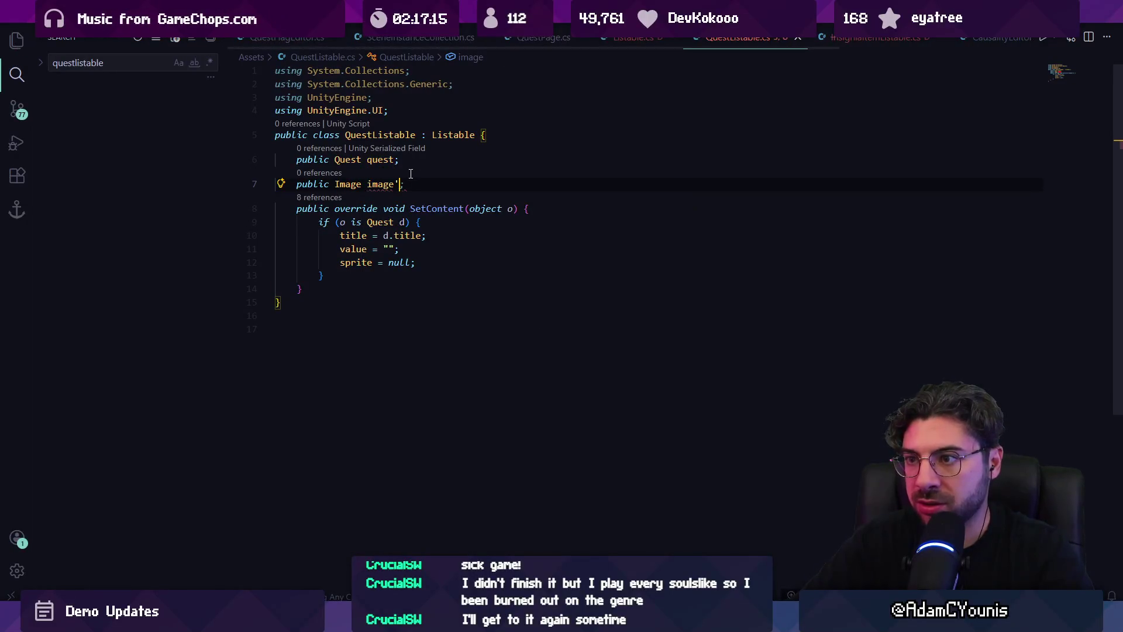
pyautogui.press('Return')
pyautogui.write('public')
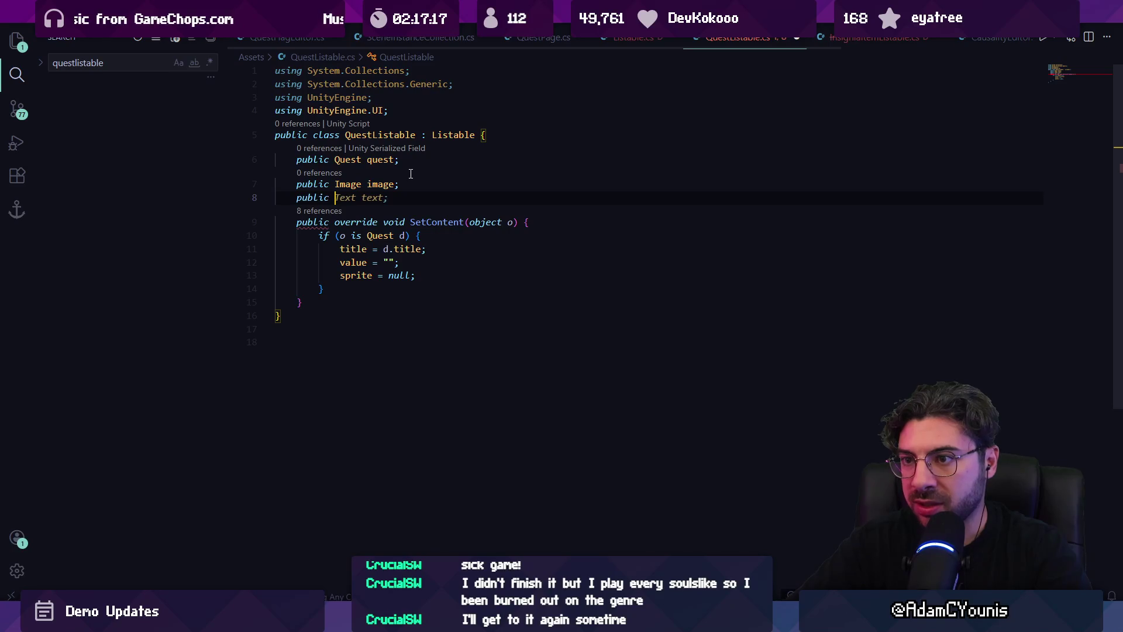
pyautogui.click(404, 110)
pyautogui.press('Return')
pyautogui.write('using TMPro;')
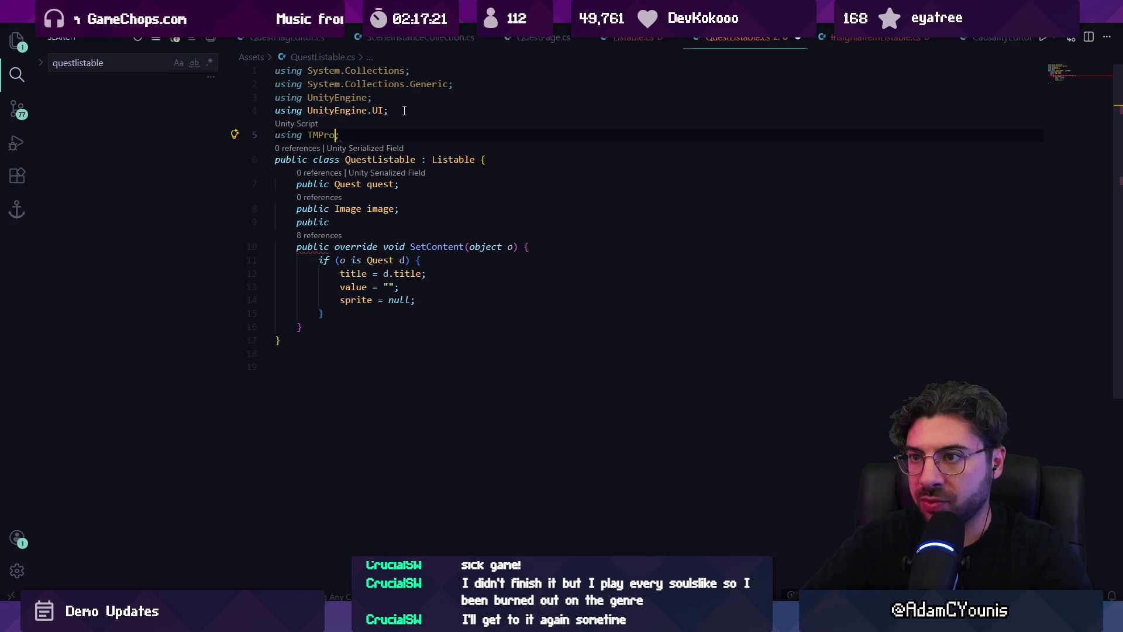
pyautogui.press('Down')
pyautogui.press('Down')
pyautogui.press('Down')
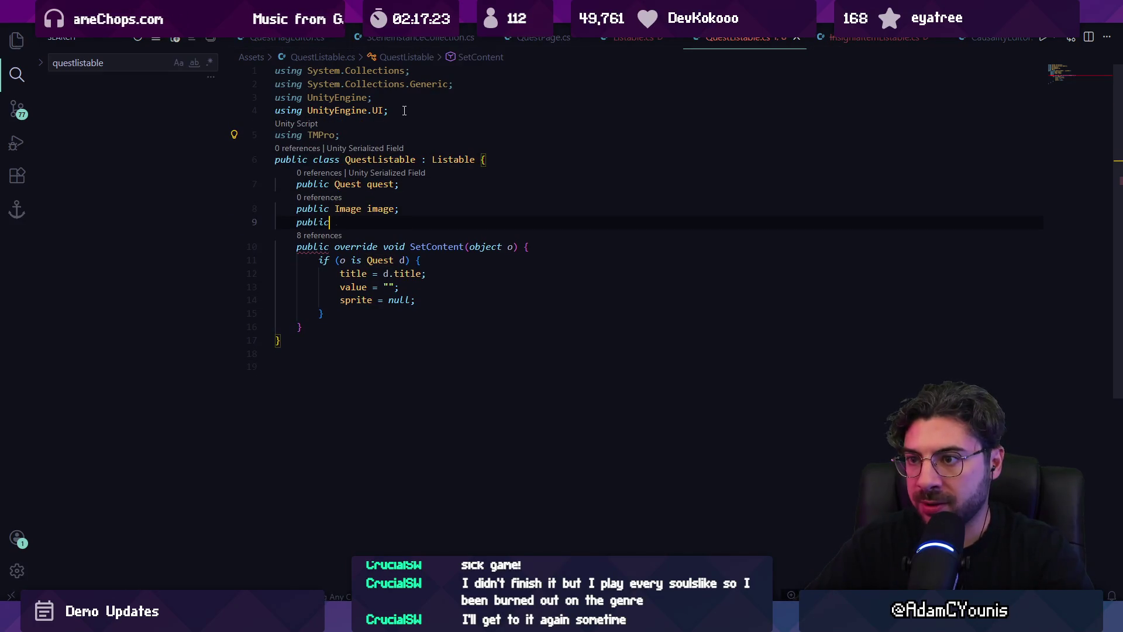
pyautogui.press('Tab')
pyautogui.hotkey('ctrl', 's')
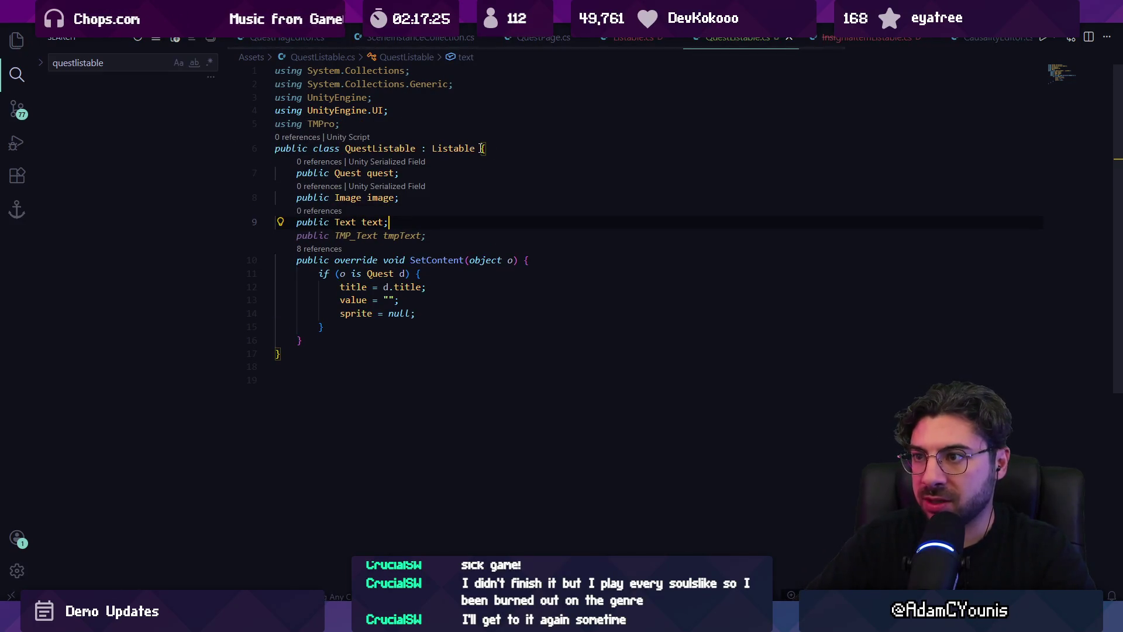
# Check the Listable base class, then accept Copilot's image and text assignments in SetContent
pyautogui.keyDown('ctrl'); pyautogui.click(462, 149); pyautogui.keyUp('ctrl')
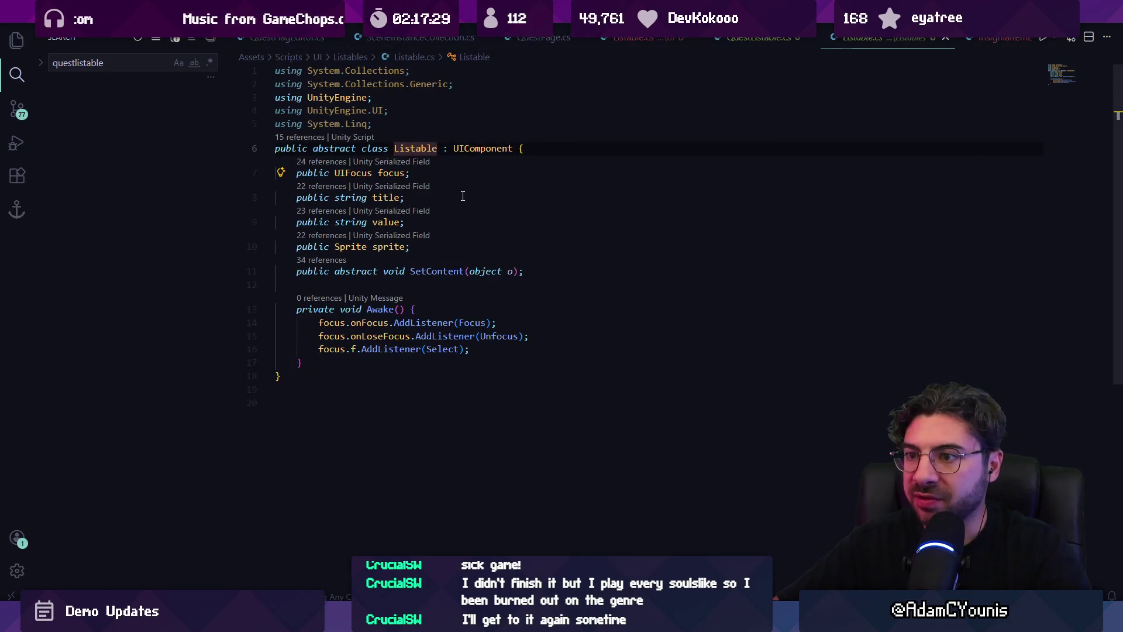
pyautogui.hotkey('alt', 'Left')
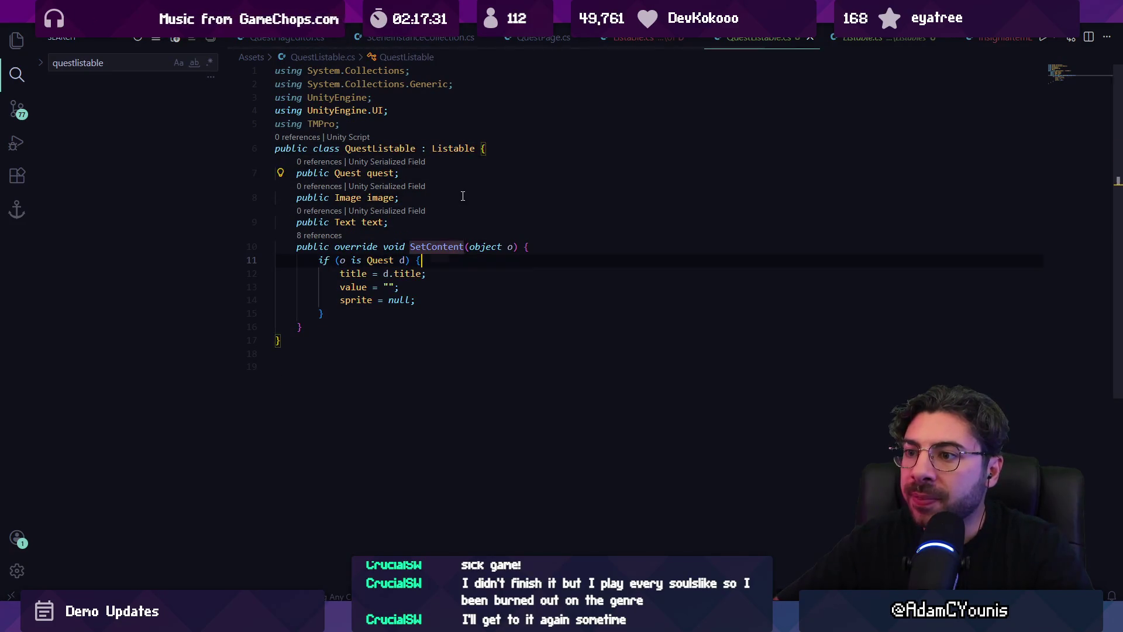
pyautogui.press('End')
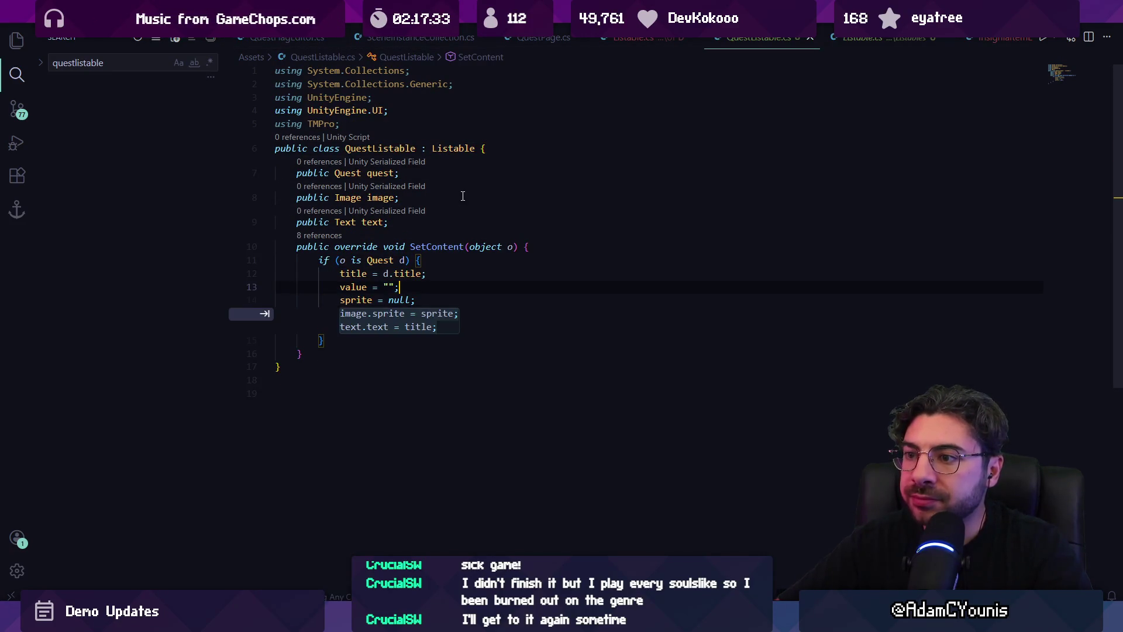
pyautogui.press('Tab')
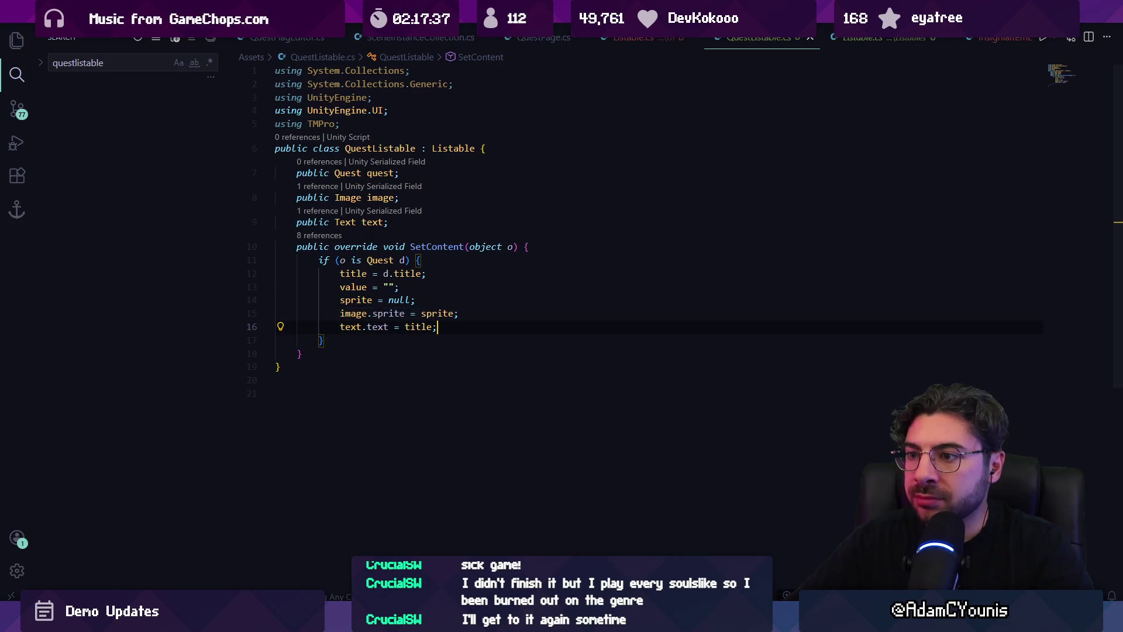
pyautogui.hotkey('alt', 'Tab')
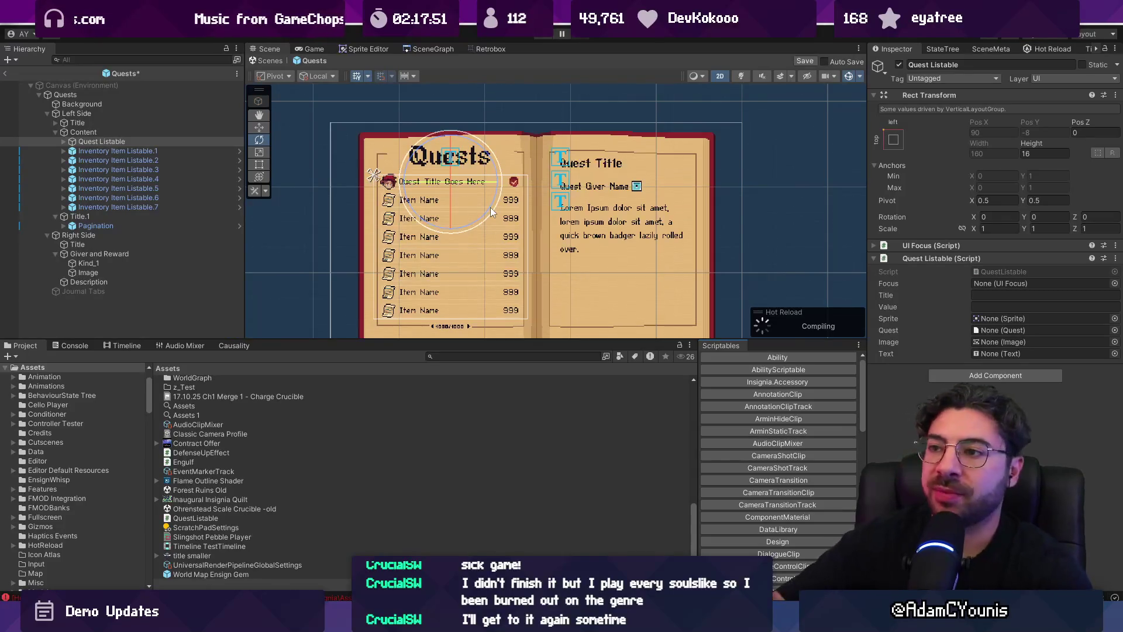
# Select the Description text object and collapse its TextMeshPro component and material settings
pyautogui.click(588, 221)
pyautogui.click(602, 222)
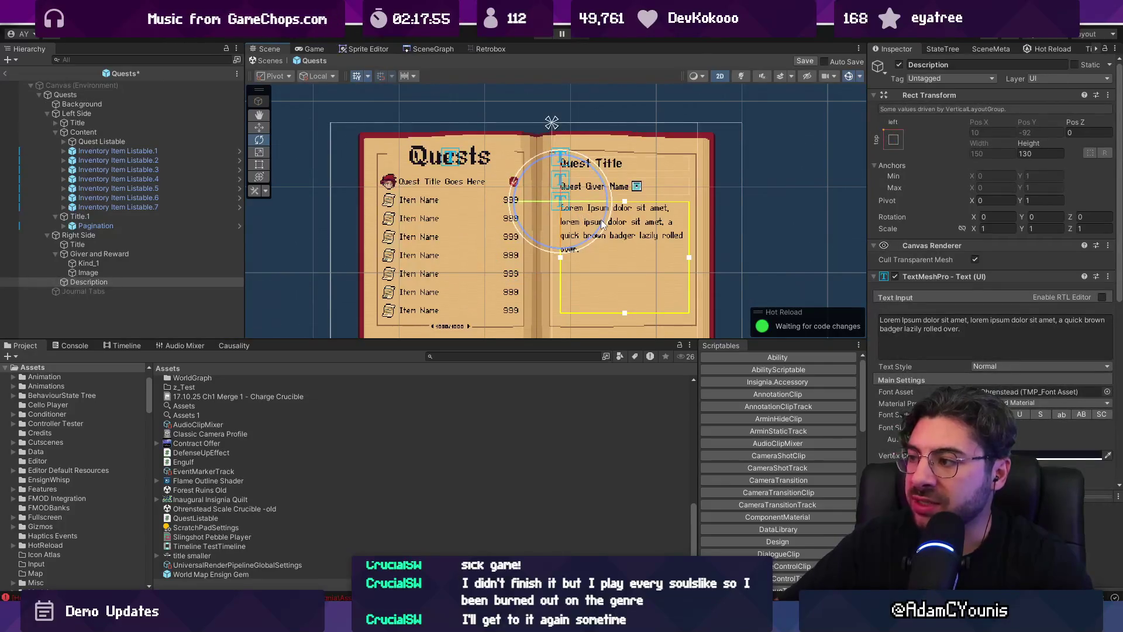
pyautogui.click(921, 278)
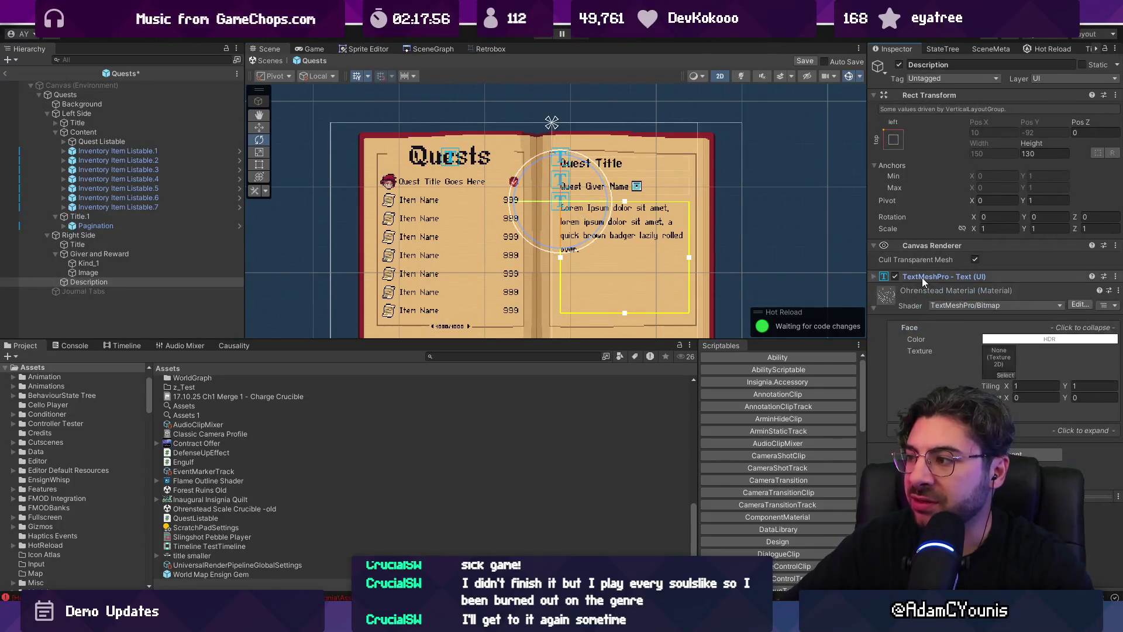
pyautogui.click(890, 311)
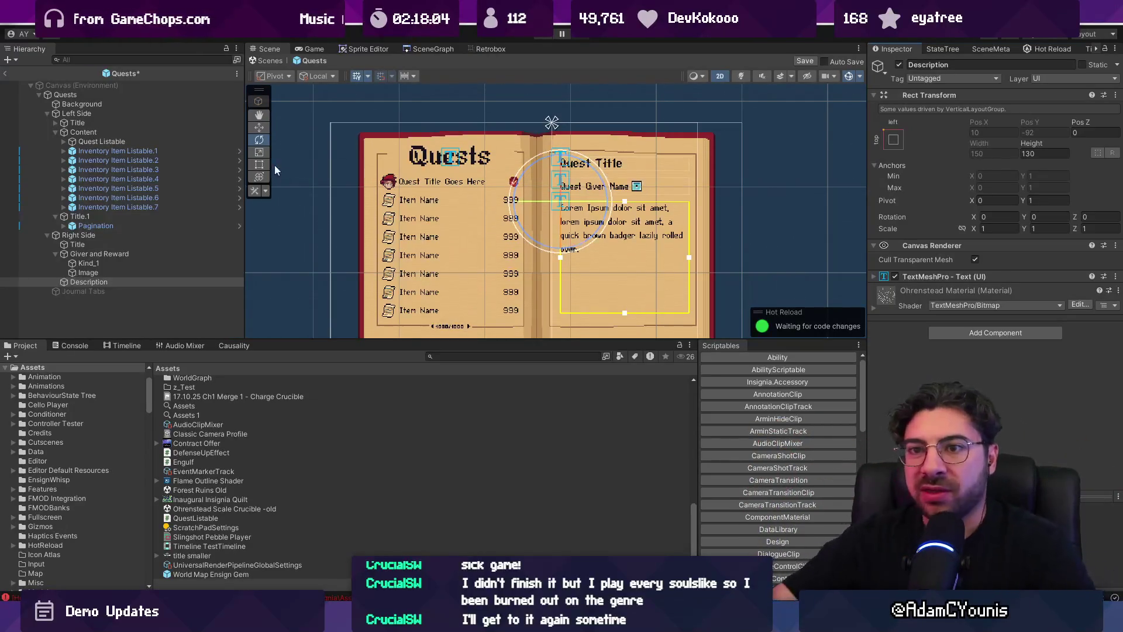
# Assign Quest Listable's Image child to the Image field and the Title object to the Text field
pyautogui.click(118, 143)
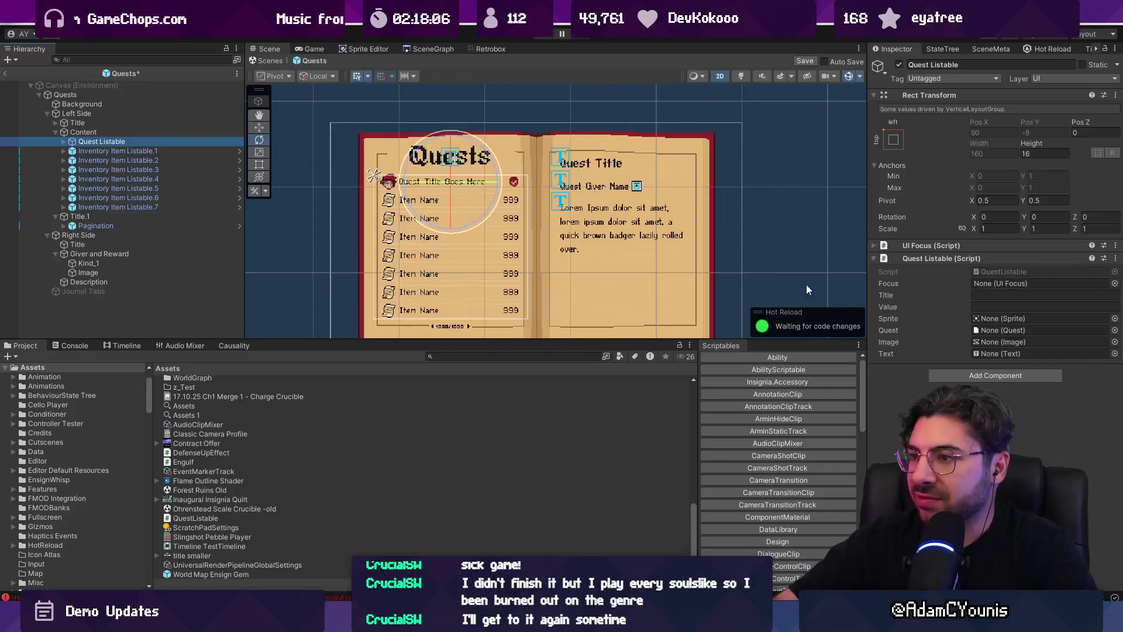
pyautogui.click(62, 142)
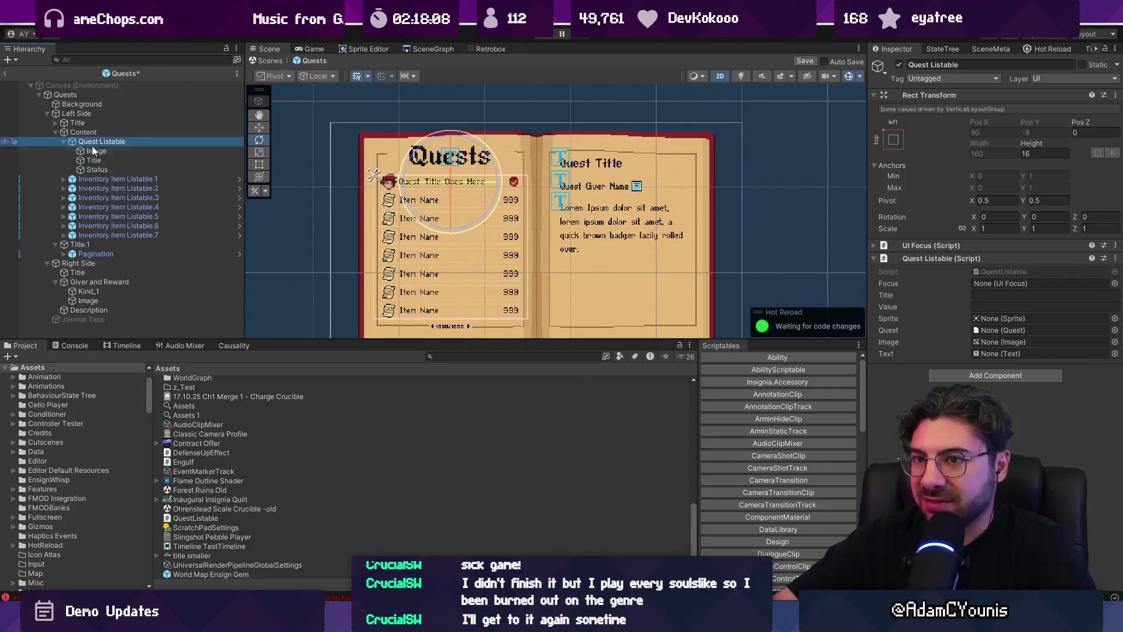
pyautogui.moveTo(97, 151); pyautogui.dragTo(1038, 343)
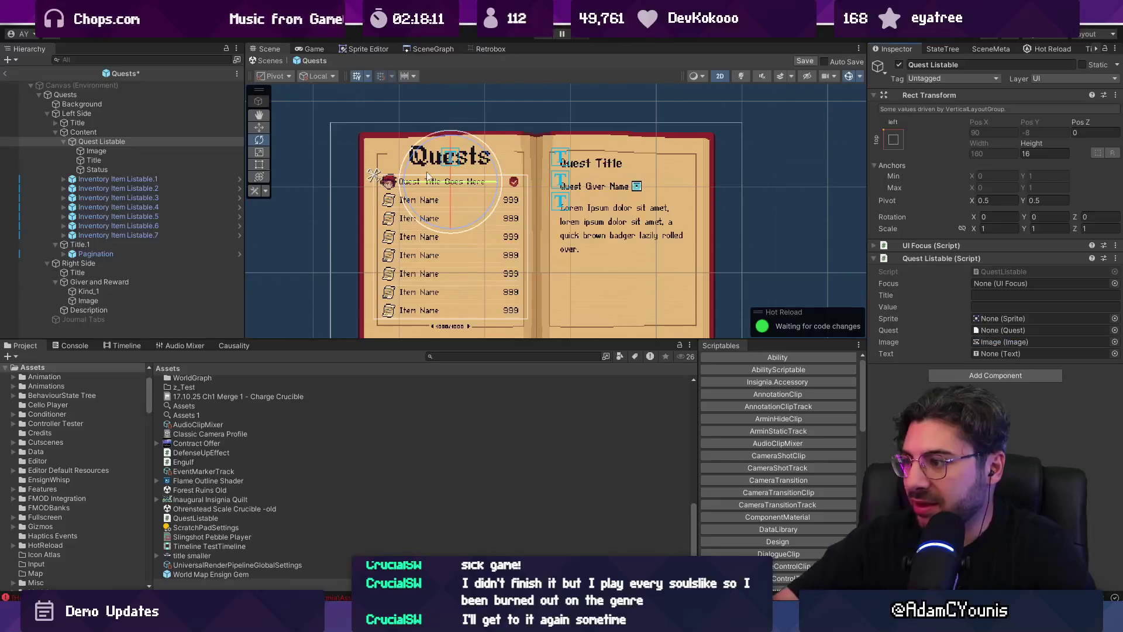
pyautogui.moveTo(103, 158)
pyautogui.mouseDown()
pyautogui.moveTo(878, 292)
pyautogui.moveTo(1033, 353)
pyautogui.mouseUp()
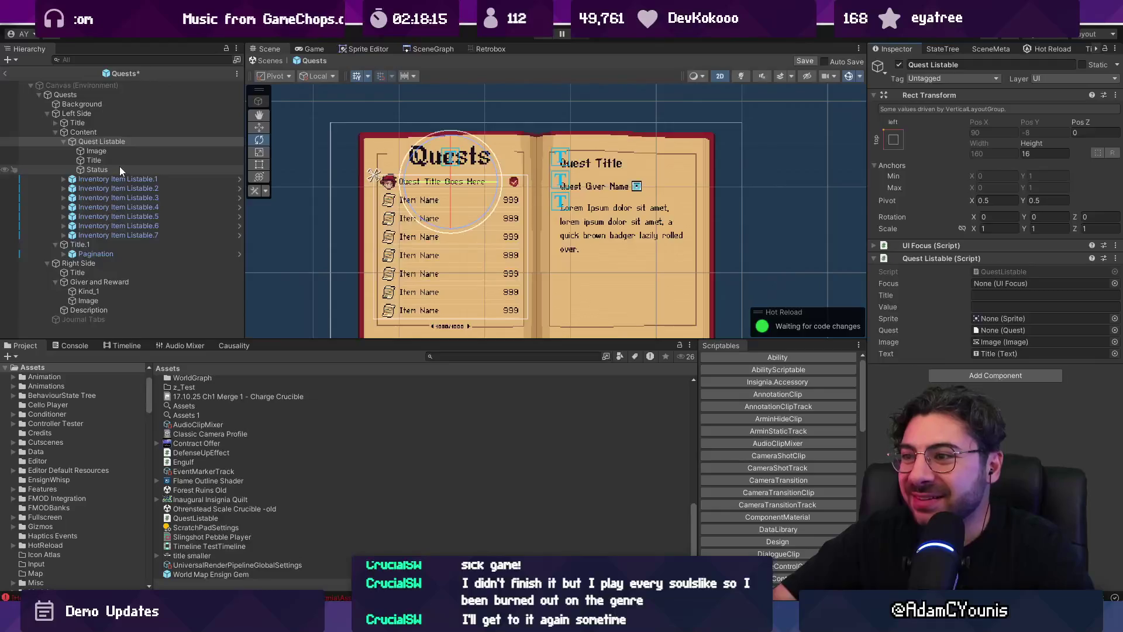
pyautogui.doubleClick(996, 274)
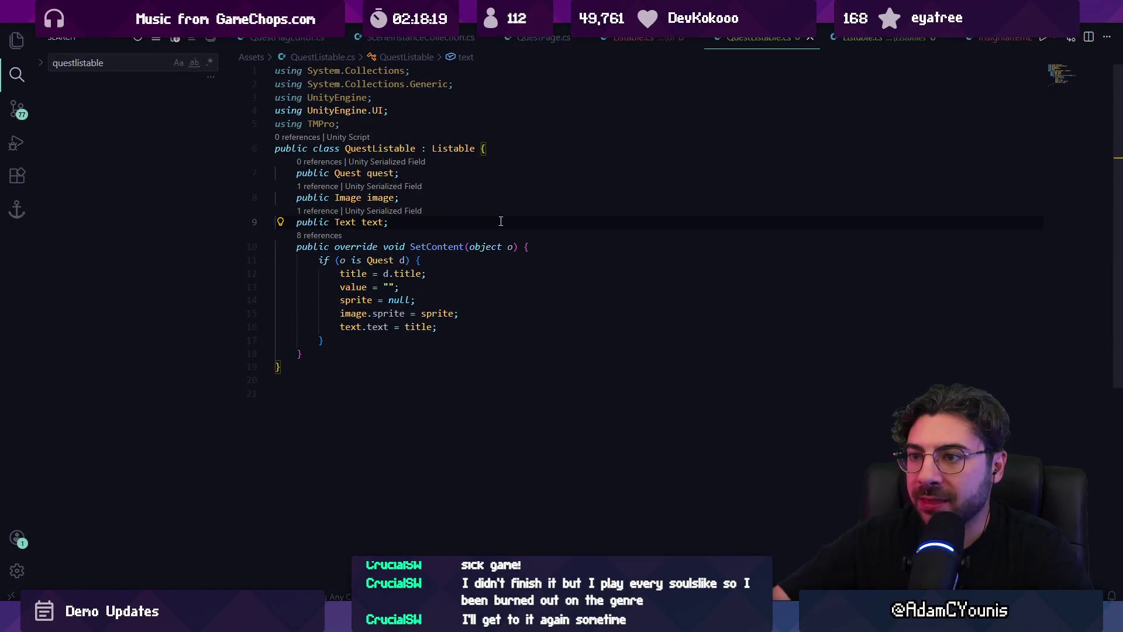
# Add TMP_Text tmpText and Image statusIcon fields, then begin a statusIcon.sprite assignment in SetContent
pyautogui.press('Return')
pyautogui.write('public TMP_Text tmpText;')
pyautogui.write('Image stat')
pyautogui.write('usIcon;')
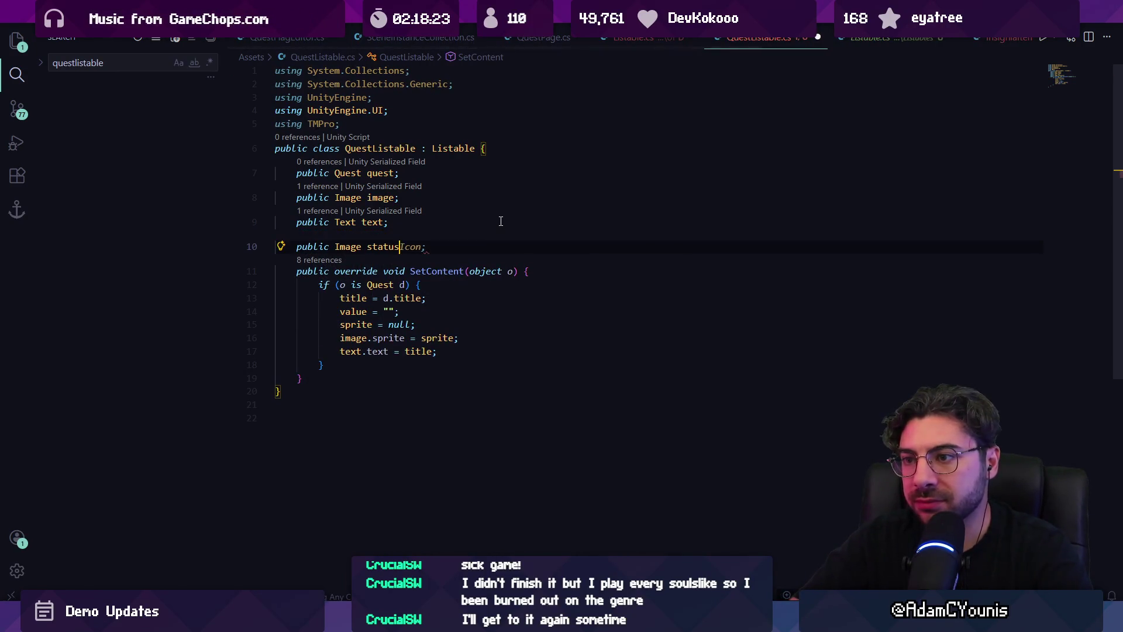
pyautogui.click(474, 343)
pyautogui.click(456, 365)
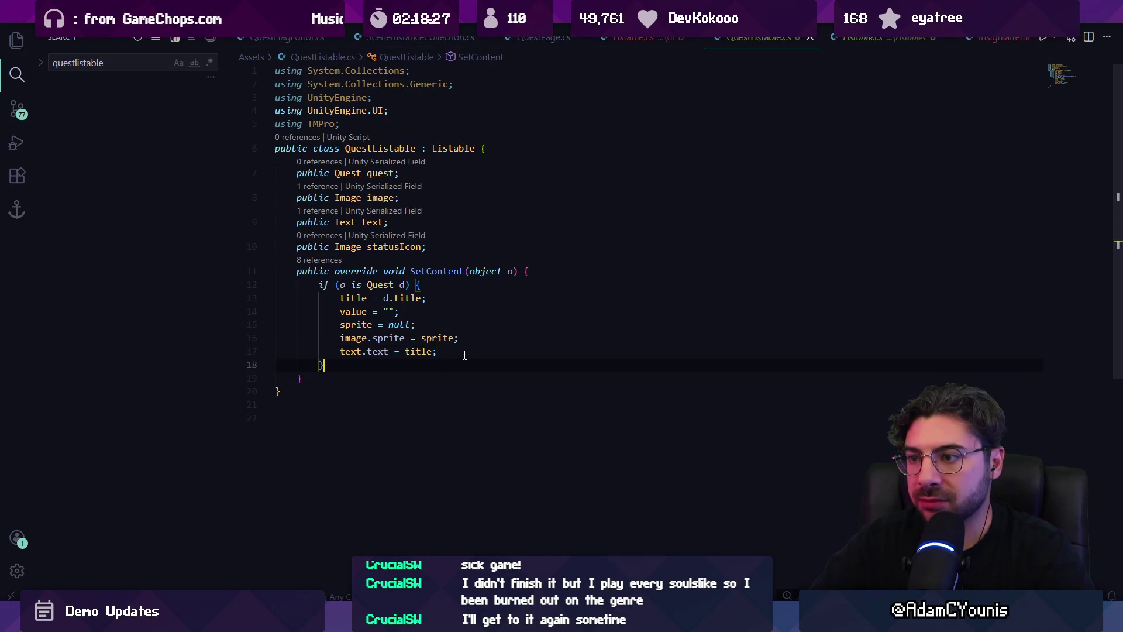
pyautogui.write('statusicon')
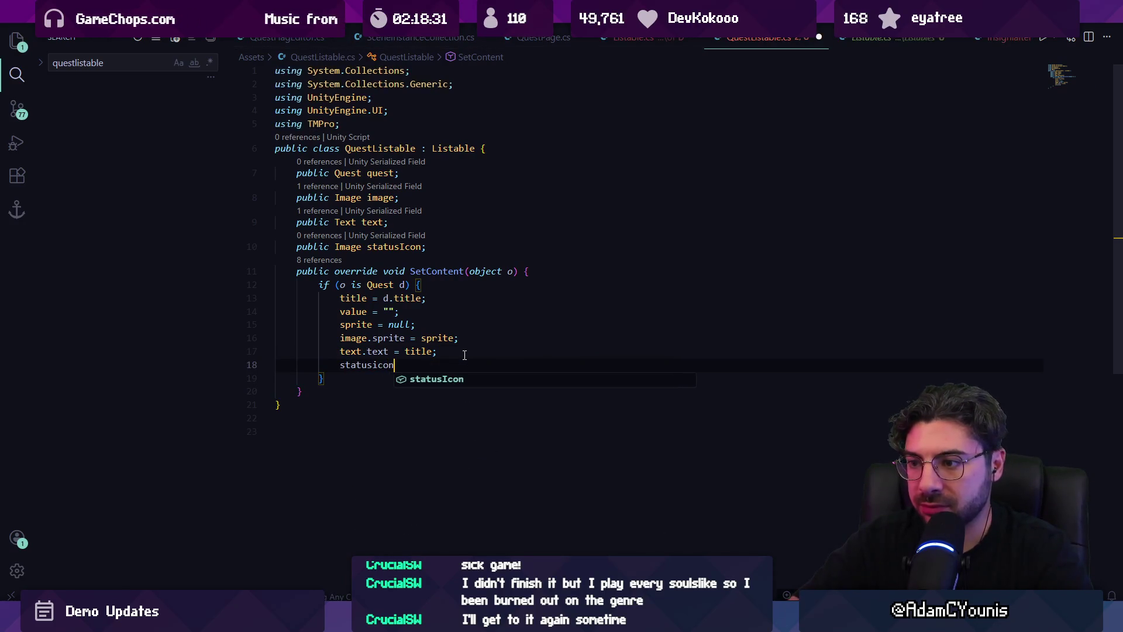
pyautogui.write('.sprite =')
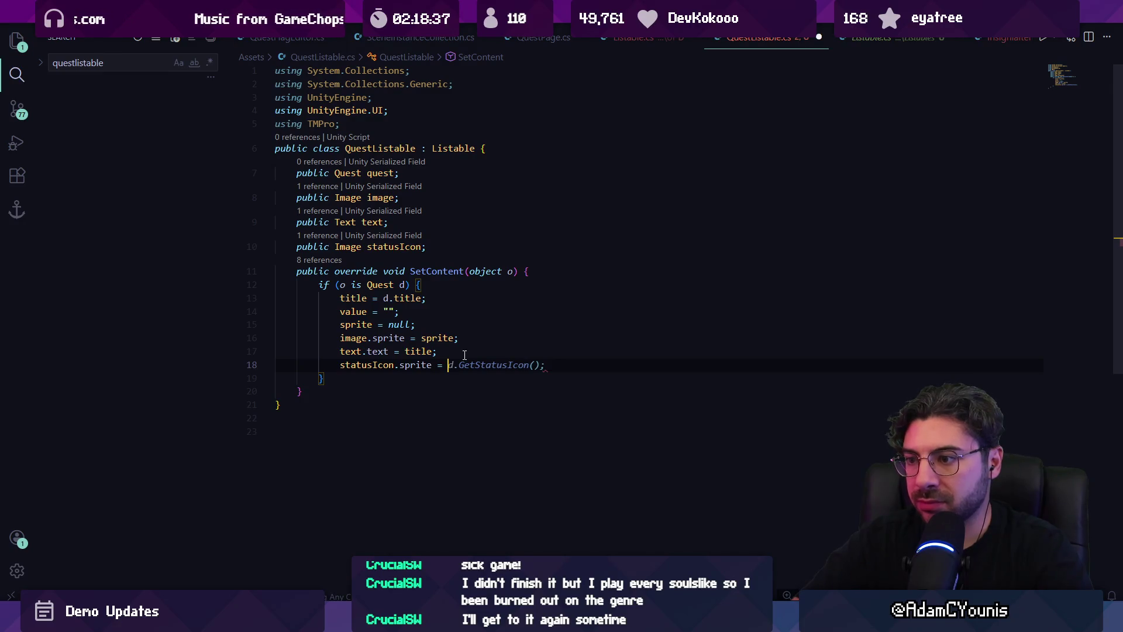
# Type QuestManager. after the sprite assignment and browse its members
pyautogui.write('s')
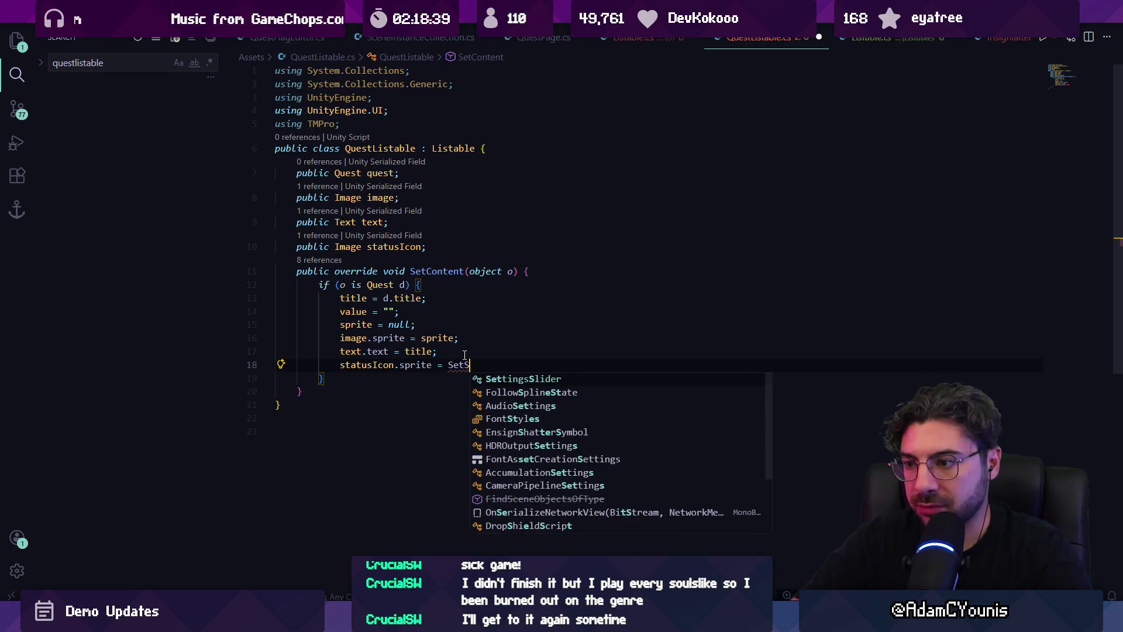
pyautogui.press('BackSpace')
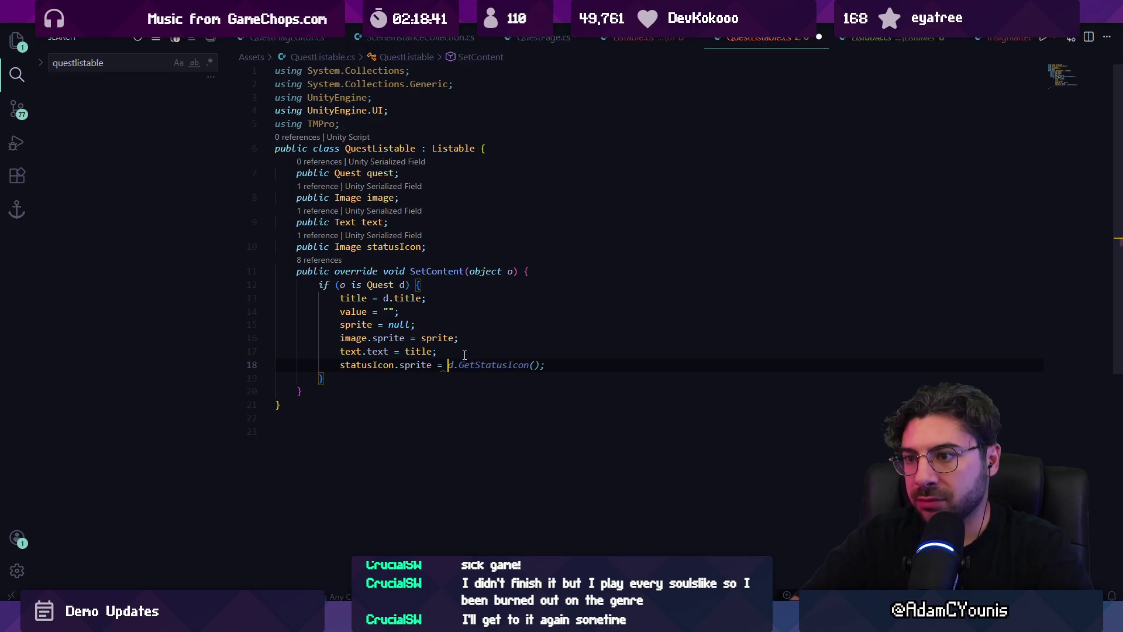
pyautogui.write('Games')
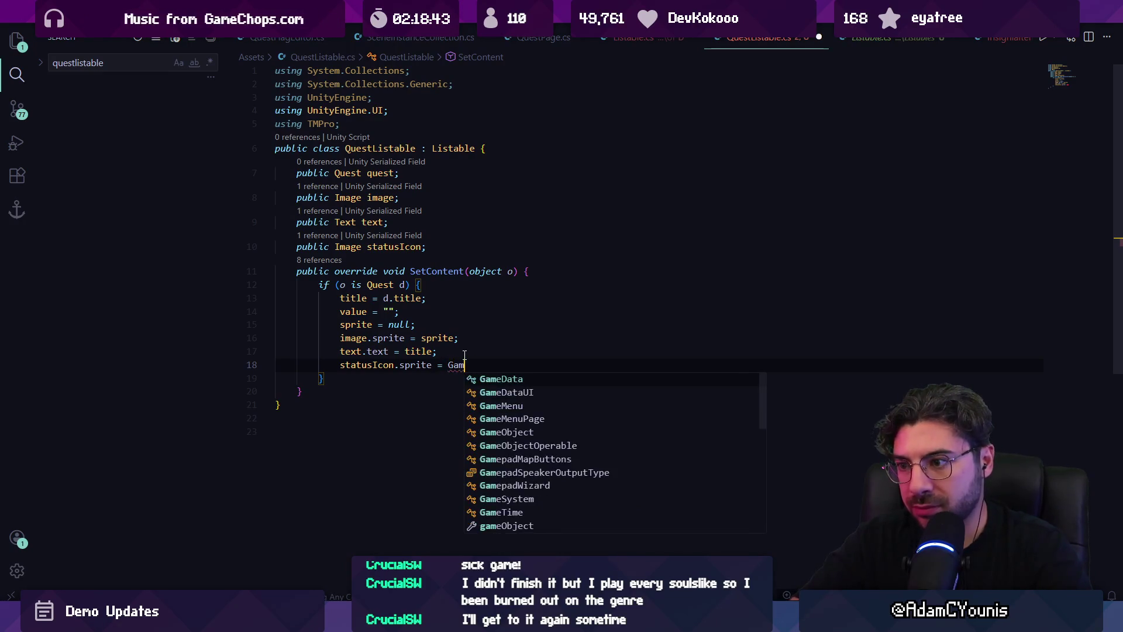
pyautogui.press('BackSpace')
pyautogui.write('QuestManager.')
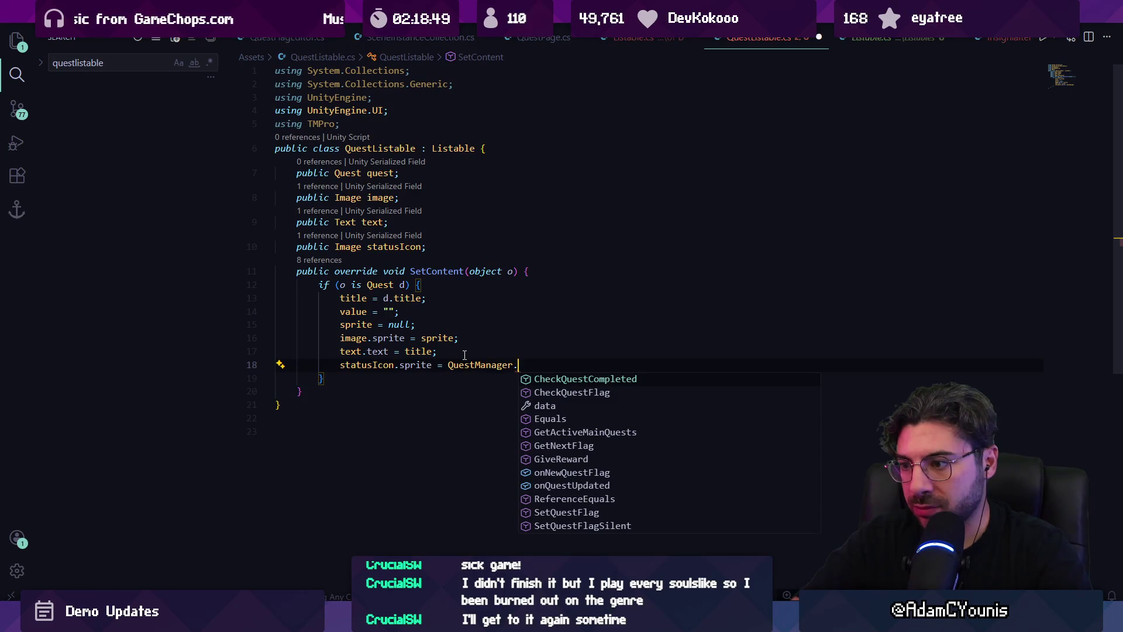
pyautogui.press('Escape')
pyautogui.write('in')
pyautogui.press('BackSpace')
pyautogui.press('BackSpace')
pyautogui.press('Escape')
pyautogui.hotkey('ctrl', 'space')
pyautogui.write('c')
pyautogui.press('BackSpace')
pyautogui.press('Escape')
pyautogui.hotkey('ctrl', 'space')
pyautogui.write('s')
pyautogui.press('Escape')
pyautogui.hotkey('ctrl', 'space')
pyautogui.press('Escape')
pyautogui.press('BackSpace')
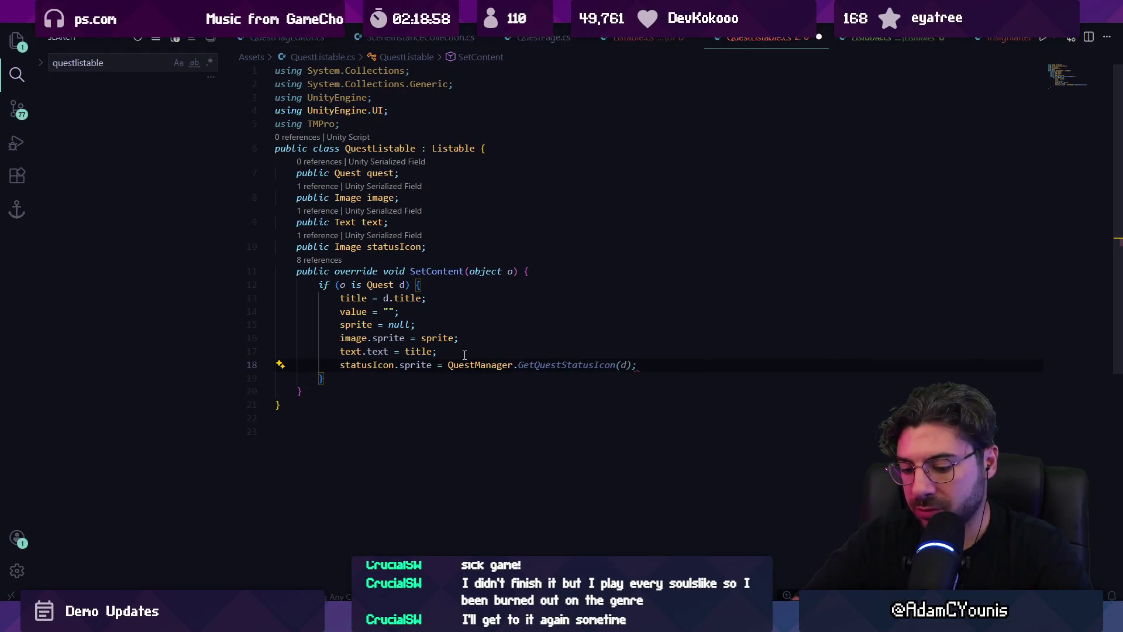
# Complete the line with QuestManager.CheckQuestCompleted(d) choosing completedIcon or activeIcon, then add a blank line after the statusIcon field
pyautogui.hotkey('ctrl', 'space')
pyautogui.write('getque')
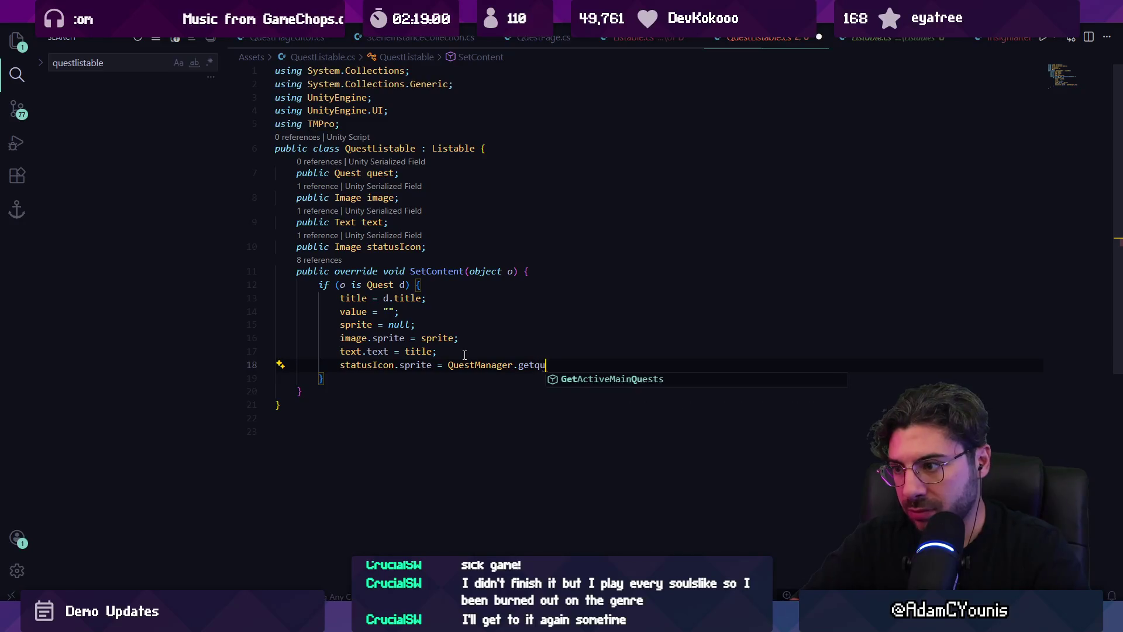
pyautogui.press('Escape')
pyautogui.write('quest')
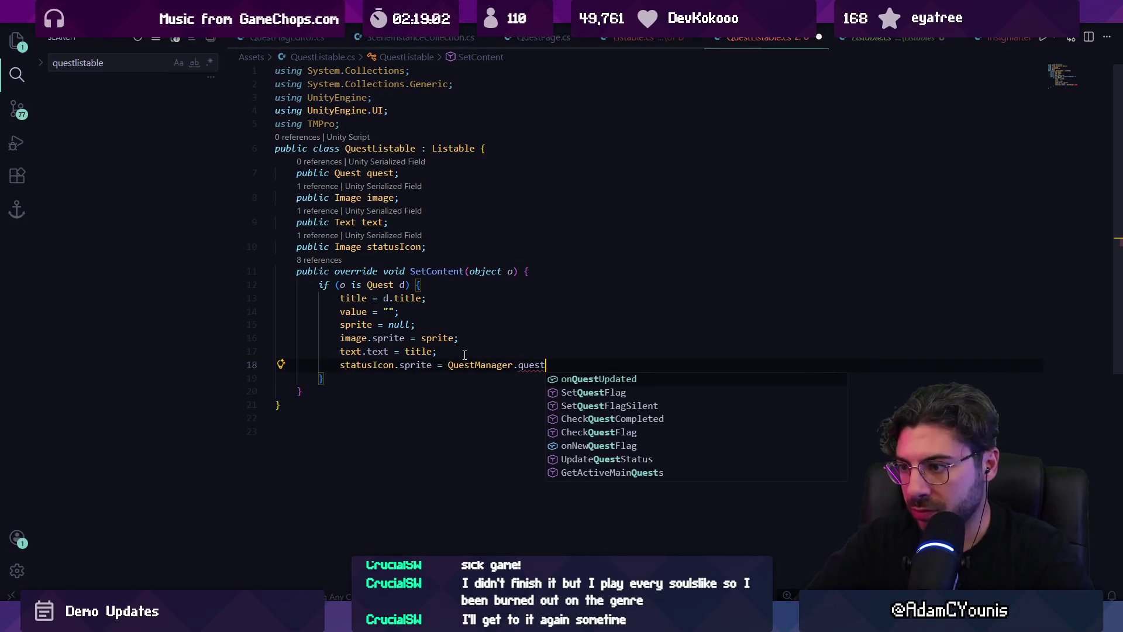
pyautogui.press('Up')
pyautogui.press('Tab')
pyautogui.write('(d)')
pyautogui.press('Tab')
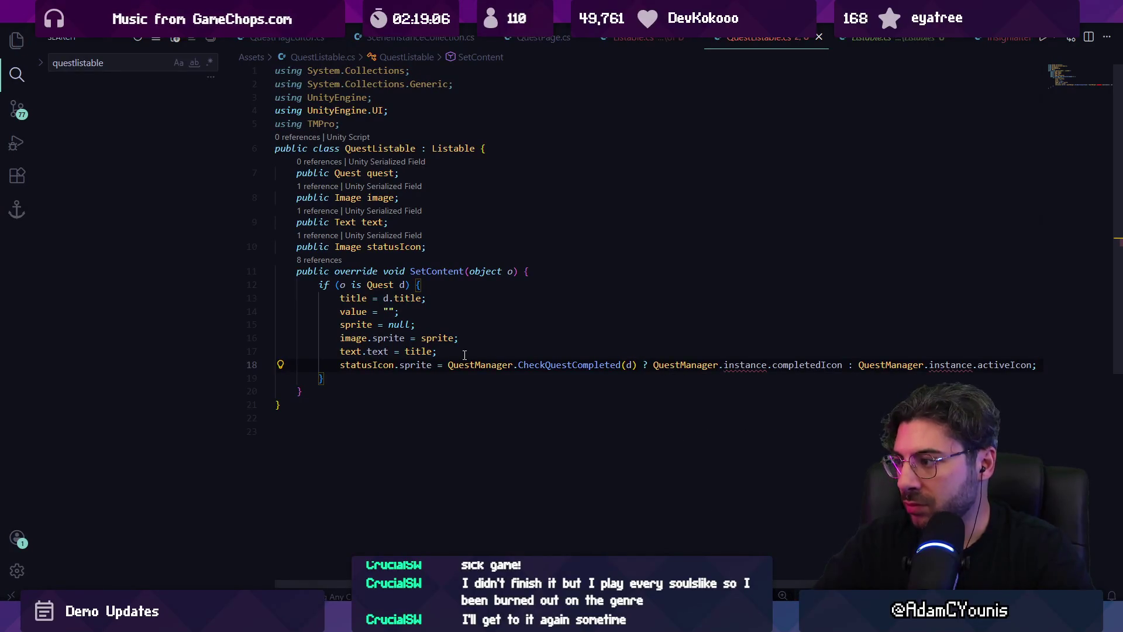
pyautogui.click(515, 243)
pyautogui.press('Return')
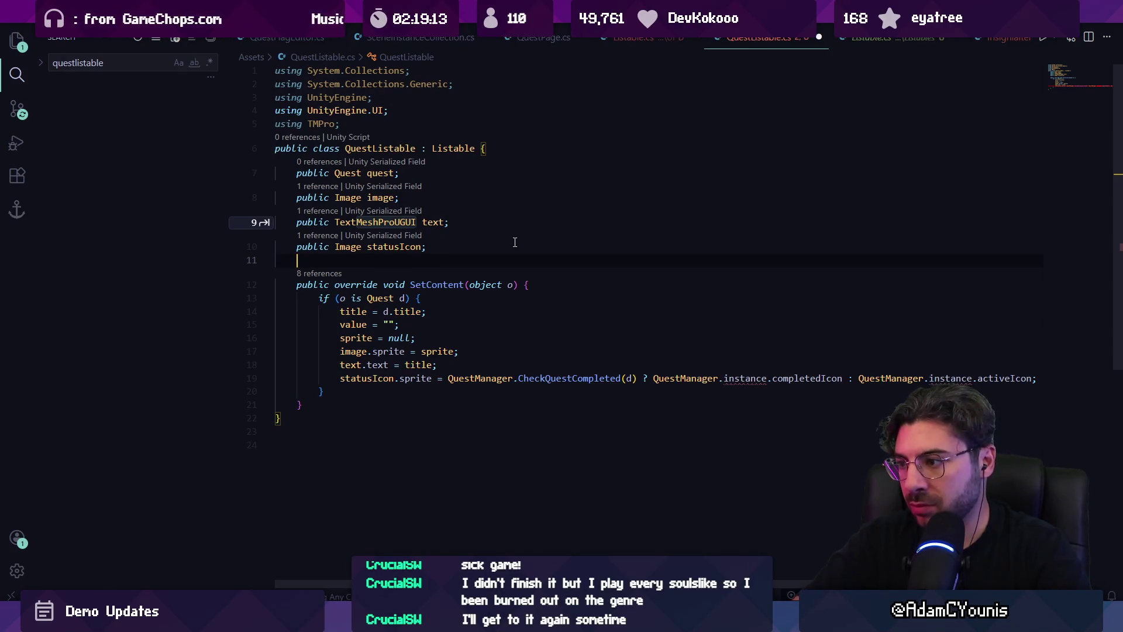
# Inspect the QuestManager class and its data property, then return to QuestListable.cs
pyautogui.keyDown('ctrl'); pyautogui.click(480, 379); pyautogui.keyUp('ctrl')
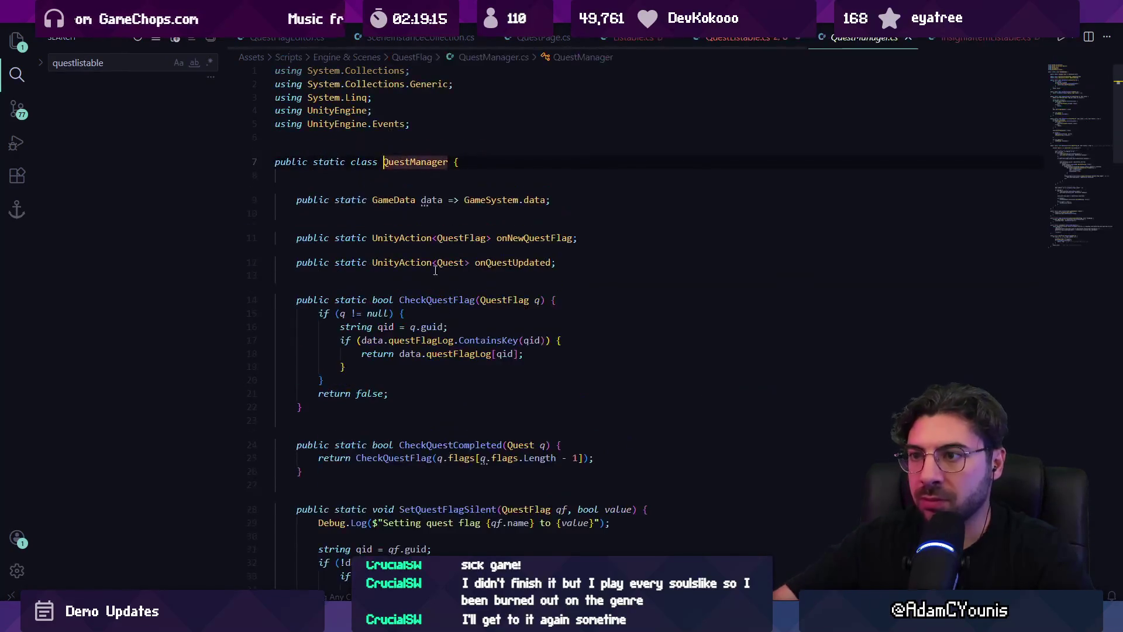
pyautogui.click(433, 200)
pyautogui.hotkey('ctrl', 'Right')
pyautogui.hotkey('ctrl', 'Right')
pyautogui.hotkey('ctrl', 'Right')
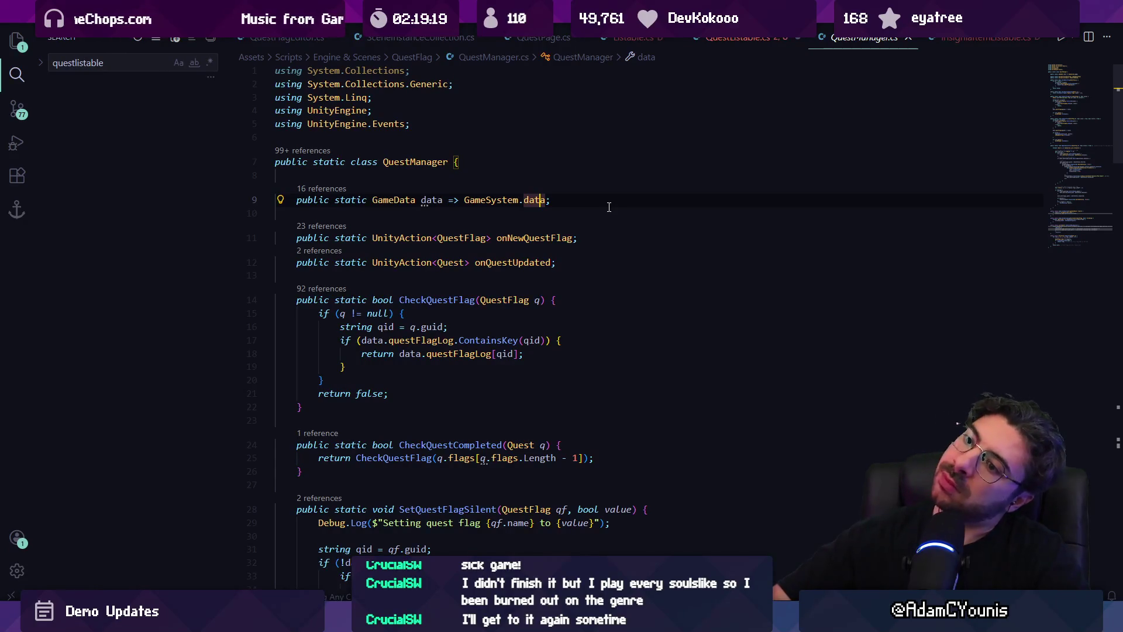
pyautogui.hotkey('alt', 'Left')
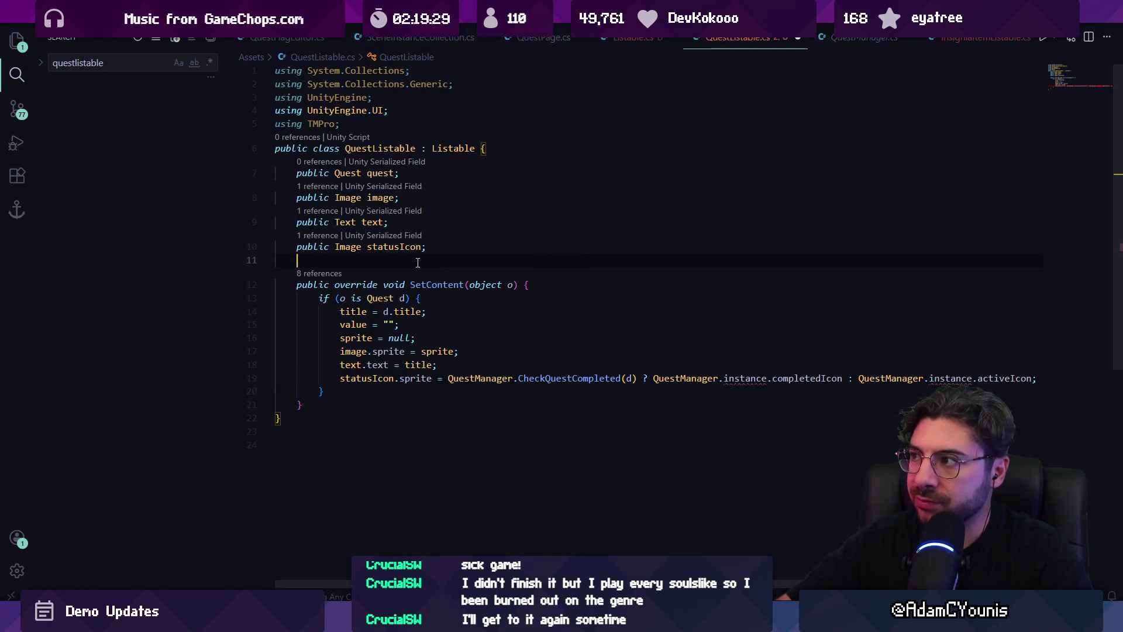
pyautogui.click(986, 37)
pyautogui.click(717, 36)
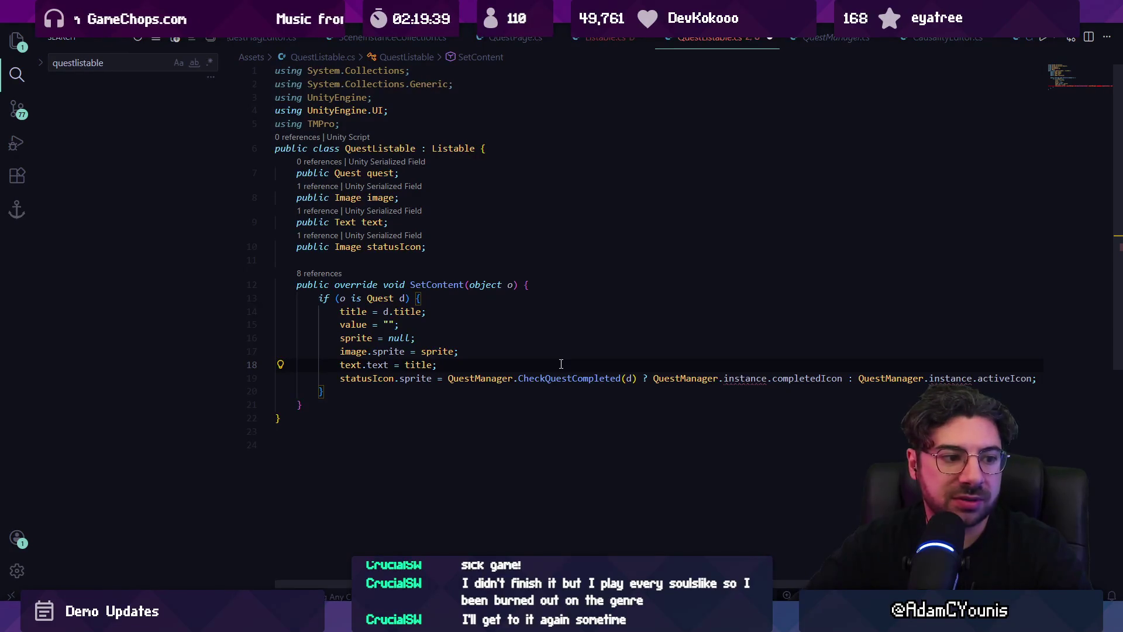
# Replace both status icon branches with null : null and save
pyautogui.click(654, 378)
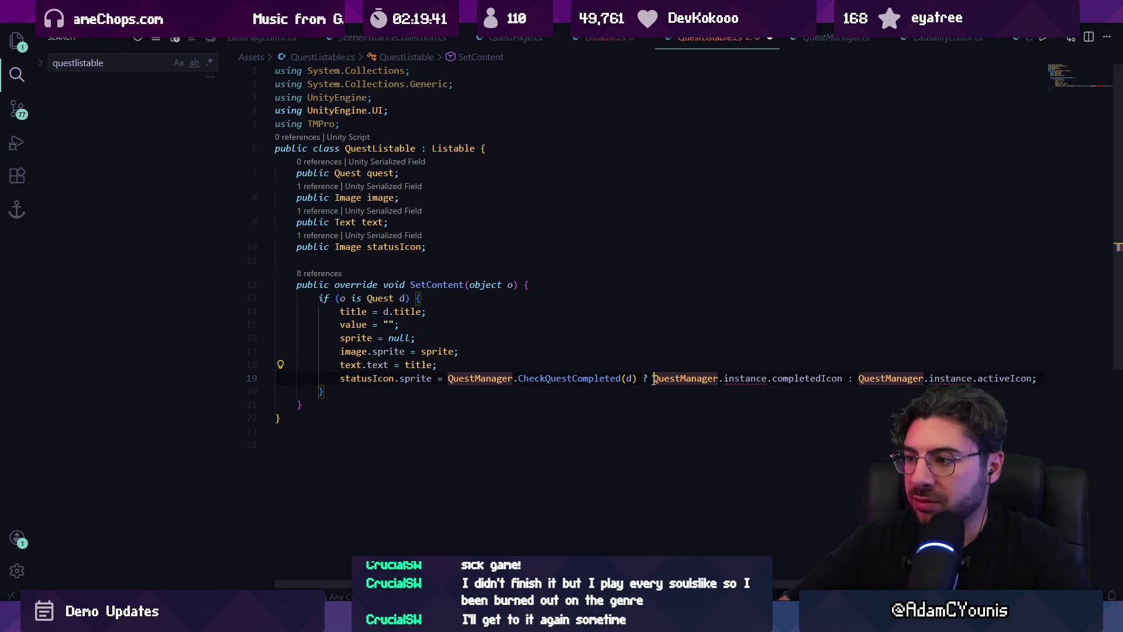
pyautogui.hotkey('shift', 'End')
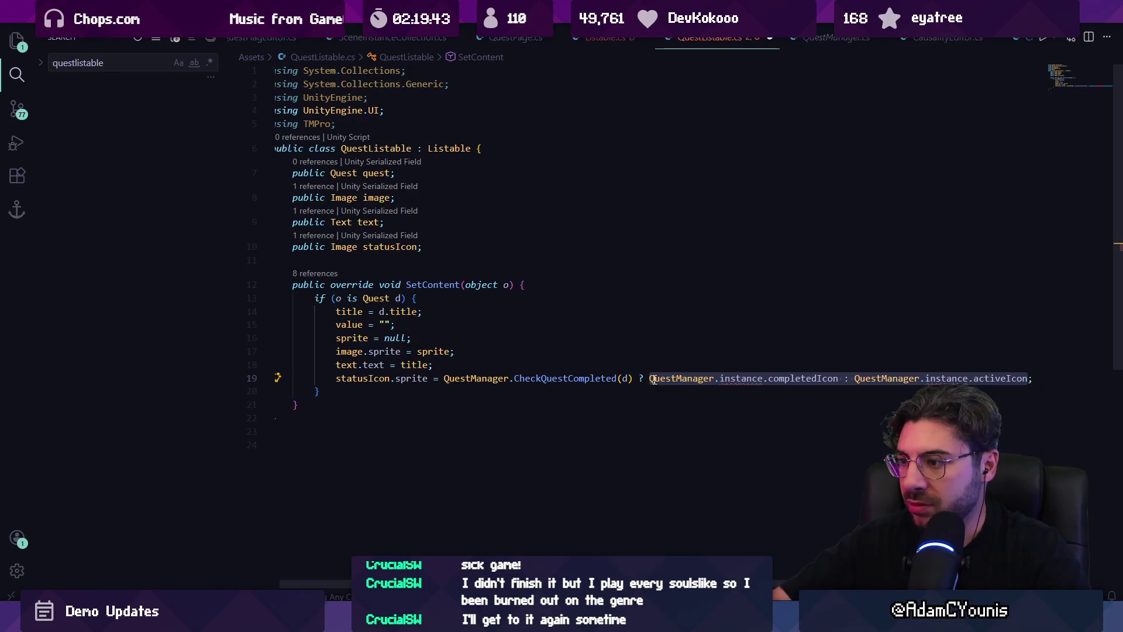
pyautogui.write('nu;')
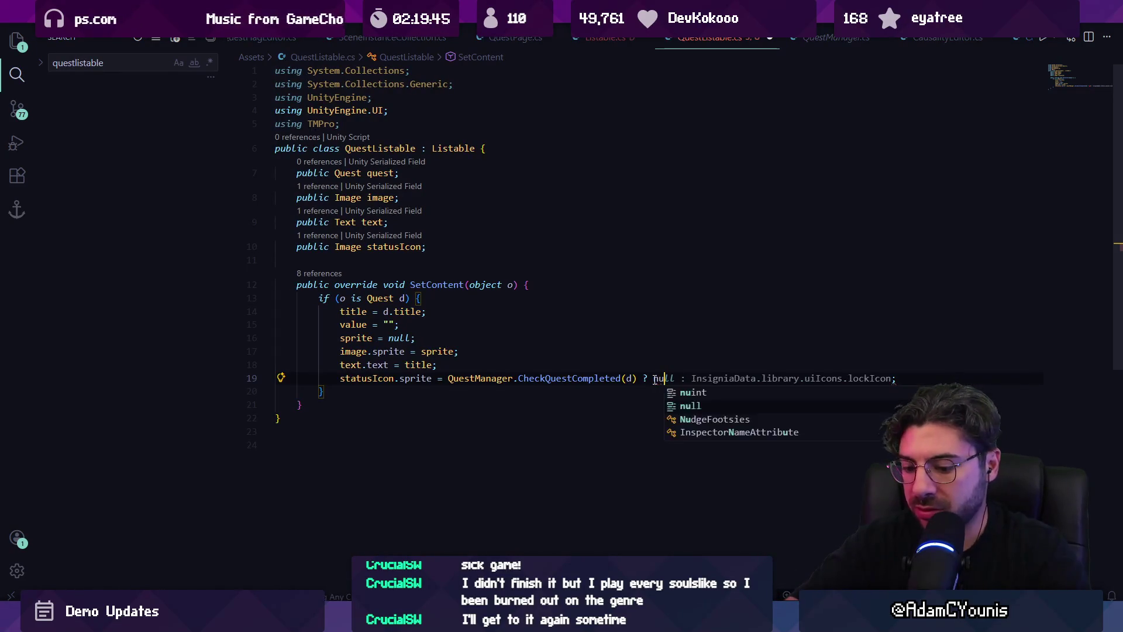
pyautogui.press('Tab')
pyautogui.write(': nu')
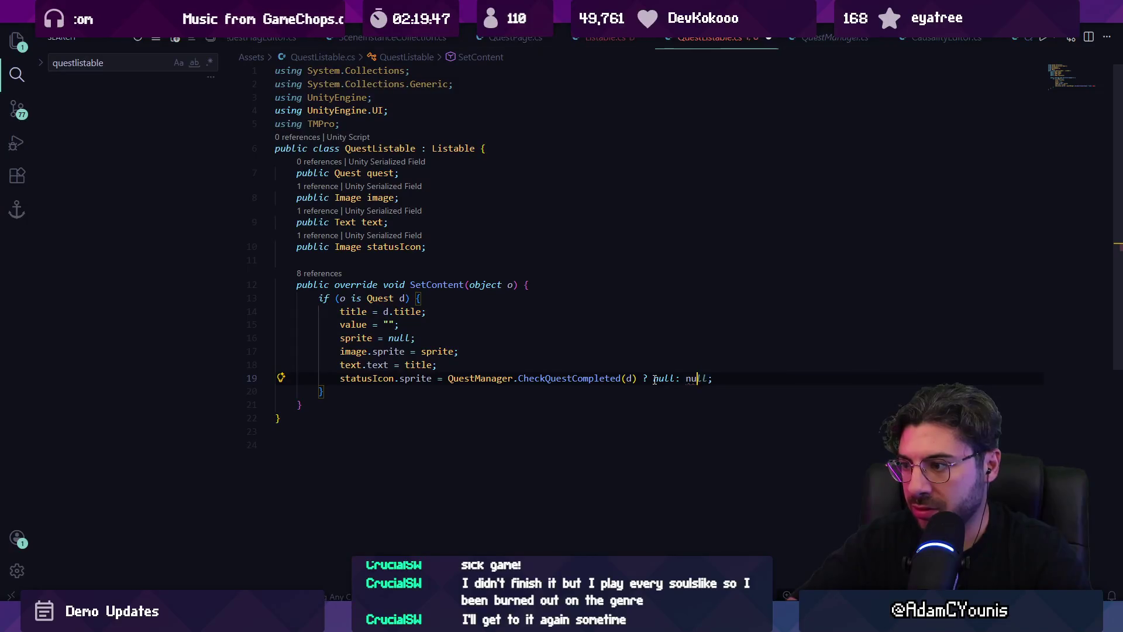
pyautogui.write("ll'")
pyautogui.hotkey('ctrl', 's')
pyautogui.press('Delete')
# Insert a '//Todo: statically accessible icon' comment above the statusIcon line and save
pyautogui.hotkey('ctrl', 'shift', 'Return')
pyautogui.write('//')
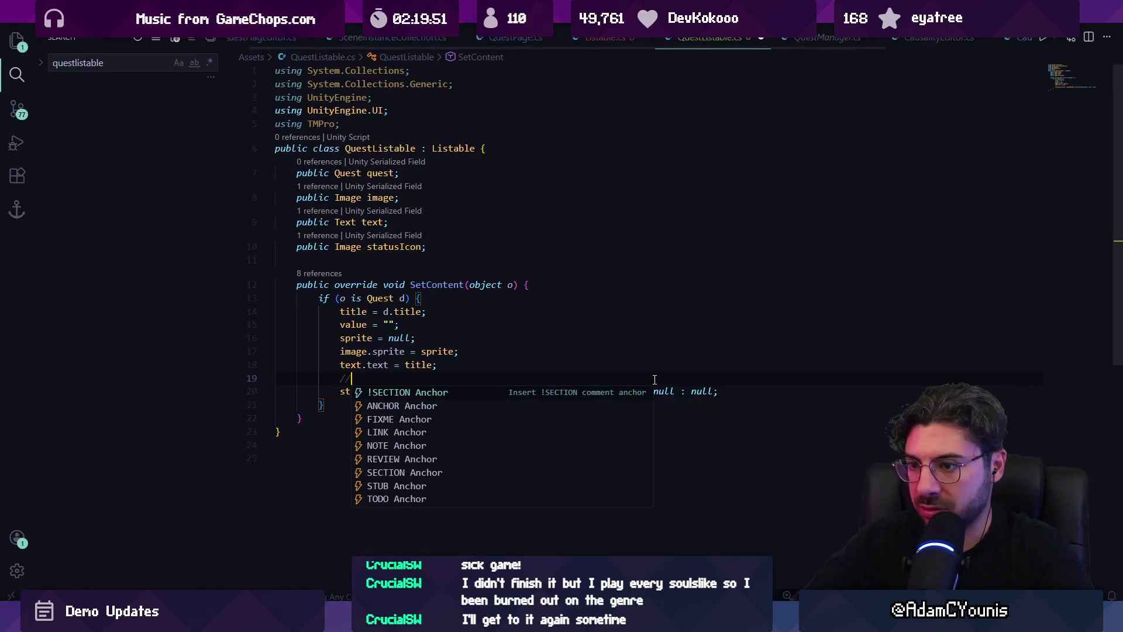
pyautogui.write('Todo:')
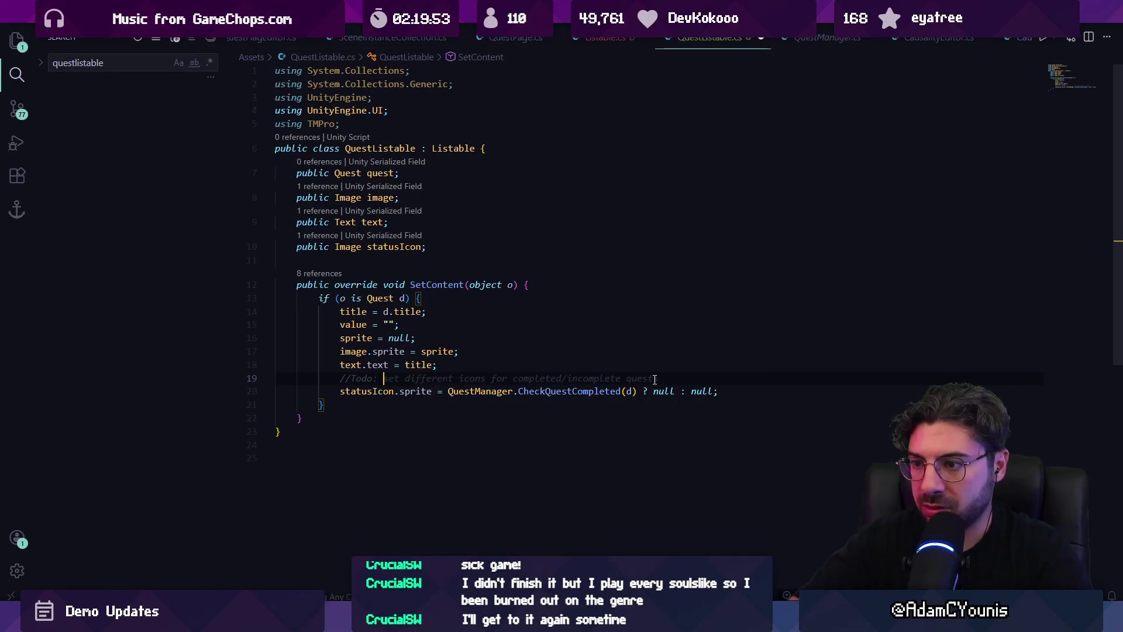
pyautogui.write(' statica')
pyautogui.write('lluy s')
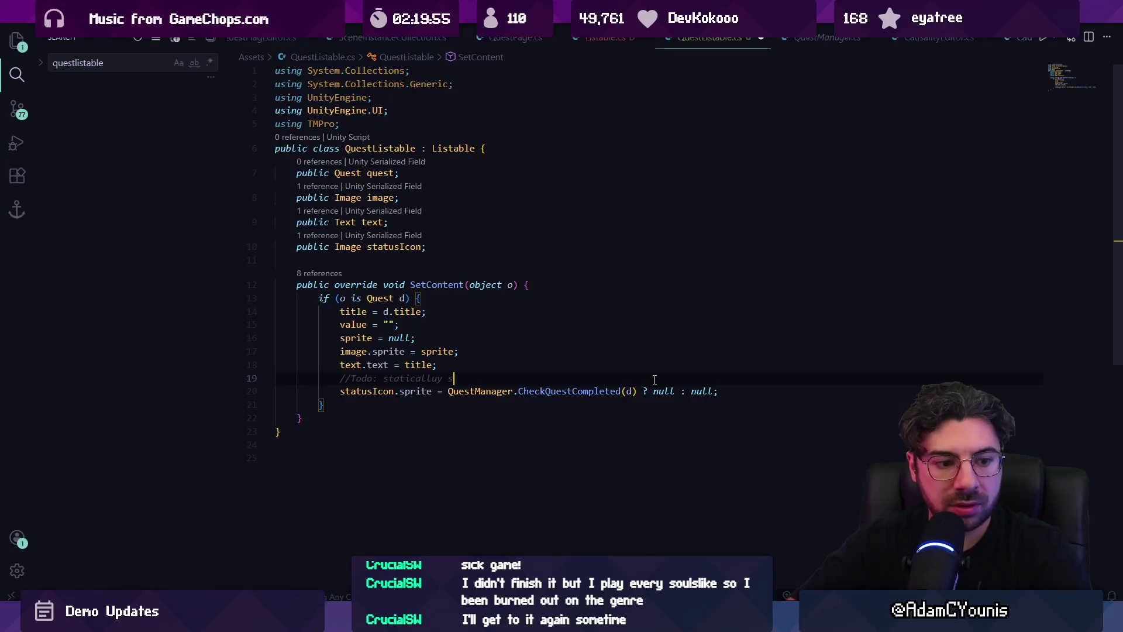
pyautogui.press('BackSpace')
pyautogui.press('BackSpace')
pyautogui.press('BackSpace')
pyautogui.press('BackSpace')
pyautogui.write('y accessible icons')
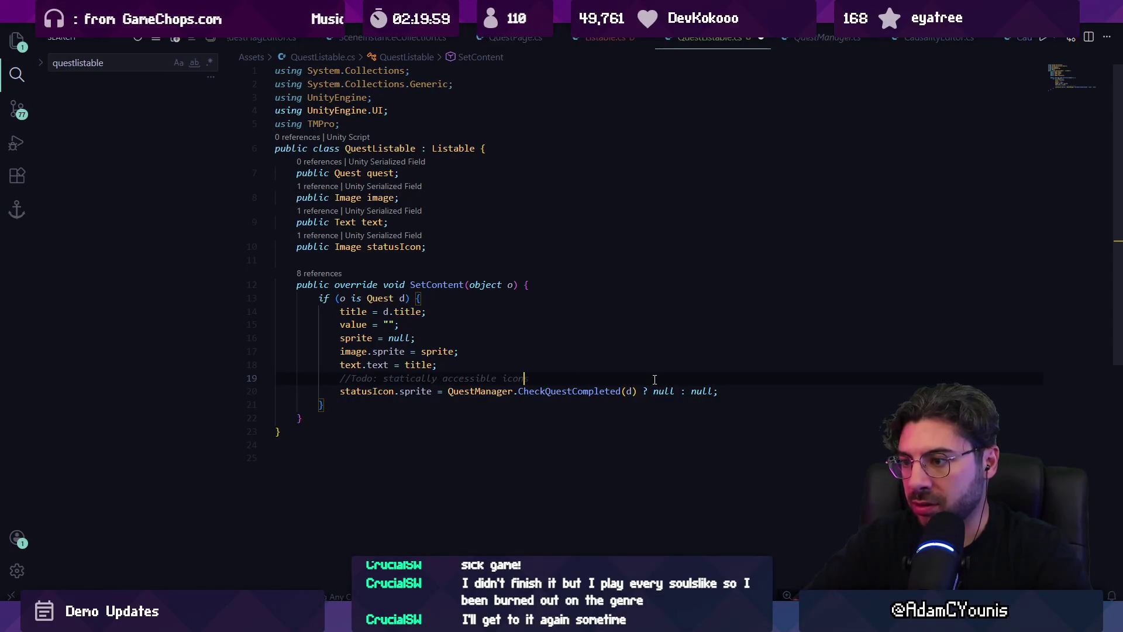
pyautogui.hotkey('ctrl', 's')
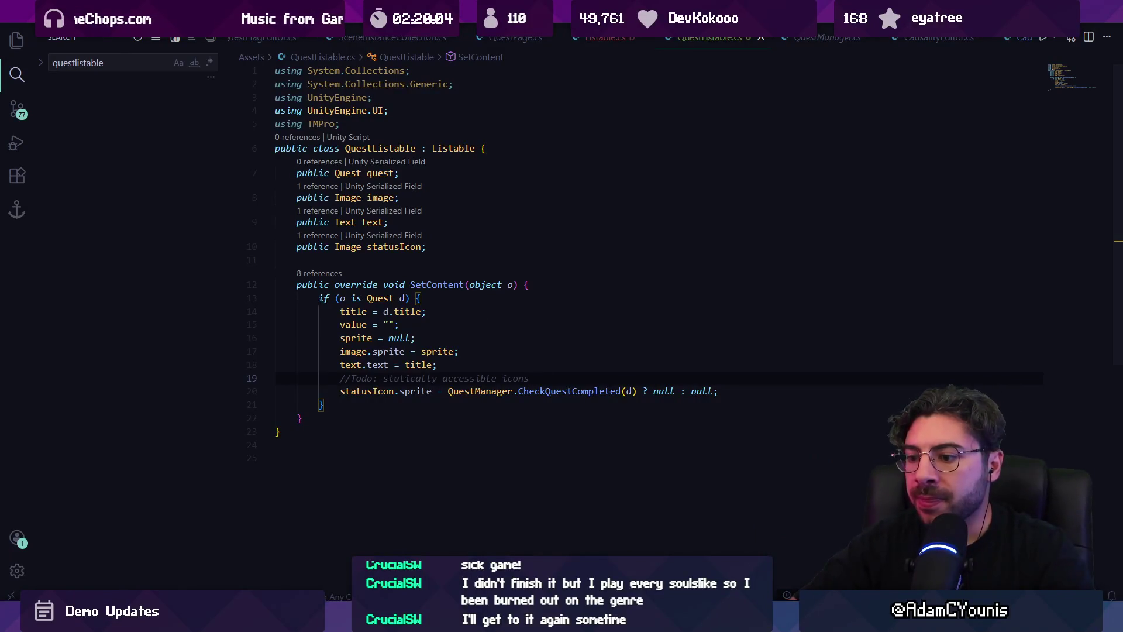
pyautogui.hotkey('alt', 'Tab')
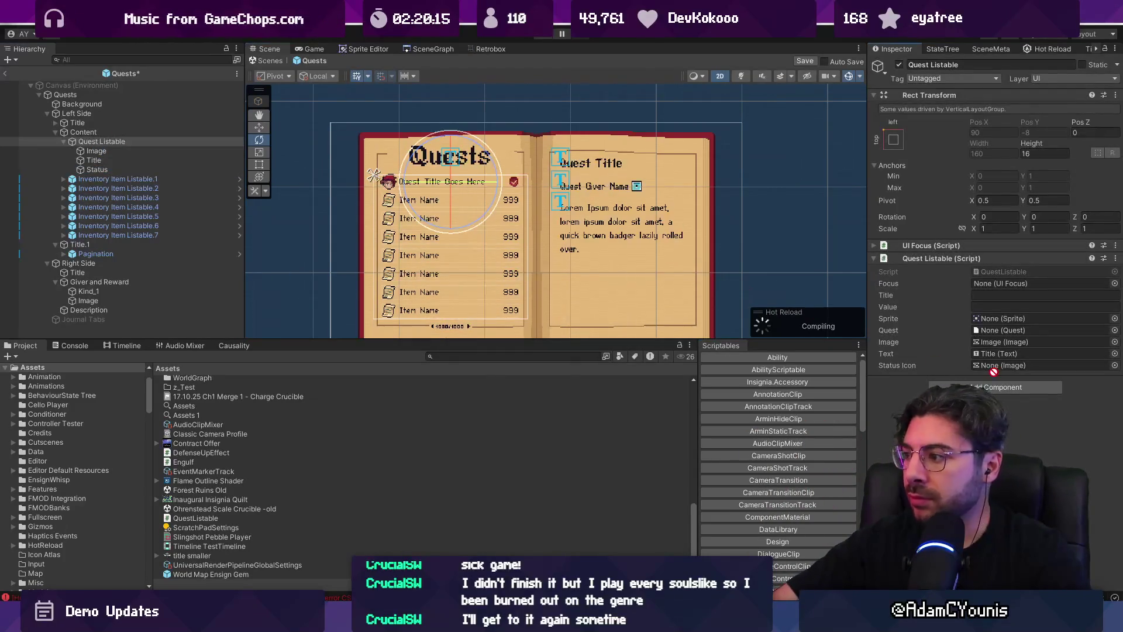
pyautogui.hotkey('alt', 'Tab')
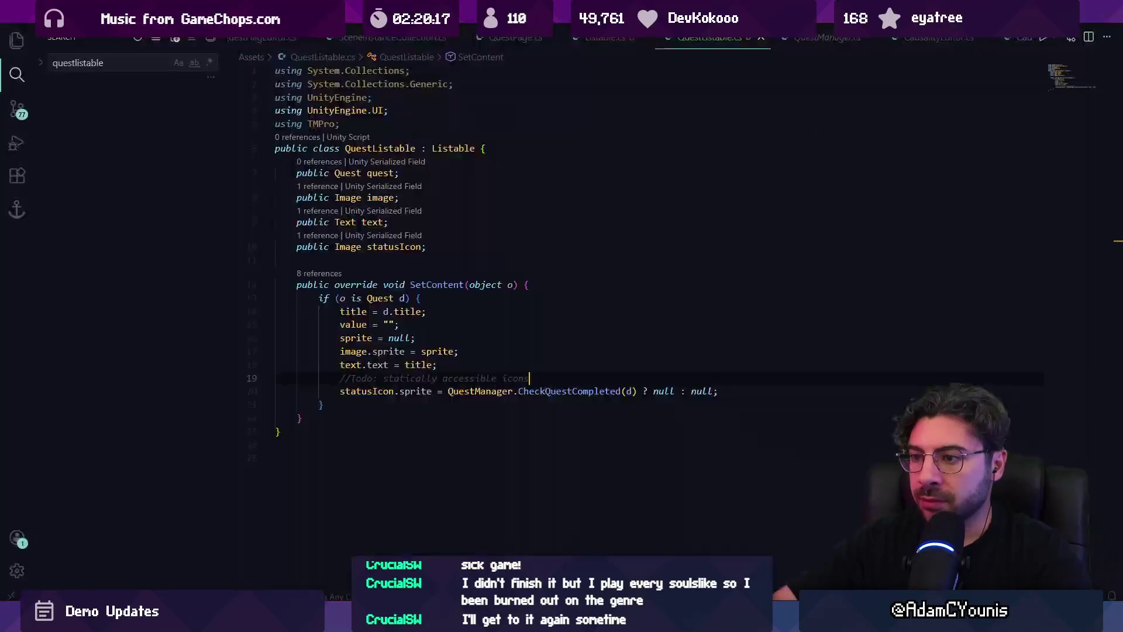
# Replace the null sprite value on line 16 with d.customIcon and check the sprite and customIcon types
pyautogui.click(362, 338)
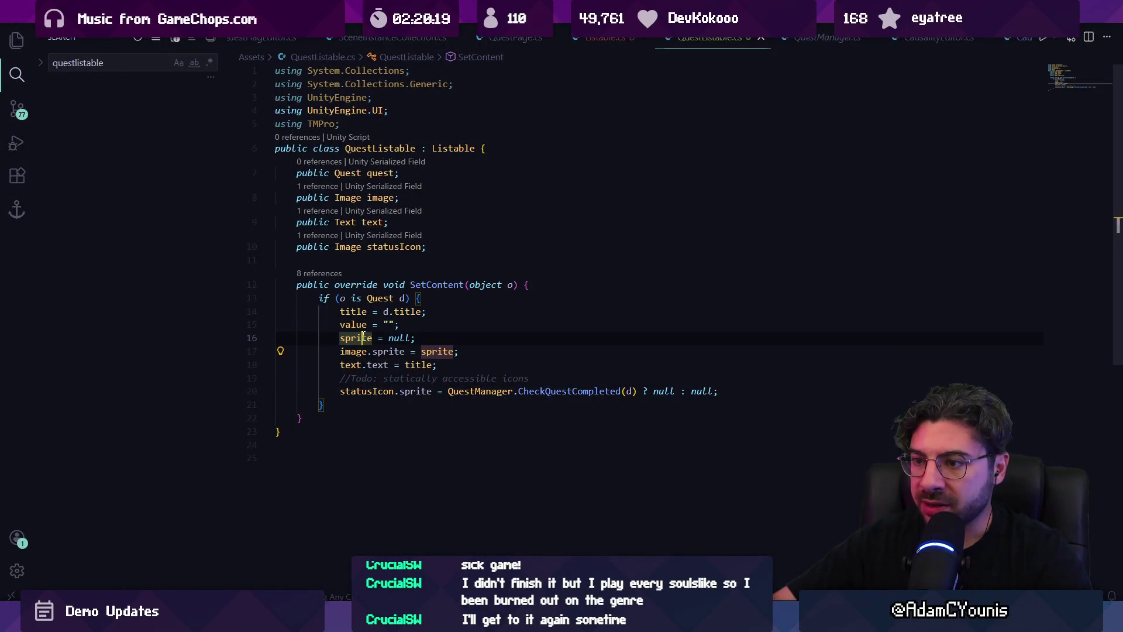
pyautogui.click(406, 338)
pyautogui.doubleClick(398, 337)
pyautogui.write('d.')
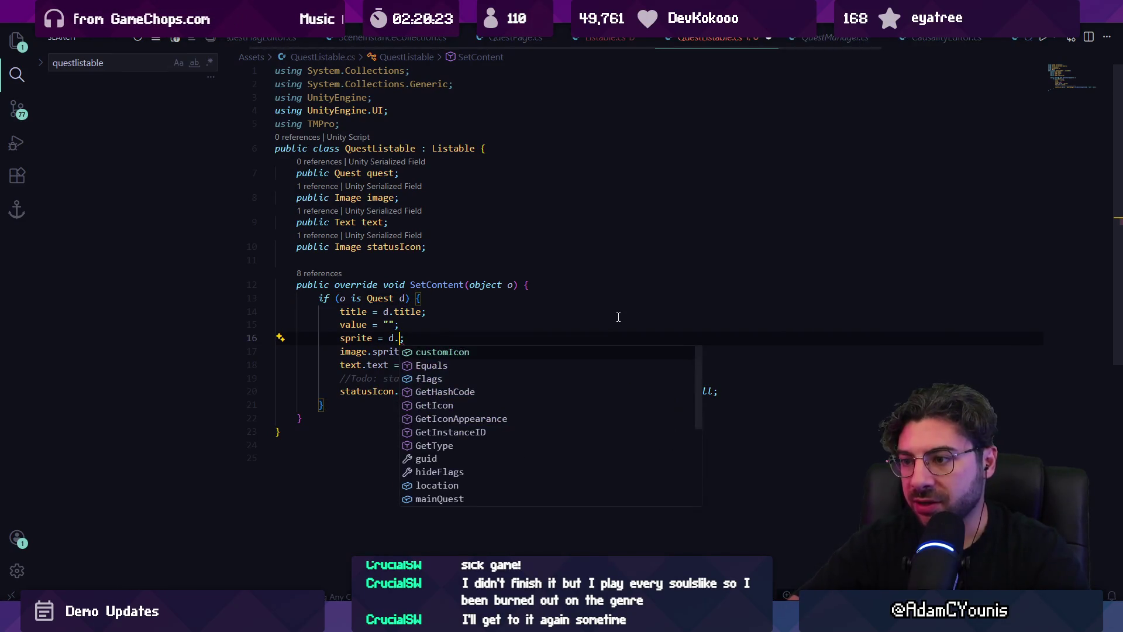
pyautogui.press('Tab')
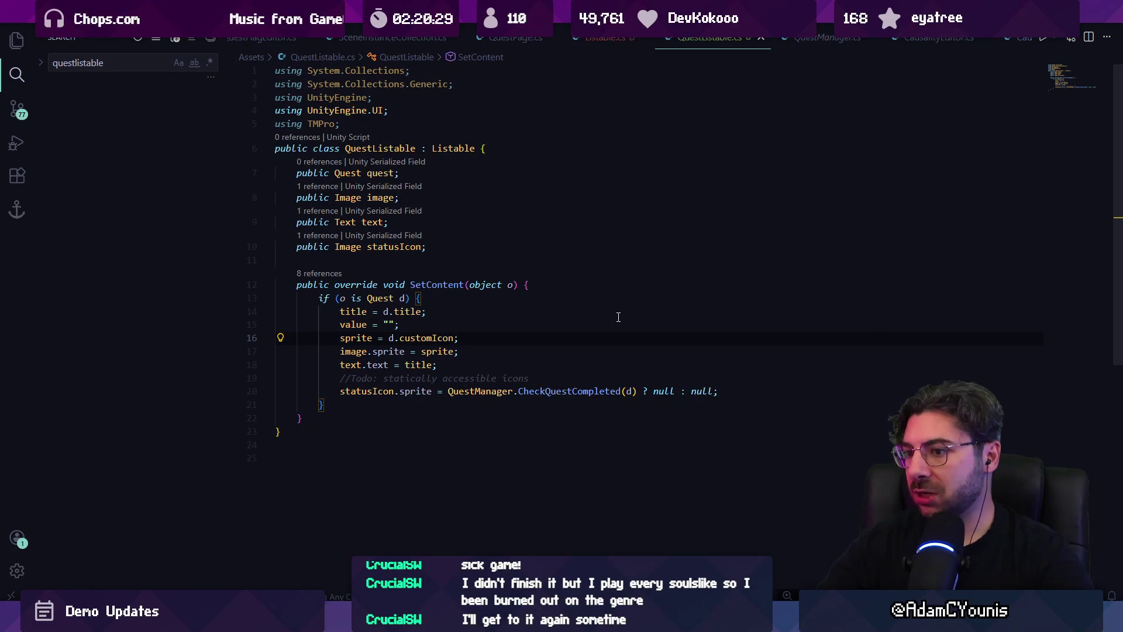
pyautogui.keyDown('ctrl'); pyautogui.click(346, 338); pyautogui.keyUp('ctrl')
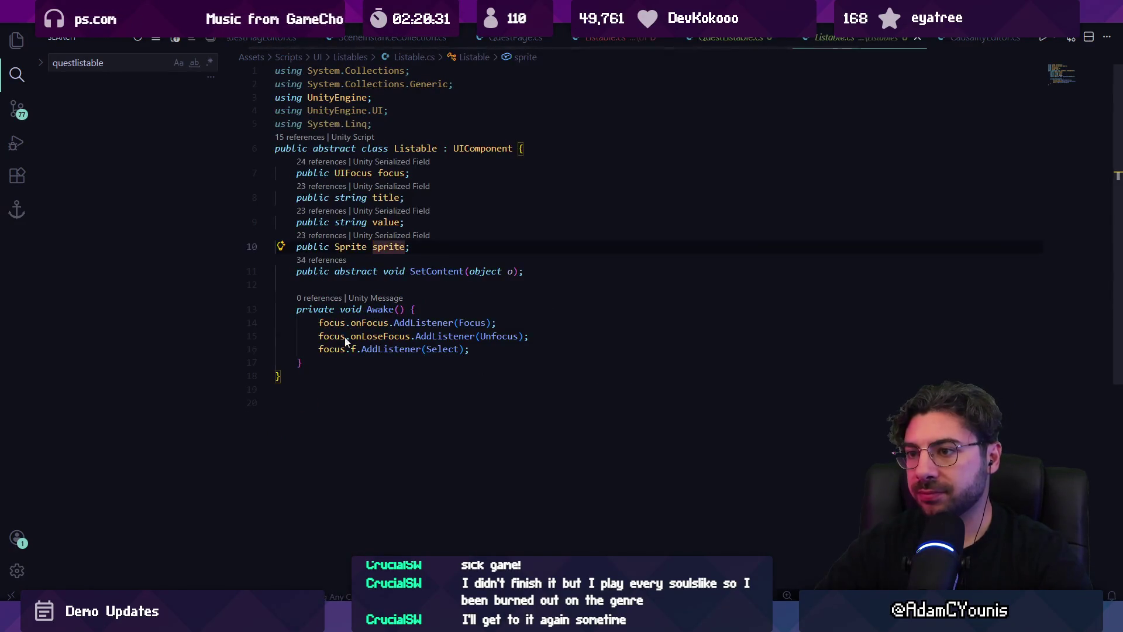
pyautogui.hotkey('alt', 'Left')
pyautogui.click(427, 338)
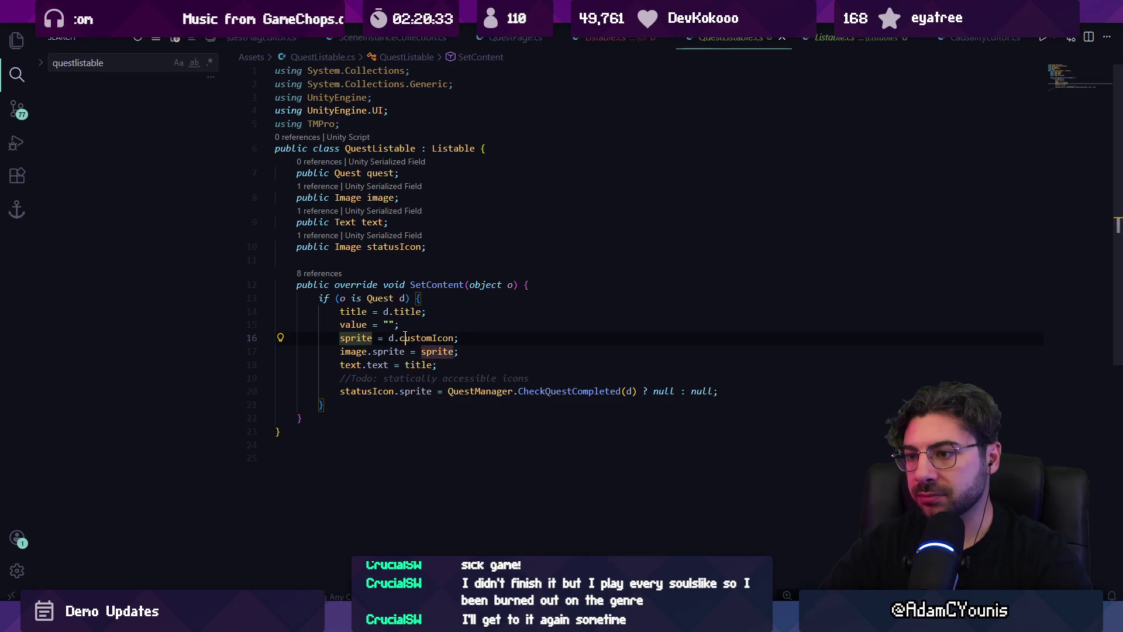
pyautogui.click(451, 339)
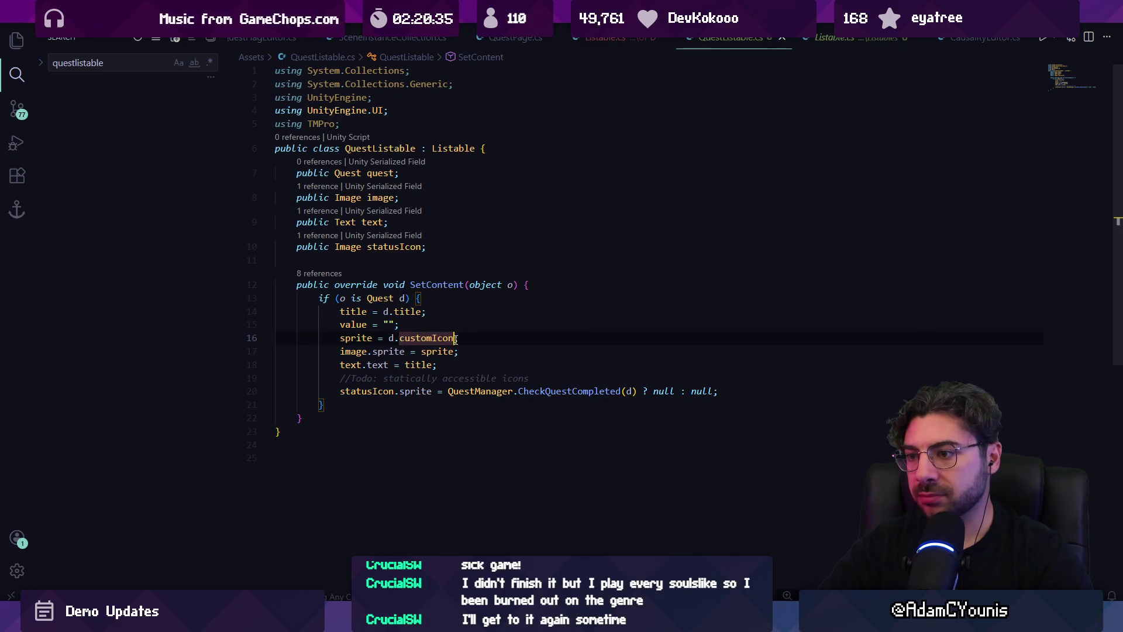
# Change the sprite source to d.questGiver.icon, deleting the leftover customIcon reference
pyautogui.hotkey('ctrl', 'Left')
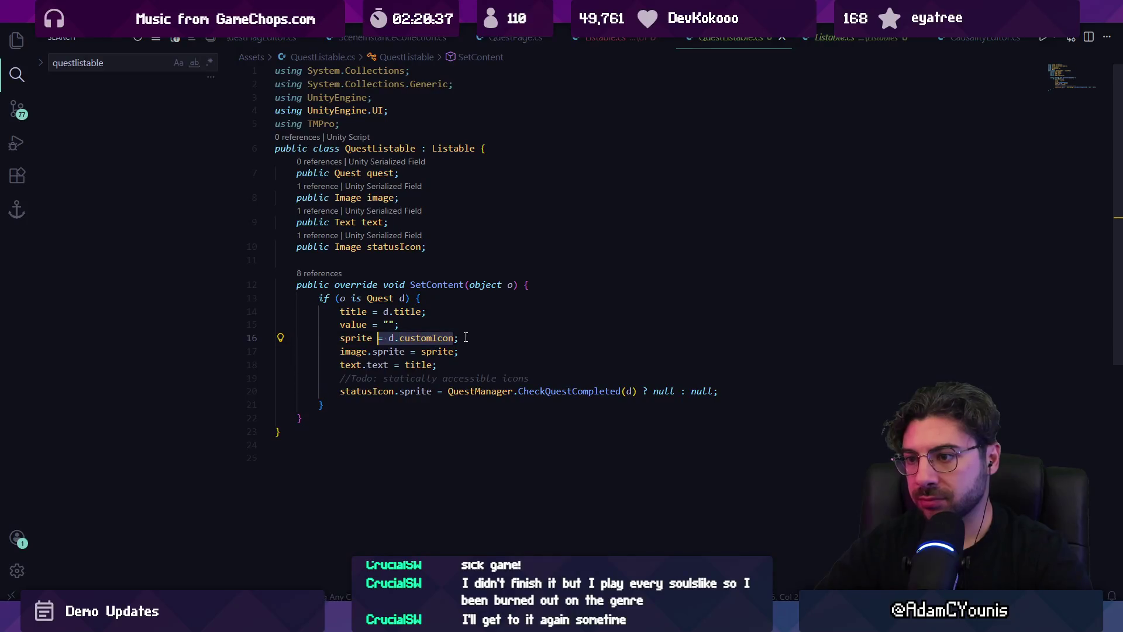
pyautogui.write('god.')
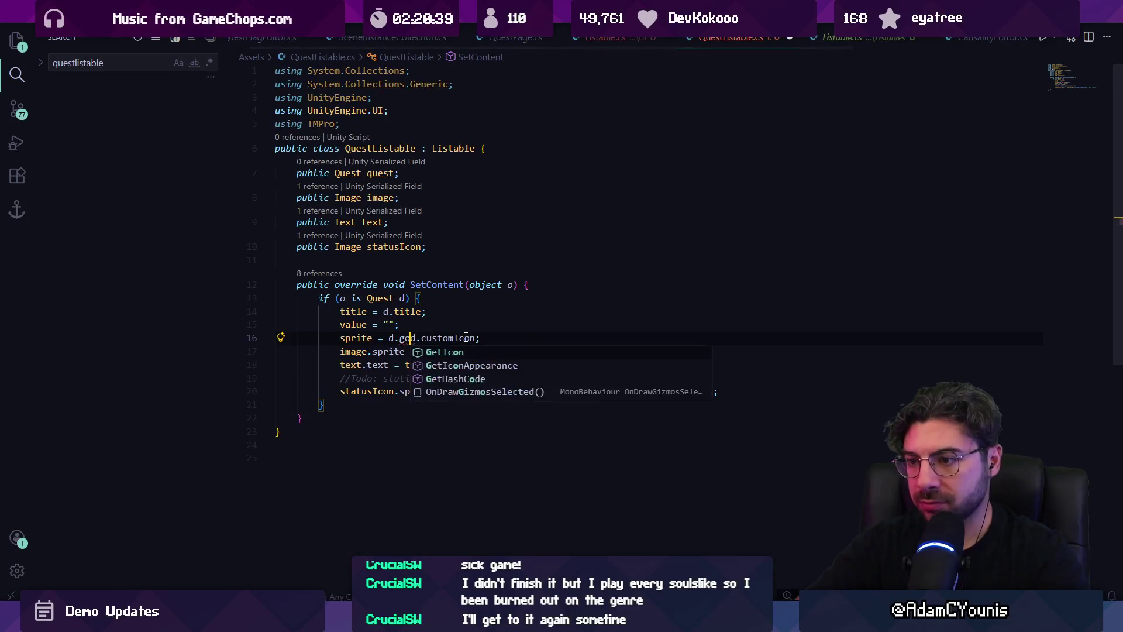
pyautogui.press('BackSpace')
pyautogui.write('gover')
pyautogui.hotkey('ctrl', 'Left')
pyautogui.write('q')
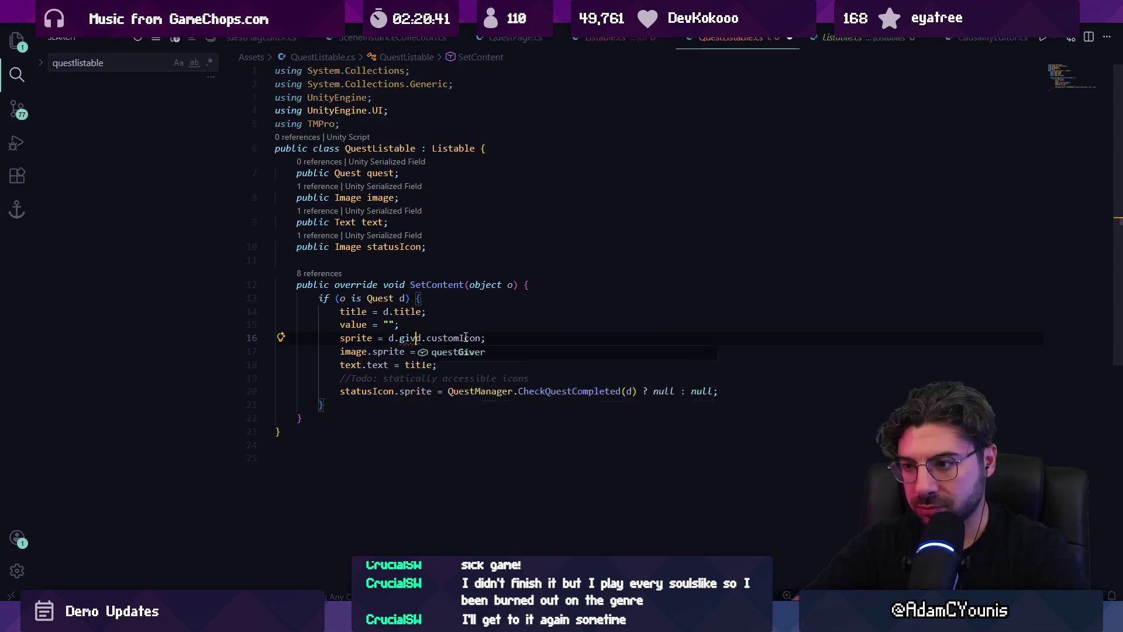
pyautogui.press('Tab')
pyautogui.write('.')
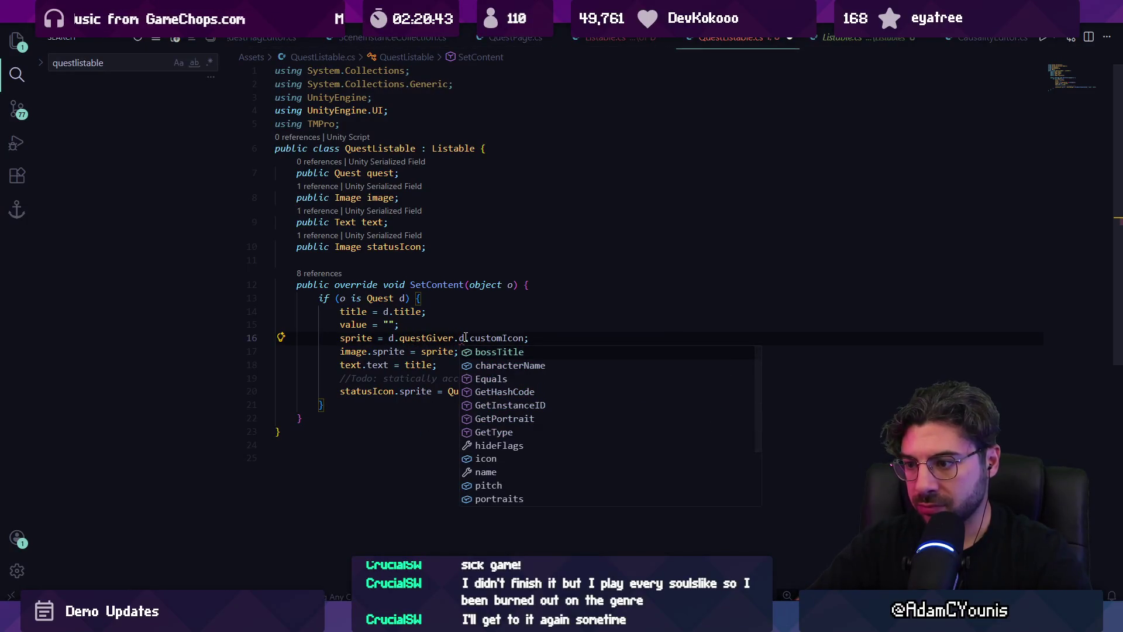
pyautogui.press('Escape')
pyautogui.write('icon')
pyautogui.hotkey('ctrl', 'shift', 'Right')
pyautogui.hotkey('ctrl', 'shift', 'Right')
pyautogui.press('Delete')
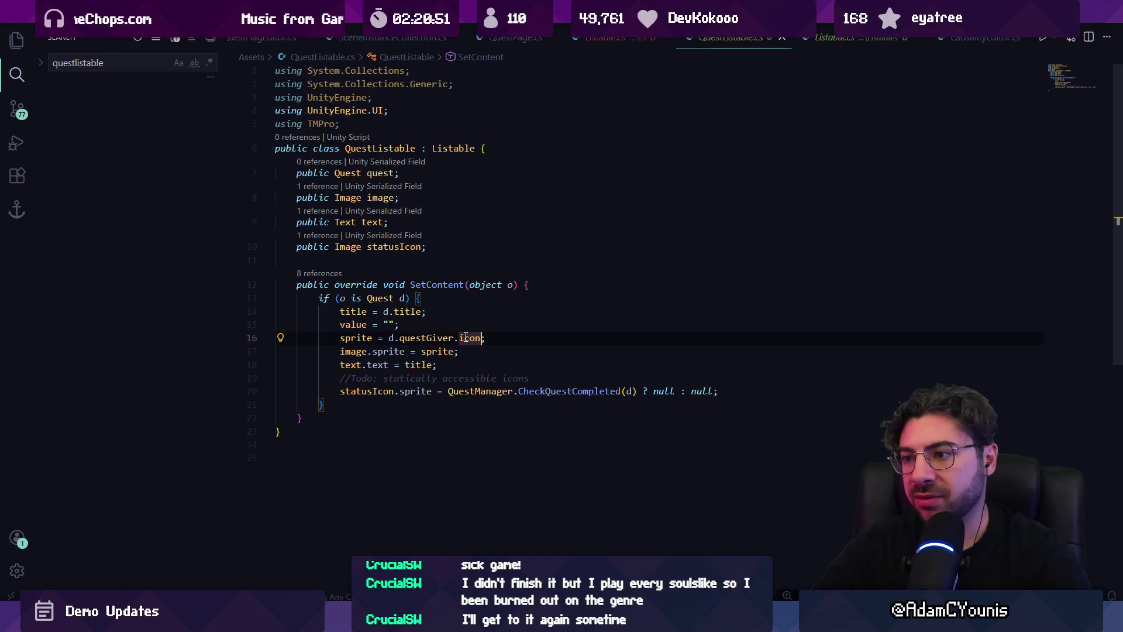
# Rewrite line 16 as sprite = d.GetIcon(); and view GetIcon's definition in Quest.cs
pyautogui.press('Home')
pyautogui.hotkey('ctrl', 'Right')
pyautogui.hotkey('ctrl', 'Right')
pyautogui.write('d.cu')
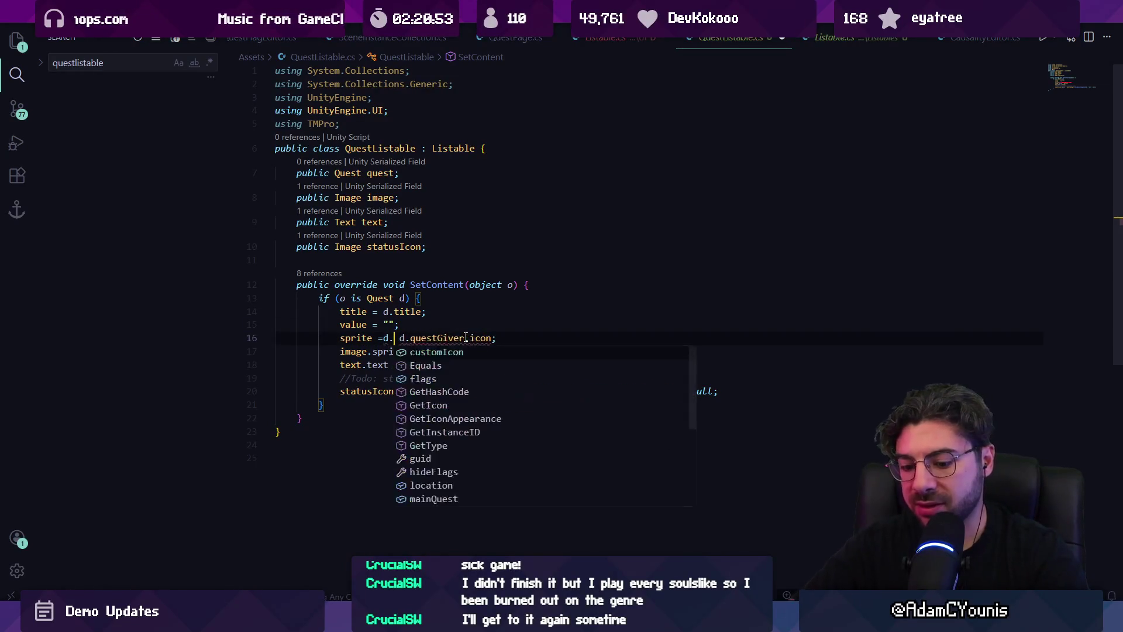
pyautogui.press('Tab')
pyautogui.write('??')
pyautogui.hotkey('ctrl', 'shift', 'Left')
pyautogui.hotkey('ctrl', 'shift', 'Left')
pyautogui.hotkey('ctrl', 'shift', 'Left')
pyautogui.write('d.GetIcon(')
pyautogui.hotkey('ctrl', 'shift', 'Right')
pyautogui.hotkey('ctrl', 'shift', 'Right')
pyautogui.hotkey('ctrl', 'shift', 'Right')
pyautogui.press('BackSpace')
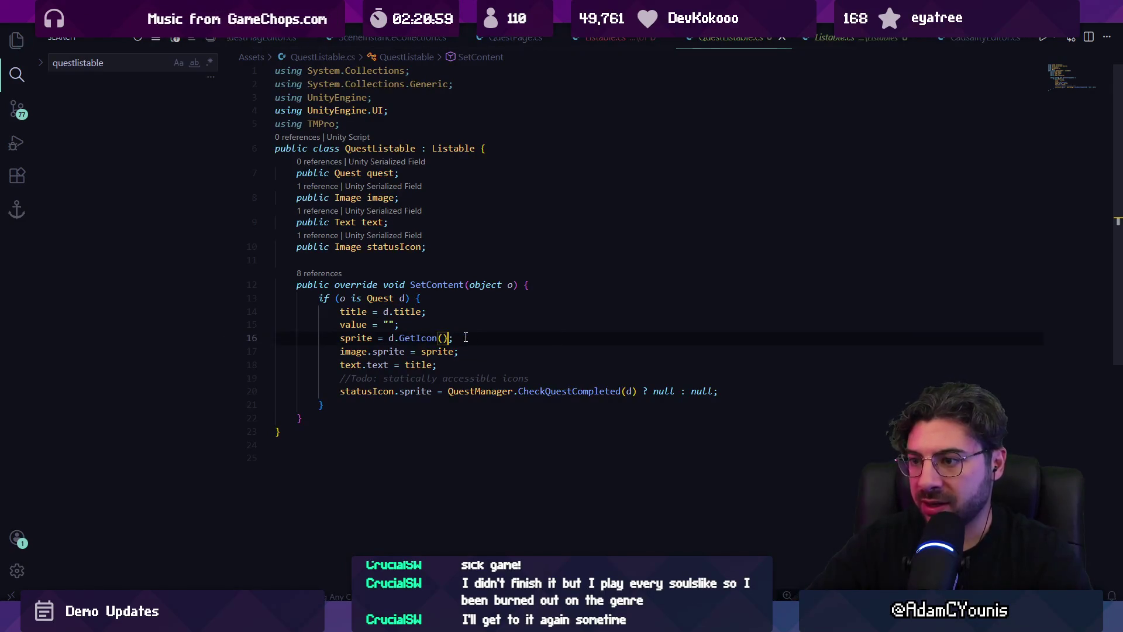
pyautogui.press('F12')
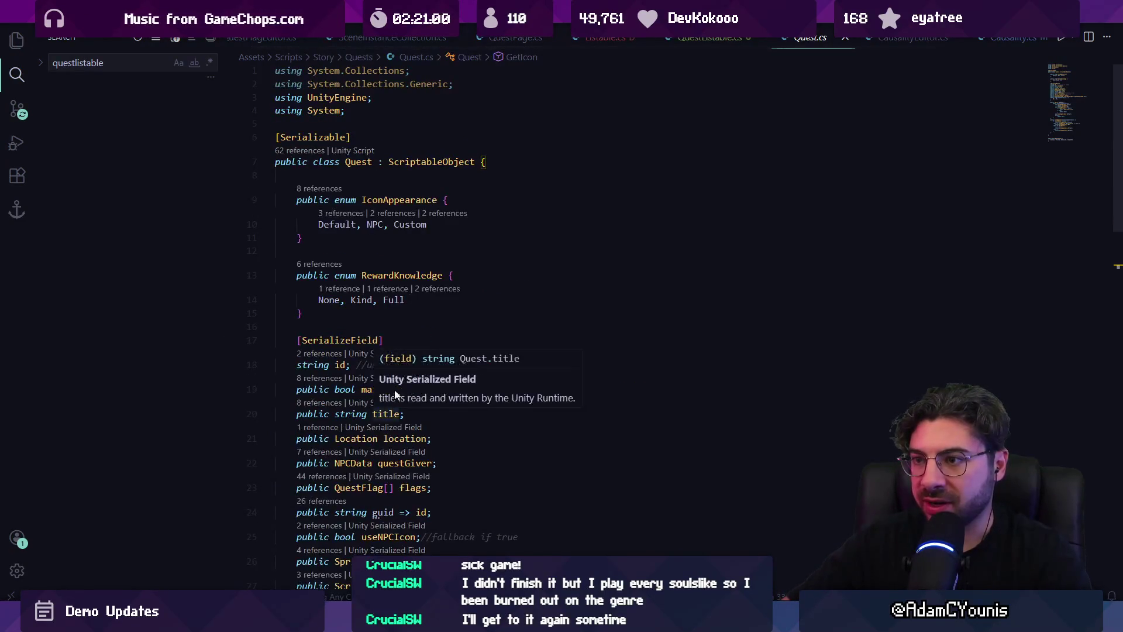
pyautogui.scroll(-8, 410, 322)
pyautogui.press('Down')
pyautogui.press('Down')
pyautogui.press('Down')
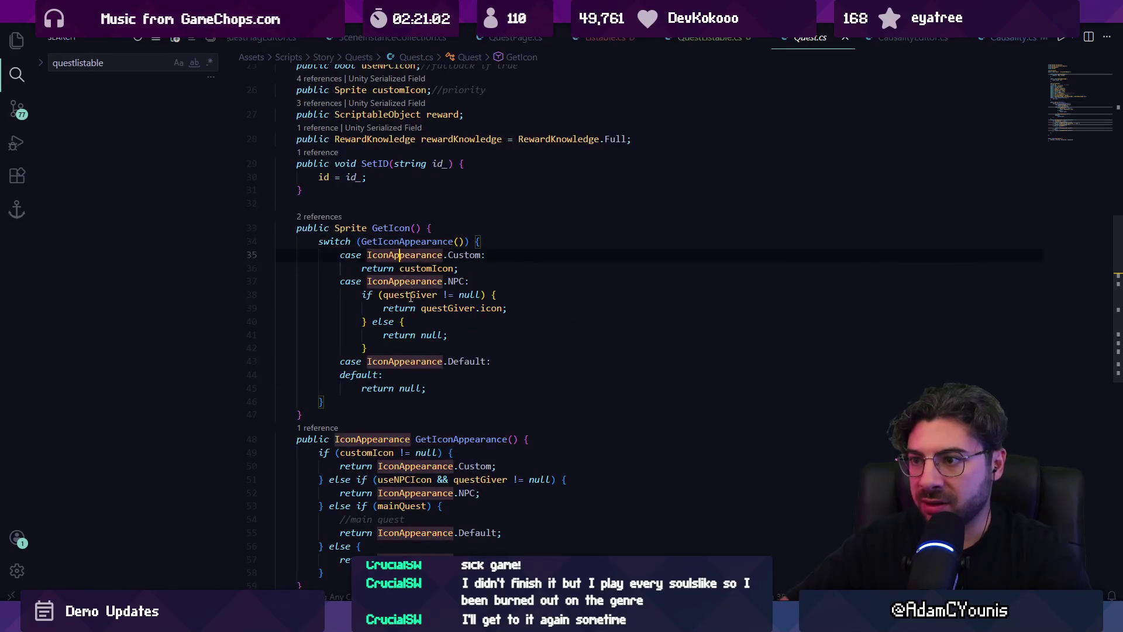
pyautogui.click(421, 361)
pyautogui.click(452, 391)
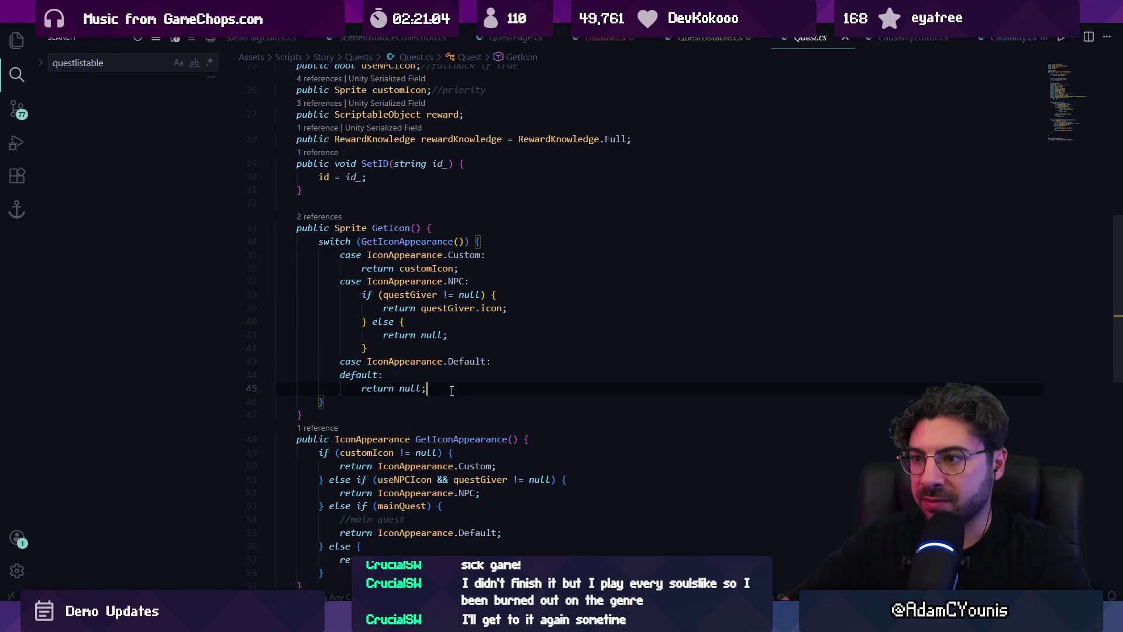
pyautogui.scroll(-2, 456, 368)
pyautogui.click(445, 351)
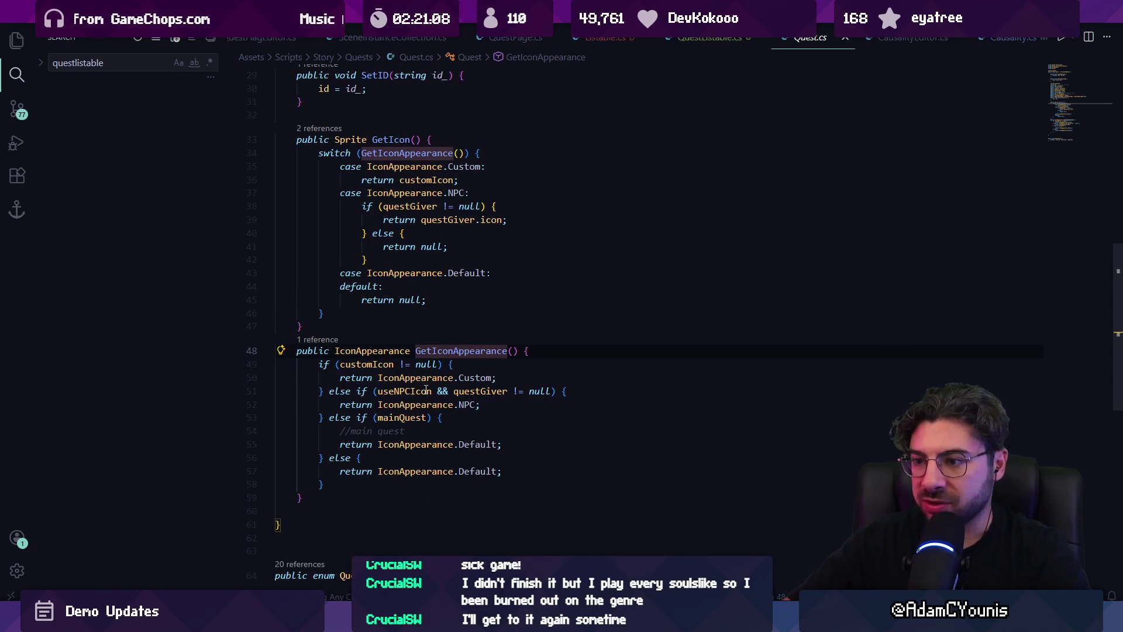
pyautogui.click(512, 428)
pyautogui.hotkey('ctrl', 'Tab')
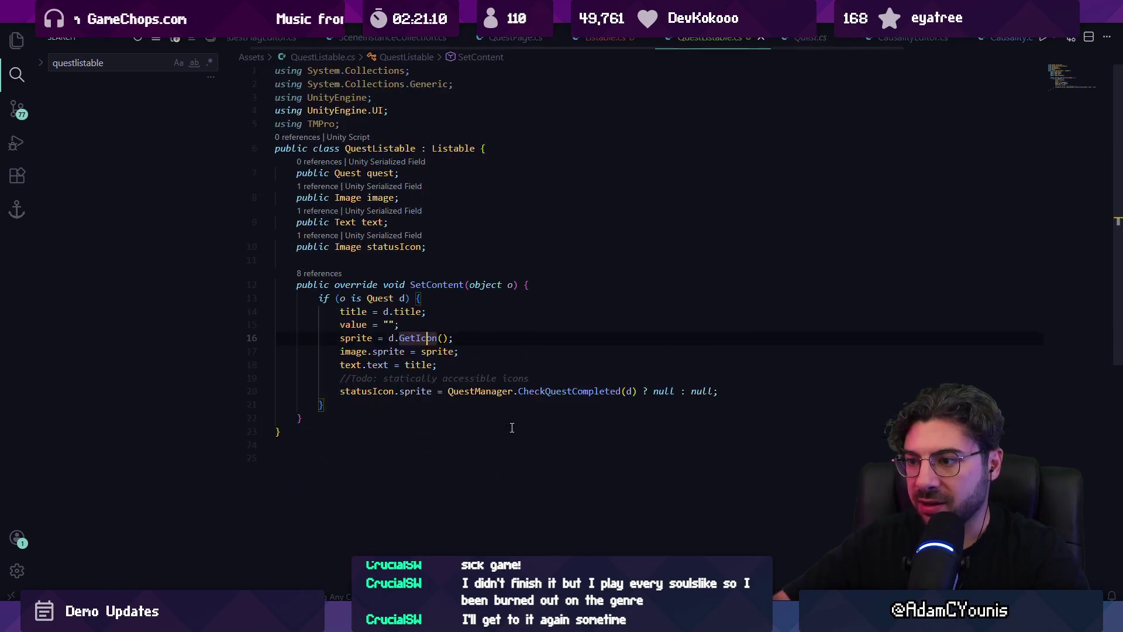
pyautogui.hotkey('ctrl', 'Tab')
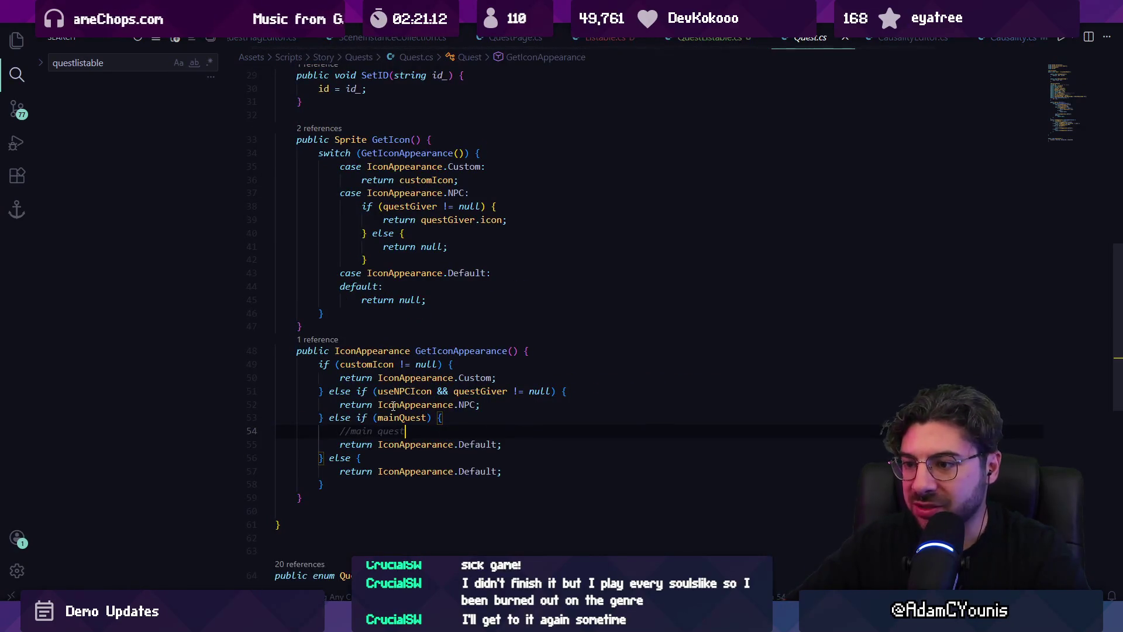
pyautogui.press('Up')
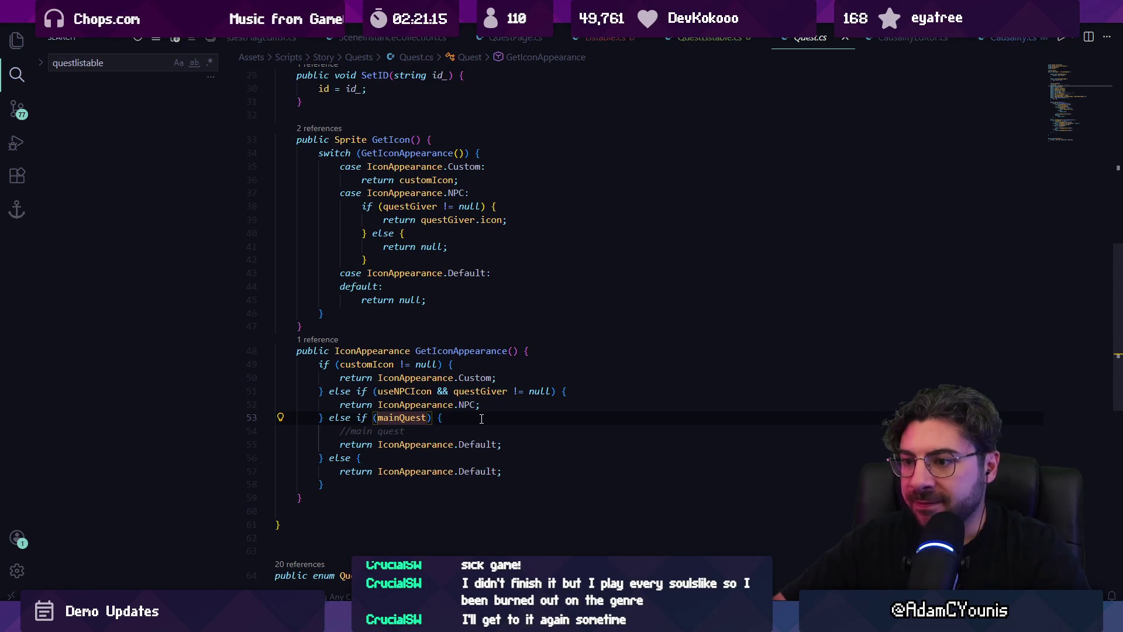
pyautogui.click(389, 364)
pyautogui.click(434, 364)
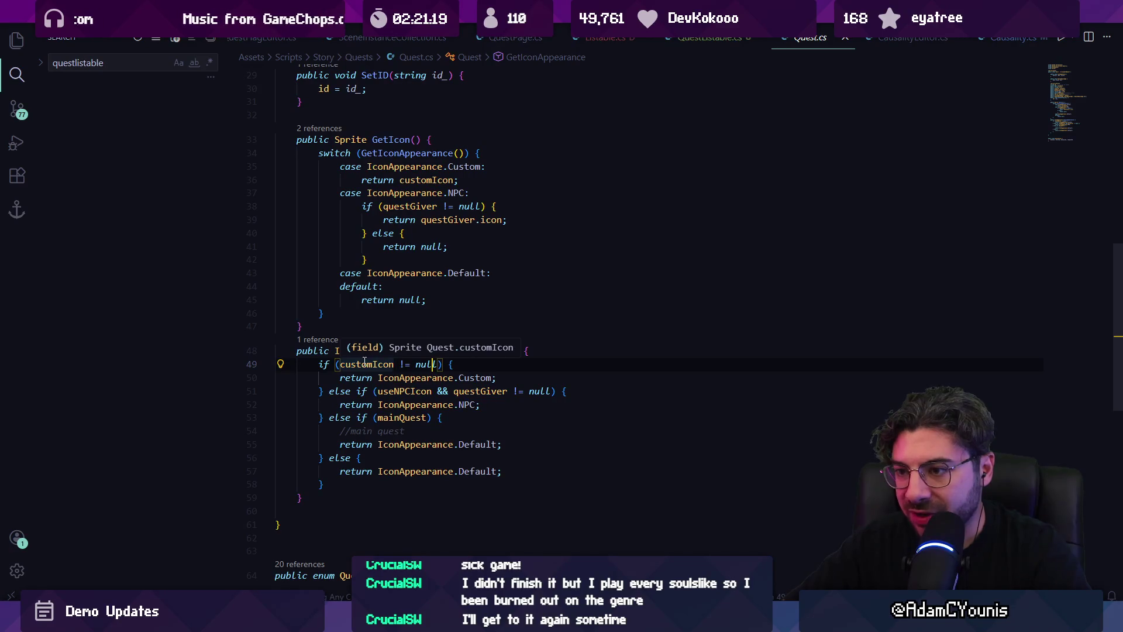
pyautogui.click(471, 378)
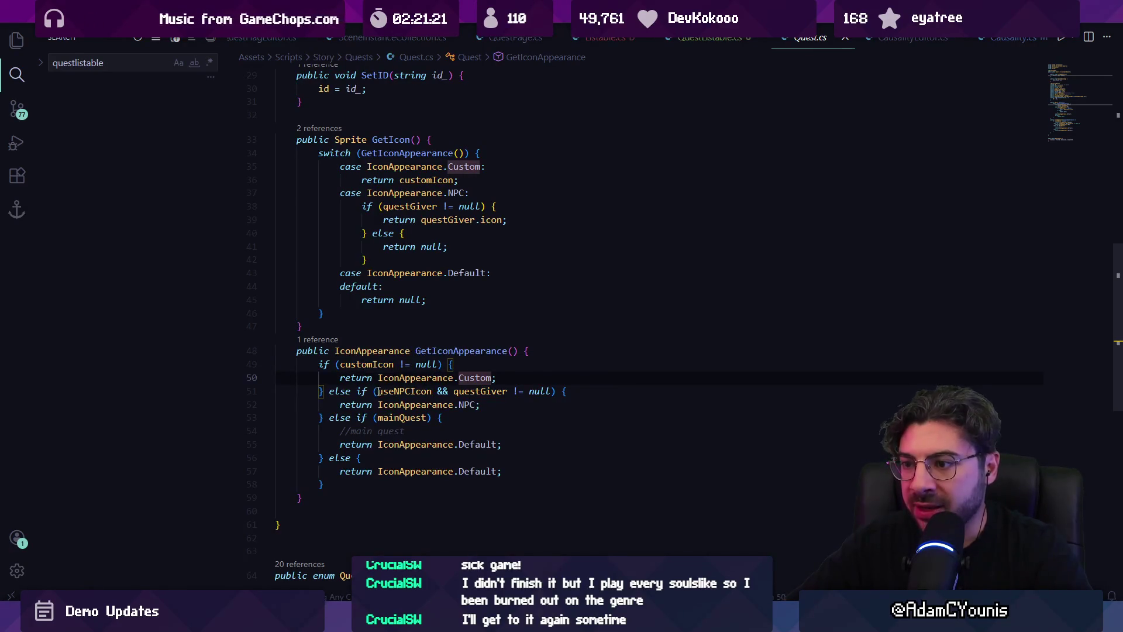
pyautogui.click(416, 404)
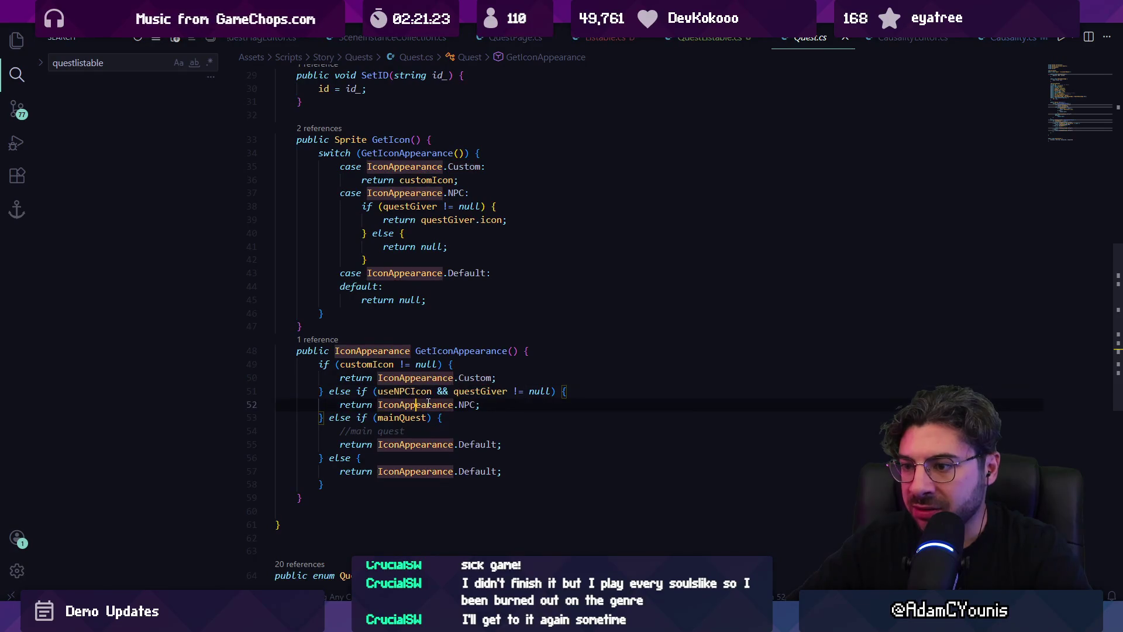
pyautogui.click(468, 404)
pyautogui.press('Down')
pyautogui.press('Down')
pyautogui.press('Down')
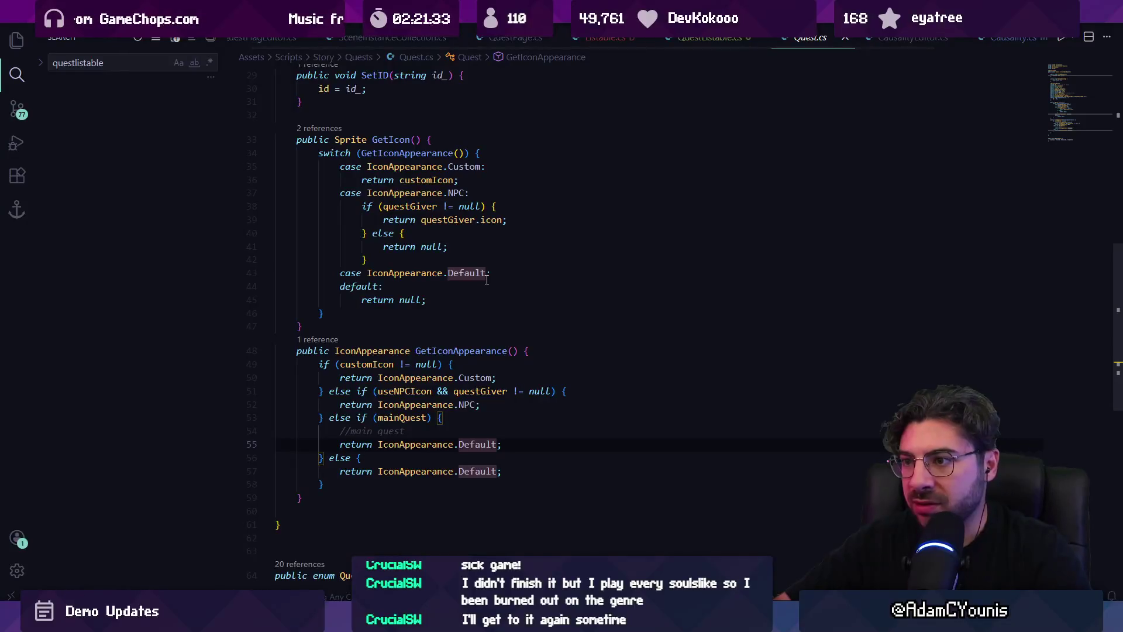
pyautogui.hotkey('alt', 'Left')
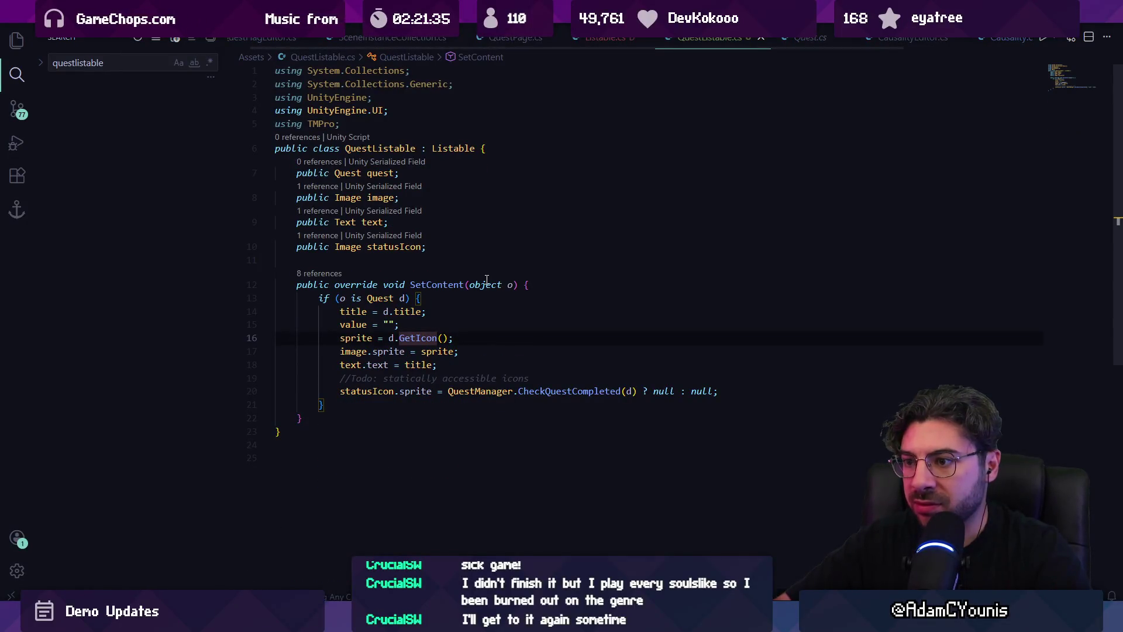
pyautogui.press('Down')
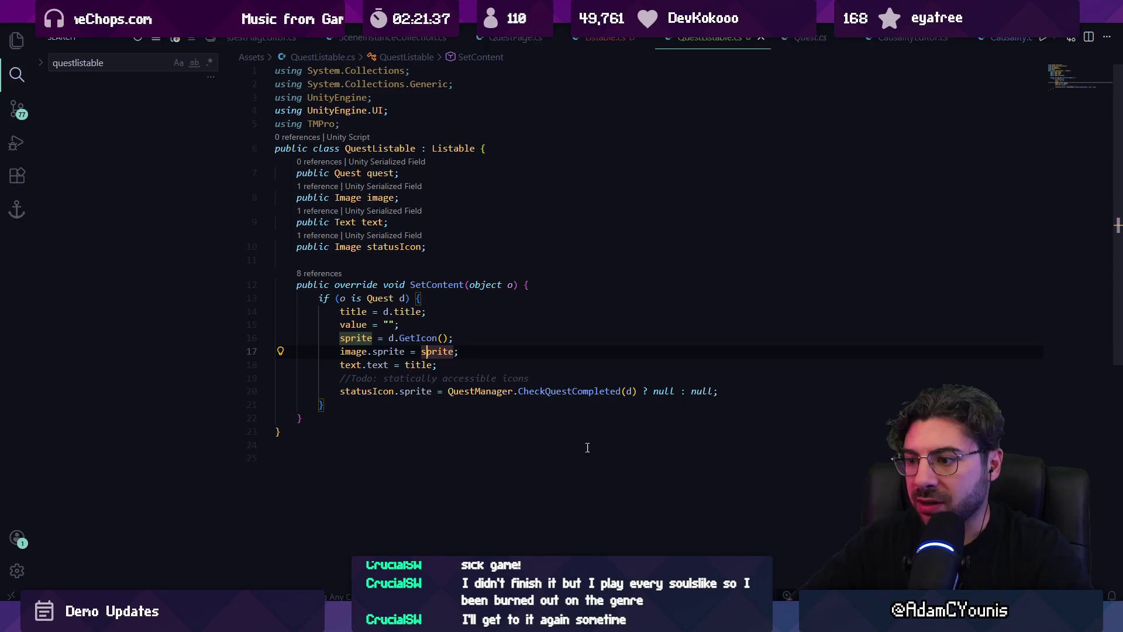
pyautogui.hotkey('alt', 'Tab')
pyautogui.moveTo(467, 337); pyautogui.dragTo(467, 430)
# Delete the seven Inventory Item Listable rows from the Content list
pyautogui.scroll(-2, 521, 242)
pyautogui.scroll(2, 522, 245)
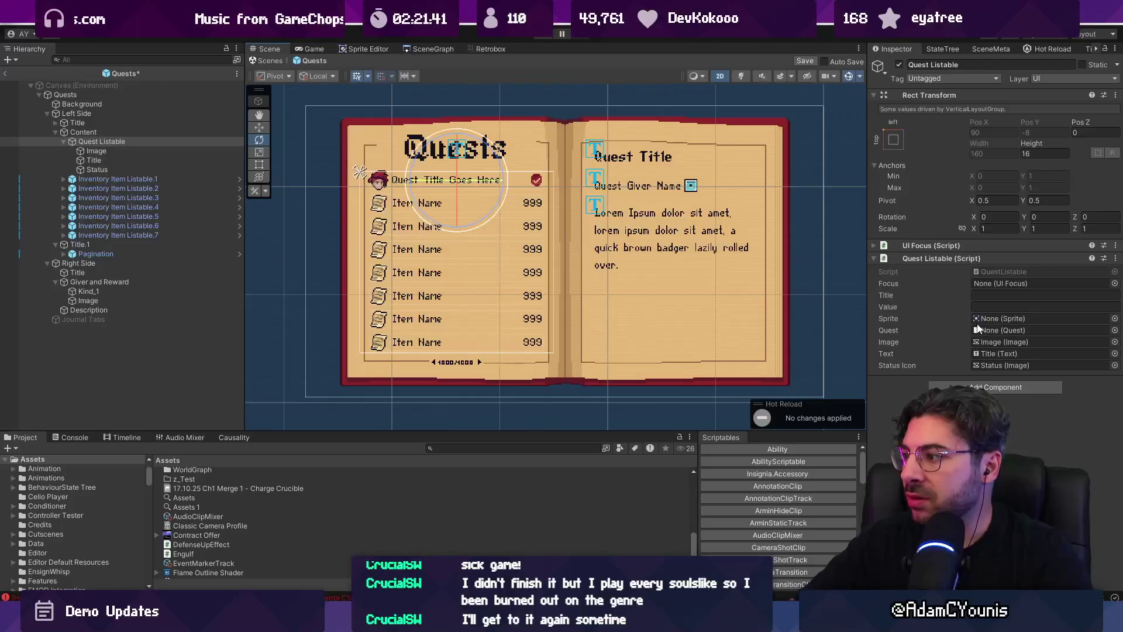
pyautogui.click(63, 141)
pyautogui.click(108, 151)
pyautogui.keyDown('shift'); pyautogui.click(108, 205); pyautogui.keyUp('shift')
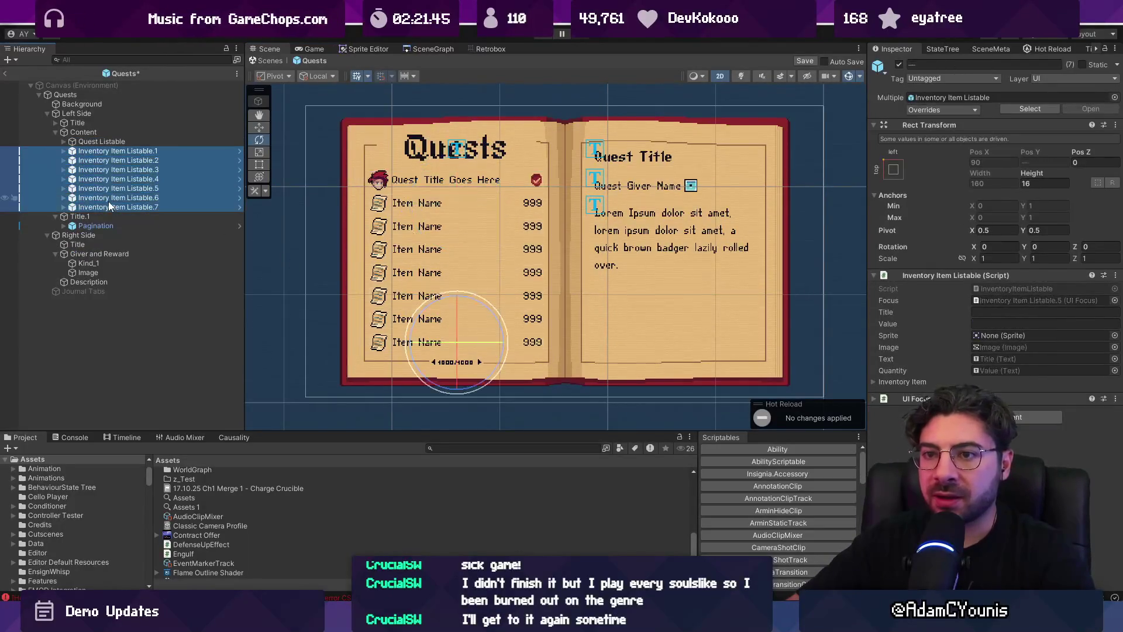
pyautogui.press('Delete')
# Search the Project assets for Listable prefabs and view the Design Listable prefab
pyautogui.click(447, 449)
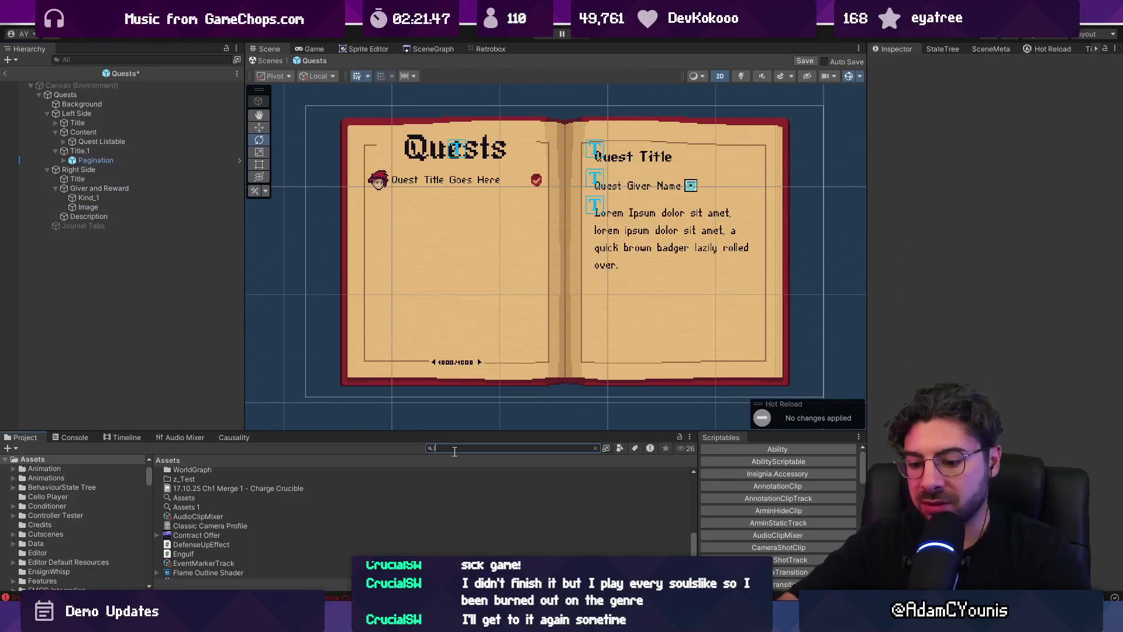
pyautogui.press('BackSpace')
pyautogui.press('BackSpace')
pyautogui.press('BackSpace')
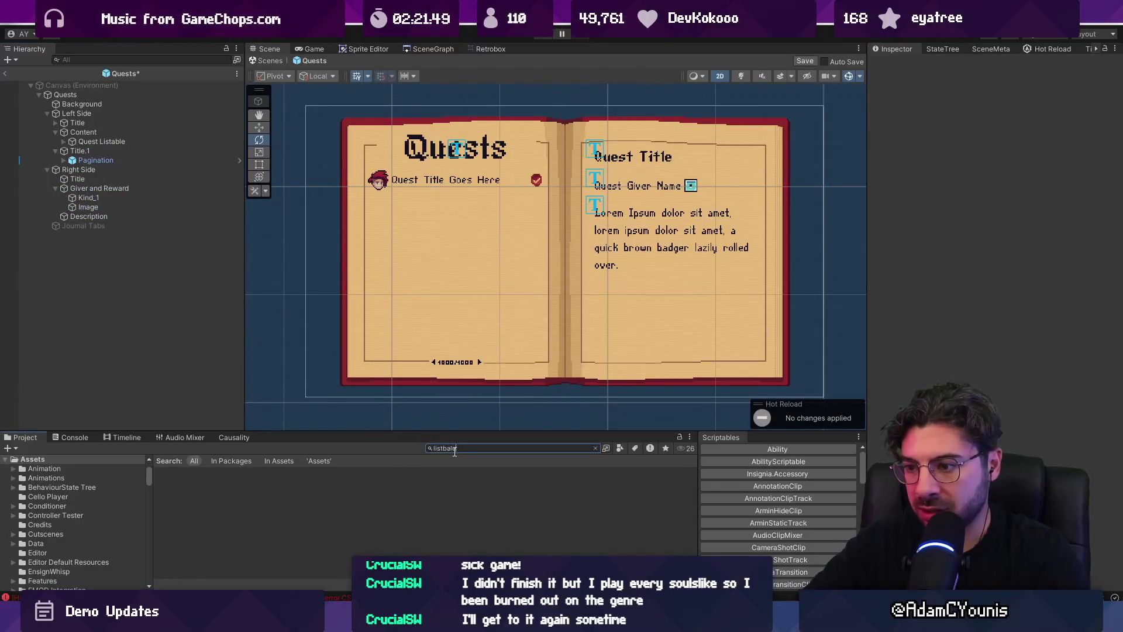
pyautogui.doubleClick(454, 450)
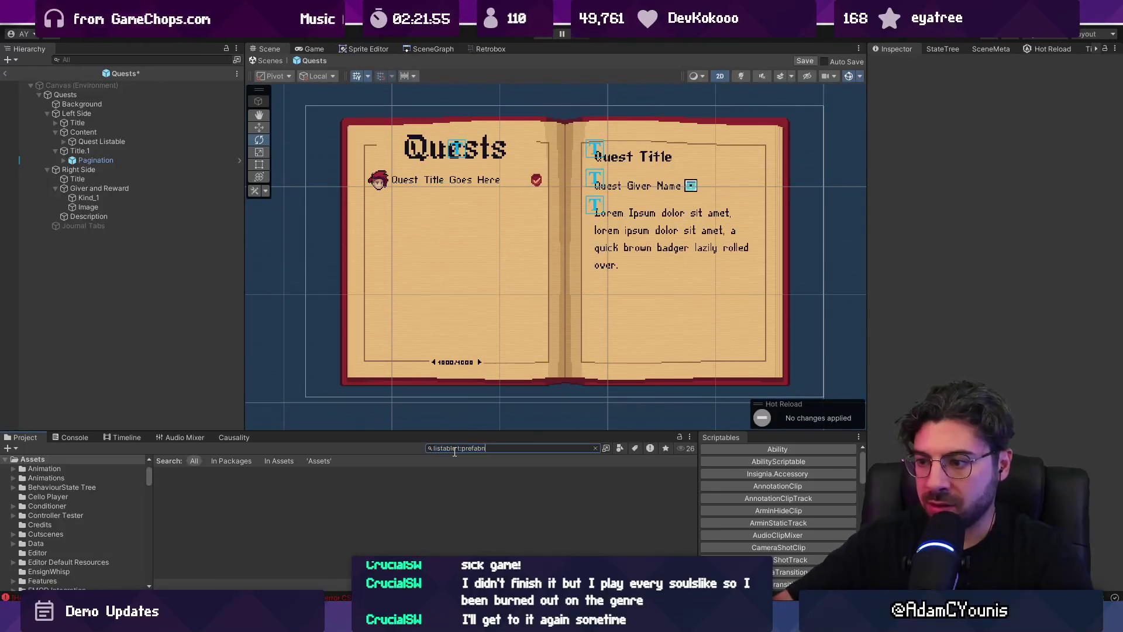
pyautogui.press('BackSpace')
pyautogui.click(198, 490)
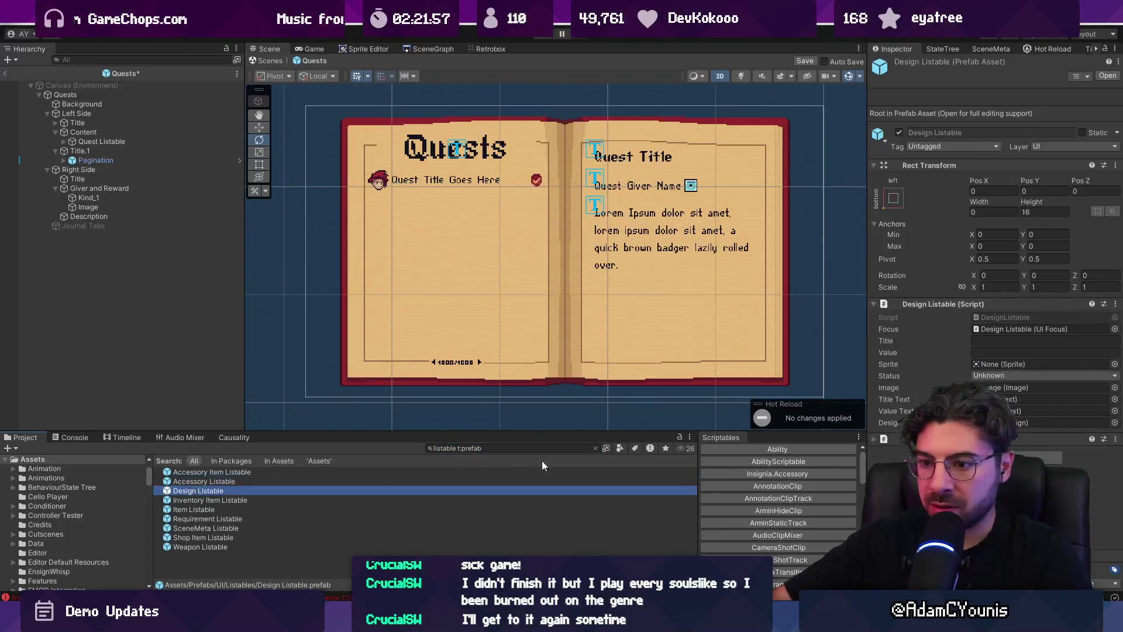
pyautogui.click(596, 448)
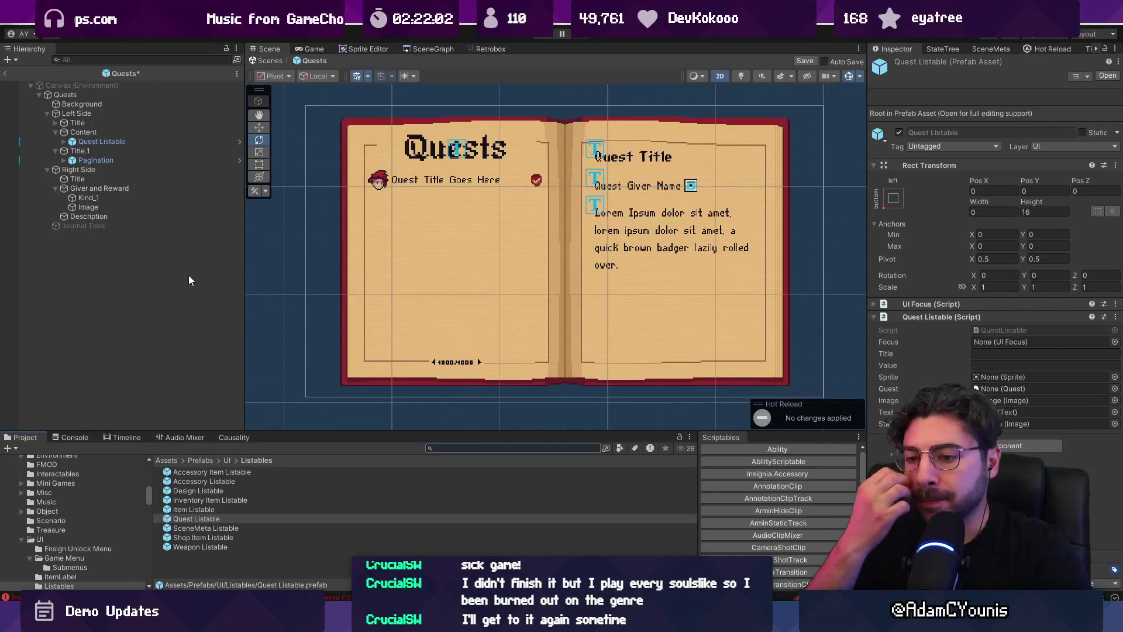
# Duplicate Quest Listable so Content holds eight quest rows, Quest Listable through Quest Listable_7
pyautogui.click(93, 143)
pyautogui.hotkey('ctrl', 'd')
pyautogui.hotkey('ctrl', 'd')
pyautogui.hotkey('ctrl', 'd')
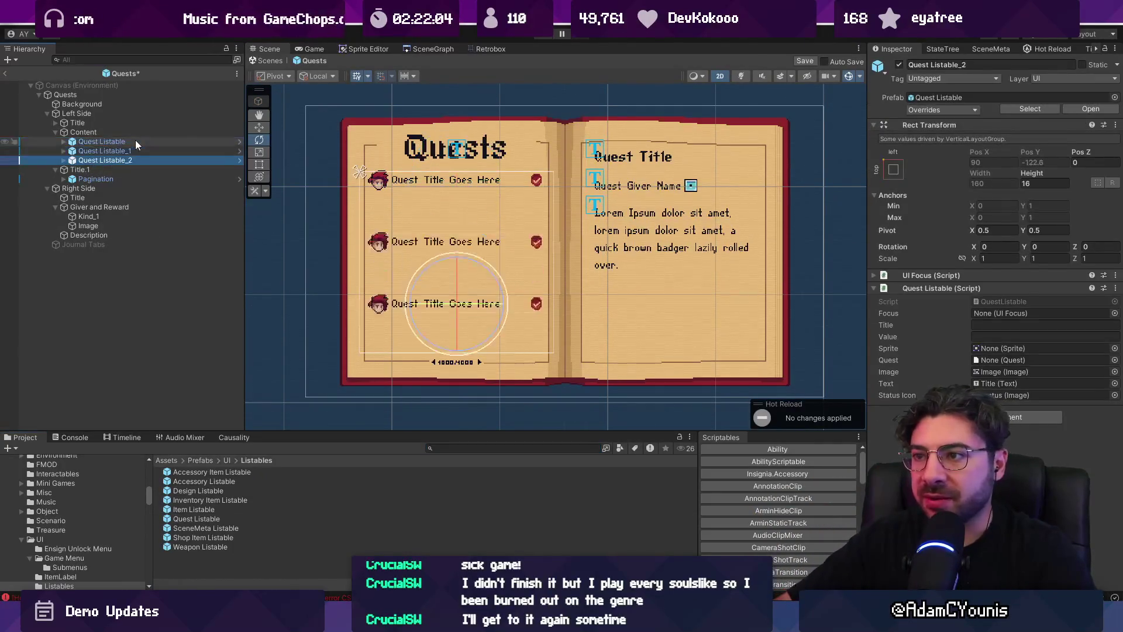
pyautogui.hotkey('ctrl', 'd')
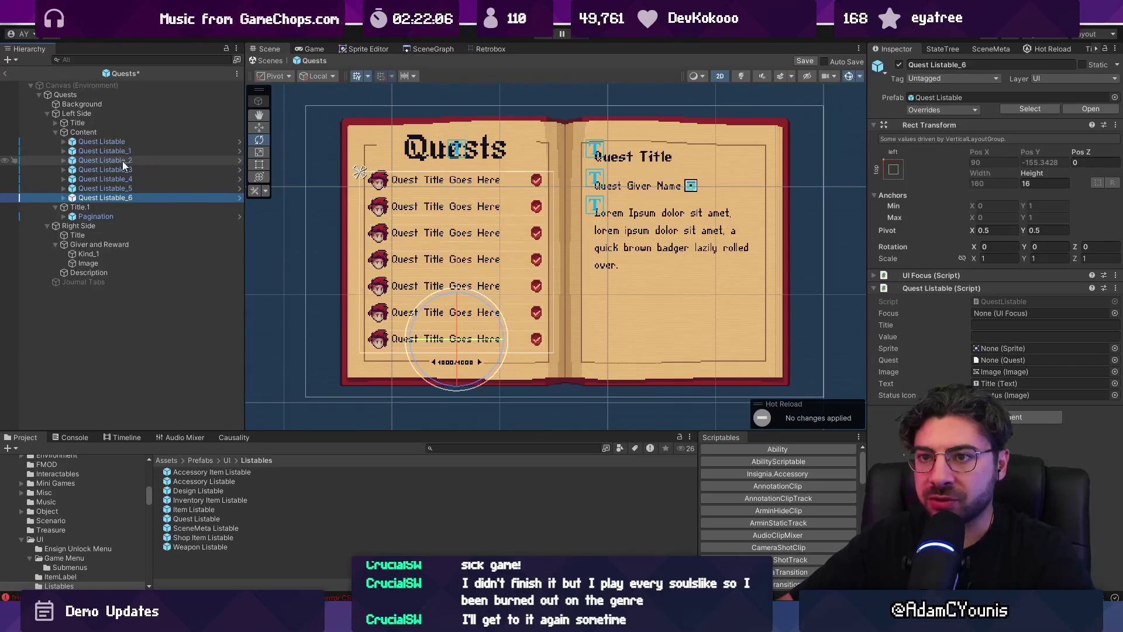
pyautogui.hotkey('ctrl', 'd')
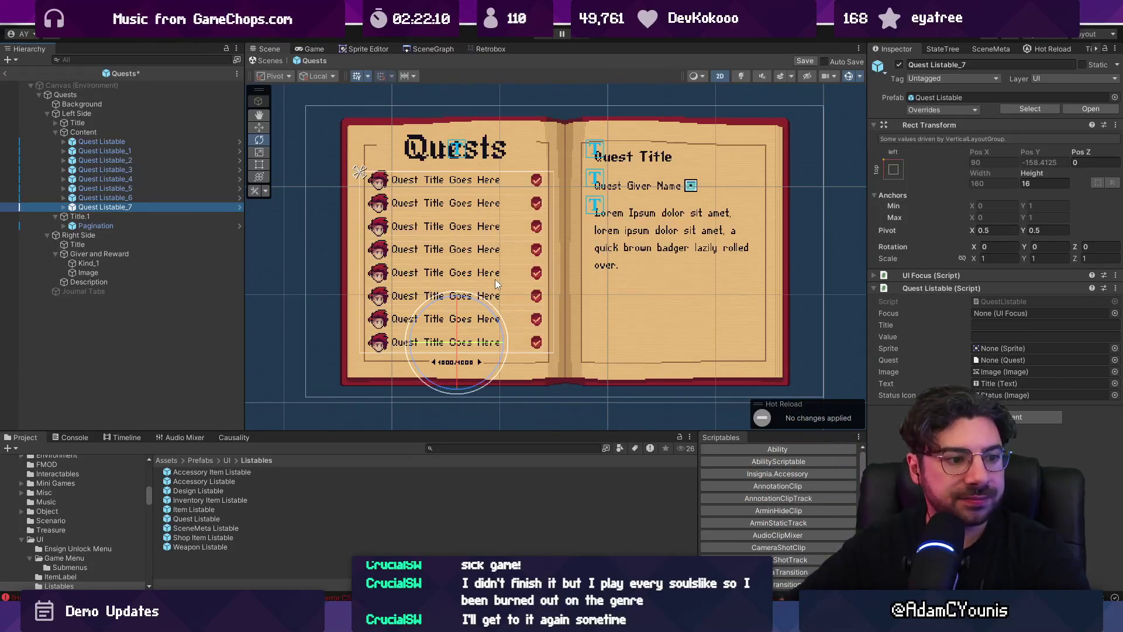
pyautogui.click(134, 140)
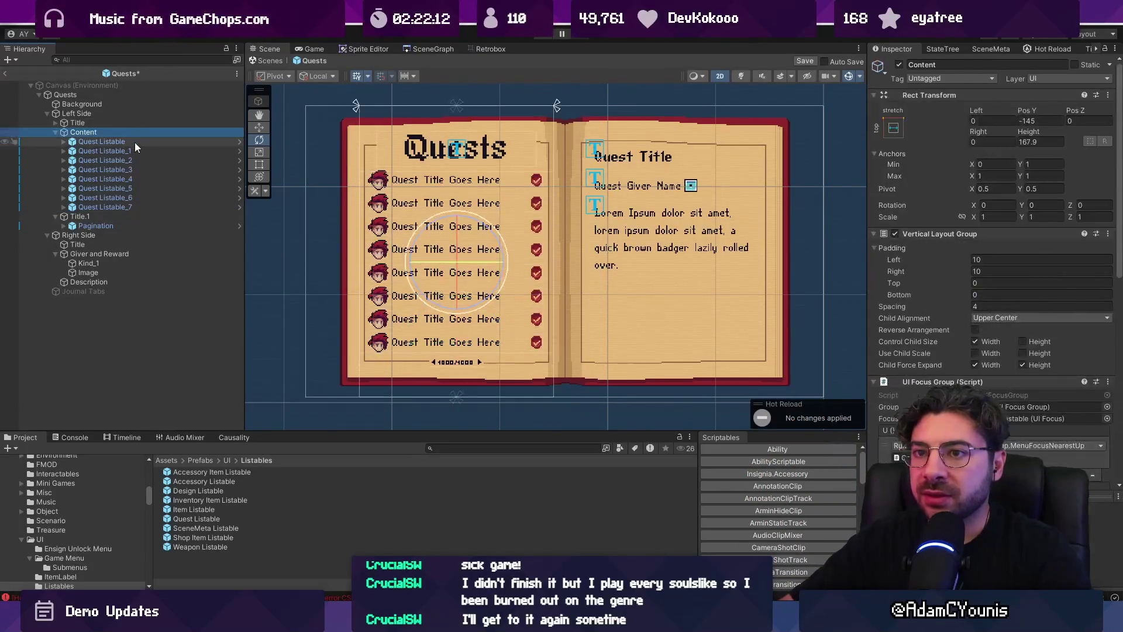
pyautogui.click(131, 132)
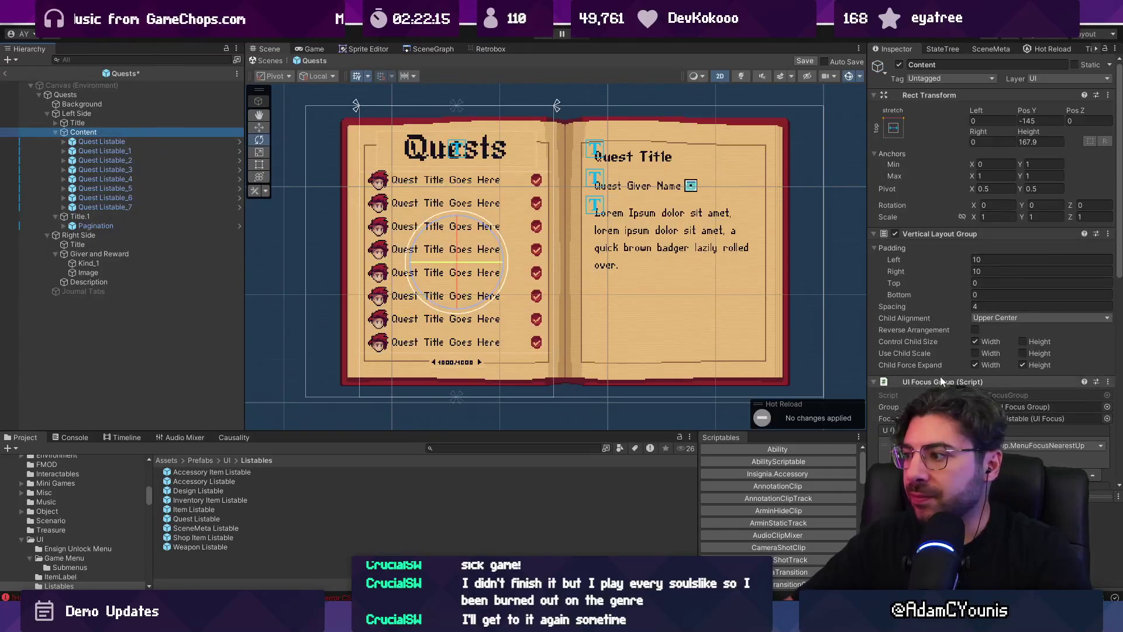
# Replace the Quests root's Inventory Menu component with a new QuestMenu script component
pyautogui.click(127, 115)
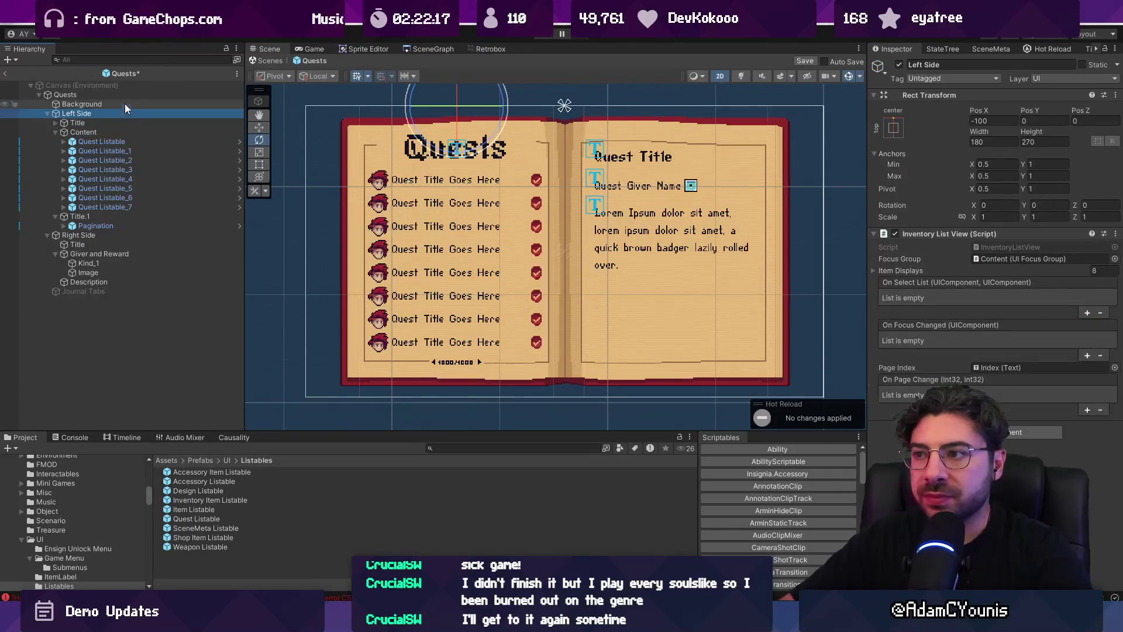
pyautogui.click(123, 94)
pyautogui.rightClick(981, 237)
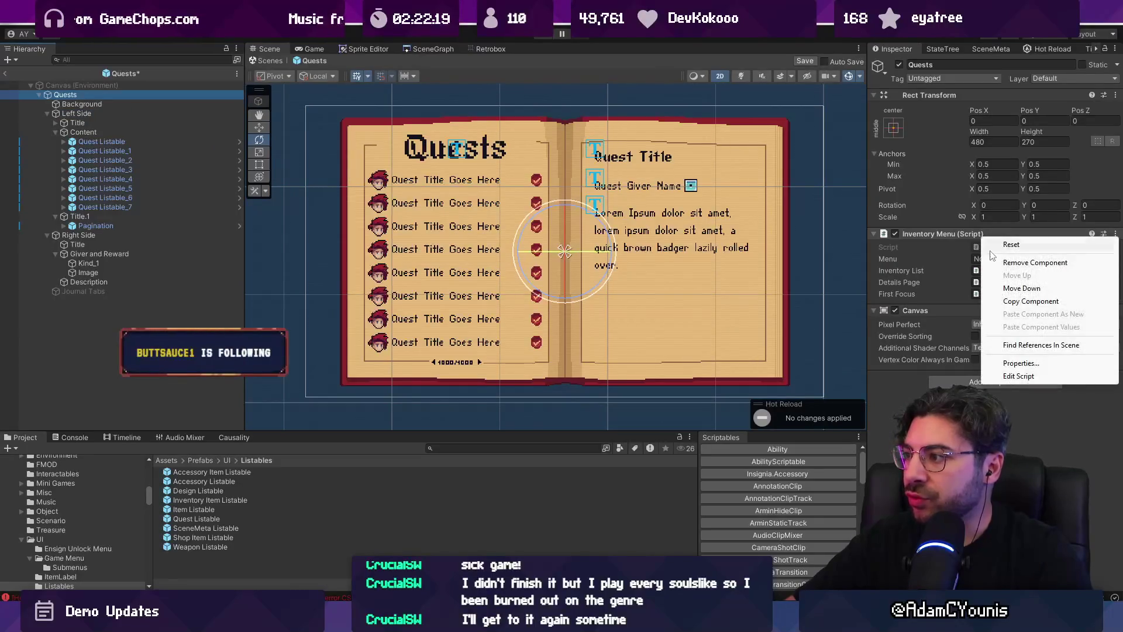
pyautogui.click(1000, 263)
pyautogui.click(964, 305)
pyautogui.write('QuestMenu')
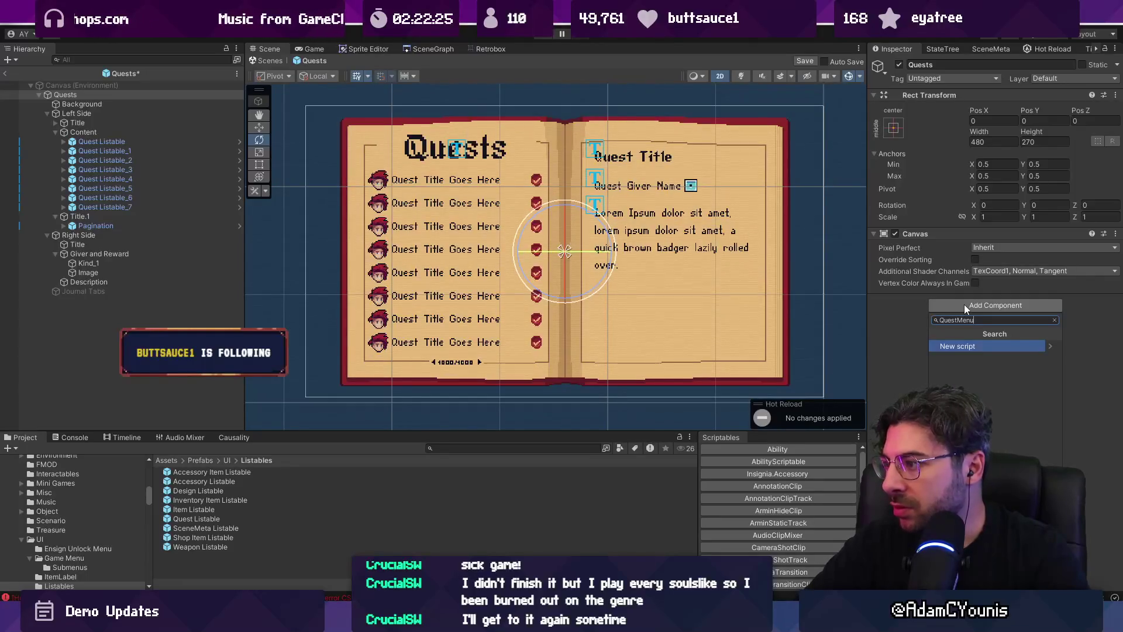
pyautogui.press('Return')
pyautogui.press('Return')
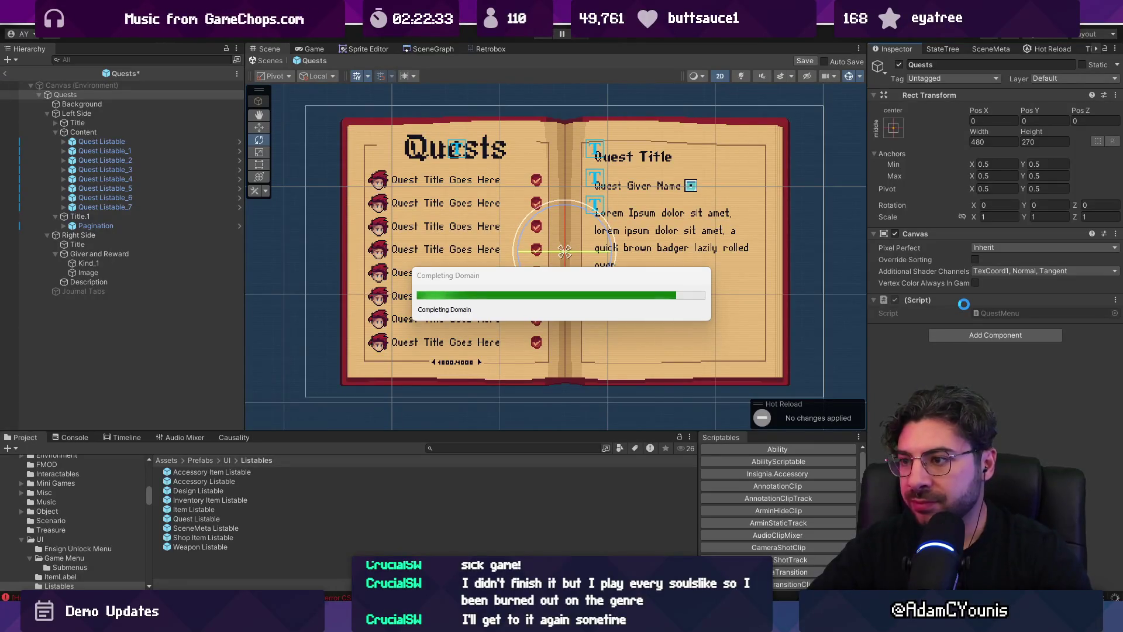
pyautogui.hotkey('alt', 'Tab')
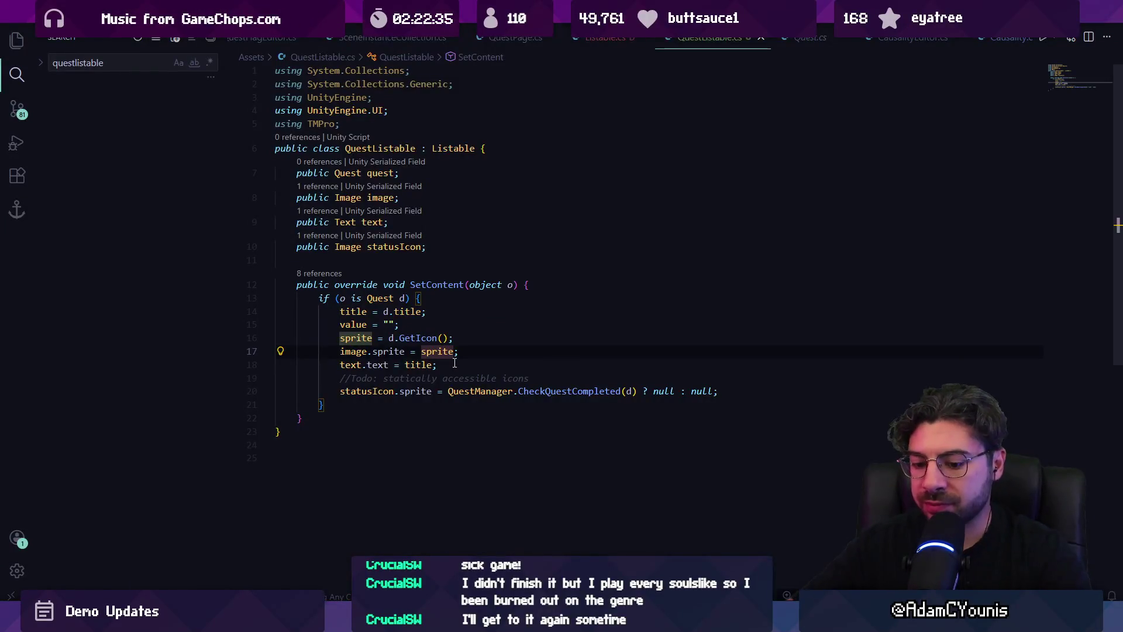
# Open InventoryMenu.cs, close Listable.cs, and jump to the InventoryListView class definition
pyautogui.hotkey('alt', 'Tab')
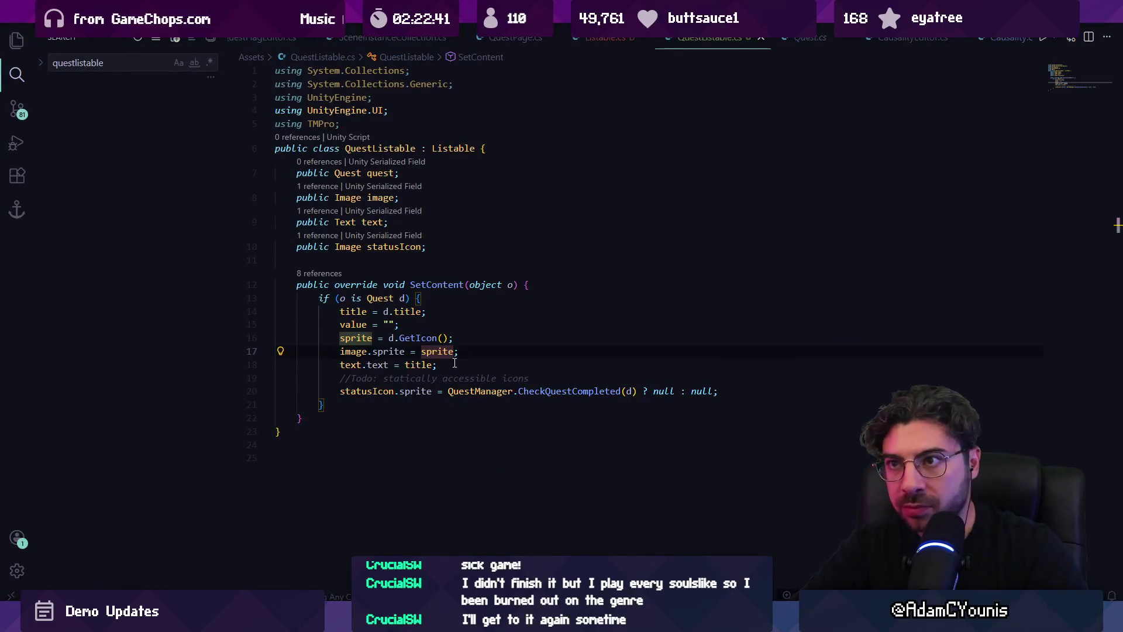
pyautogui.hotkey('ctrl', 'p')
pyautogui.write('inventorymenu')
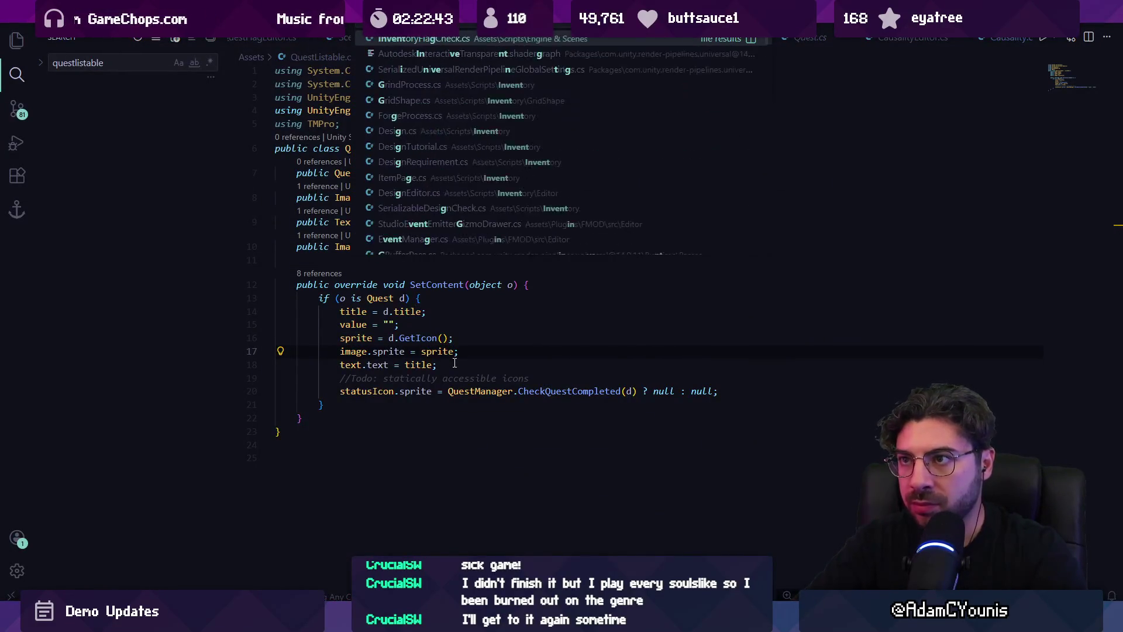
pyautogui.press('Return')
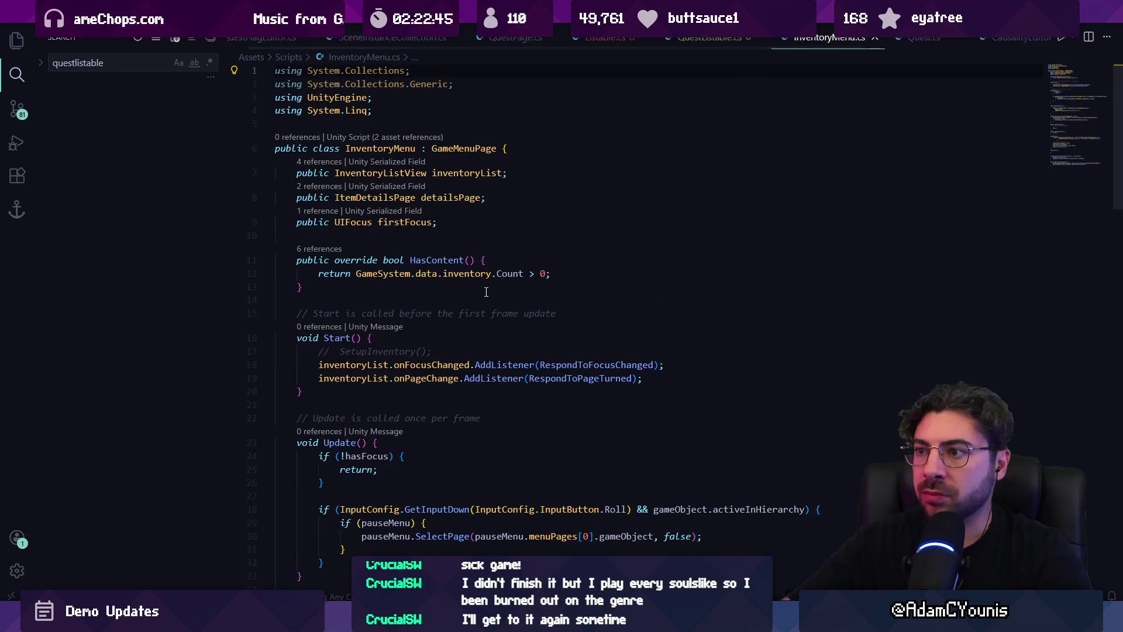
pyautogui.scroll(-10, 455, 363)
pyautogui.scroll(5, 551, 319)
pyautogui.scroll(10, 551, 319)
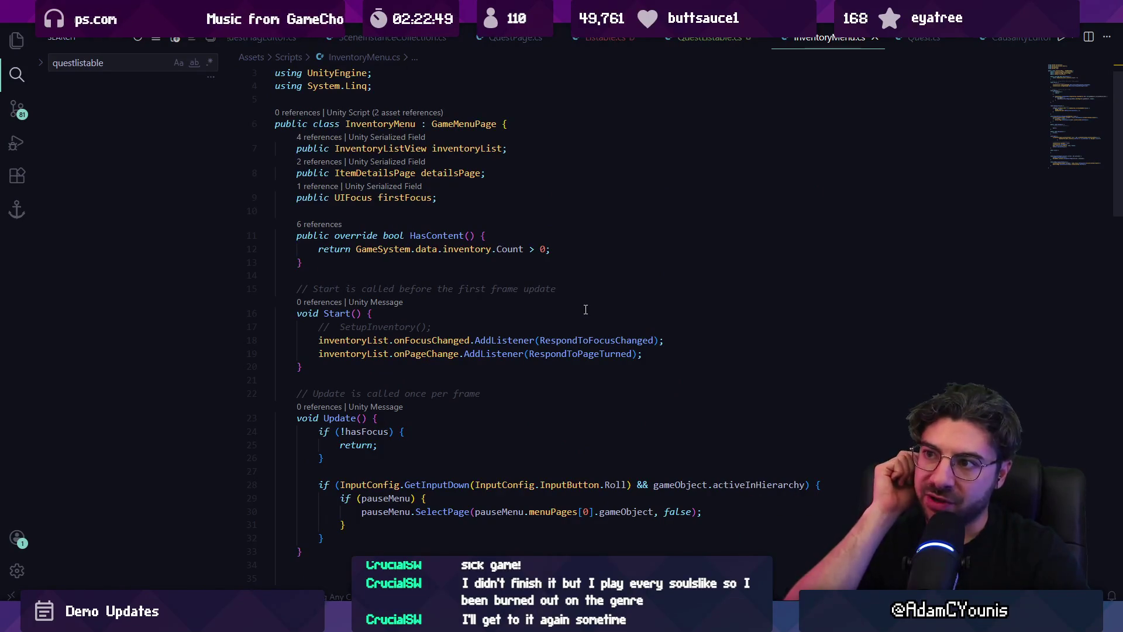
pyautogui.click(644, 39)
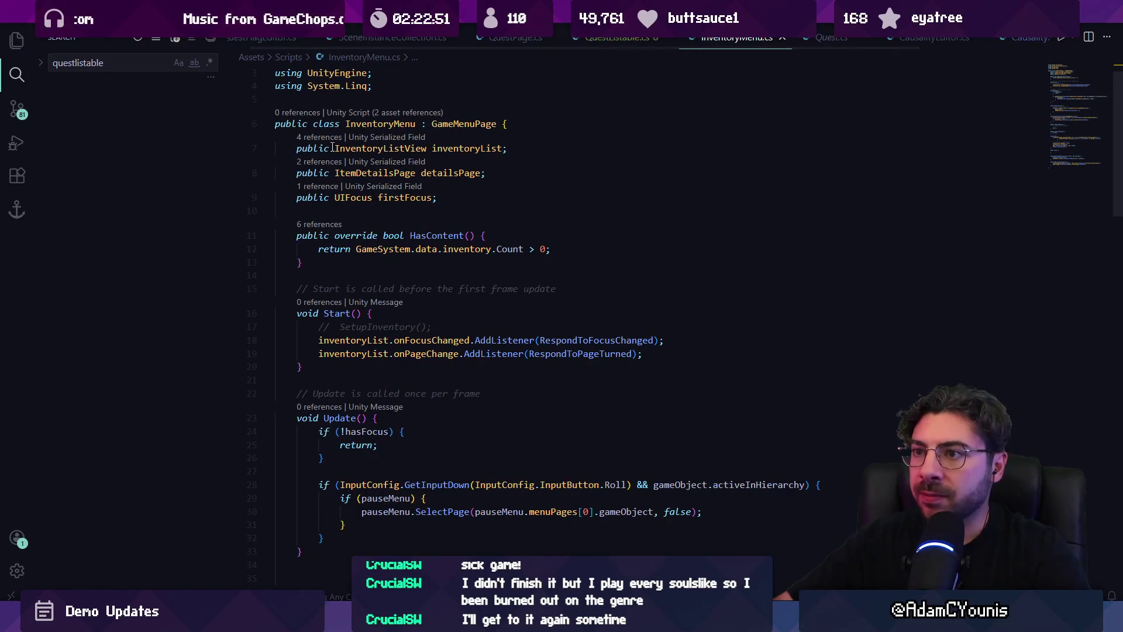
pyautogui.keyDown('ctrl'); pyautogui.click(378, 148); pyautogui.keyUp('ctrl')
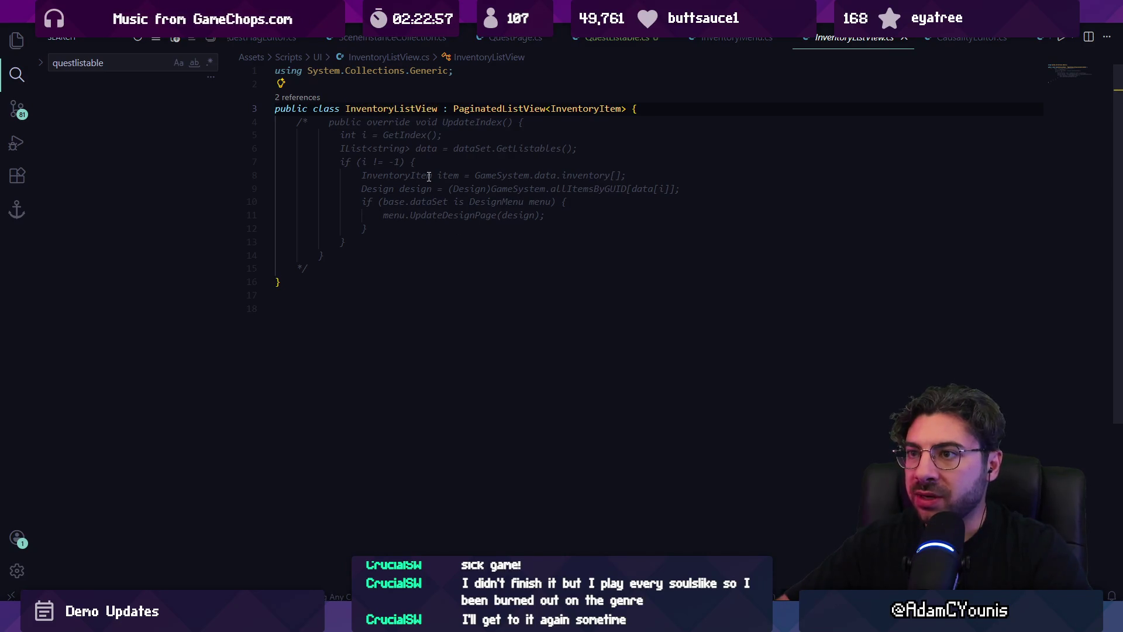
# Search the workspace for questlistview, confirming no QuestListView file exists yet
pyautogui.hotkey('ctrl', 'p')
pyautogui.press('Escape')
pyautogui.hotkey('ctrl', 'shift', 'f')
pyautogui.write('q')
pyautogui.write('iew')
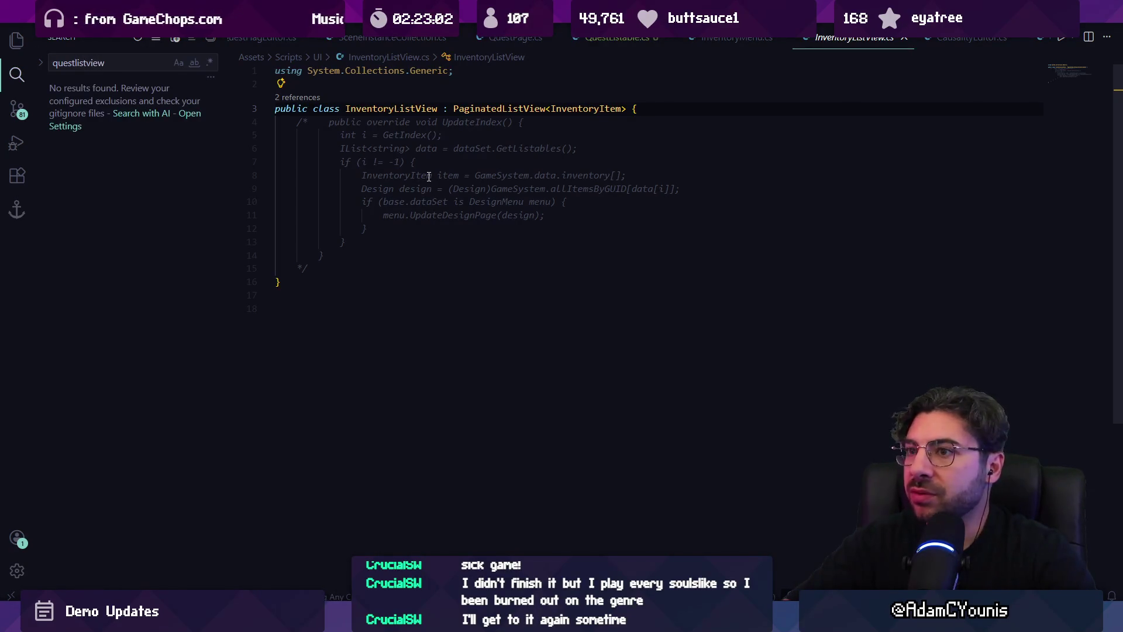
pyautogui.hotkey('alt', 'Tab')
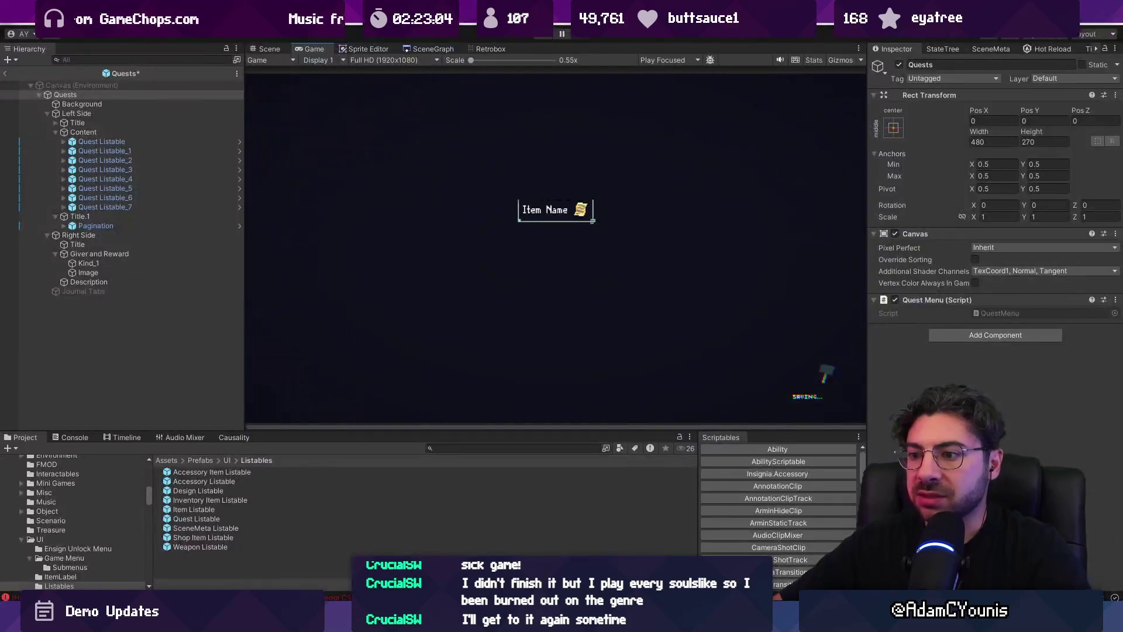
pyautogui.hotkey('alt', 'Tab')
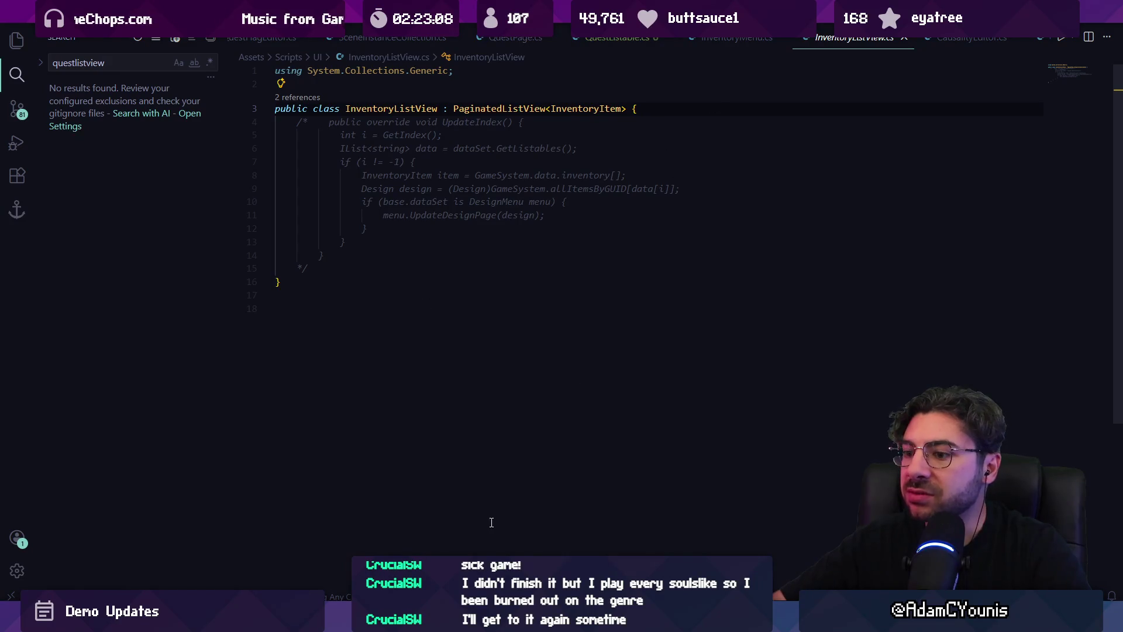
pyautogui.rightClick(834, 50)
pyautogui.click(700, 318)
pyautogui.rightClick(843, 45)
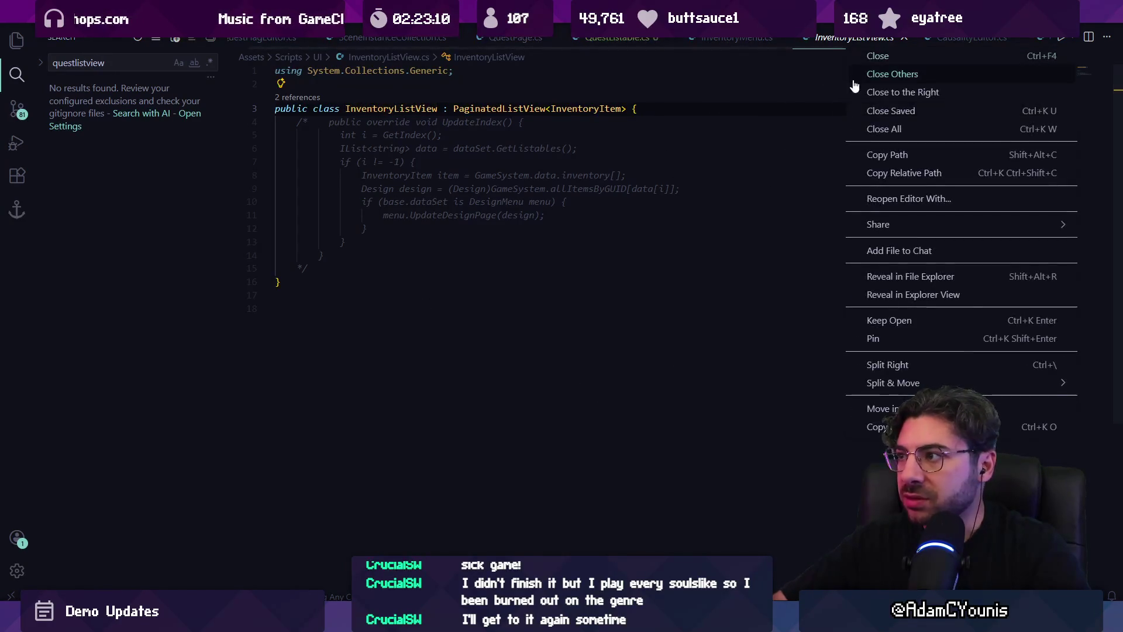
pyautogui.click(887, 154)
pyautogui.hotkey('alt', 'Tab')
pyautogui.click(482, 446)
# Locate the InventoryListView script in the Project's UI folder and enlarge the Project panel
pyautogui.write('ryli')
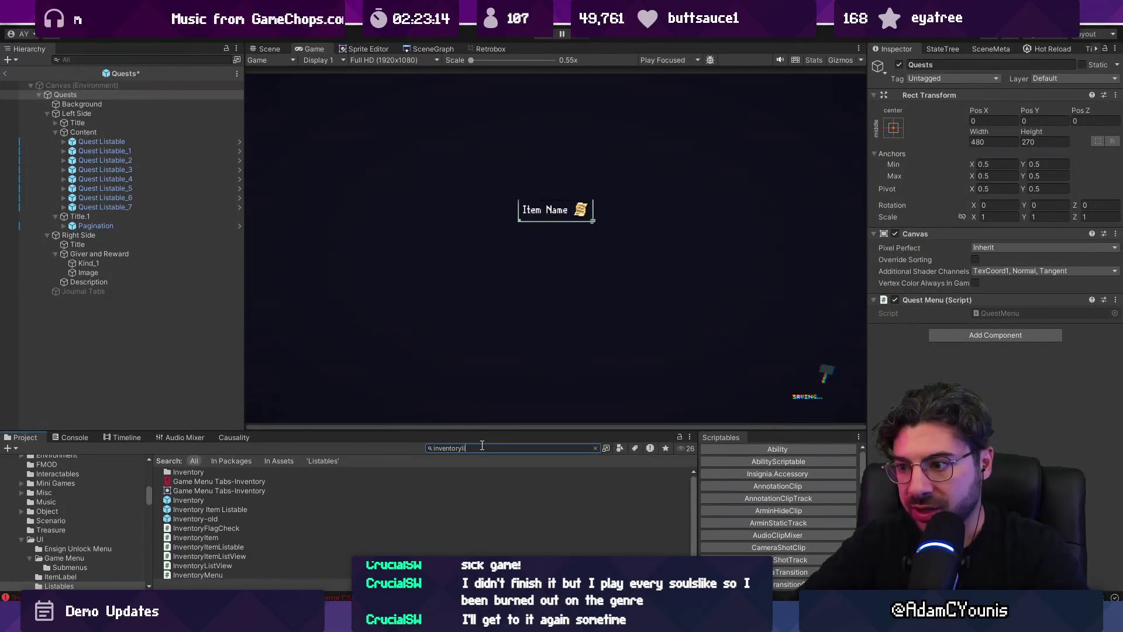
pyautogui.write('stview')
pyautogui.click(234, 472)
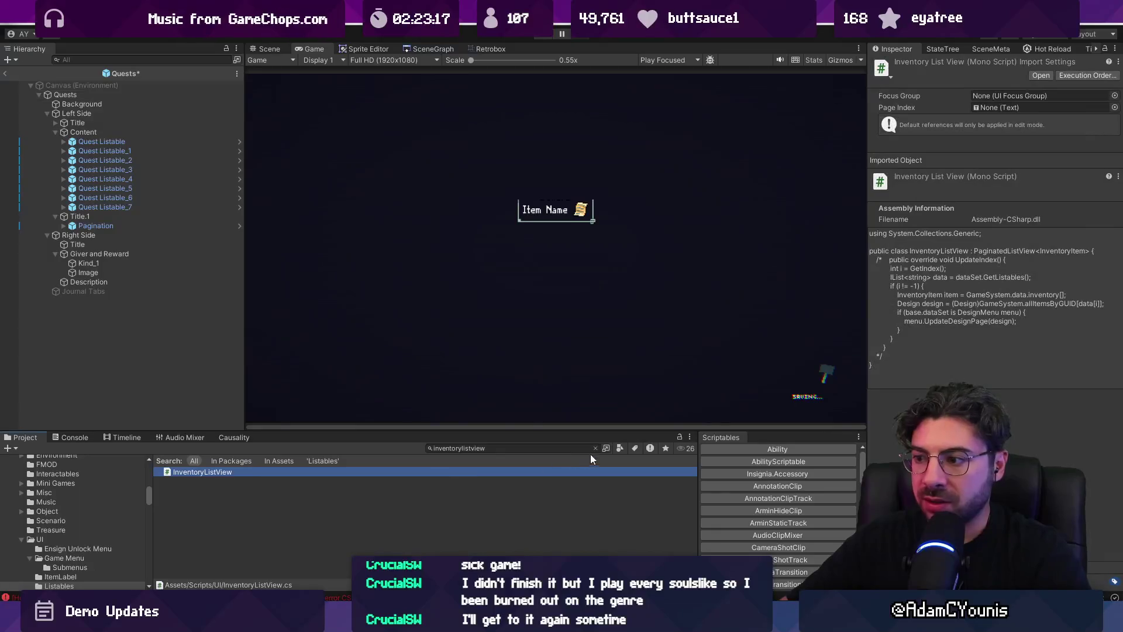
pyautogui.click(596, 448)
pyautogui.moveTo(515, 430); pyautogui.dragTo(542, 213)
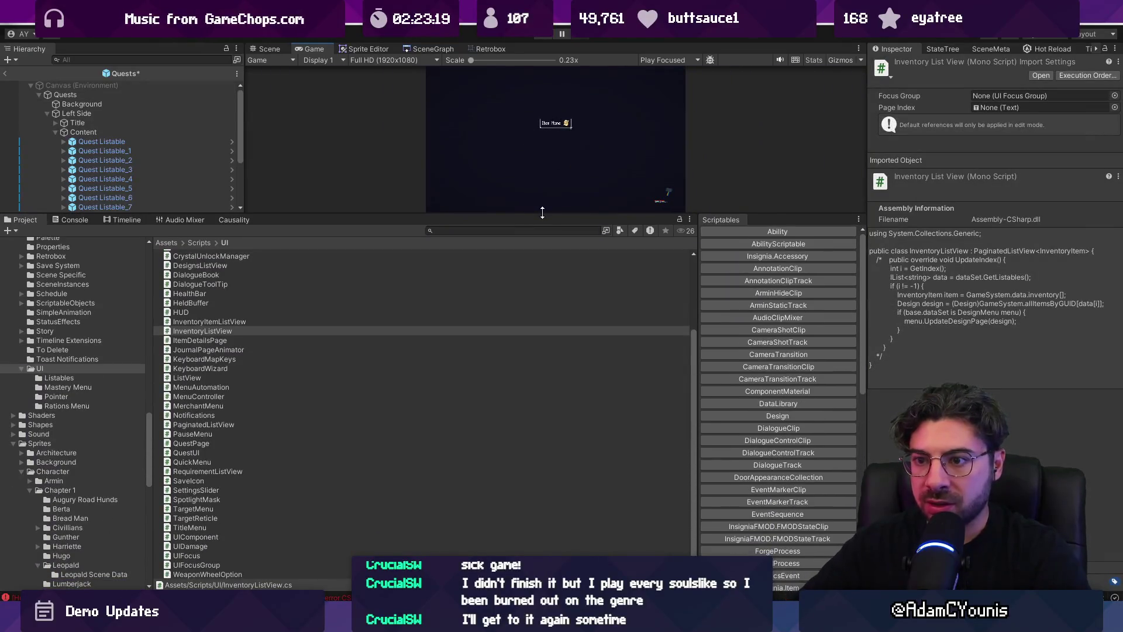
# Search the Project for listview scripts such as DesignsListView, then clear the search
pyautogui.click(517, 230)
pyautogui.write('listview')
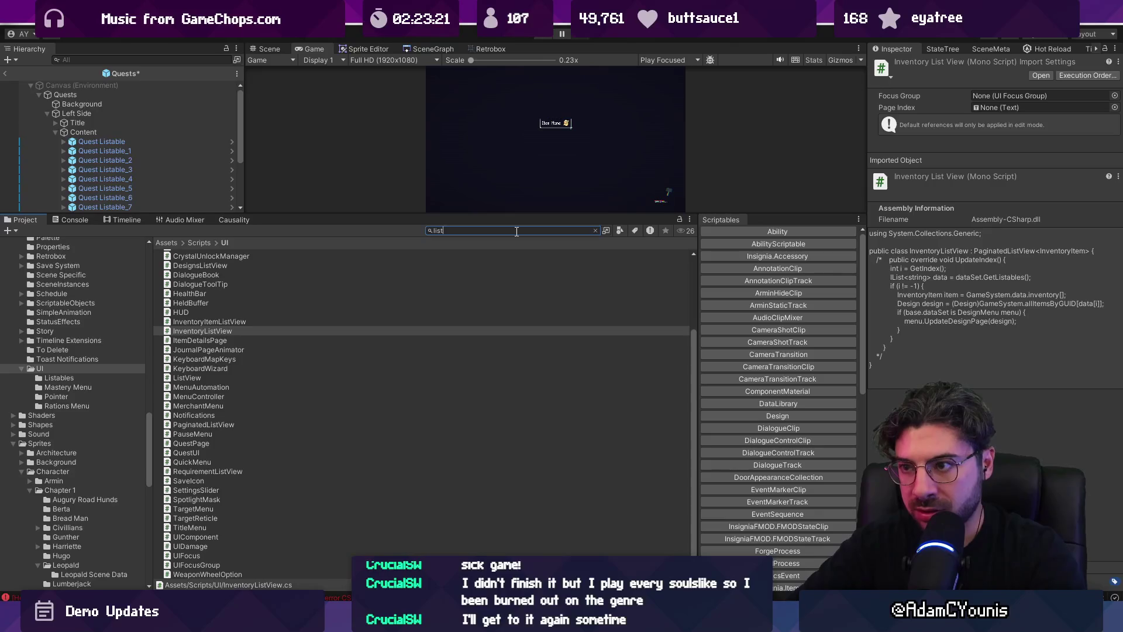
pyautogui.rightClick(208, 376)
pyautogui.press('Escape')
pyautogui.click(241, 264)
pyautogui.click(567, 228)
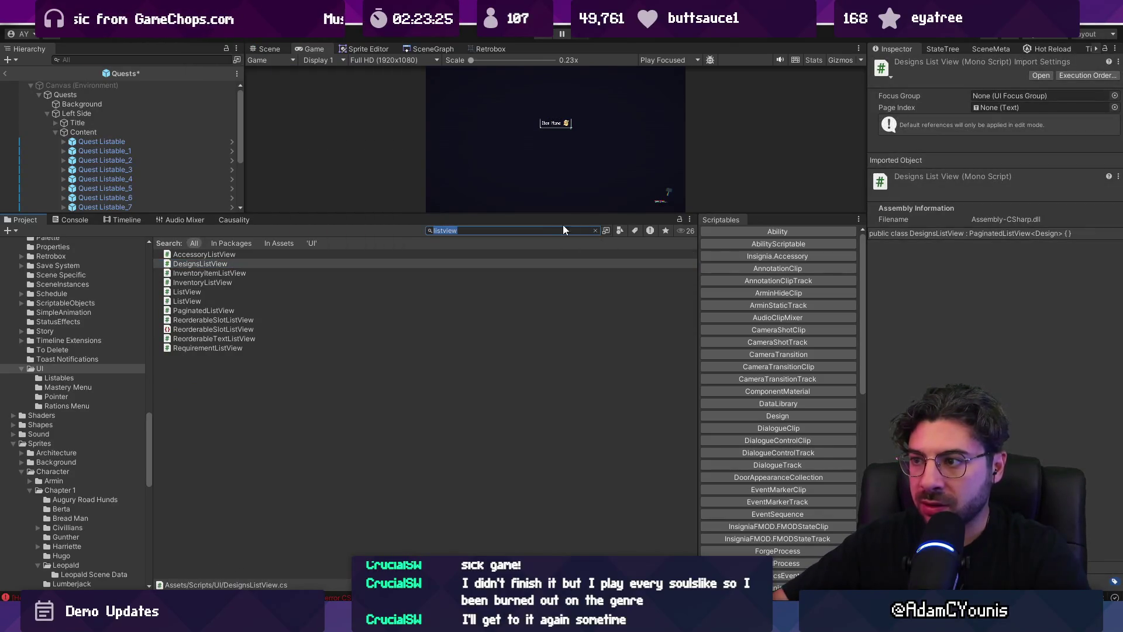
pyautogui.click(595, 230)
pyautogui.moveTo(317, 215); pyautogui.dragTo(317, 116)
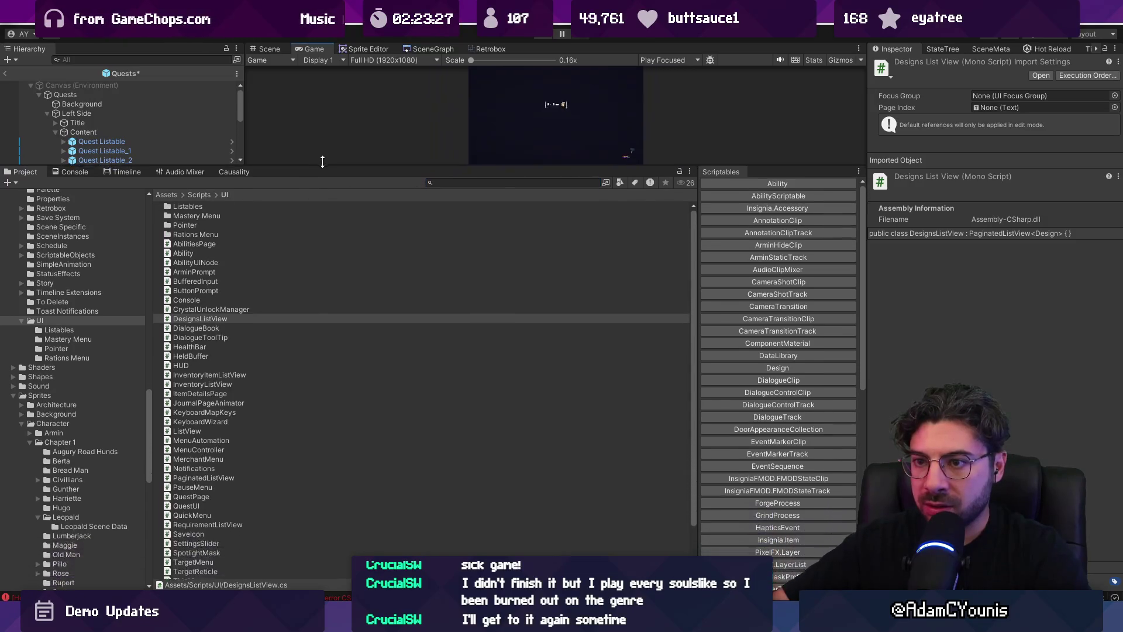
pyautogui.scroll(2, 254, 257)
# Create a new folder named ListViews inside Assets/Scripts/UI
pyautogui.rightClick(252, 240)
pyautogui.rightClick(364, 240)
pyautogui.rightClick(364, 240)
pyautogui.moveTo(398, 247)
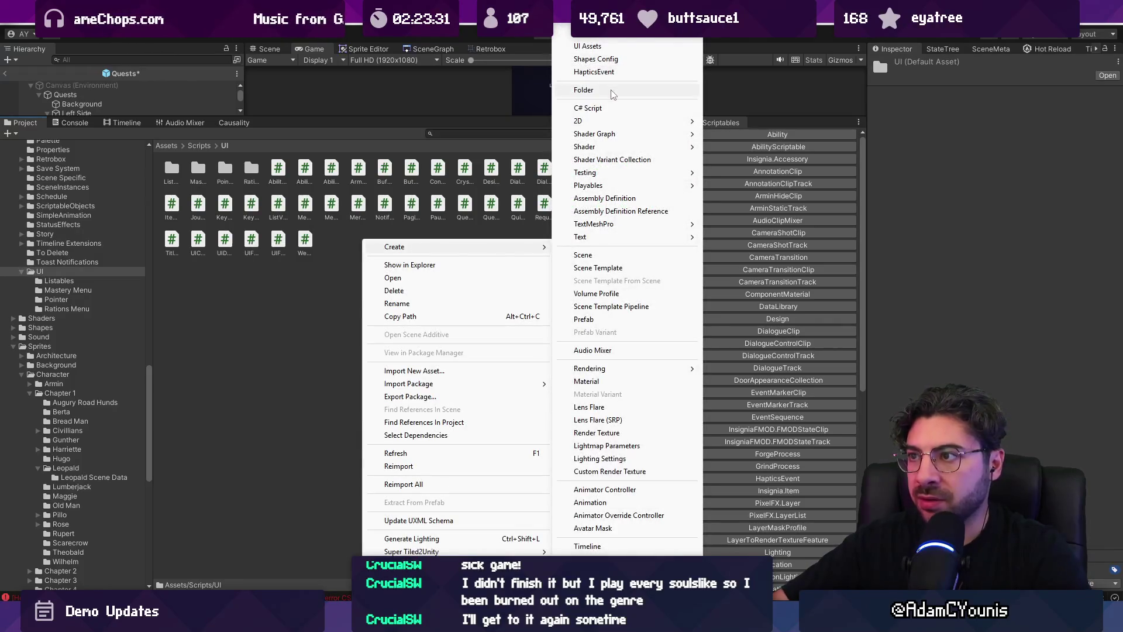
pyautogui.click(611, 94)
pyautogui.write('LK')
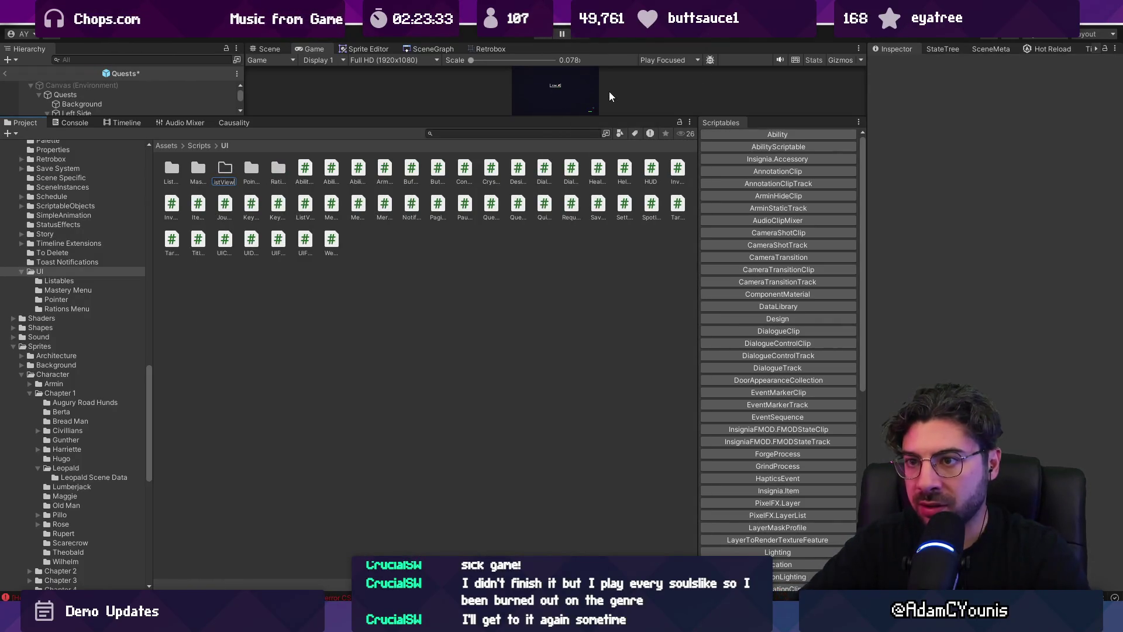
pyautogui.press('Return')
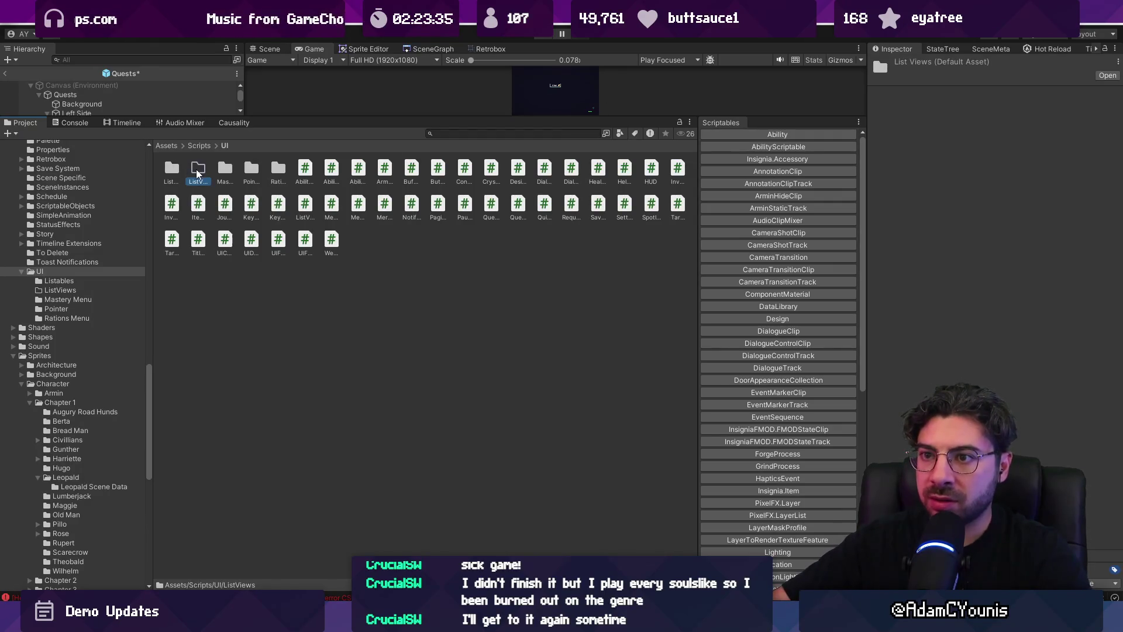
pyautogui.scroll(-3, 198, 173)
pyautogui.click(481, 134)
# Search for listview and compare results, inspecting the FMOD ListView and the project's own ListView
pyautogui.write('listvi')
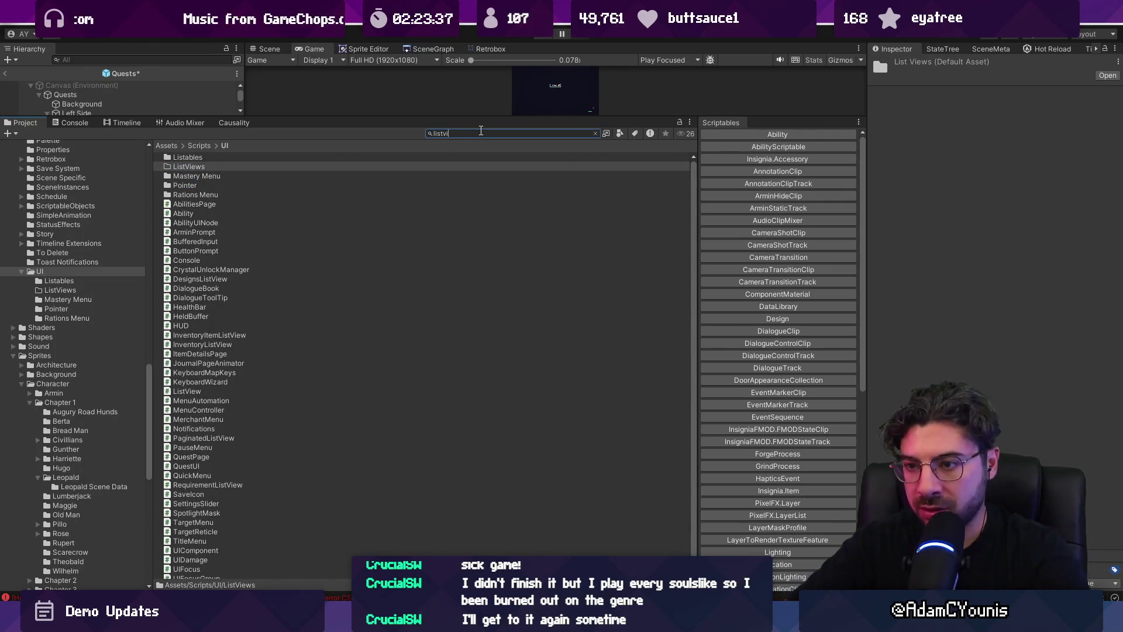
pyautogui.write('ew')
pyautogui.click(202, 166)
pyautogui.keyDown('shift'); pyautogui.click(208, 260); pyautogui.keyUp('shift')
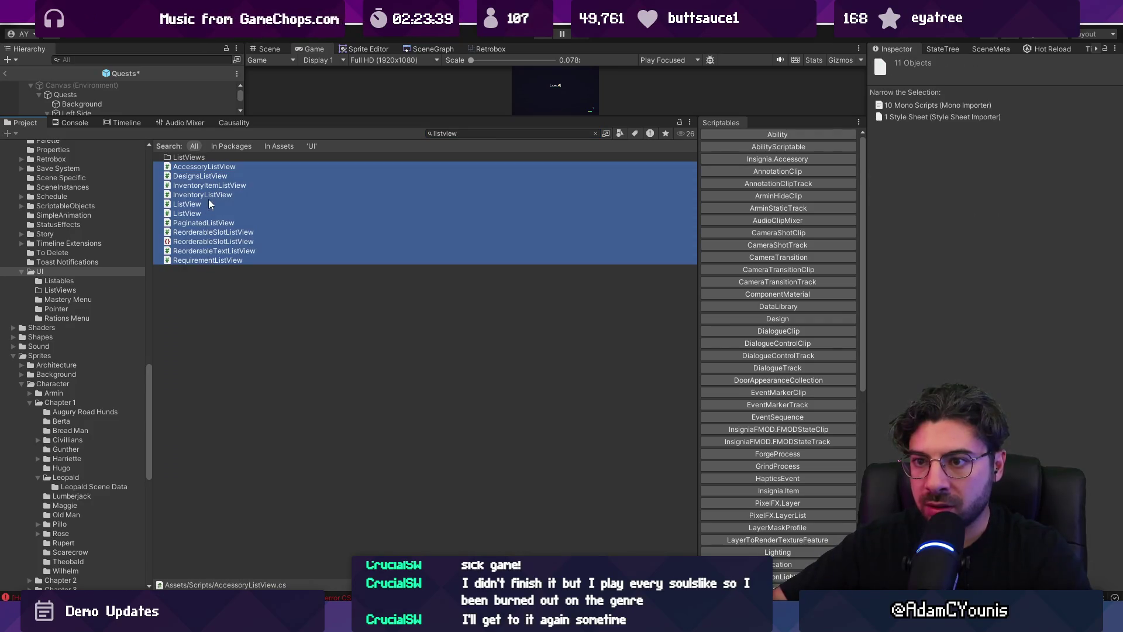
pyautogui.keyDown('ctrl'); pyautogui.click(206, 232); pyautogui.keyUp('ctrl')
pyautogui.click(207, 234)
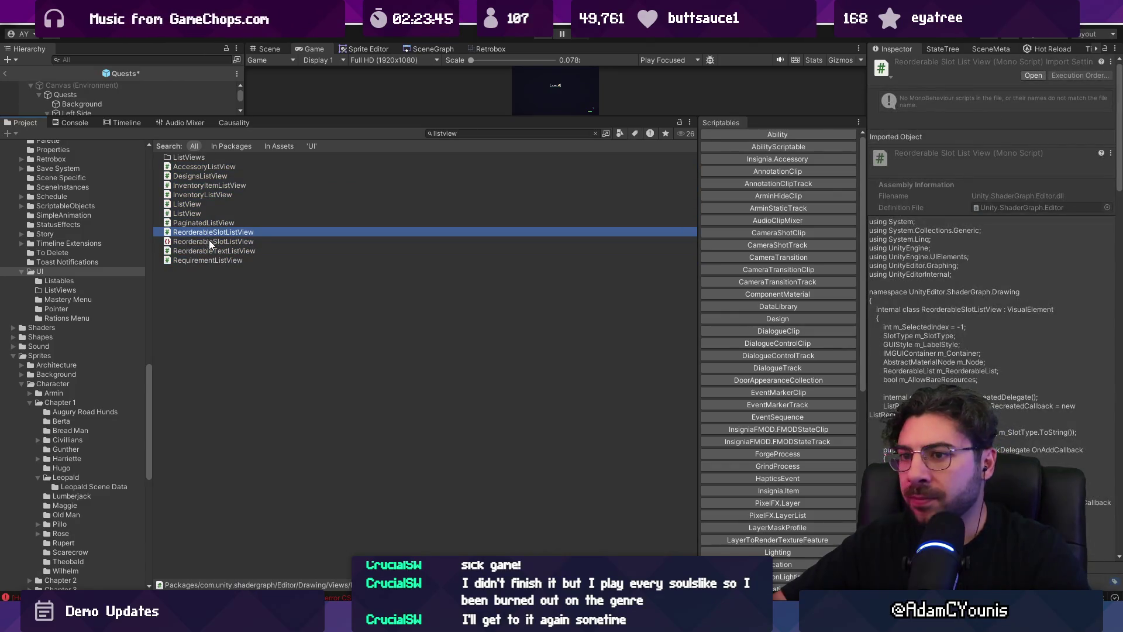
pyautogui.click(211, 260)
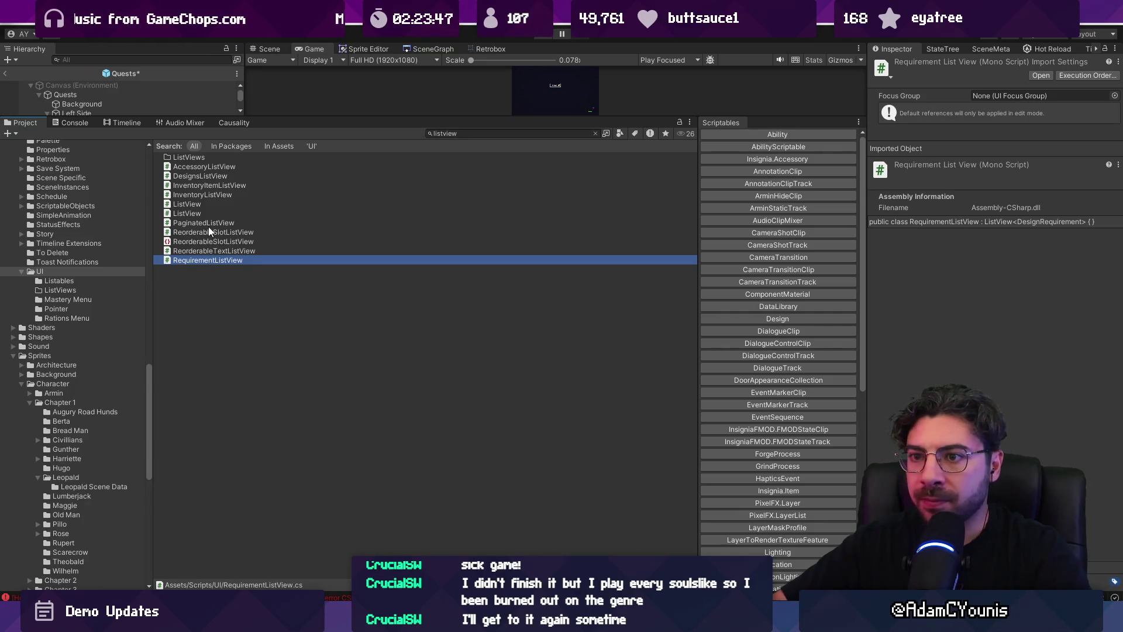
pyautogui.moveTo(215, 225); pyautogui.dragTo(208, 174)
pyautogui.click(201, 205)
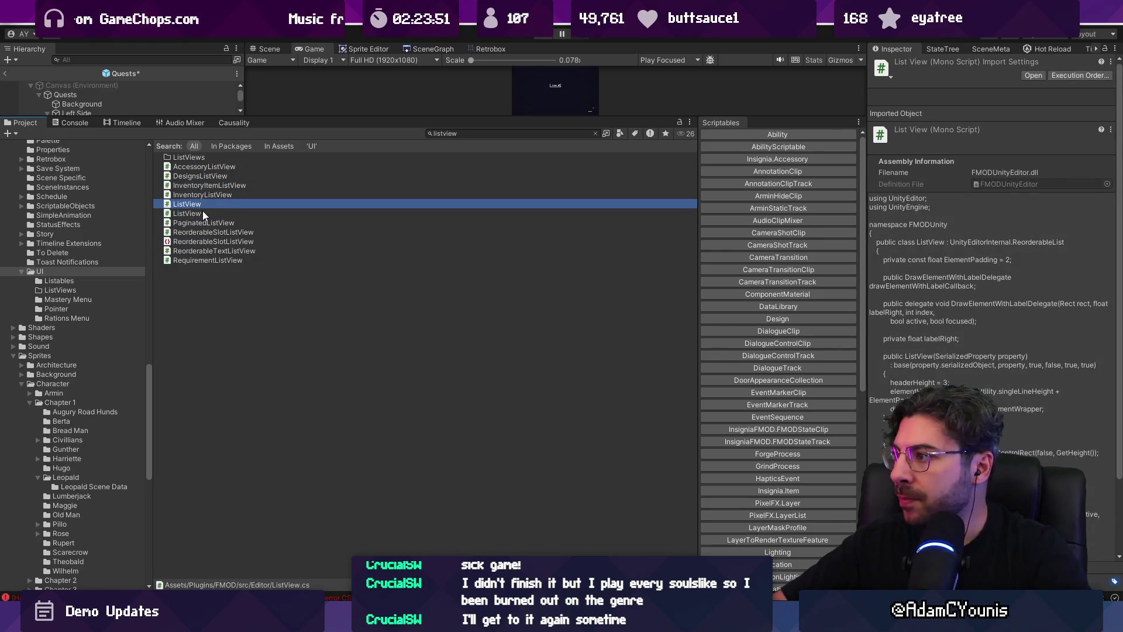
pyautogui.click(203, 214)
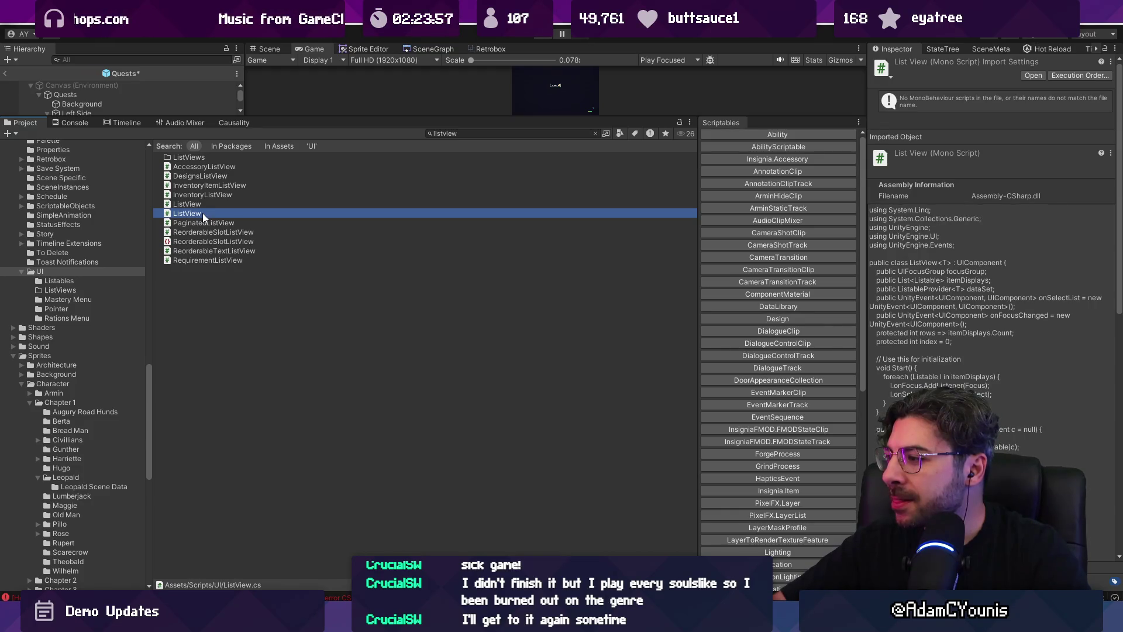
pyautogui.scroll(-5, 965, 373)
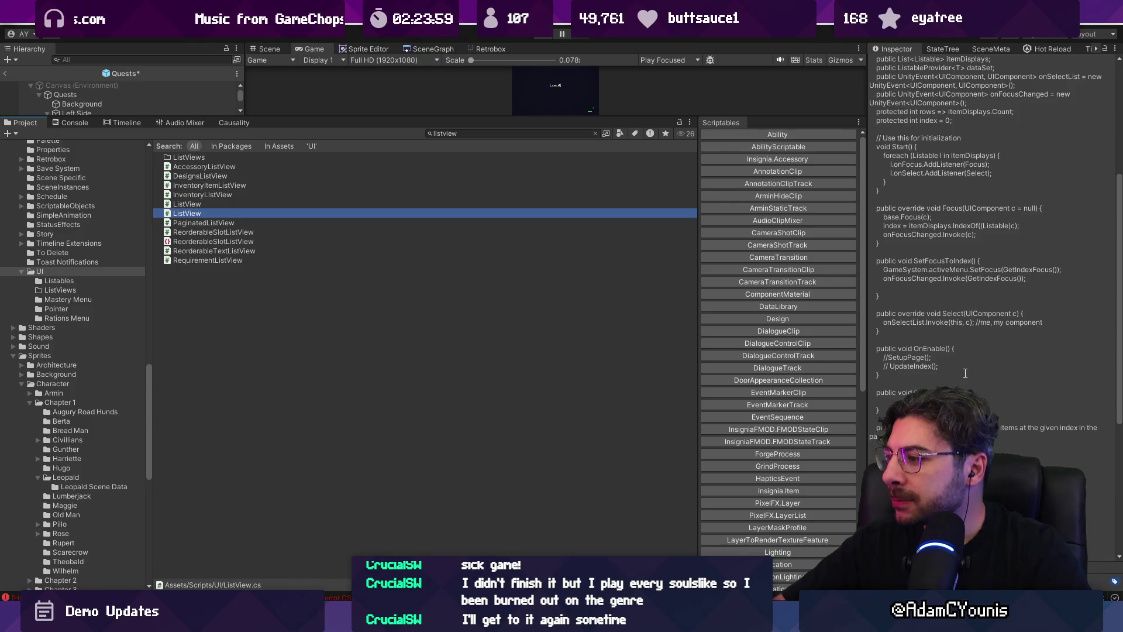
pyautogui.scroll(5, 965, 373)
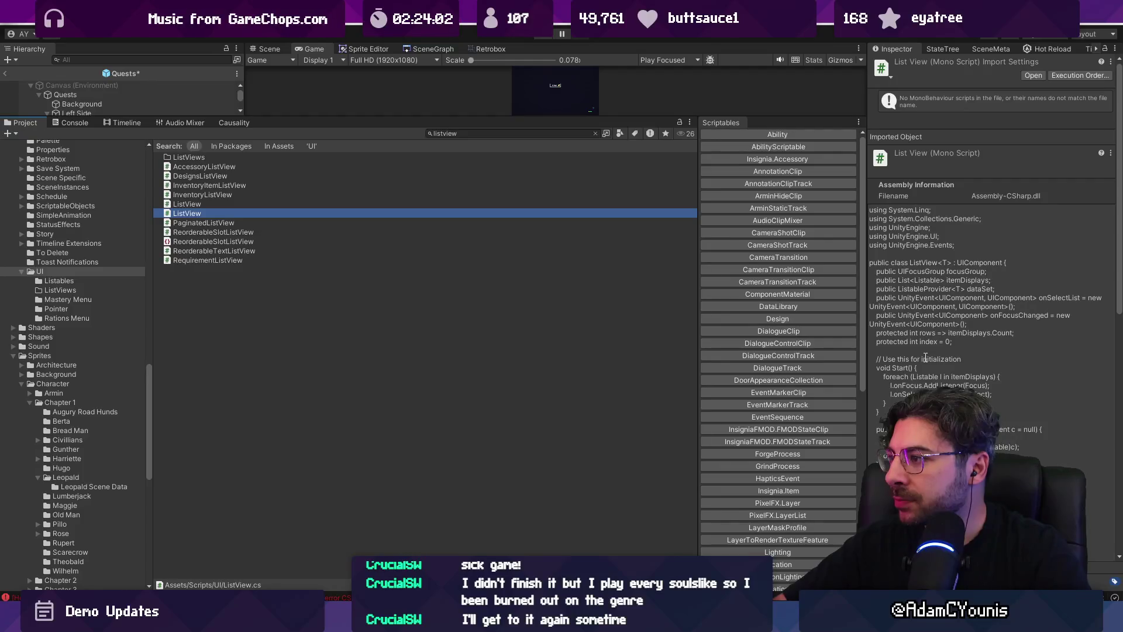
pyautogui.scroll(-10, 926, 357)
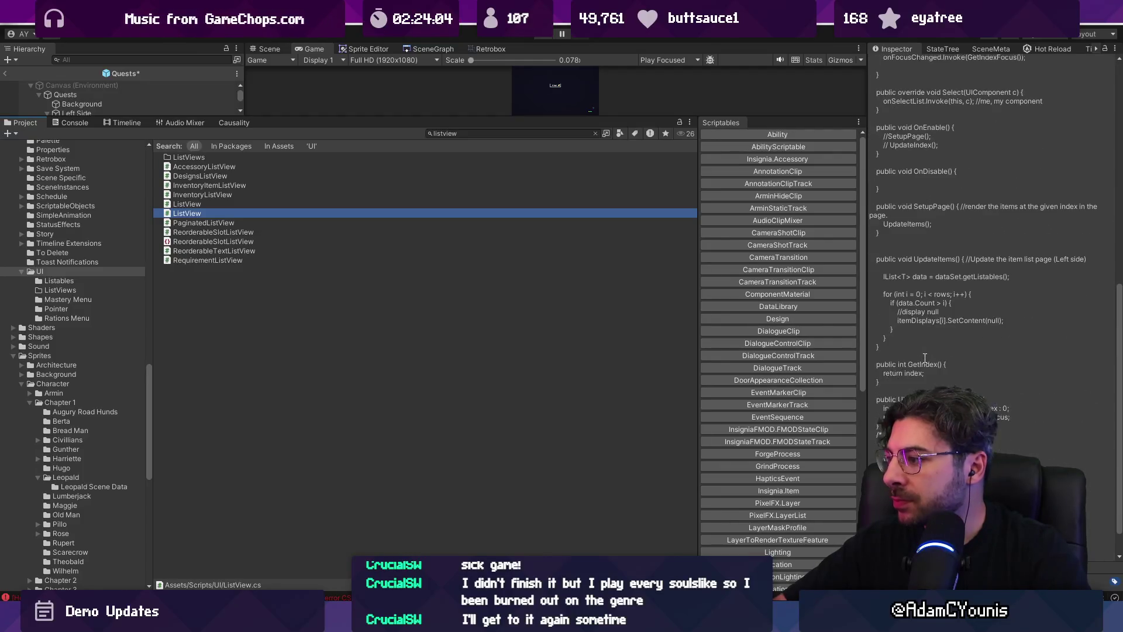
# Multi-select RequirementListView, ListView and four other list view scripts and drag them into ListViews
pyautogui.click(214, 260)
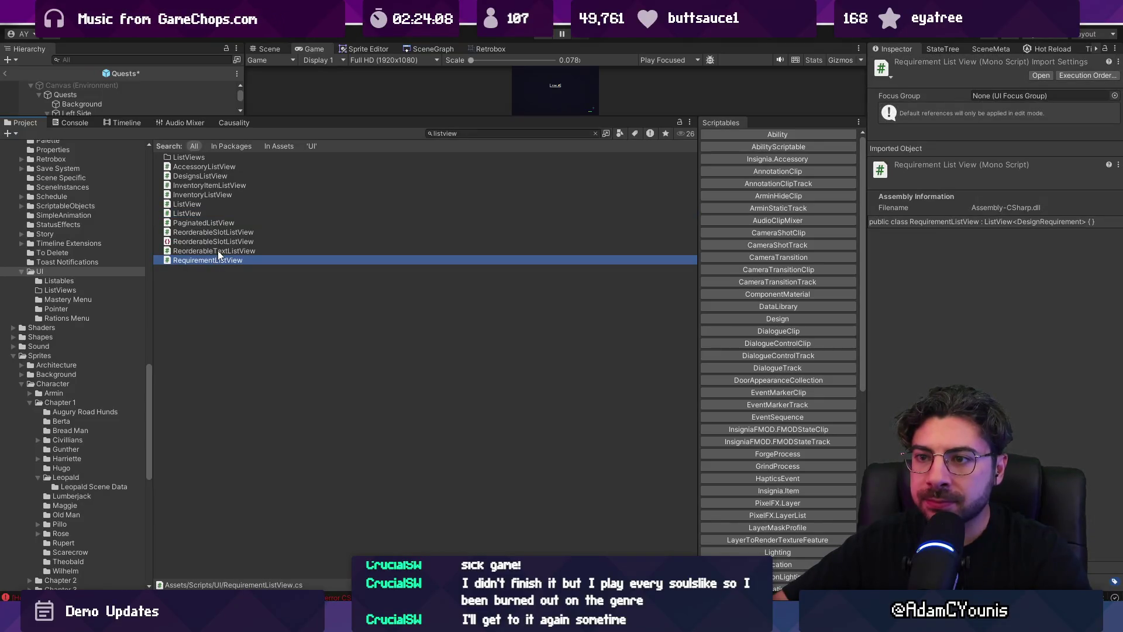
pyautogui.click(194, 214)
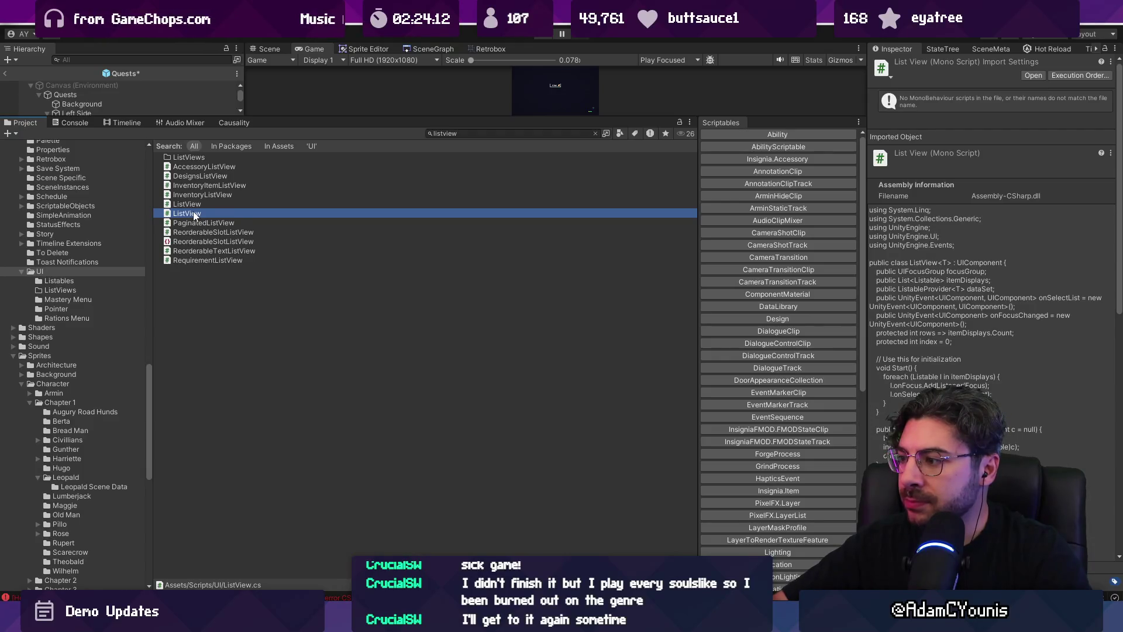
pyautogui.keyDown('ctrl'); pyautogui.click(187, 261); pyautogui.keyUp('ctrl')
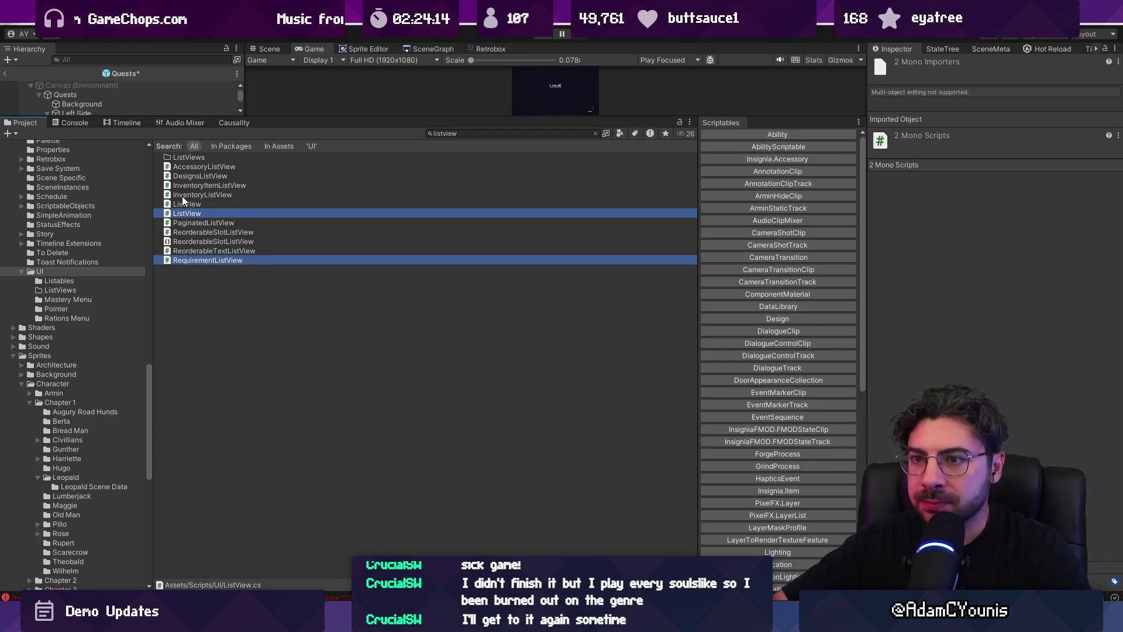
pyautogui.keyDown('ctrl'); pyautogui.click(187, 195); pyautogui.keyUp('ctrl')
pyautogui.keyDown('ctrl'); pyautogui.click(188, 186); pyautogui.keyUp('ctrl')
pyautogui.keyDown('ctrl'); pyautogui.click(189, 176); pyautogui.keyUp('ctrl')
pyautogui.keyDown('ctrl'); pyautogui.click(191, 168); pyautogui.keyUp('ctrl')
pyautogui.moveTo(190, 171)
pyautogui.mouseDown()
pyautogui.moveTo(191, 160)
pyautogui.moveTo(194, 168)
pyautogui.mouseUp()
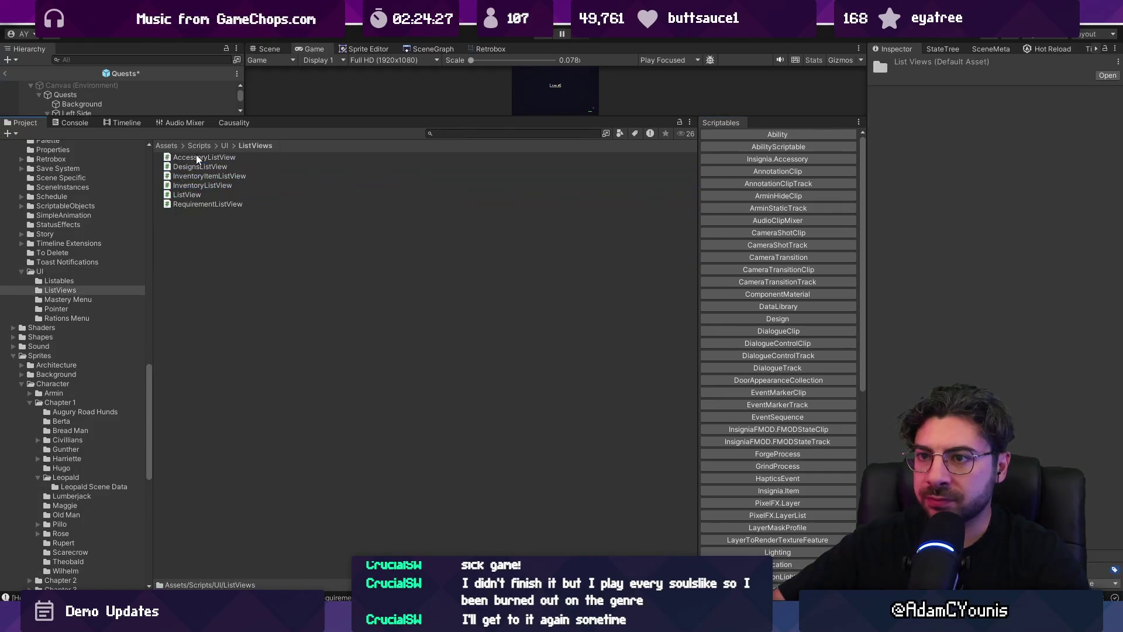
# Create a C# script named QuestListView in the ListViews folder and open it in the code editor
pyautogui.rightClick(218, 240)
pyautogui.moveTo(267, 246)
pyautogui.click(458, 112)
pyautogui.write('QuestListView')
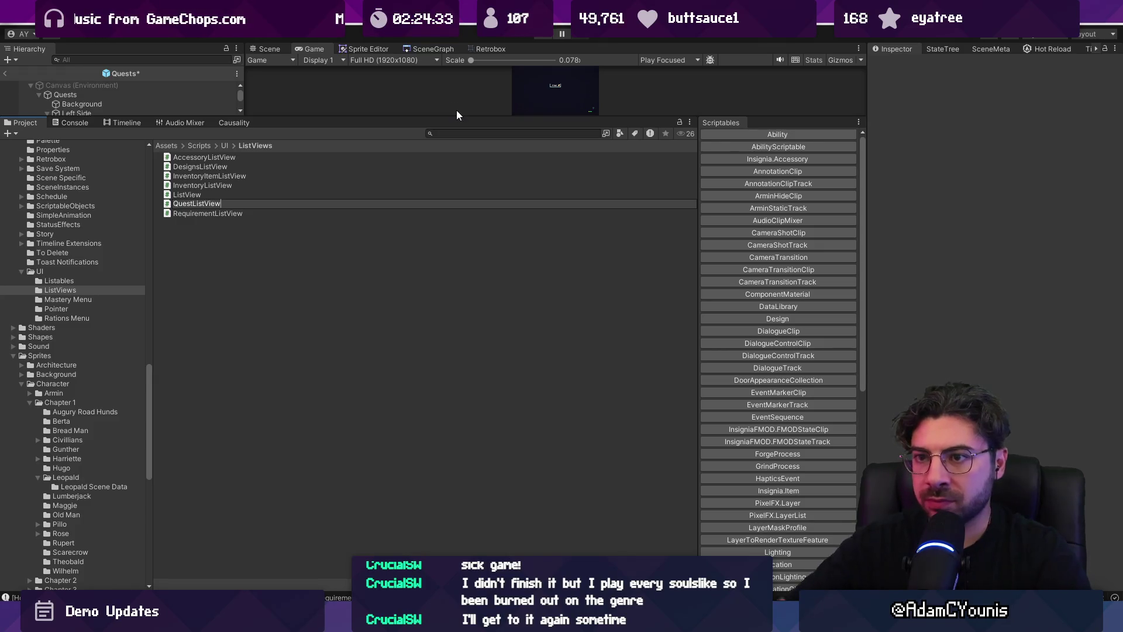
pyautogui.press('Return')
pyautogui.doubleClick(203, 204)
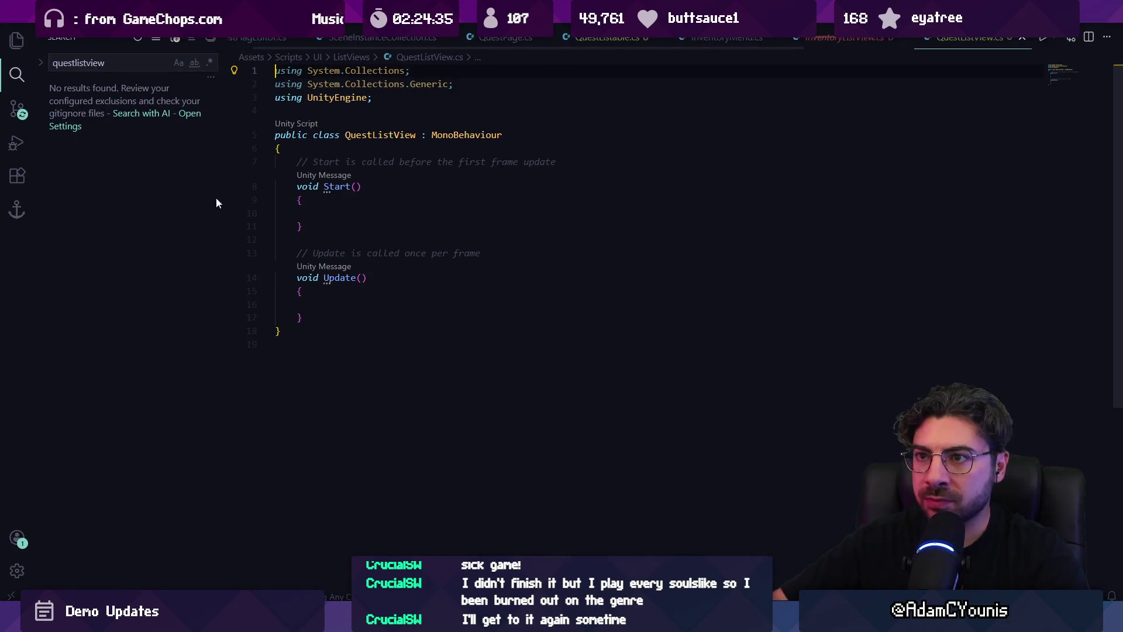
# Close the stale InventoryListView.cs tab and reopen InventoryListView.cs through quick file search
pyautogui.click(902, 43)
pyautogui.click(902, 43)
pyautogui.hotkey('ctrl', 'p')
pyautogui.write('inventorylist')
pyautogui.press('Return')
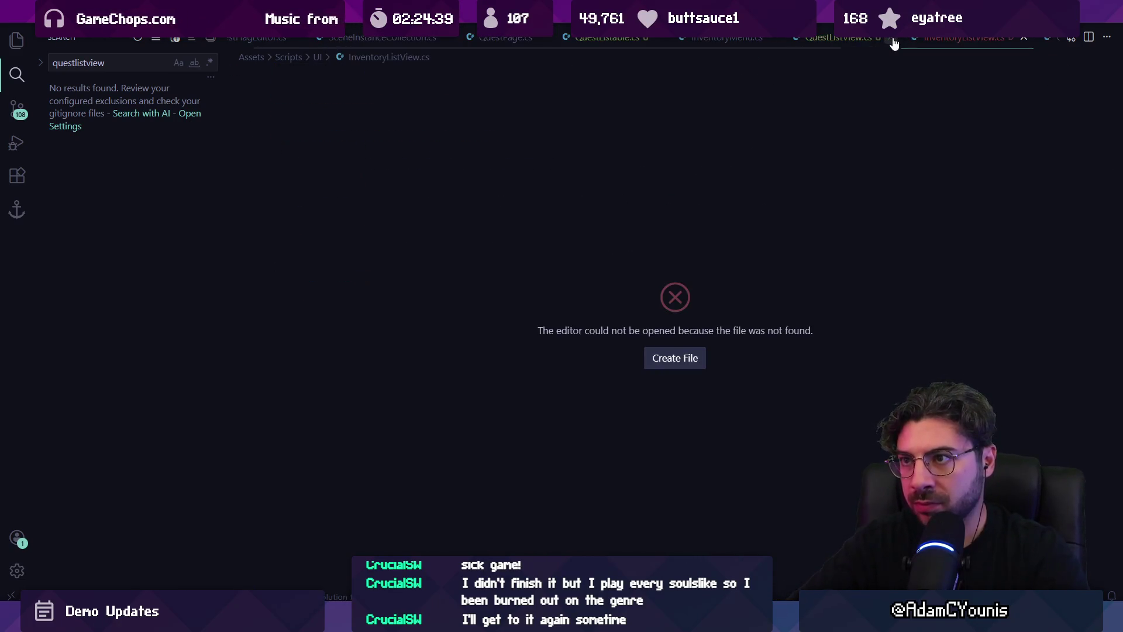
pyautogui.hotkey('ctrl', 'w')
pyautogui.hotkey('ctrl', 'p')
pyautogui.write('inen')
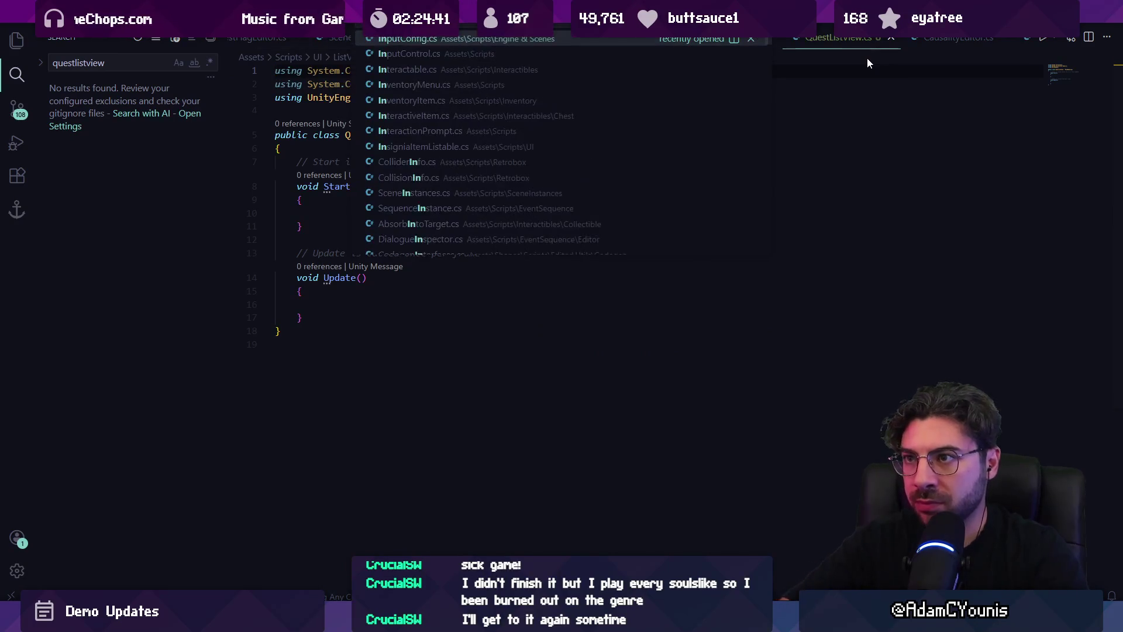
pyautogui.hotkey('alt', 'Tab')
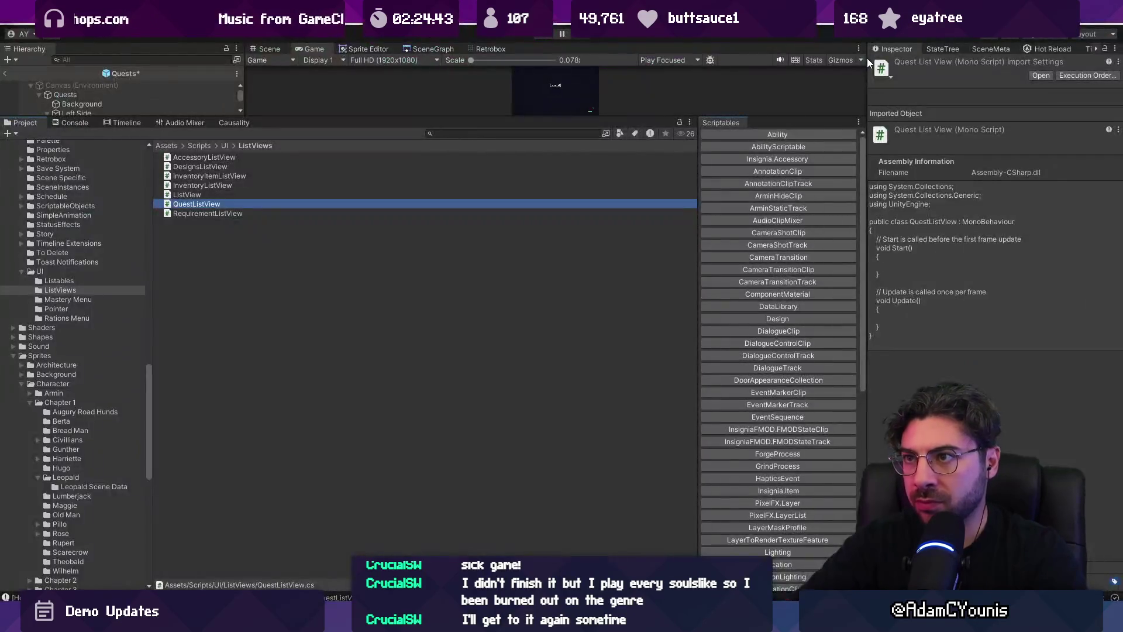
pyautogui.hotkey('alt', 'Tab')
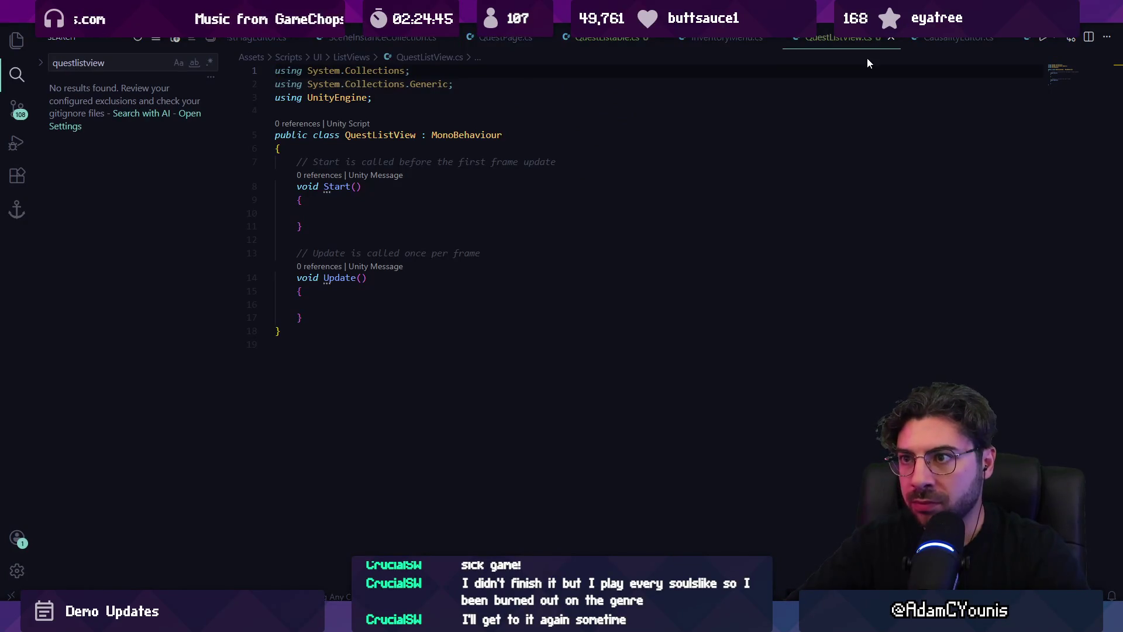
pyautogui.hotkey('ctrl', 'p')
pyautogui.write('torylistview')
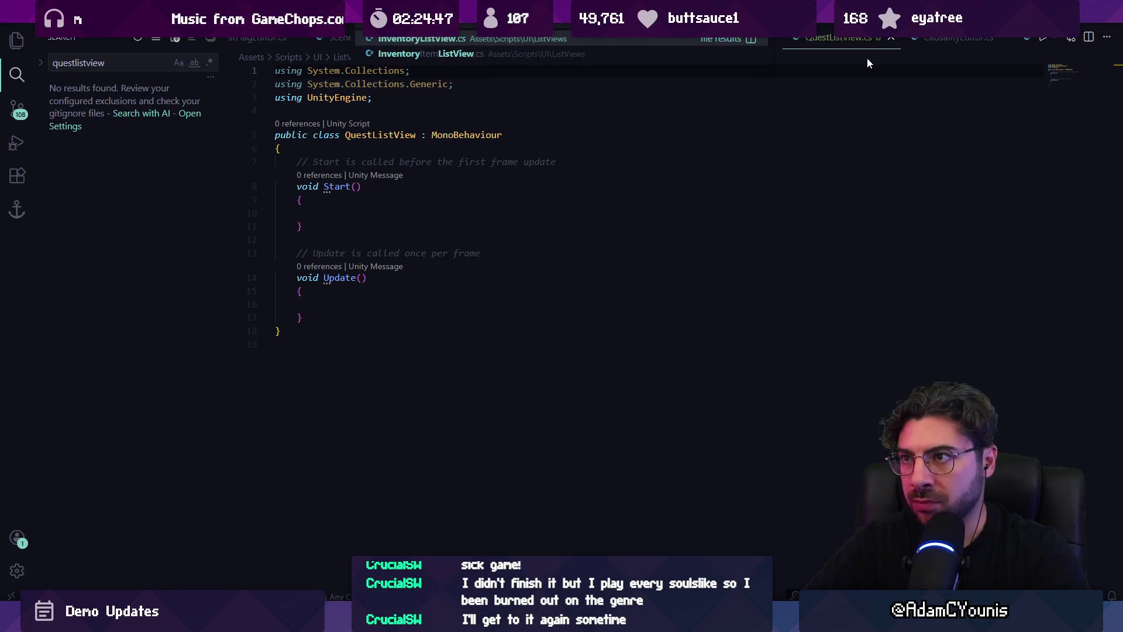
pyautogui.press('Return')
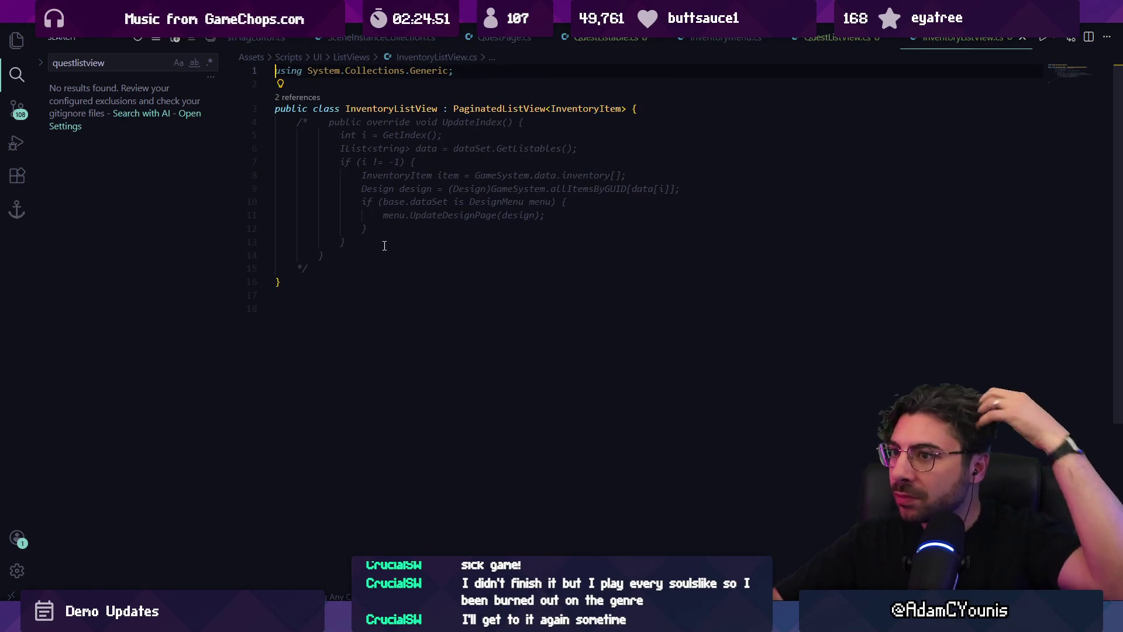
# Copy all InventoryListView code into QuestListView.cs, replacing the default template
pyautogui.moveTo(297, 308)
pyautogui.mouseDown()
pyautogui.moveTo(327, 109)
pyautogui.moveTo(409, 69)
pyautogui.mouseUp()
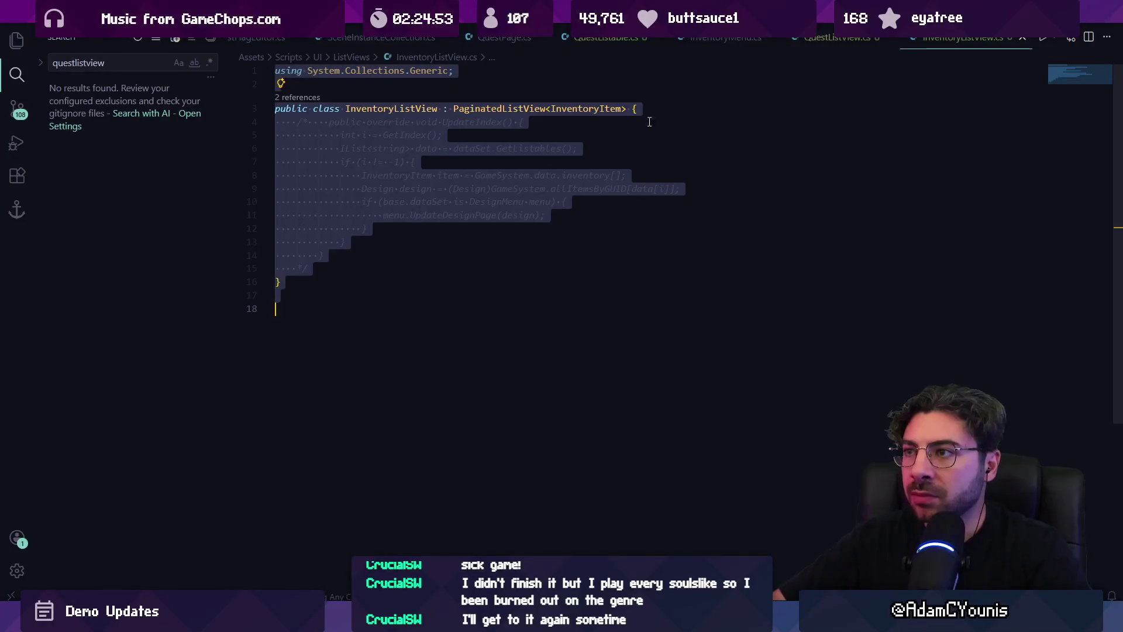
pyautogui.hotkey('ctrl', 'c')
pyautogui.click(835, 41)
pyautogui.hotkey('ctrl', 'a')
pyautogui.hotkey('ctrl', 'v')
# Rename the pasted class from InventoryListView to QuestListView
pyautogui.click(386, 109)
pyautogui.hotkey('ctrl', 'Left')
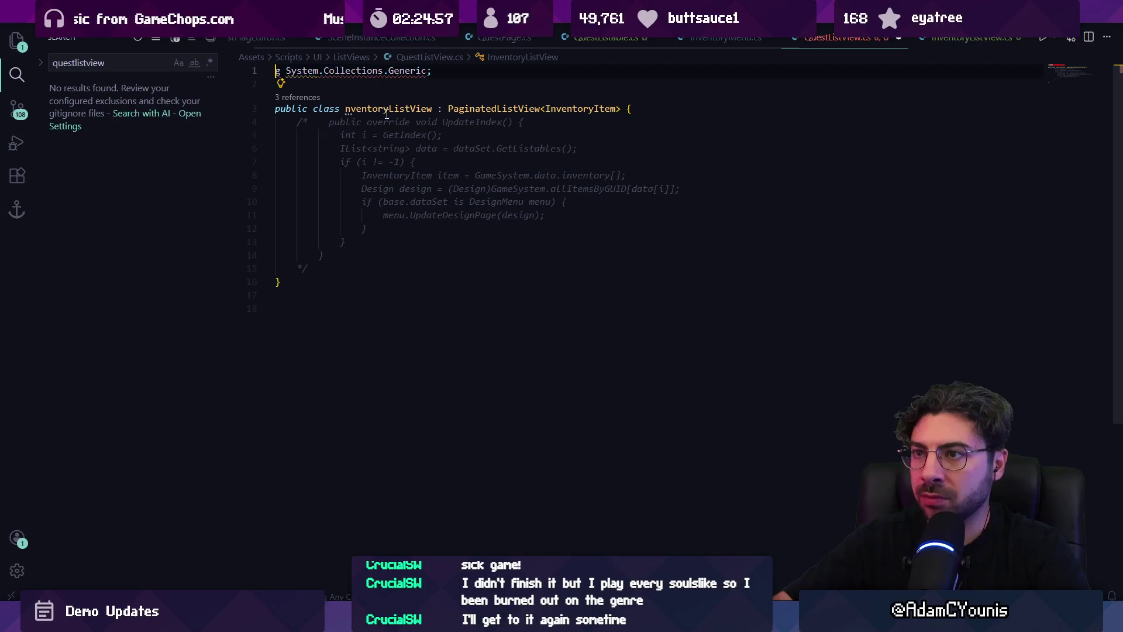
pyautogui.hotkey('ctrl', 'shift', 'k')
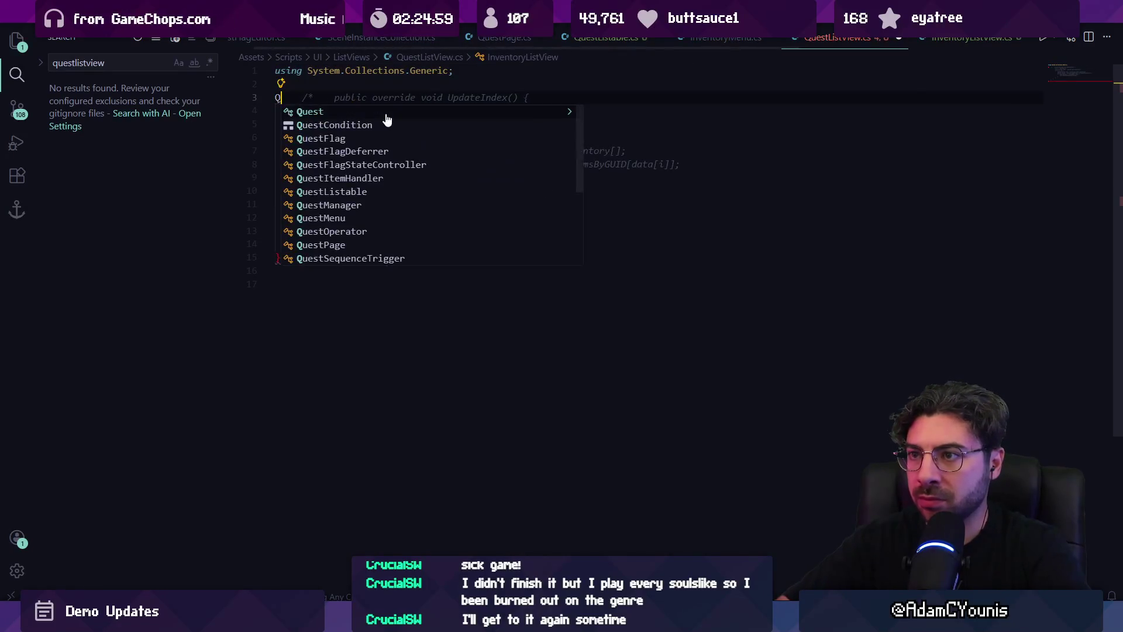
pyautogui.hotkey('ctrl', 'z')
pyautogui.press('Delete')
pyautogui.press('Delete')
pyautogui.press('Delete')
pyautogui.write('Quest')
pyautogui.press('Escape')
# Delete the commented-out method block and save QuestListView.cs
pyautogui.press('Down')
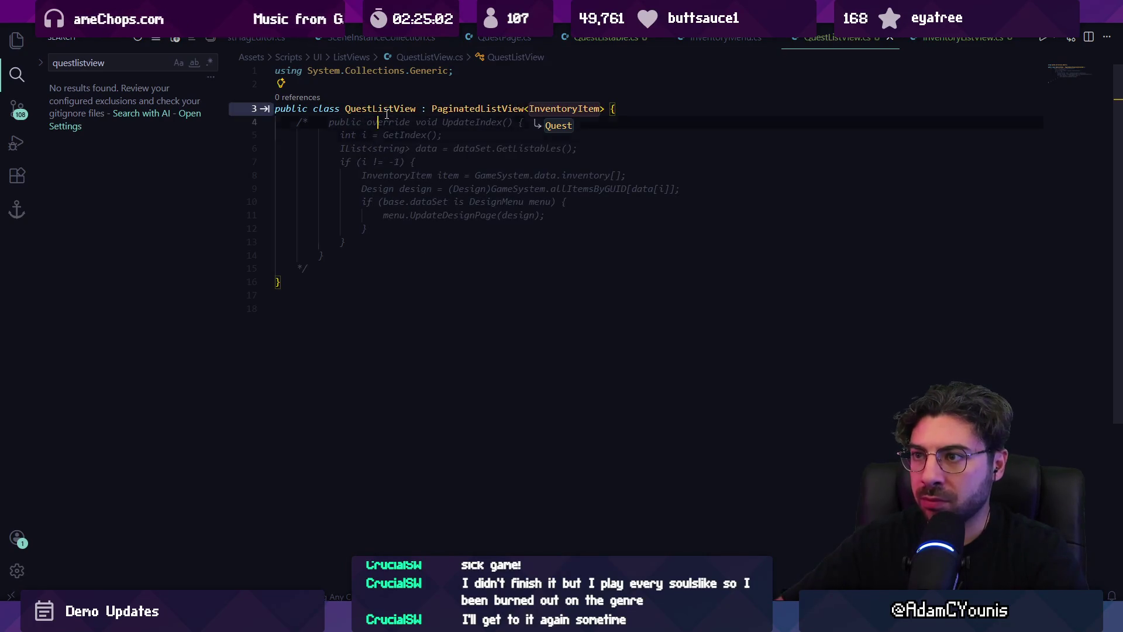
pyautogui.hotkey('shift', 'Home')
pyautogui.hotkey('shift', 'Down')
pyautogui.hotkey('shift', 'Down')
pyautogui.hotkey('shift', 'Down')
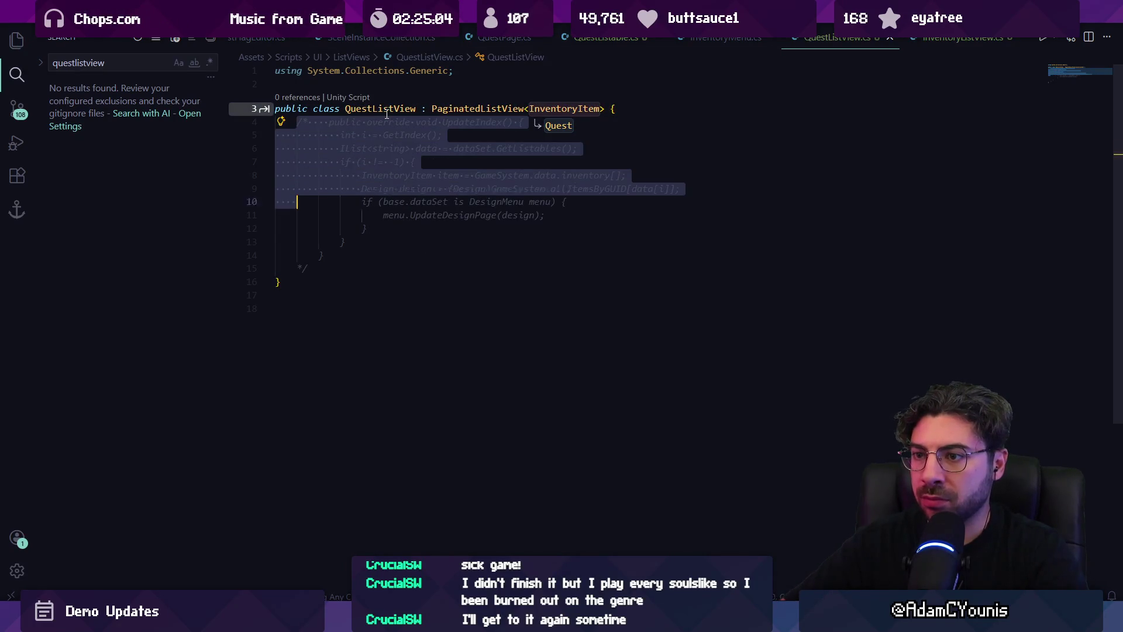
pyautogui.hotkey('shift', 'Down')
pyautogui.hotkey('shift', 'End')
pyautogui.press('Delete')
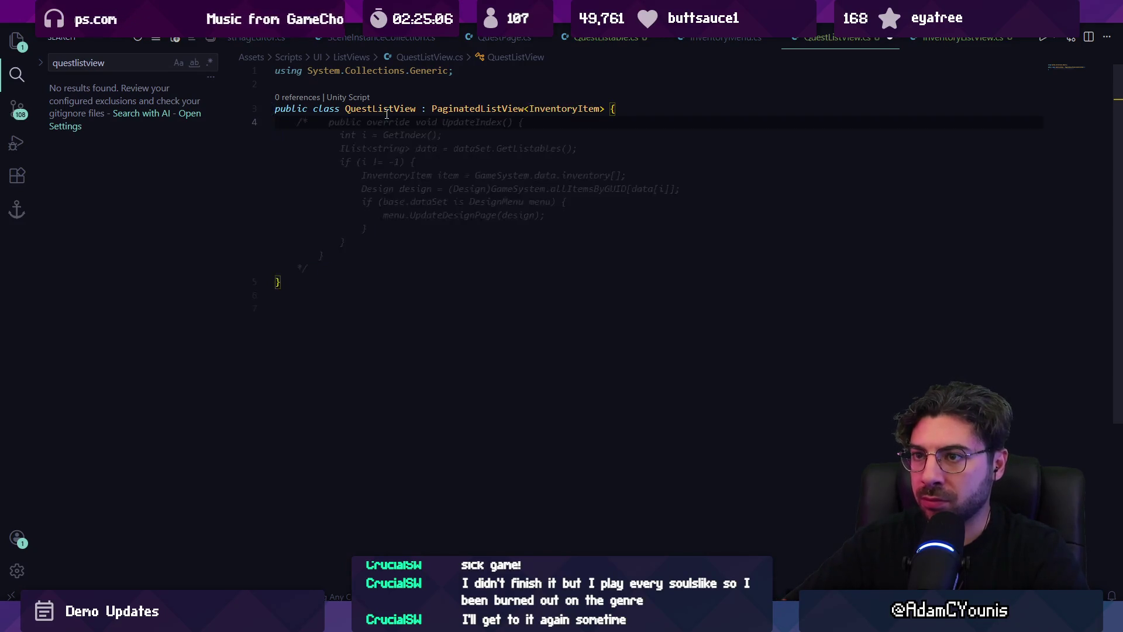
pyautogui.press('BackSpace')
pyautogui.hotkey('ctrl', 's')
pyautogui.hotkey('alt', 'Tab')
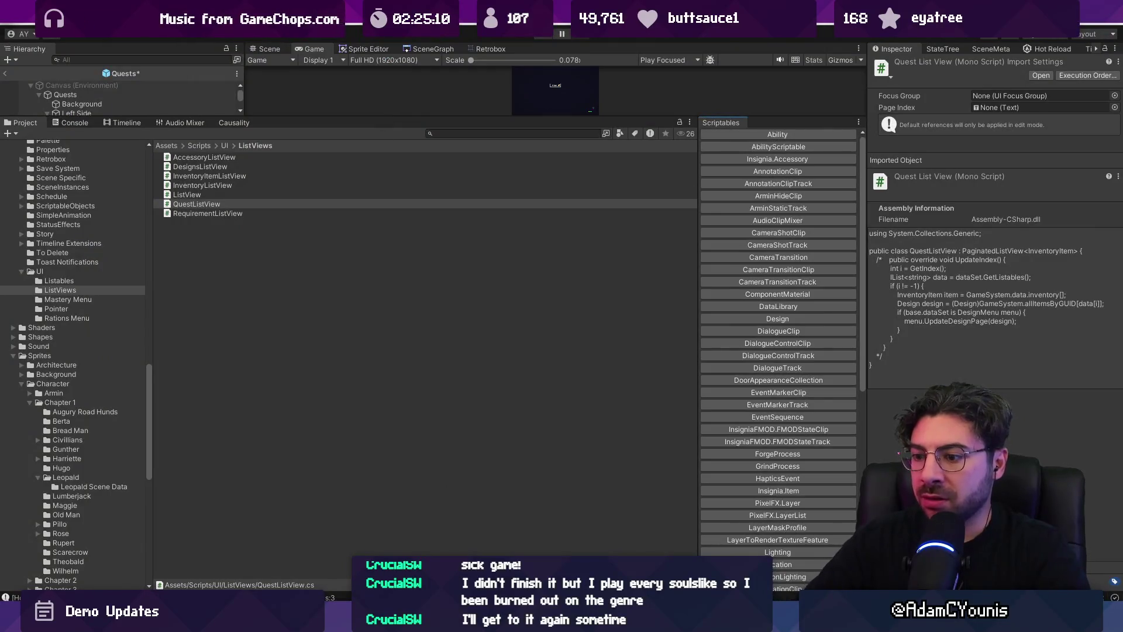
pyautogui.hotkey('alt', 'Tab')
# Change QuestListView's generic type to Quest, save, and trim the trailing blank lines
pyautogui.write('Quest')
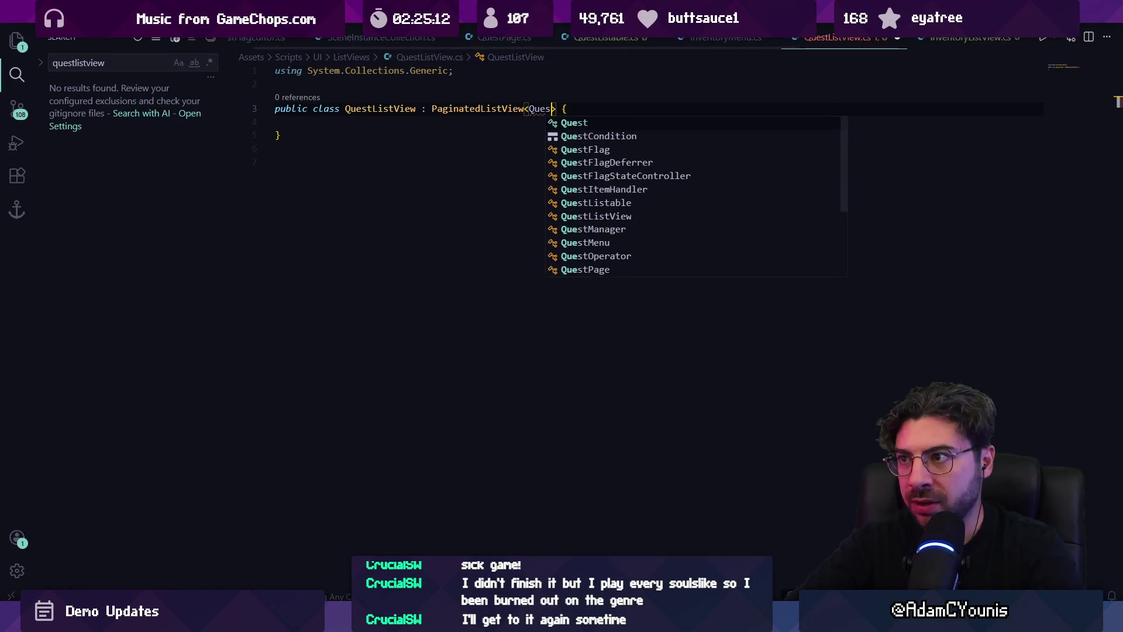
pyautogui.hotkey('ctrl', 's')
pyautogui.click(454, 306)
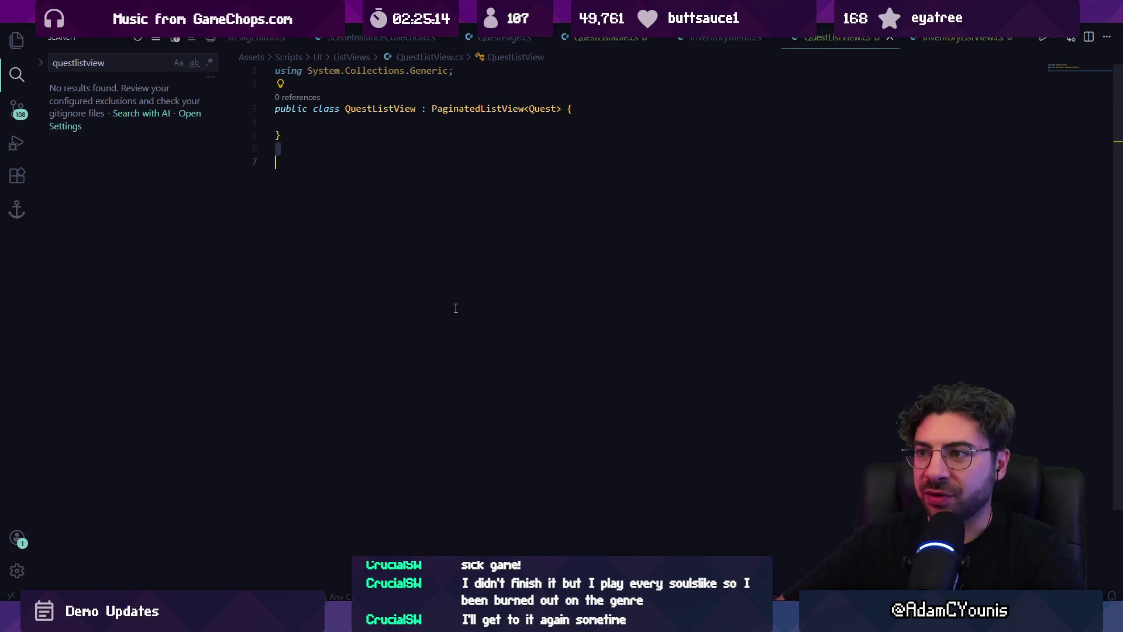
pyautogui.press('BackSpace')
pyautogui.press('BackSpace')
pyautogui.press('Up')
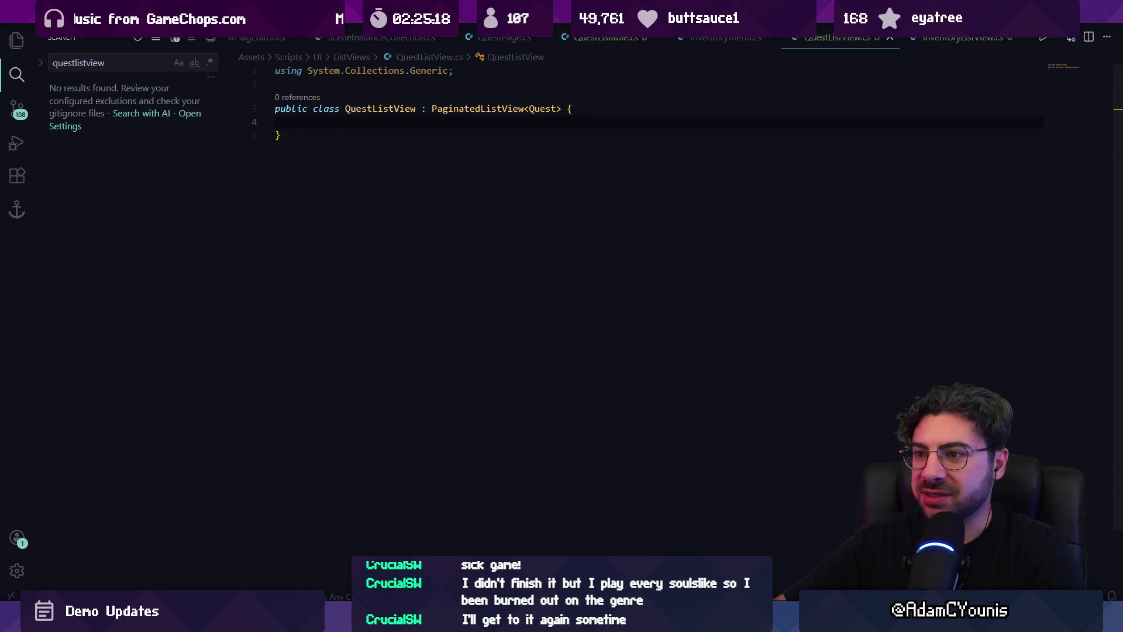
# Review QuestListable, InventoryMenu's InventoryListView field, and QuestPage for reference
pyautogui.click(620, 42)
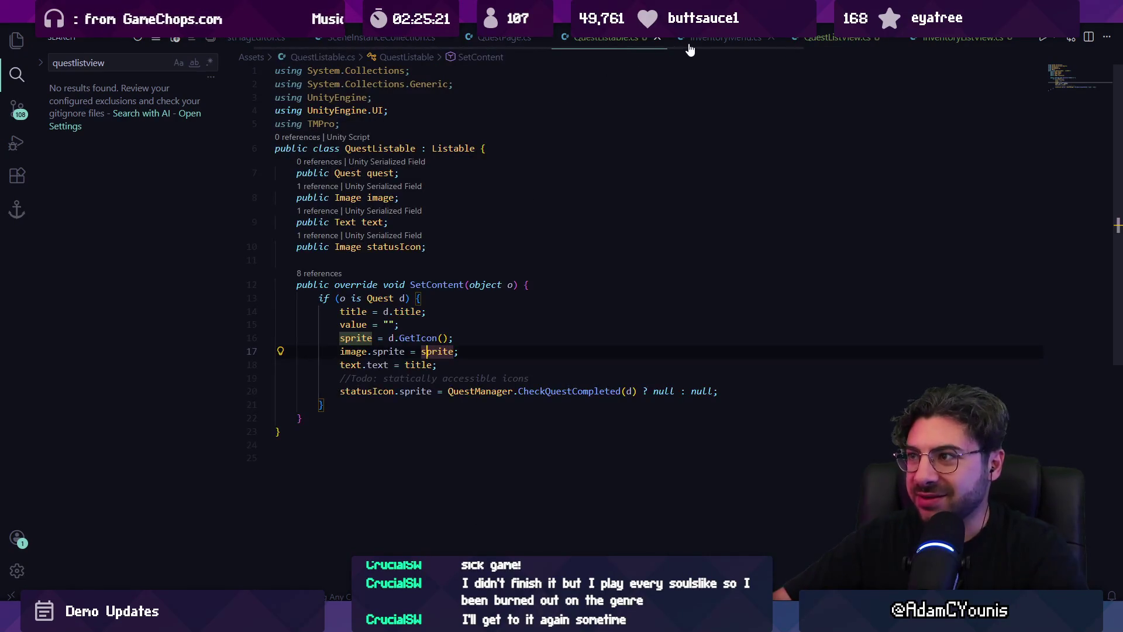
pyautogui.click(707, 47)
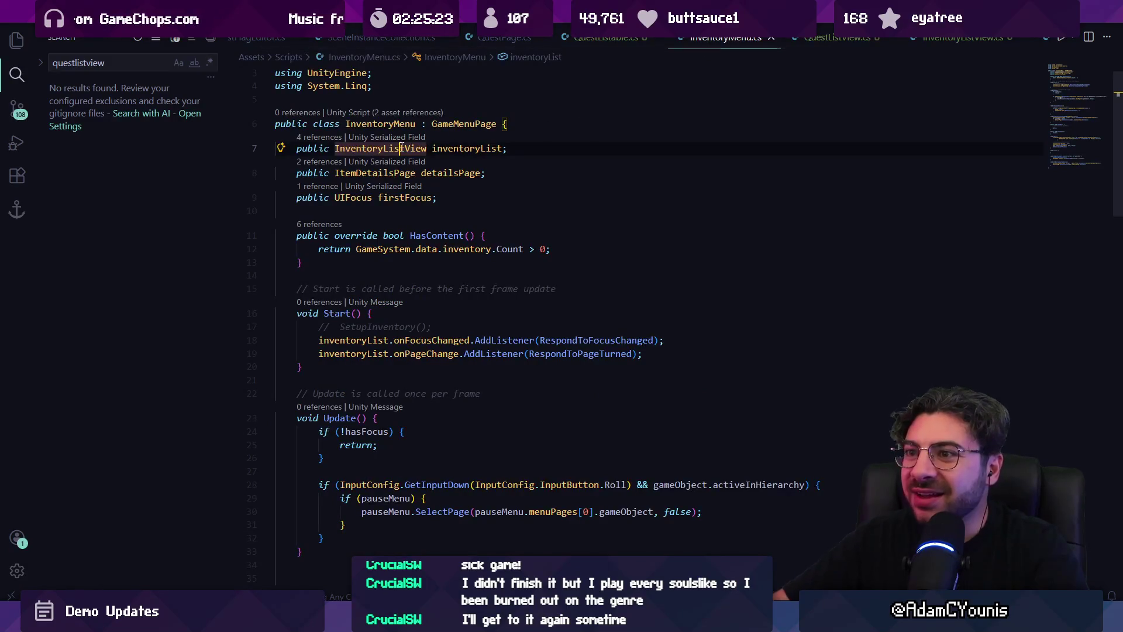
pyautogui.hotkey('alt', 'Tab')
pyautogui.hotkey('alt', 'Tab')
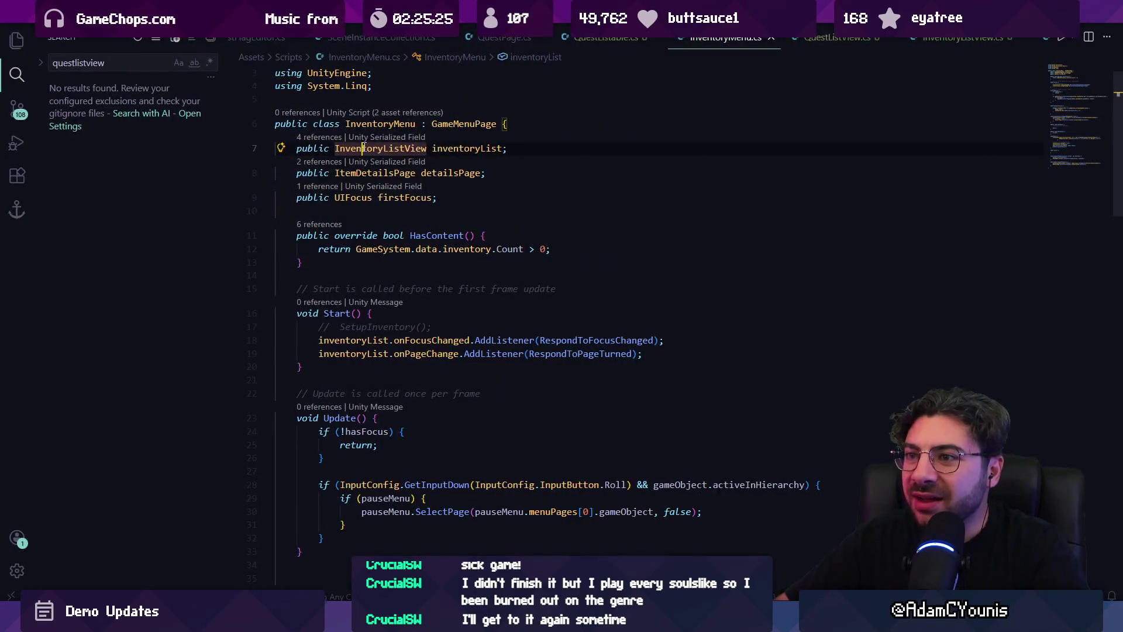
pyautogui.doubleClick(363, 148)
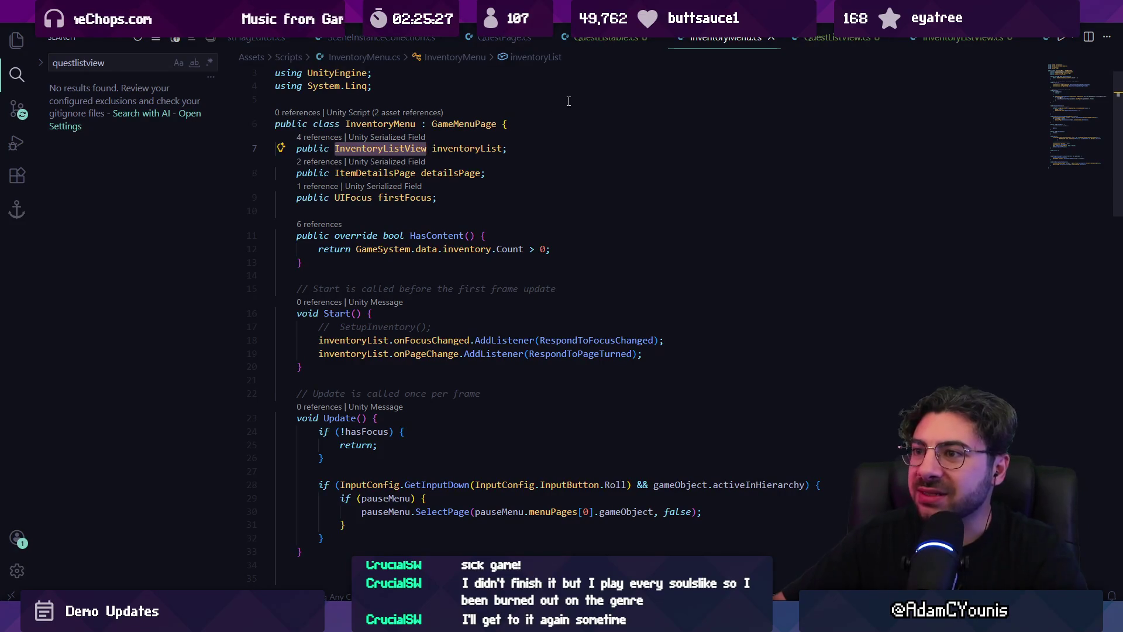
pyautogui.click(619, 43)
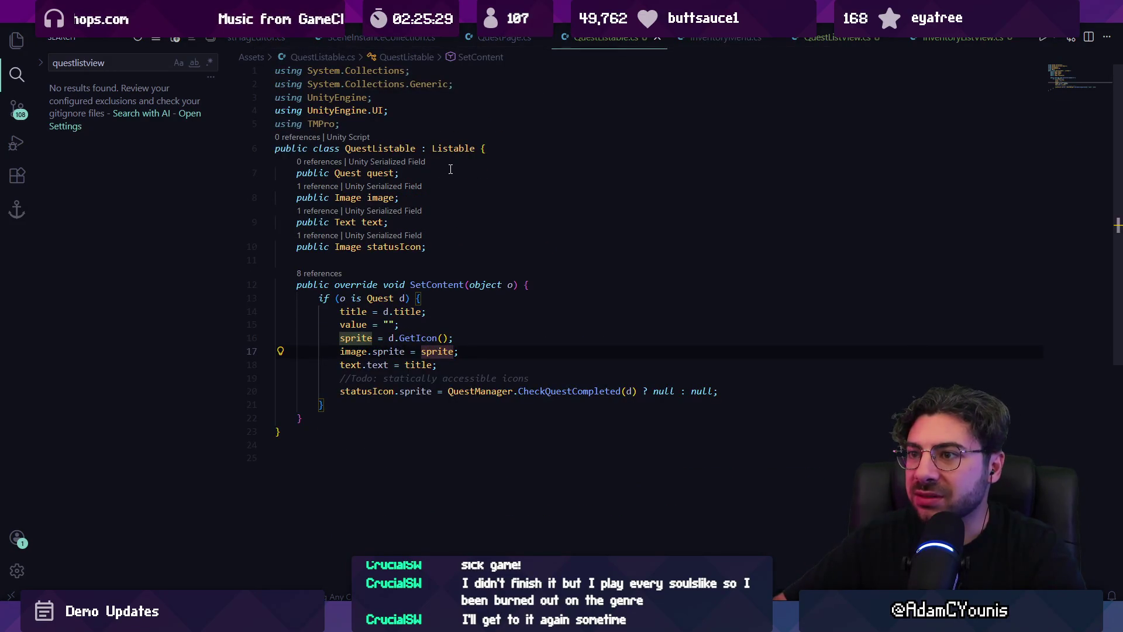
pyautogui.click(501, 40)
# Open QuestMenu.cs through the quick file search
pyautogui.hotkey('ctrl', 'p')
pyautogui.write('questmenu')
pyautogui.press('Return')
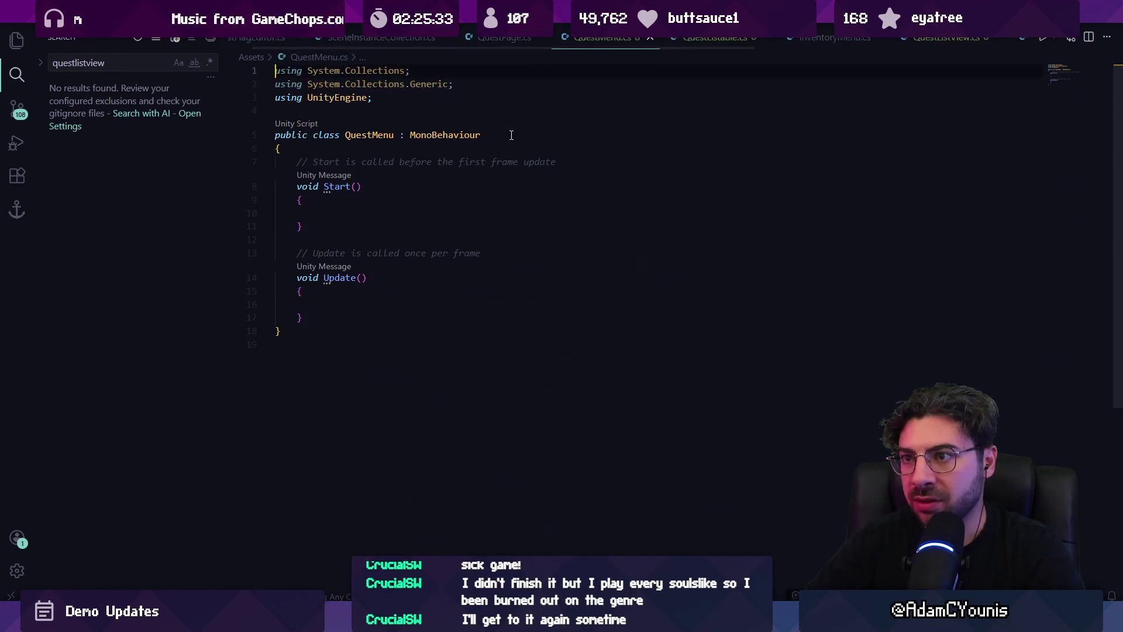
# Add a public QuestListView field named questList to QuestMenu and save
pyautogui.click(512, 135)
pyautogui.hotkey('shift', 'alt', 'f')
pyautogui.press('Return')
pyautogui.write('Q')
pyautogui.press('BackSpace')
pyautogui.write('public QuestList')
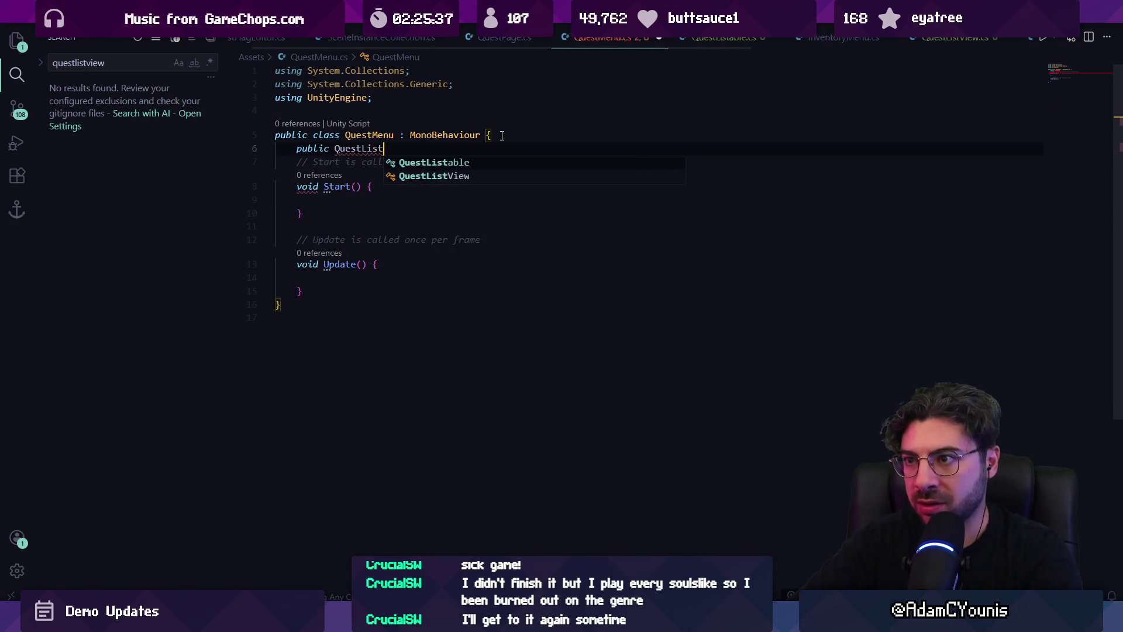
pyautogui.write('View questListView;')
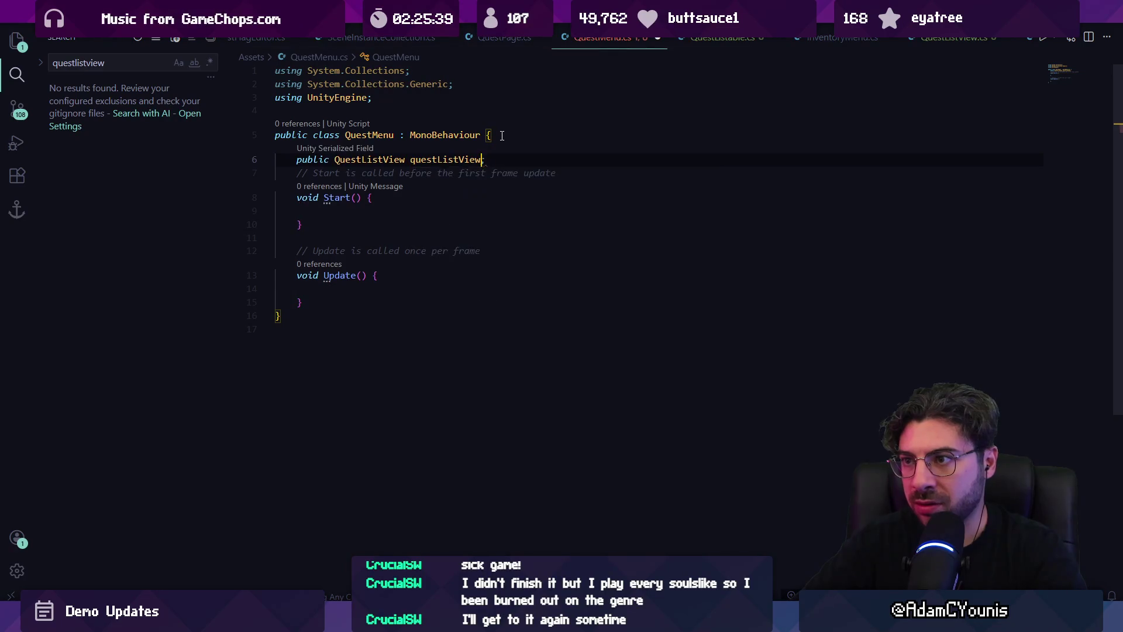
pyautogui.hotkey('ctrl', 's')
pyautogui.press('Left')
pyautogui.press('Left')
pyautogui.press('Left')
pyautogui.hotkey('ctrl', 'Delete')
pyautogui.press('End')
# Add a public QuestDetailsView questDetailsView field below it
pyautogui.press('Return')
pyautogui.write('public QuestDetailsPage ')
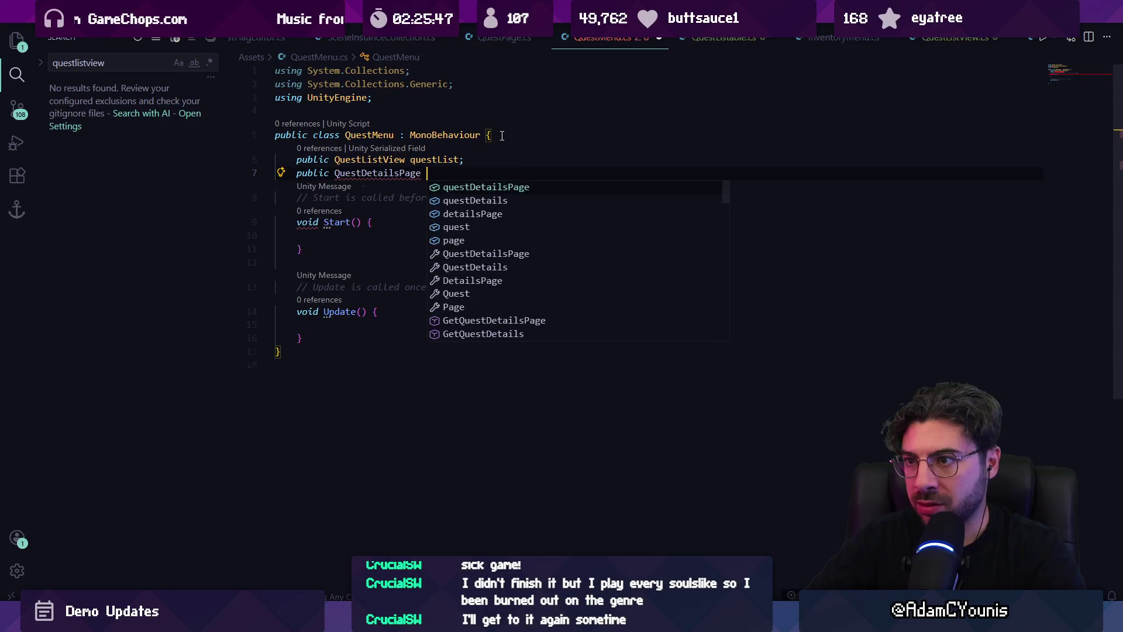
pyautogui.press('BackSpace')
pyautogui.press('BackSpace')
pyautogui.press('BackSpace')
pyautogui.press('BackSpace')
pyautogui.press('BackSpace')
pyautogui.write('View')
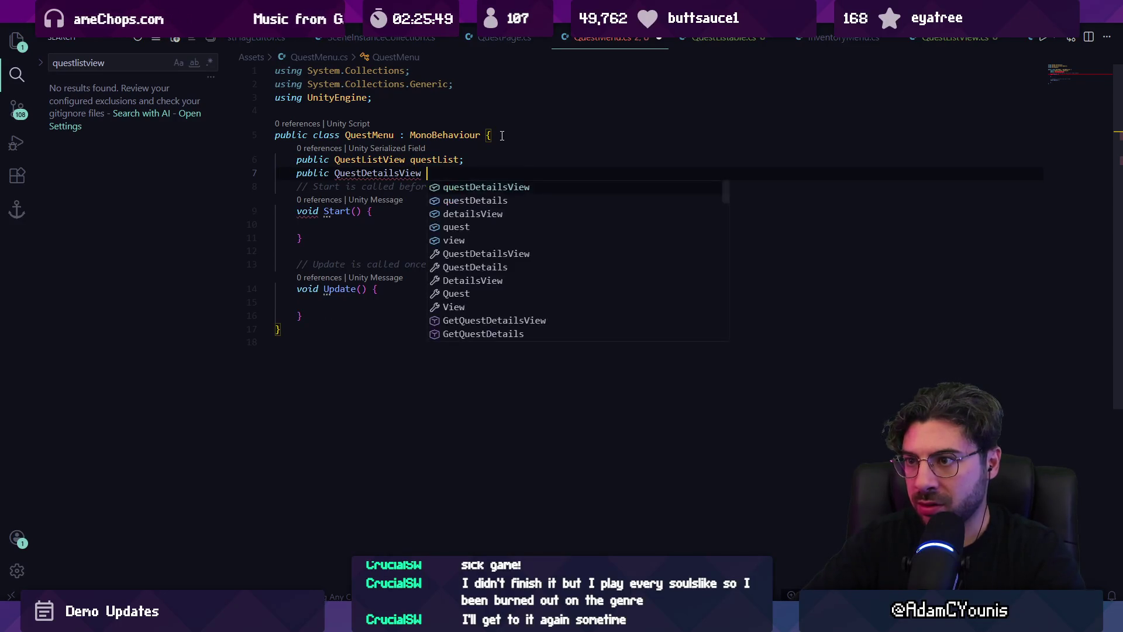
pyautogui.press('Tab')
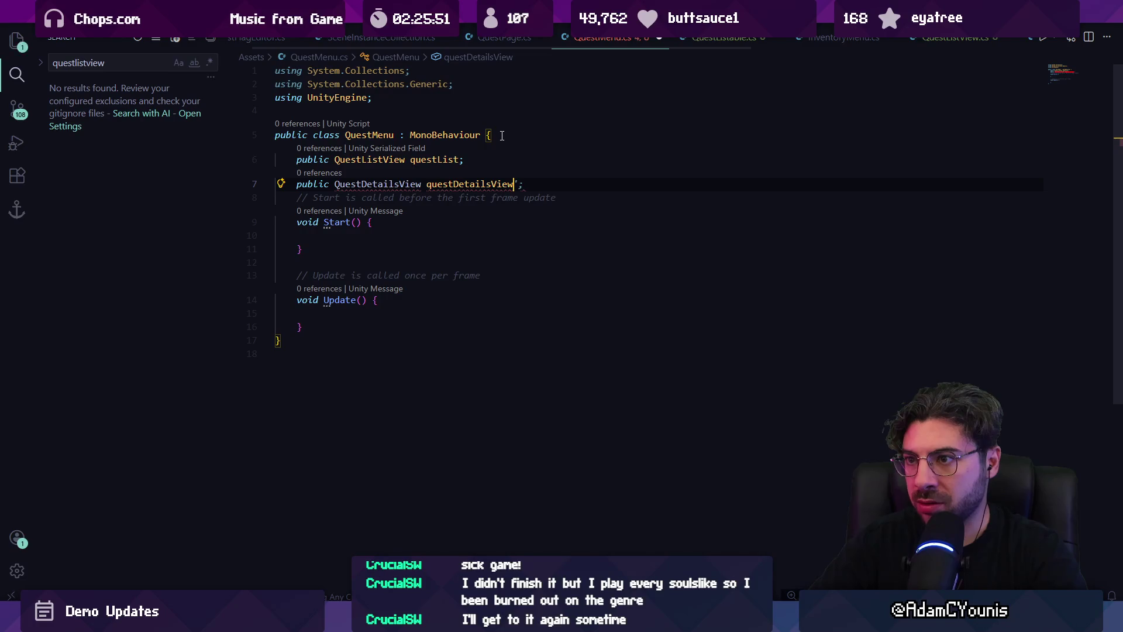
pyautogui.write(';')
# Start a 'public Class Ques' declaration below the QuestMenu class
pyautogui.click(497, 347)
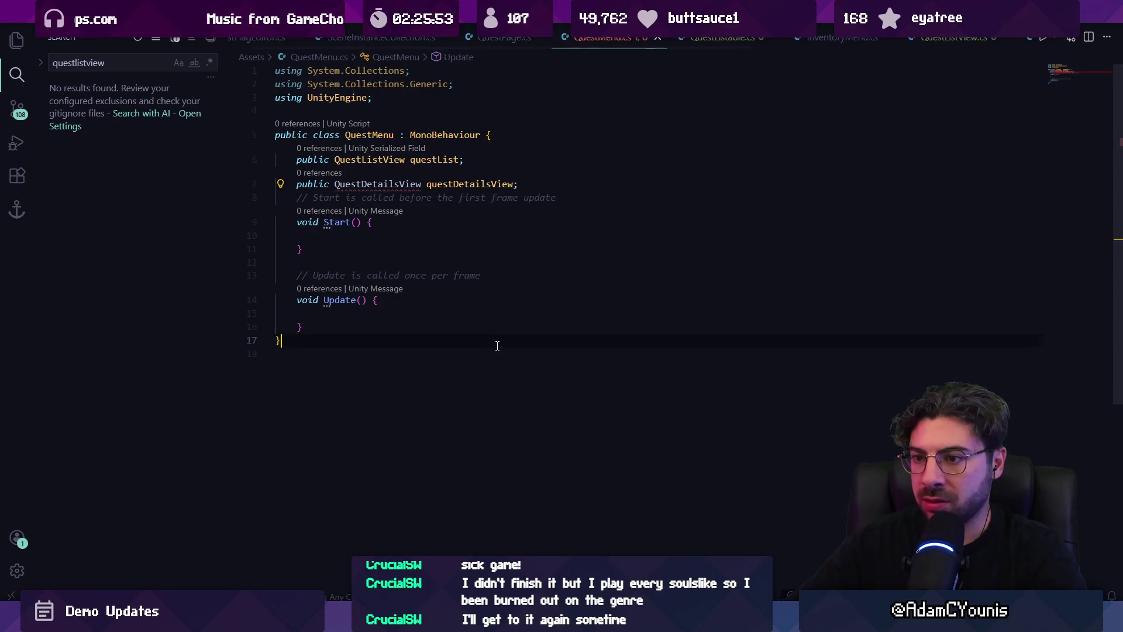
pyautogui.press('Return')
pyautogui.press('Return')
pyautogui.write('public Class Ques')
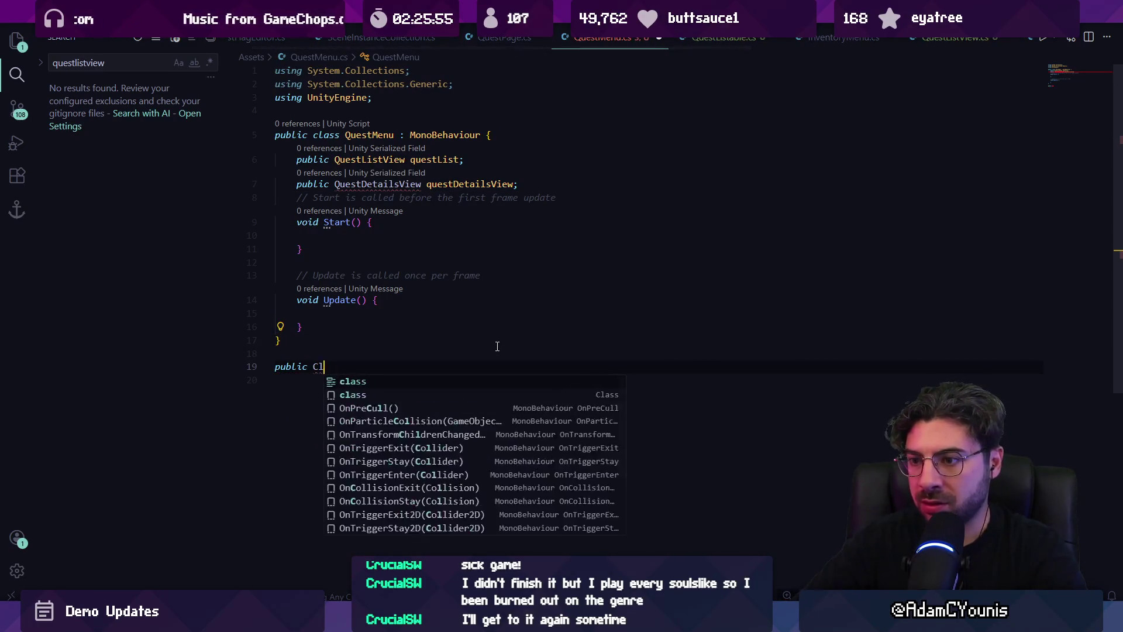
# Accept the suggested QuestDetailsView class definition and save QuestMenu.cs
pyautogui.press('Tab')
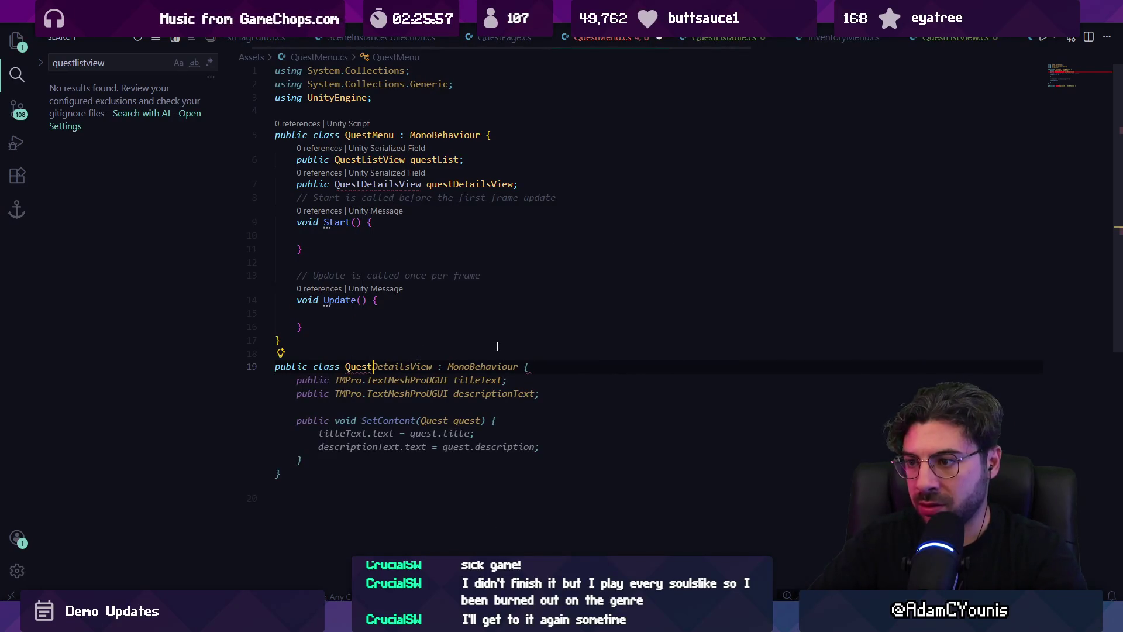
pyautogui.hotkey('ctrl', 's')
pyautogui.scroll(-3, 422, 317)
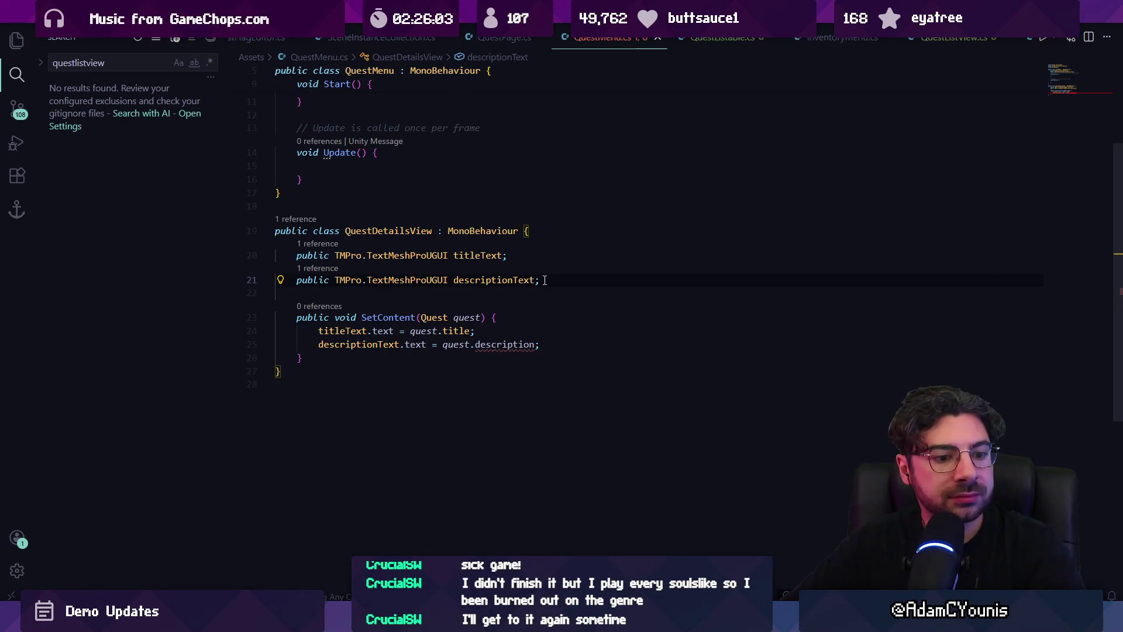
# Replace the generated fields with //title, //giver, //reward and //description comments
pyautogui.press('Down')
pyautogui.press('Down')
pyautogui.press('End')
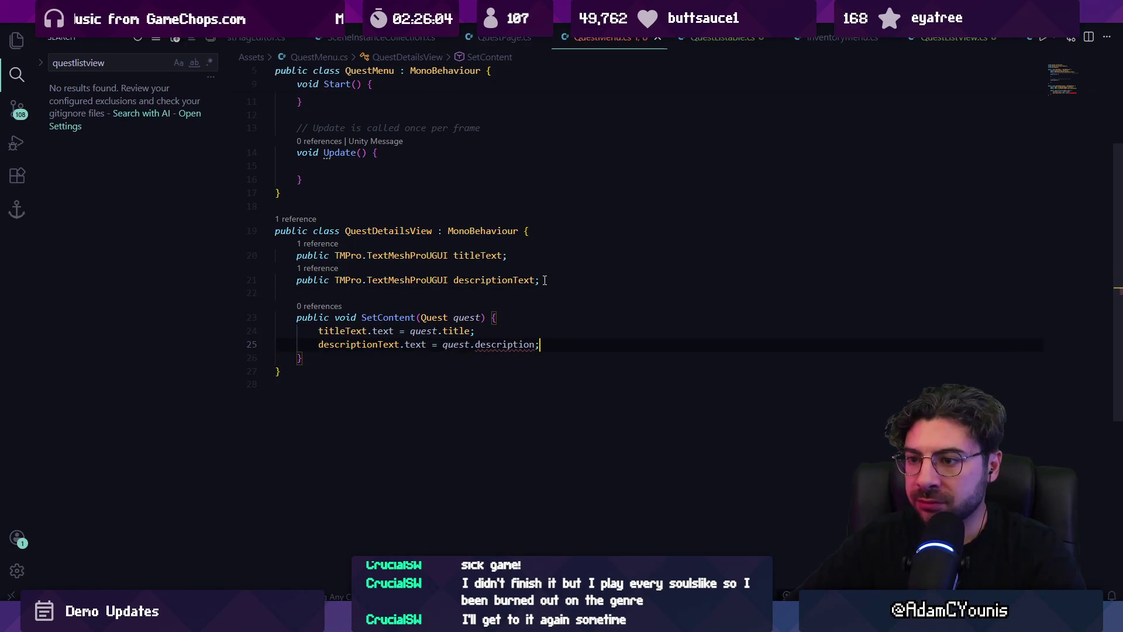
pyautogui.press('Up')
pyautogui.press('Up')
pyautogui.press('Up')
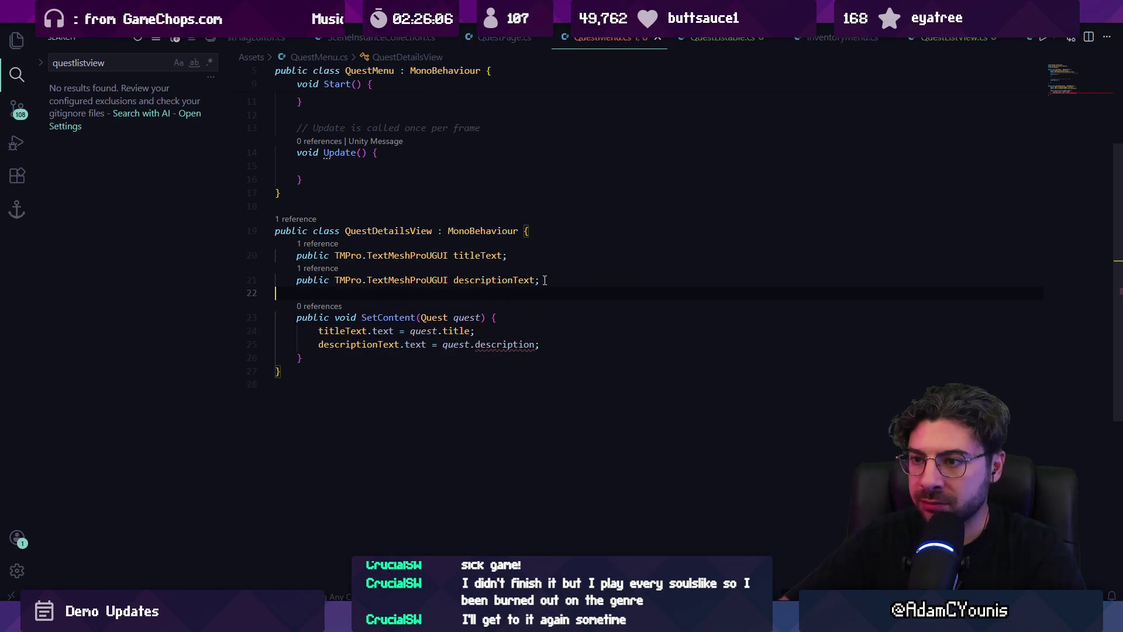
pyautogui.hotkey('shift', 'Up')
pyautogui.hotkey('shift', 'Up')
pyautogui.press('BackSpace')
pyautogui.press('Tab')
pyautogui.write('//')
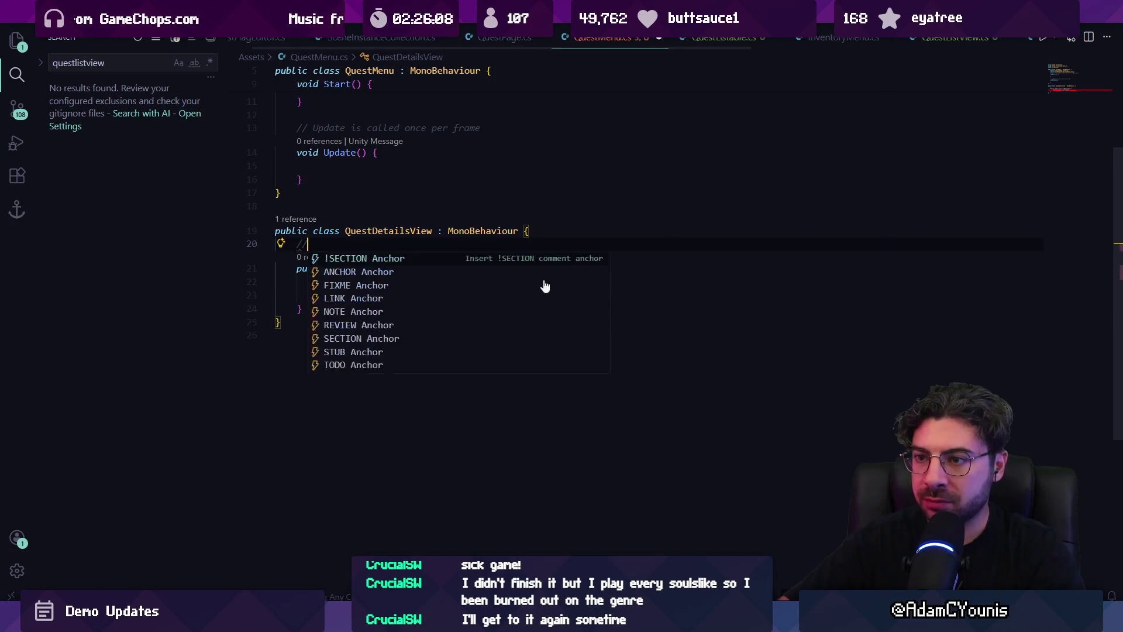
pyautogui.write('title')
pyautogui.press('Return')
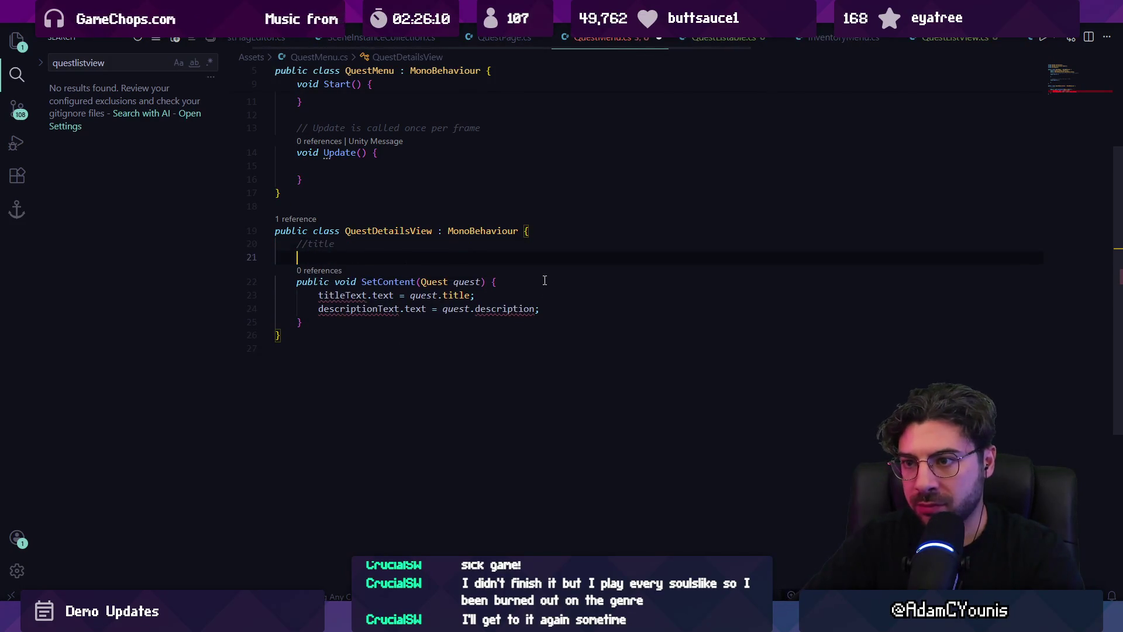
pyautogui.write('//giver')
pyautogui.press('Return')
pyautogui.write('//reward')
pyautogui.press('Return')
pyautogui.write('//descrip')
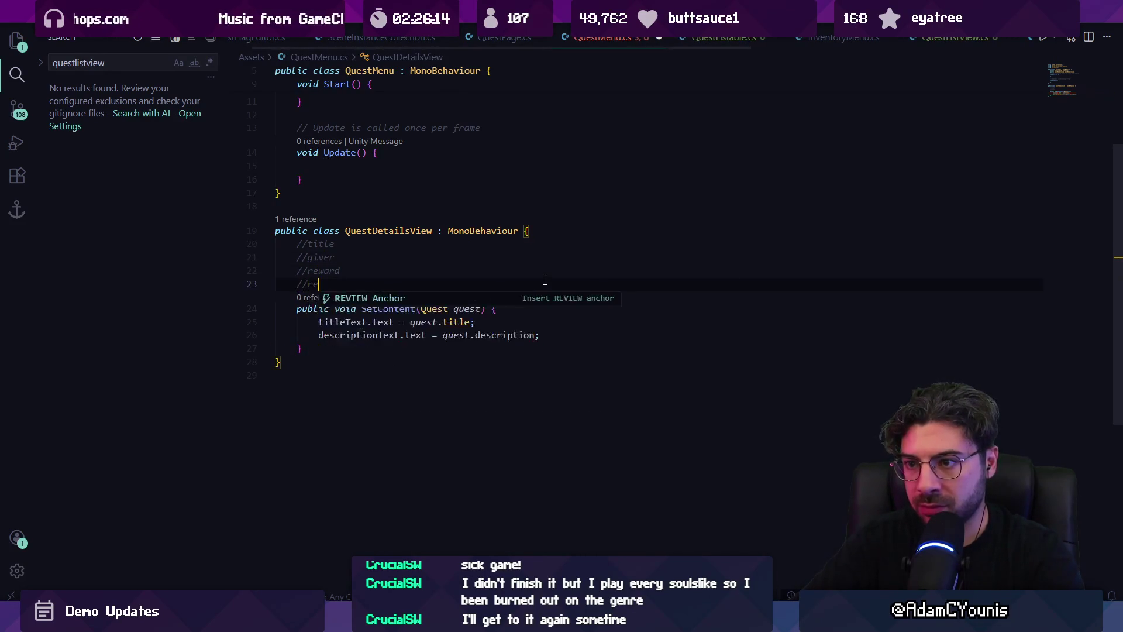
pyautogui.write('tion')
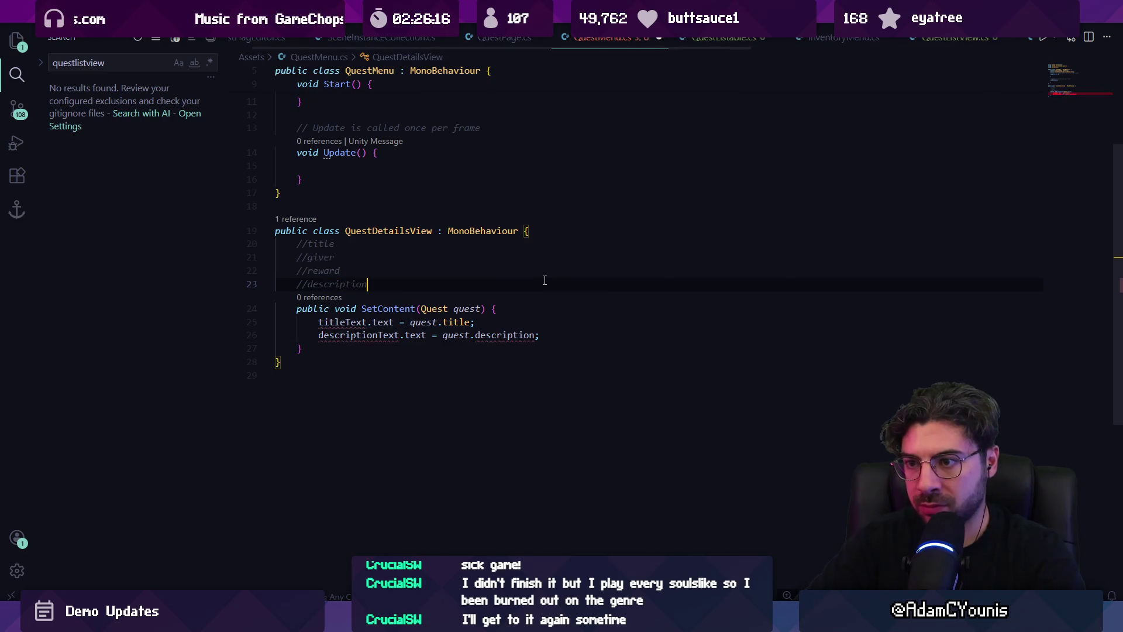
# Add a Text-typed titleText field and a 'using TMPro;' directive, then check QuestDetailsView references
pyautogui.press('Return')
pyautogui.press('Up')
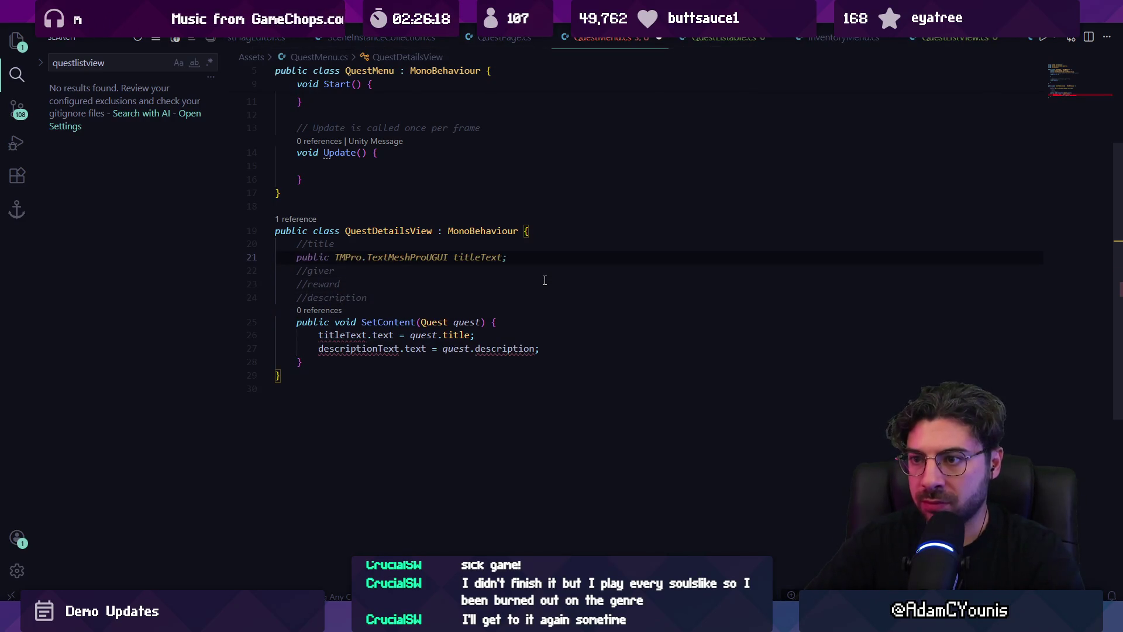
pyautogui.press('Tab')
pyautogui.hotkey('ctrl', 'shift', 'Left')
pyautogui.hotkey('ctrl', 'shift', 'Left')
pyautogui.press('Left')
pyautogui.hotkey('ctrl', 'shift', 'Right')
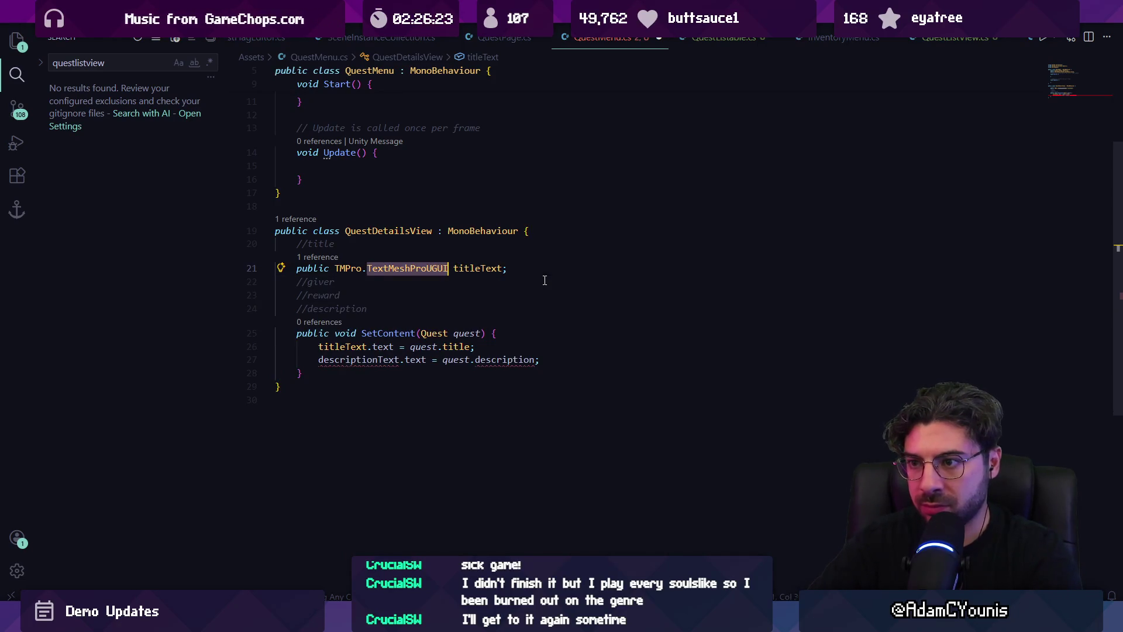
pyautogui.write('Text')
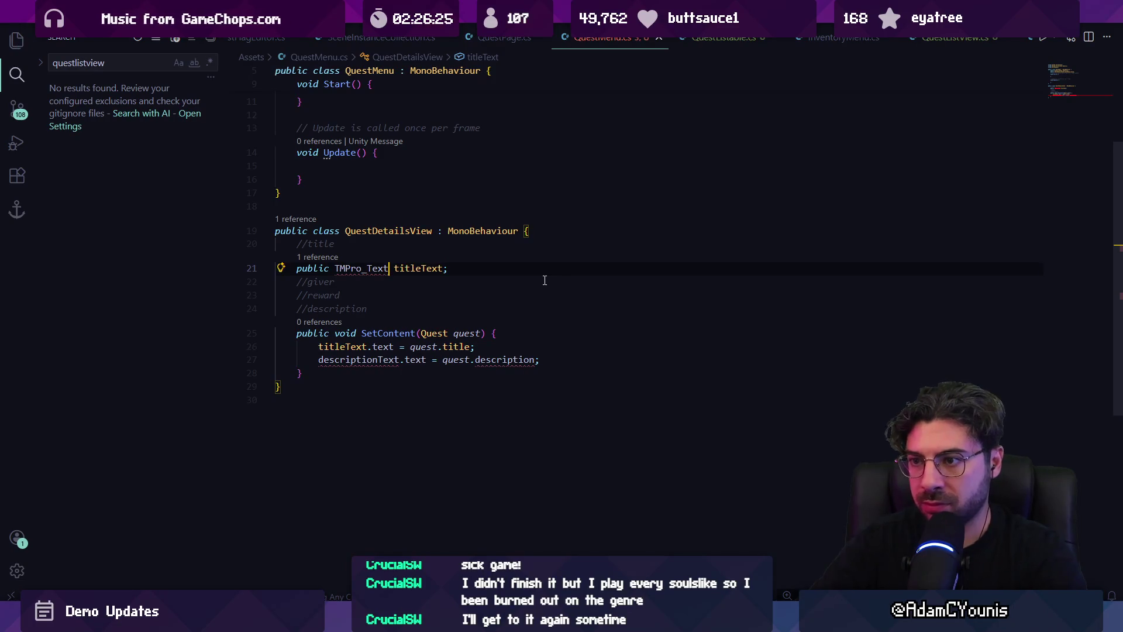
pyautogui.scroll(3, 499, 250)
pyautogui.write('using TMPro;')
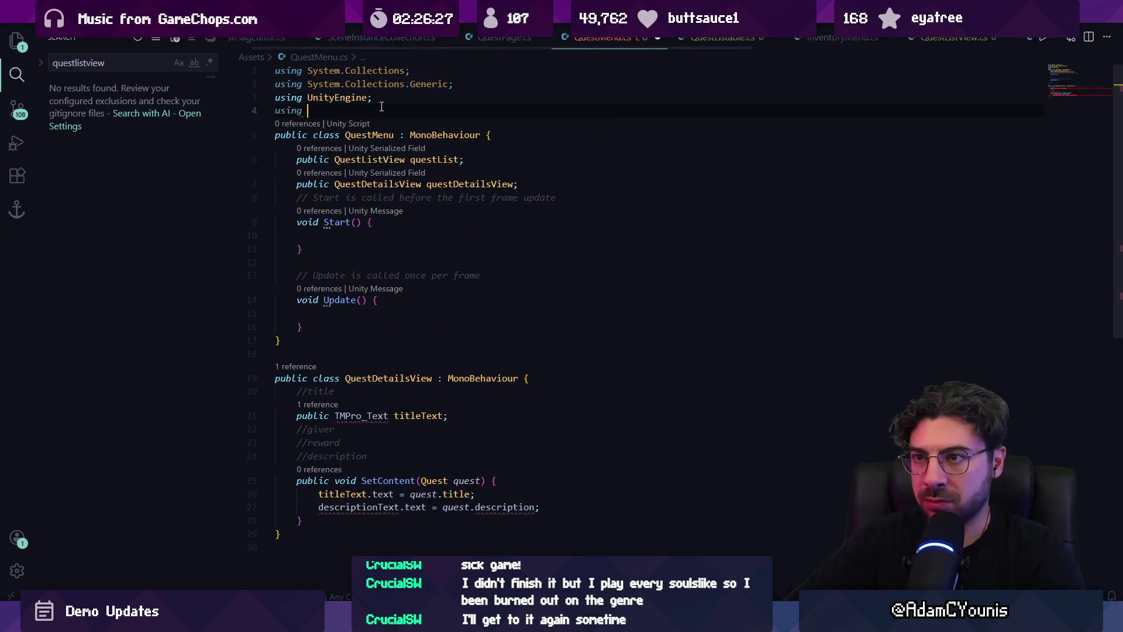
pyautogui.click(351, 378)
pyautogui.press('F12')
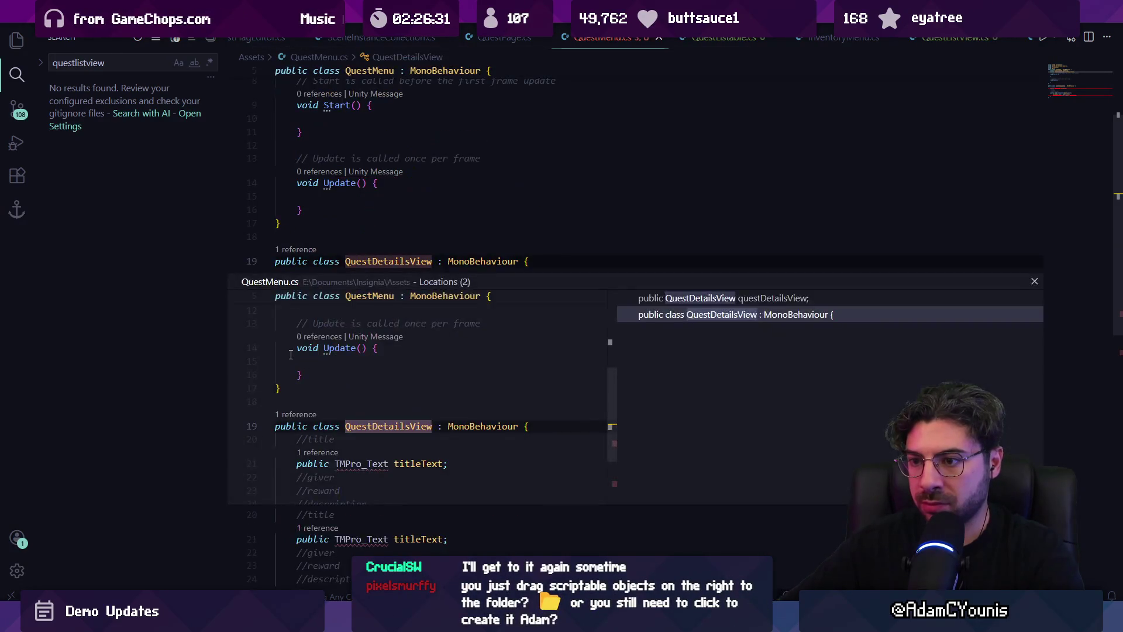
# Move the QuestDetailsView class into its own QuestDetailsView.cs file
pyautogui.press('Escape')
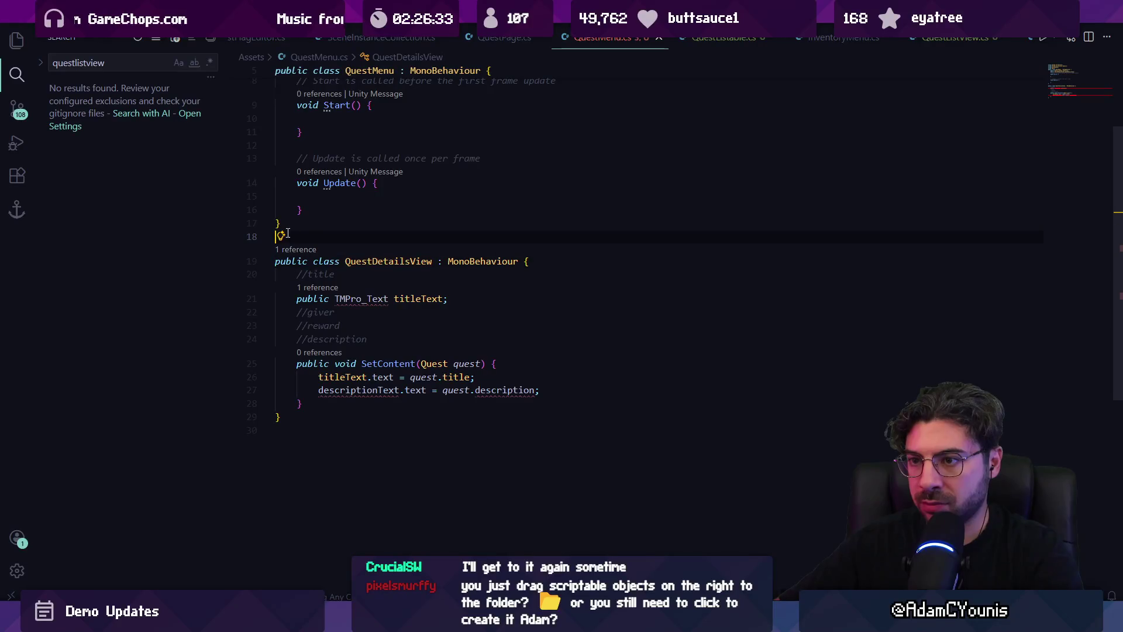
pyautogui.click(281, 236)
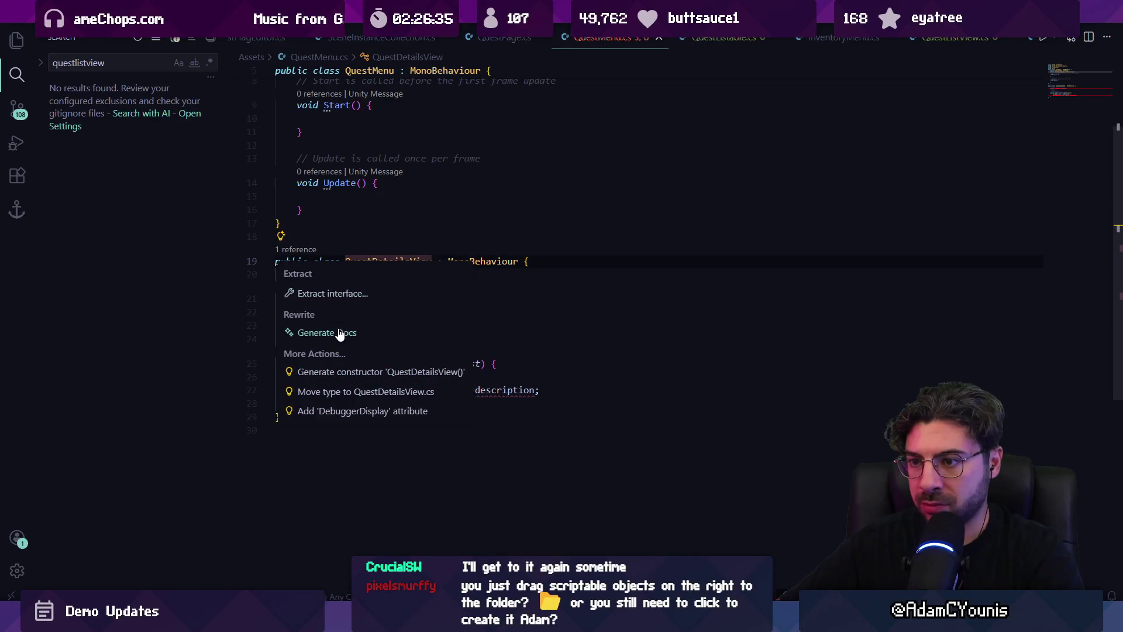
pyautogui.click(359, 392)
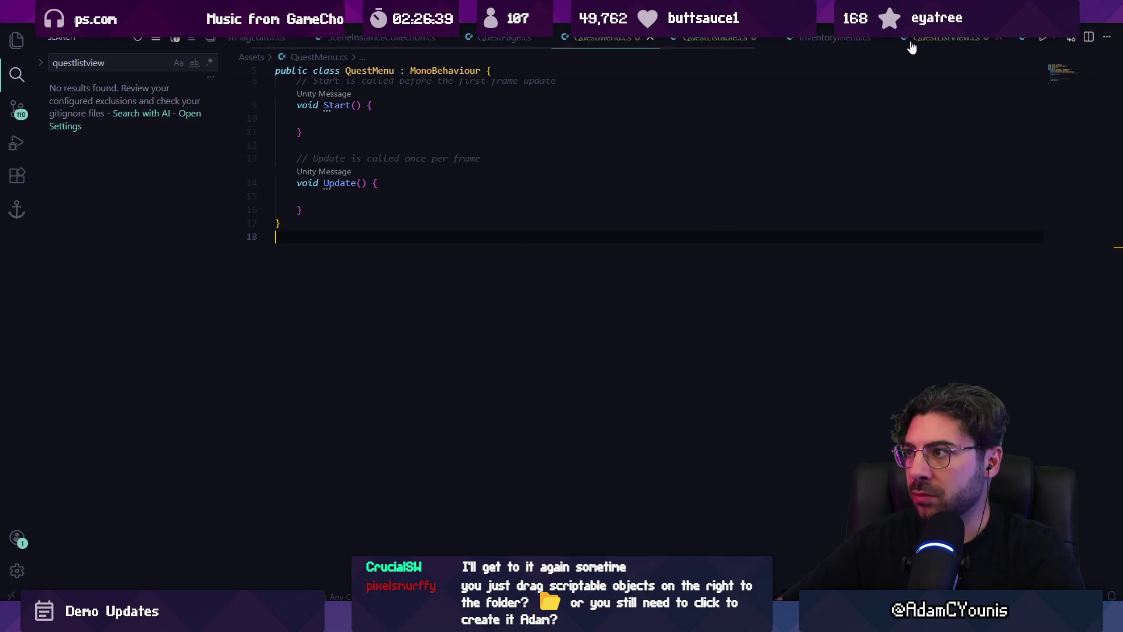
# Switch to QuestListView.cs and close the CausalityEditor.cs tab
pyautogui.click(906, 41)
pyautogui.scroll(-5, 731, 42)
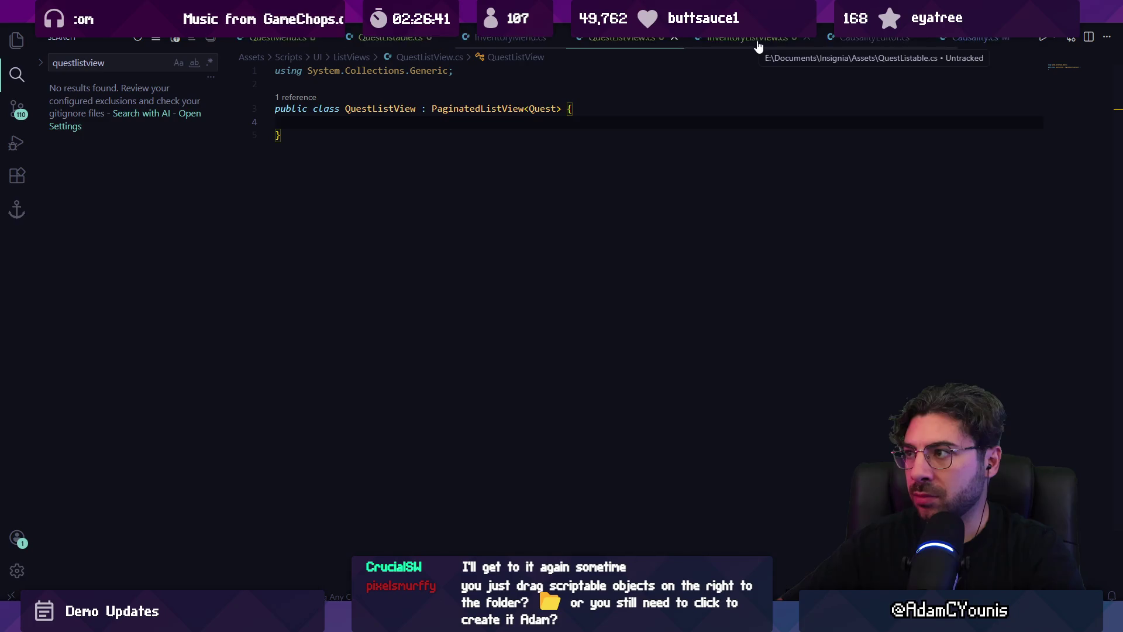
pyautogui.middleClick(715, 53)
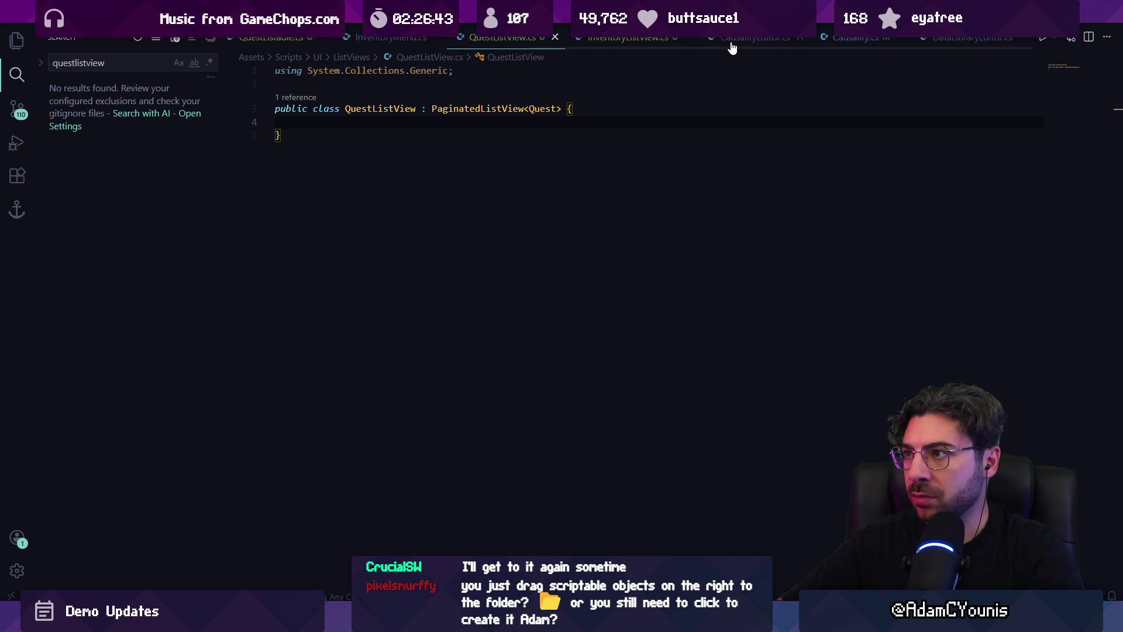
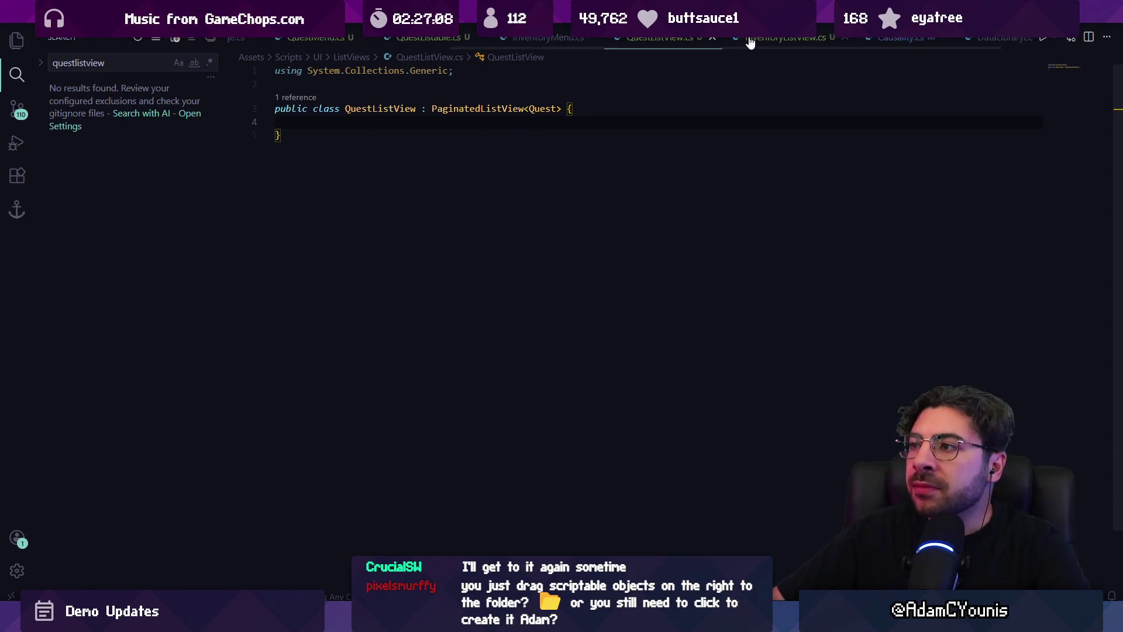
# Close the QuestListView.cs and QuestListable.cs tabs
pyautogui.click(712, 37)
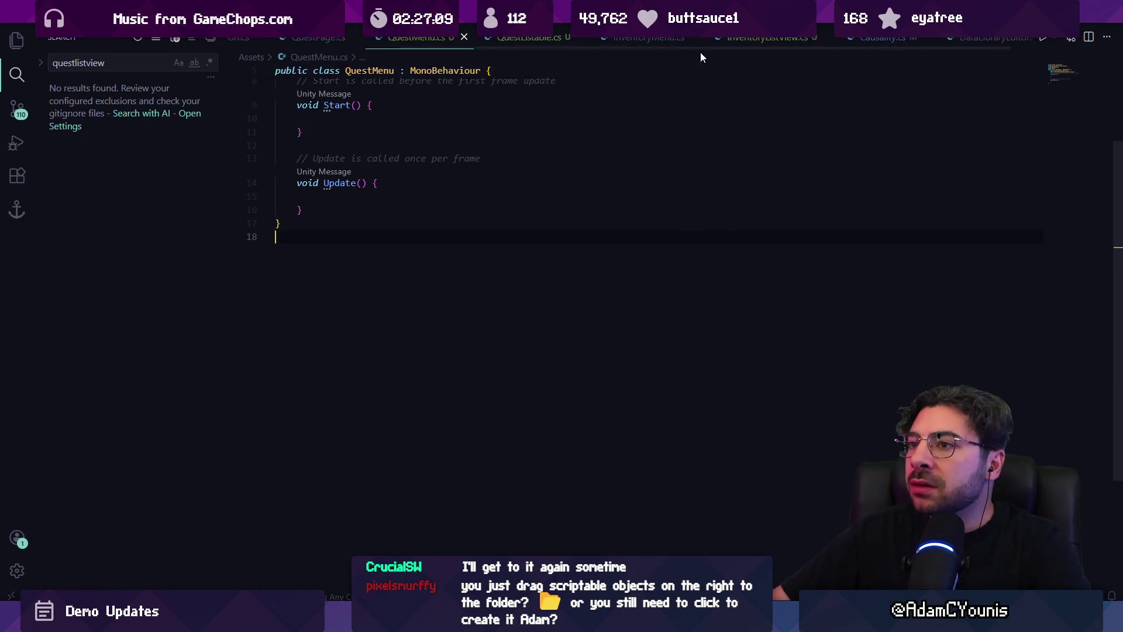
pyautogui.click(564, 44)
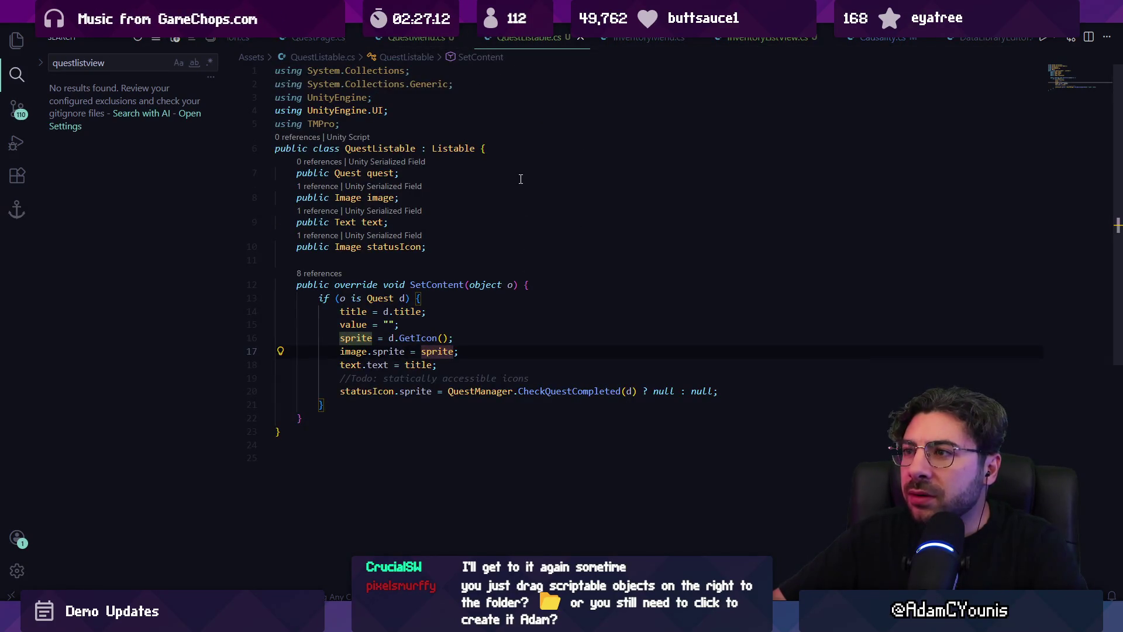
pyautogui.middleClick(553, 39)
pyautogui.scroll(-4, 566, 62)
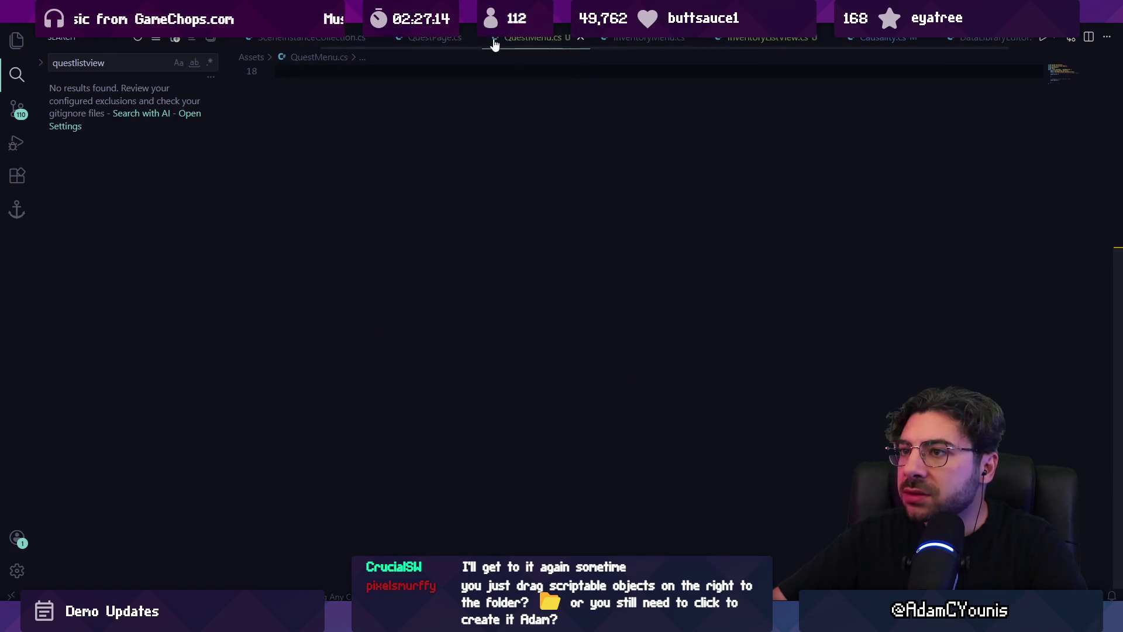
pyautogui.scroll(-2, 490, 43)
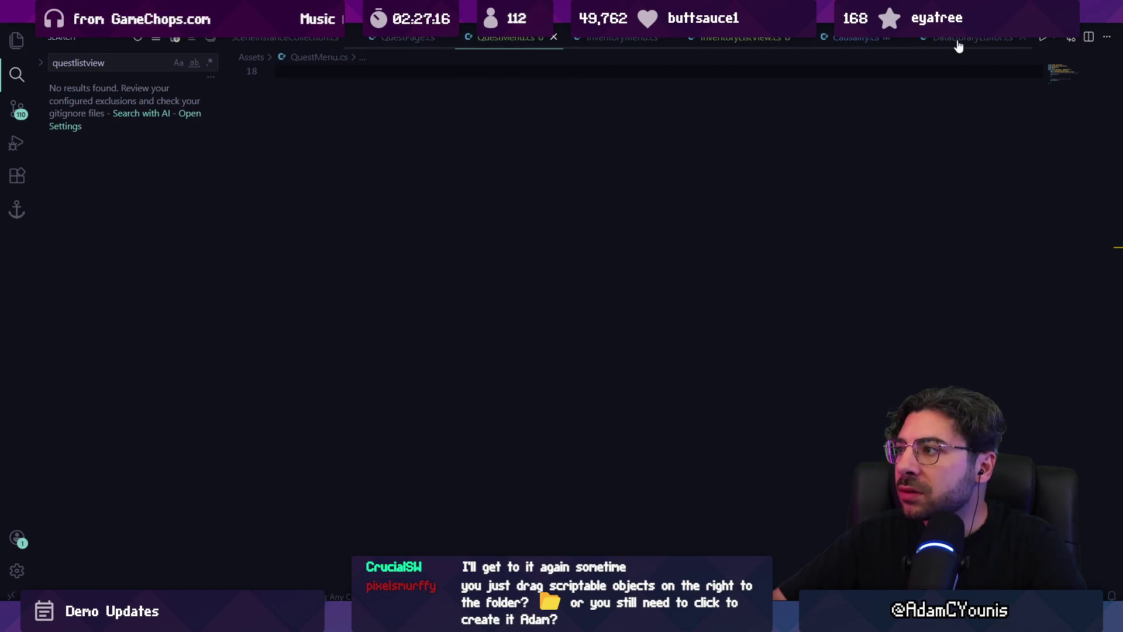
pyautogui.scroll(5, 687, 151)
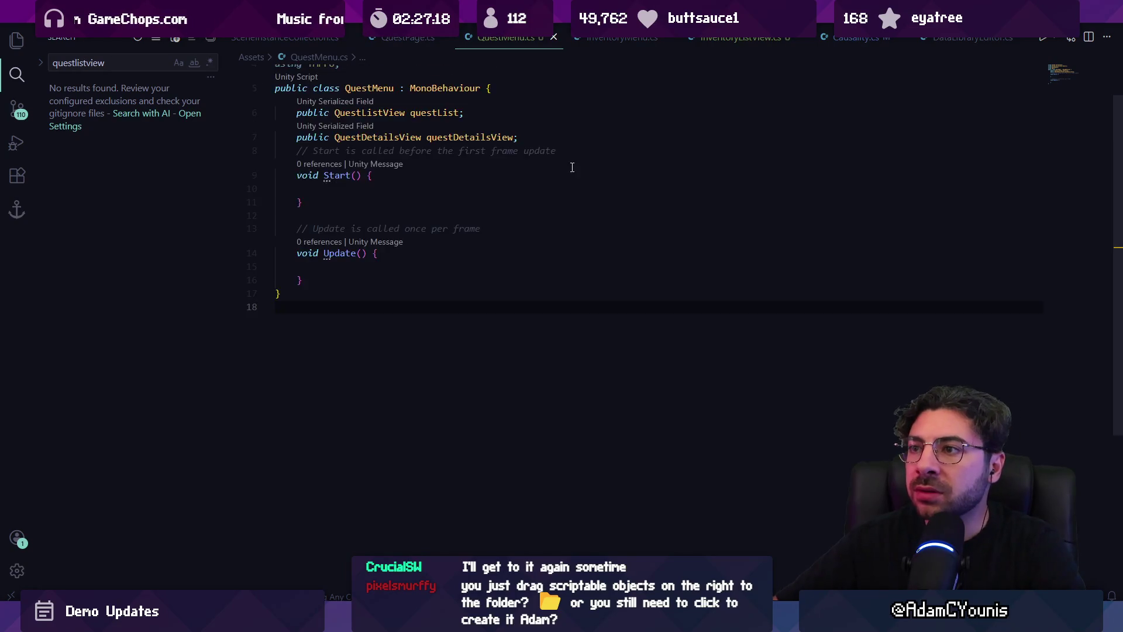
# Open QuestDetailsView.cs through quick file search with 'questdetails'
pyautogui.hotkey('ctrl', 'p')
pyautogui.write('questflag')
pyautogui.hotkey('ctrl', 'BackSpace')
pyautogui.write('questdetails')
pyautogui.press('Return')
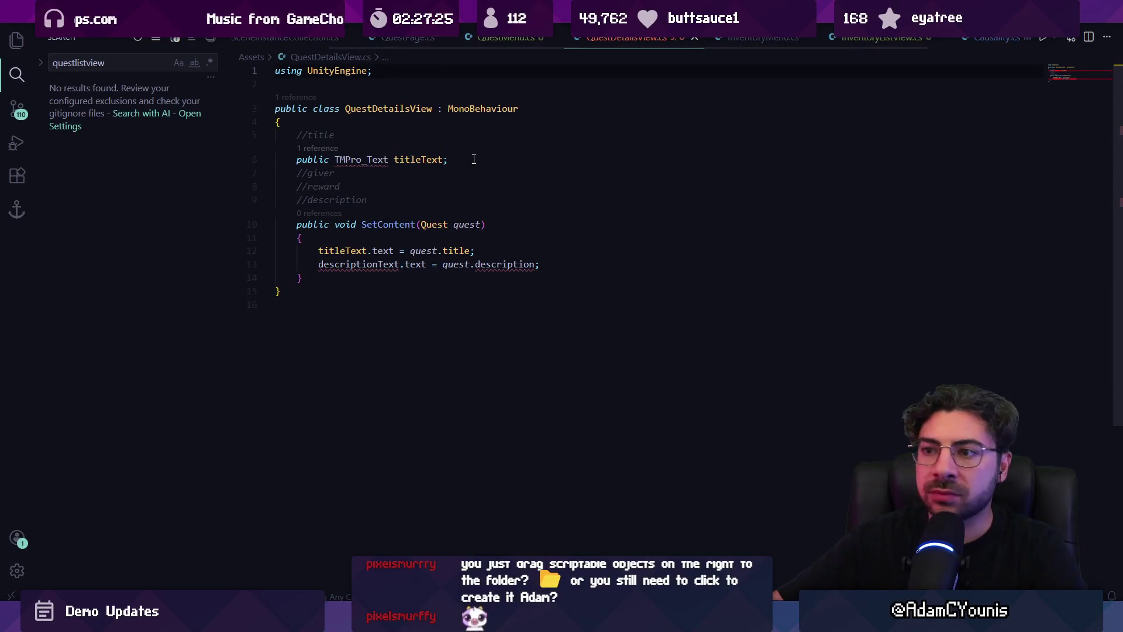
# Reformat and save QuestDetailsView.cs, then add a using TMPro import
pyautogui.click(483, 226)
pyautogui.hotkey('ctrl', 's')
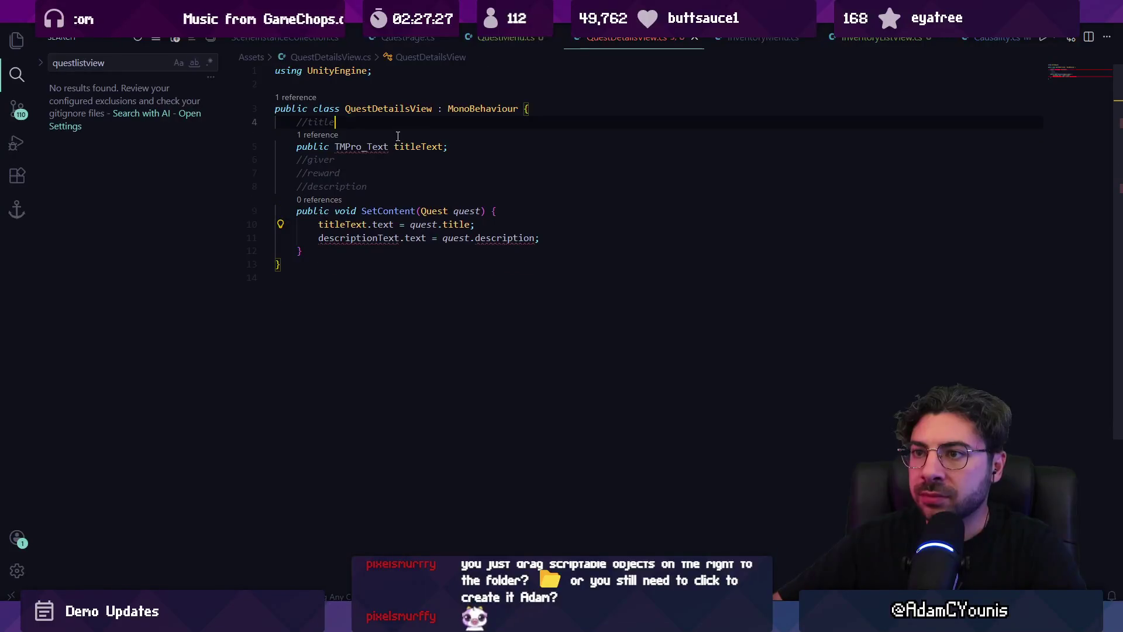
pyautogui.click(427, 145)
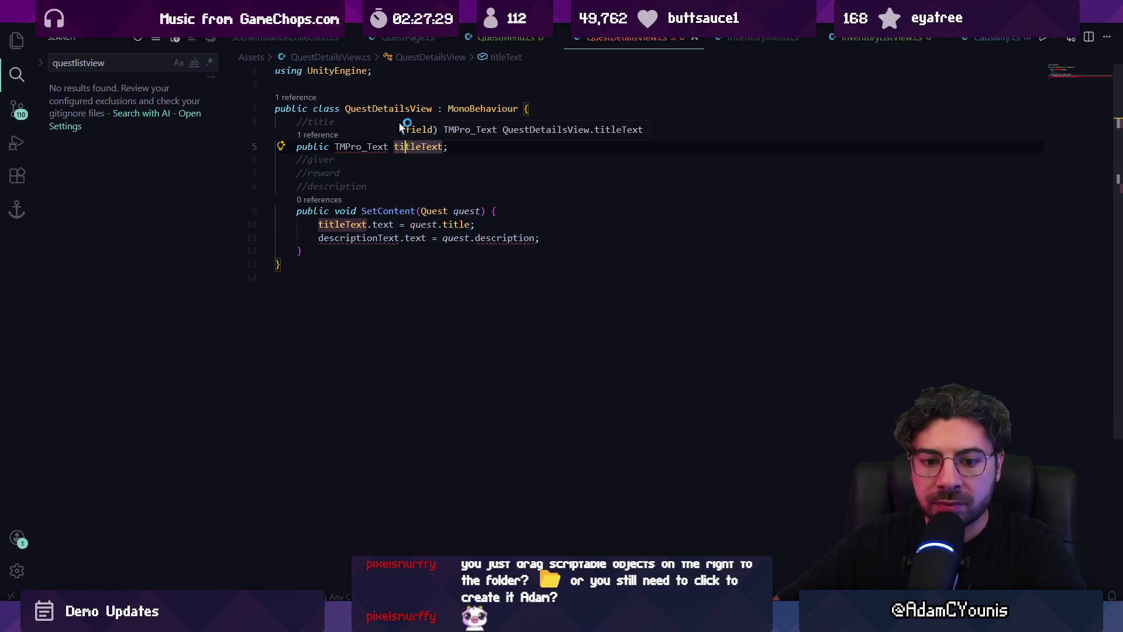
pyautogui.click(331, 83)
pyautogui.write('us')
pyautogui.press('BackSpace')
pyautogui.press('BackSpace')
pyautogui.write('using')
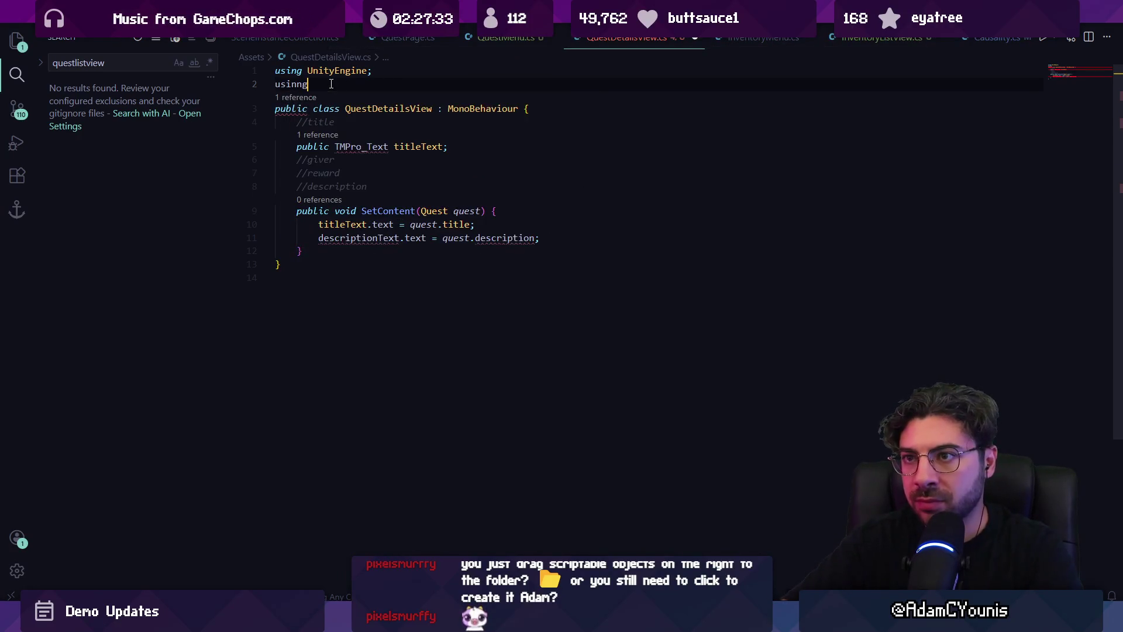
pyautogui.press('Tab')
pyautogui.press('Return')
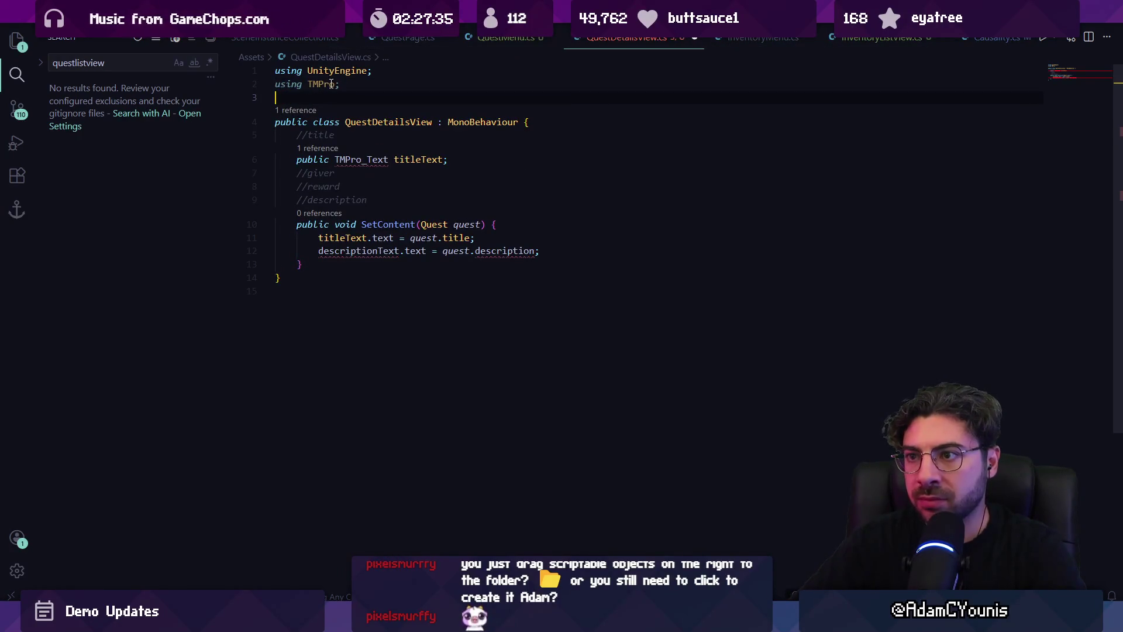
# Change the title field type to TMP_Text and move the descriptionText line among the field comments
pyautogui.press('Tab')
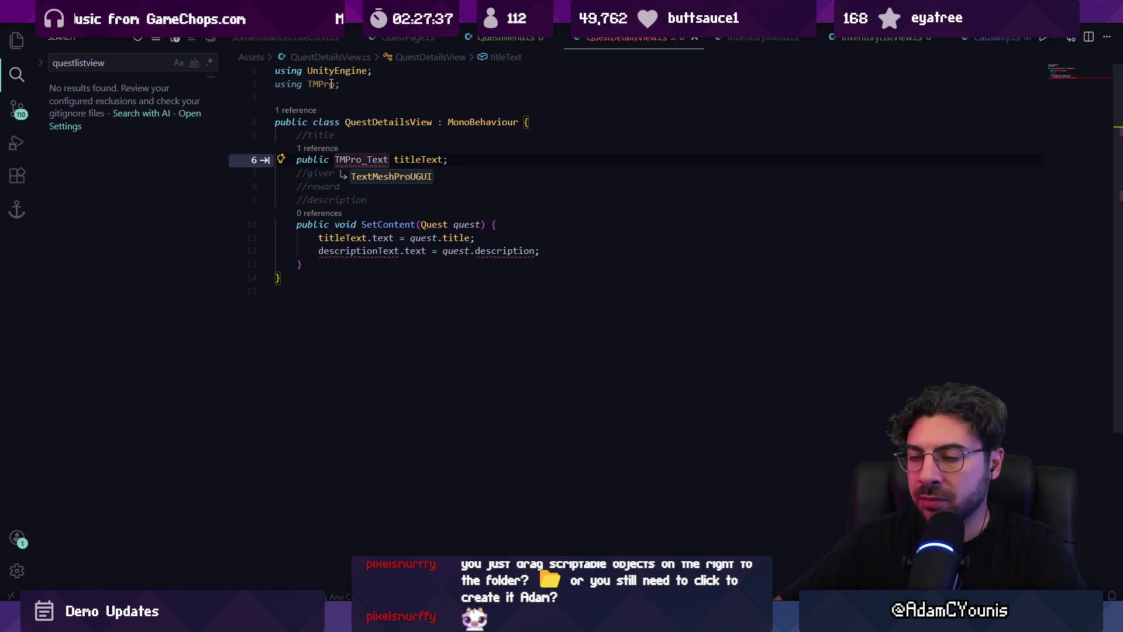
pyautogui.write('TMP_Te')
pyautogui.press('Tab')
pyautogui.press('Down')
pyautogui.hotkey('shift', 'End')
pyautogui.hotkey('ctrl', 'x')
pyautogui.press('Up')
pyautogui.press('Up')
pyautogui.press('Up')
pyautogui.press('Return')
pyautogui.press('Down')
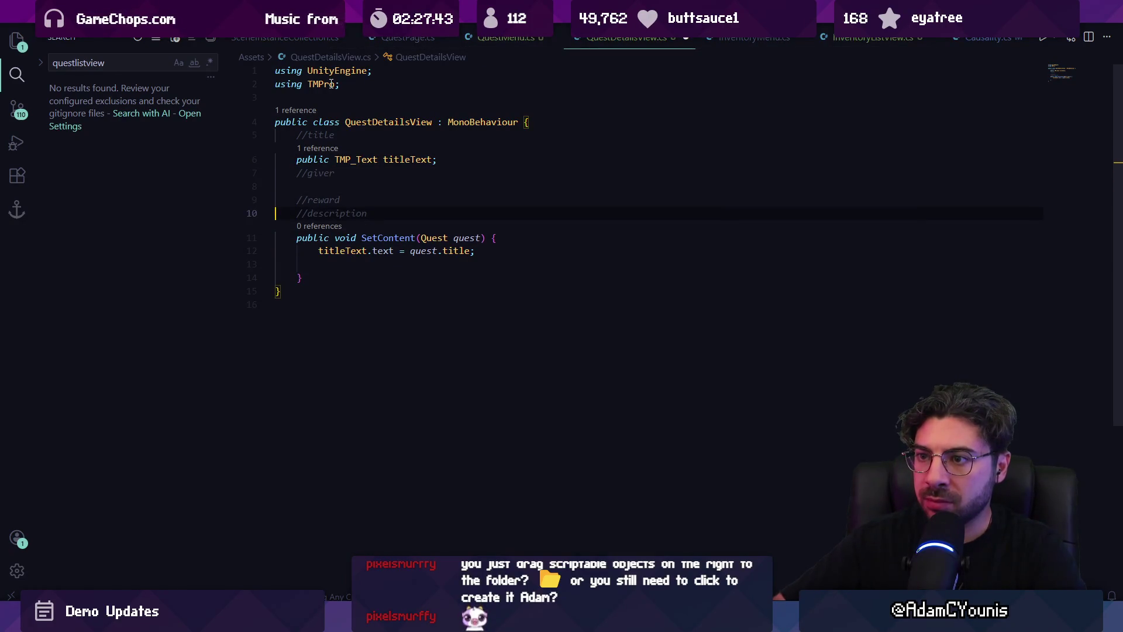
pyautogui.press('Return')
pyautogui.press('Up')
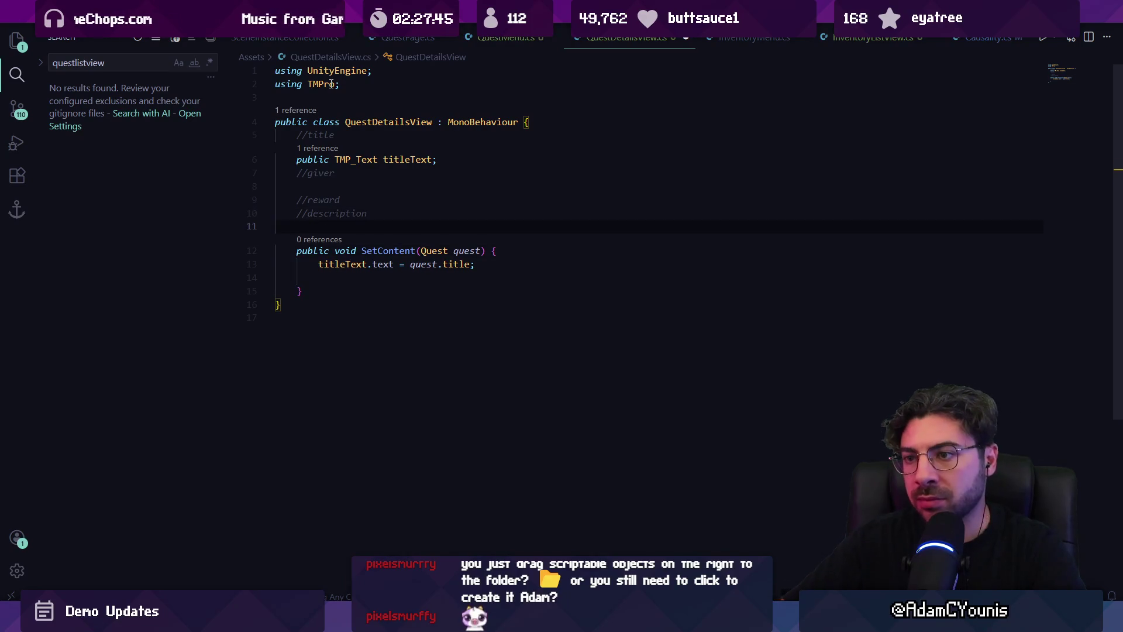
# Declare a public TMP_Text description field and save
pyautogui.write('public')
pyautogui.press('Tab')
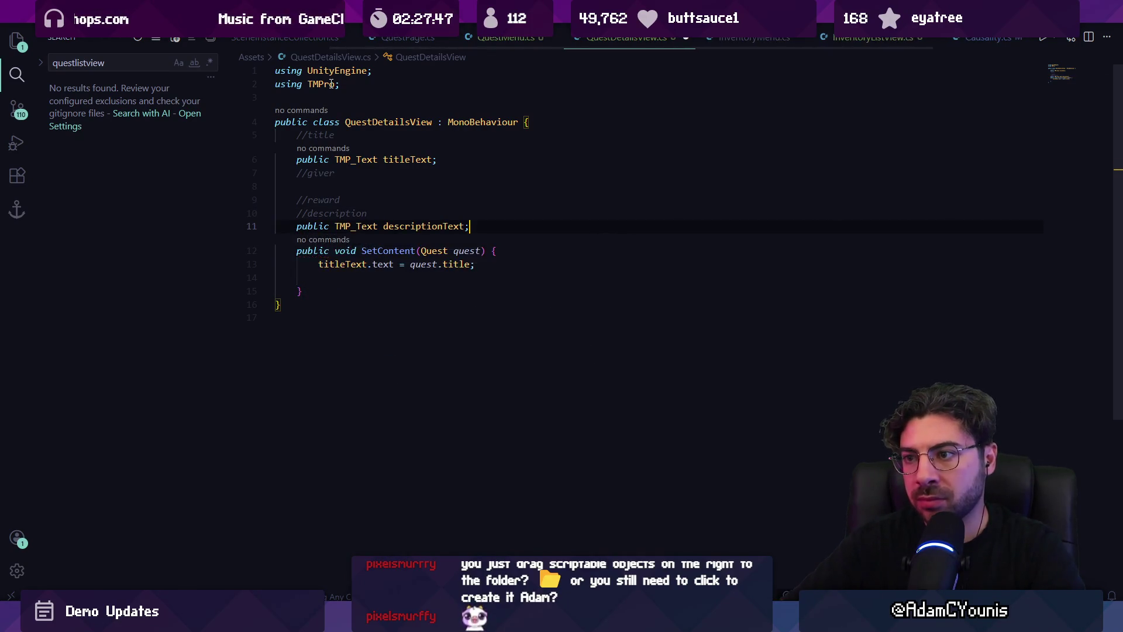
pyautogui.press('Left')
pyautogui.press('Left')
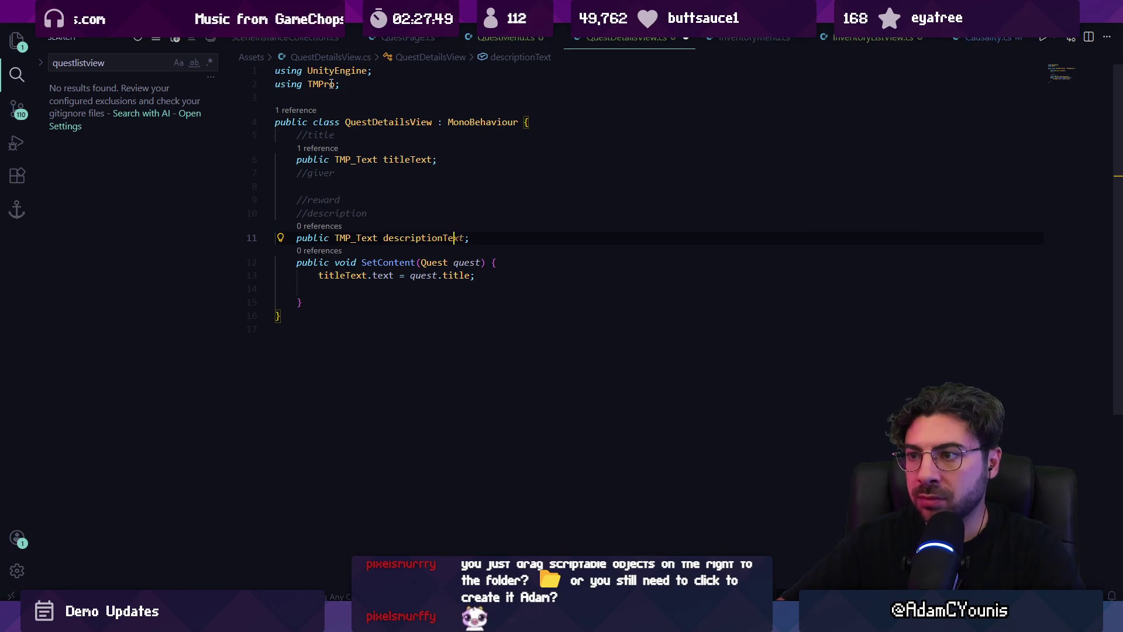
pyautogui.hotkey('ctrl', 's')
pyautogui.hotkey('ctrl', 'z')
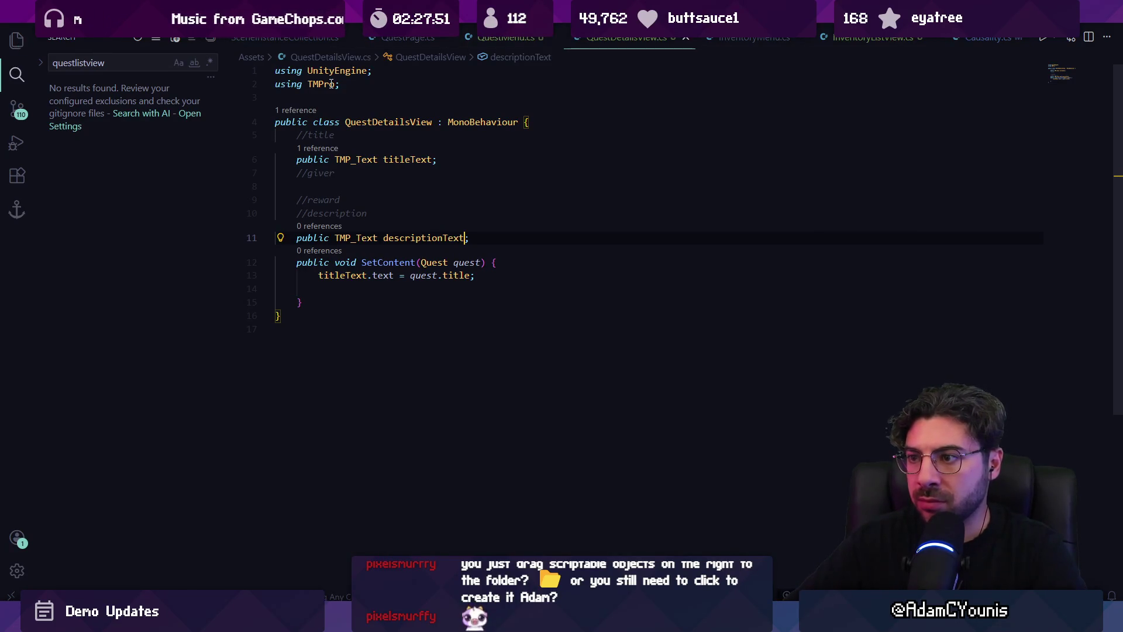
pyautogui.hotkey('ctrl', 'z')
# Rename the titleText field to title and save
pyautogui.press('Down')
pyautogui.press('End')
pyautogui.press('Left')
pyautogui.press('BackSpace')
pyautogui.press('BackSpace')
pyautogui.press('BackSpace')
pyautogui.hotkey('ctrl', 's')
# Update SetContent to assign title.text and description from the quest
pyautogui.click(346, 276)
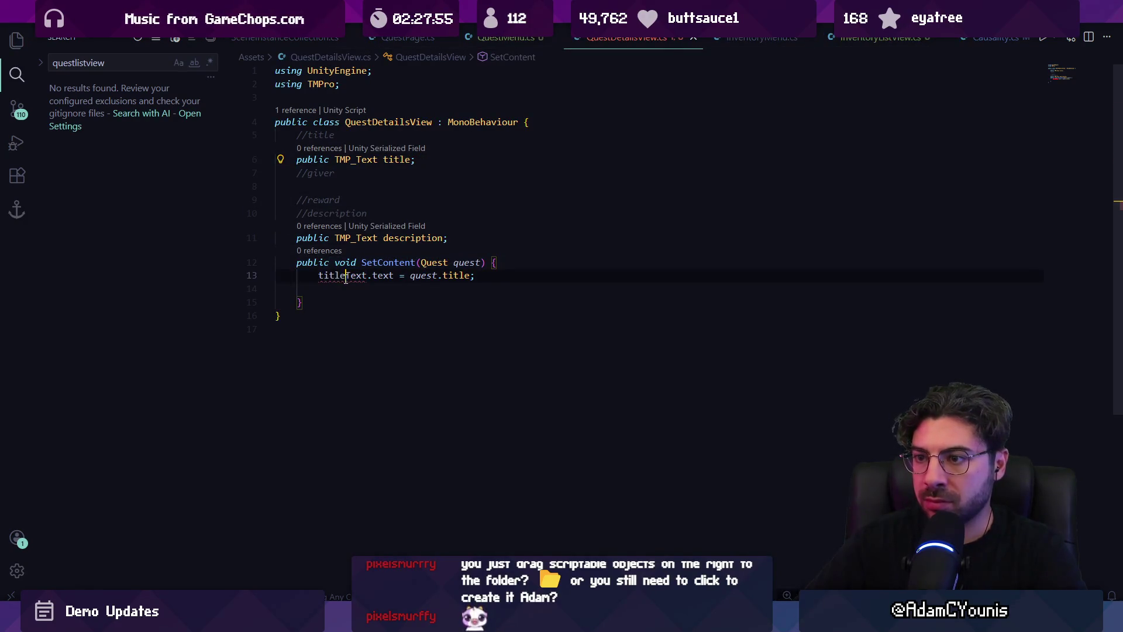
pyautogui.press('Tab')
pyautogui.press('Tab')
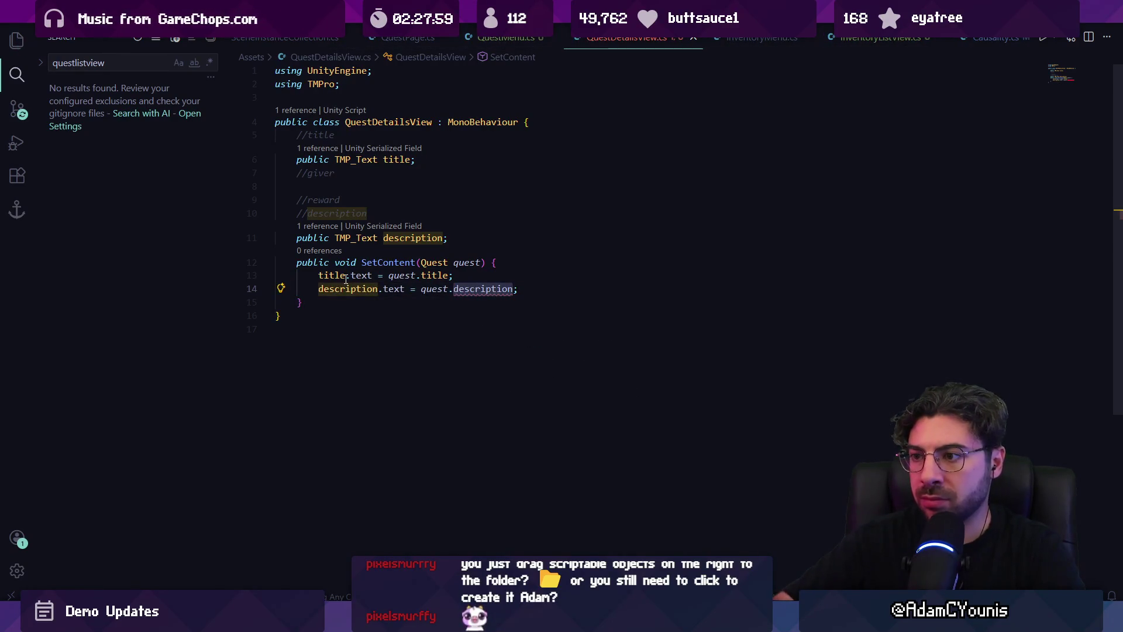
pyautogui.hotkey('ctrl', 'BackSpace')
pyautogui.write('de')
pyautogui.hotkey('alt', 'Tab')
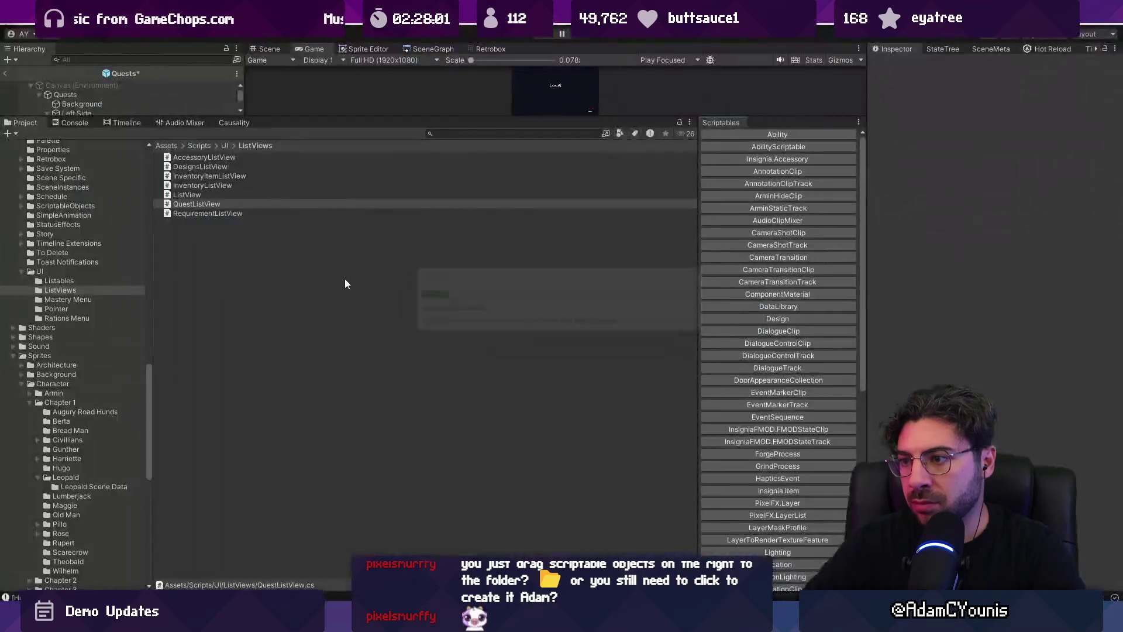
pyautogui.hotkey('alt', 'Tab')
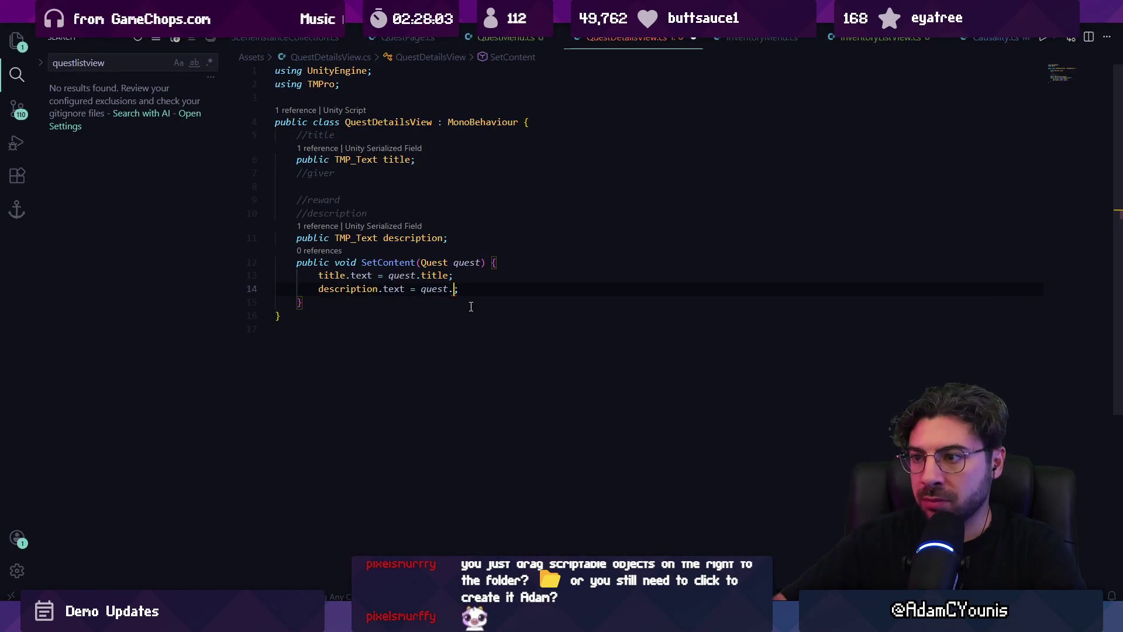
pyautogui.hotkey('ctrl', 'space')
pyautogui.write('description')
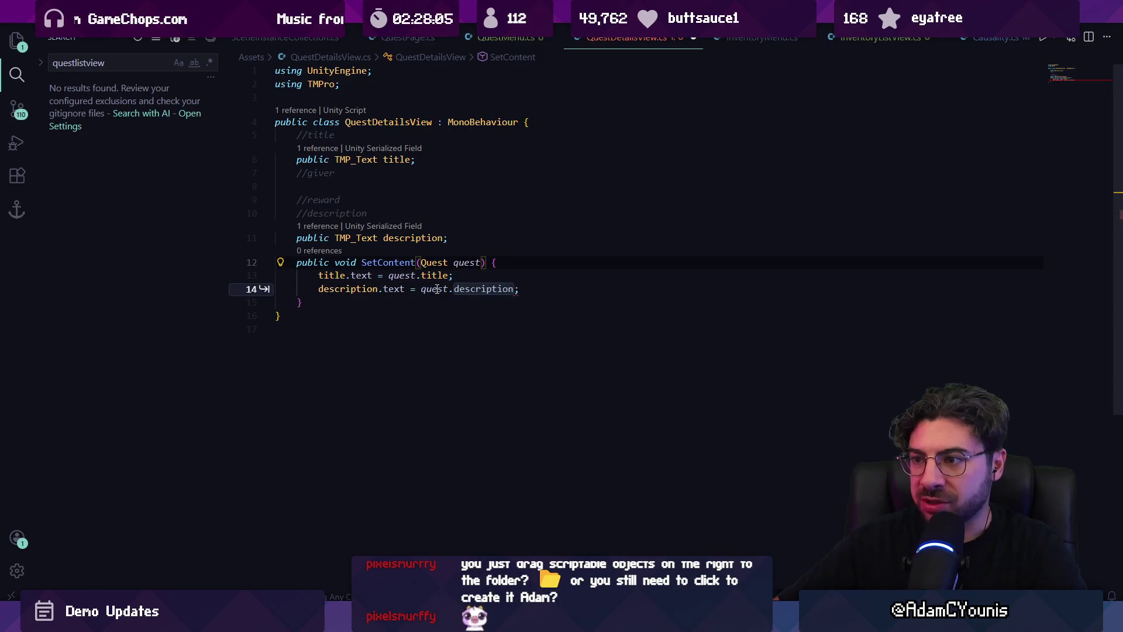
# Go to the Quest class definition and search Quest.cs for a description member
pyautogui.keyDown('ctrl'); pyautogui.click(433, 262); pyautogui.keyUp('ctrl')
pyautogui.scroll(-3, 464, 324)
pyautogui.hotkey('ctrl', 'f')
pyautogui.write('descr')
pyautogui.write('iopnm')
pyautogui.write('n')
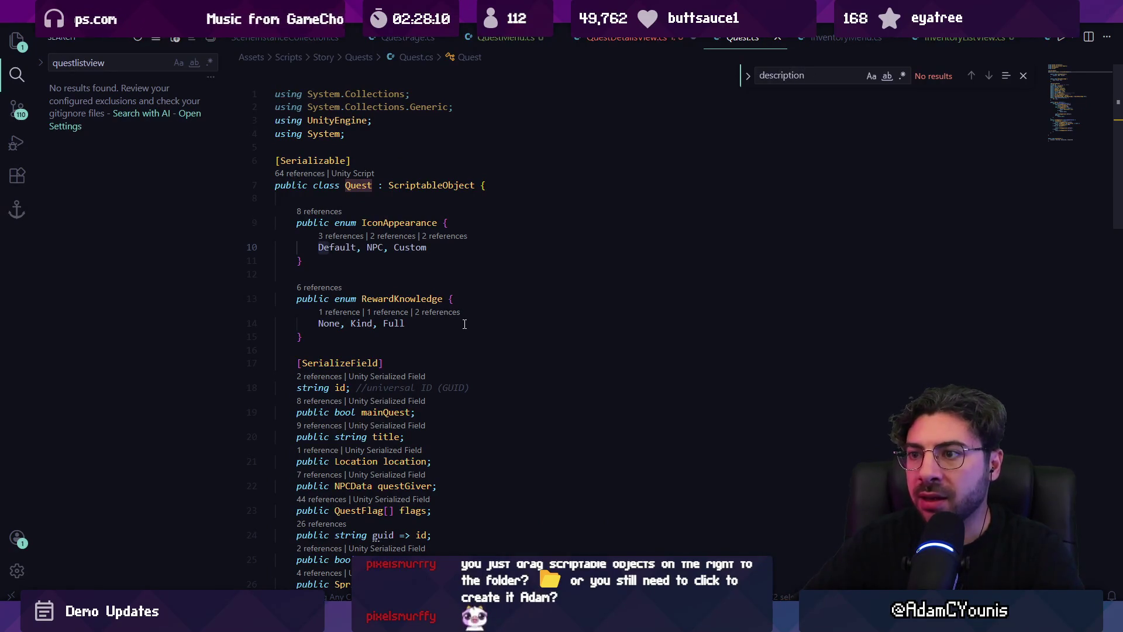
# Close the search and scroll through Quest.cs to review its members
pyautogui.press('Escape')
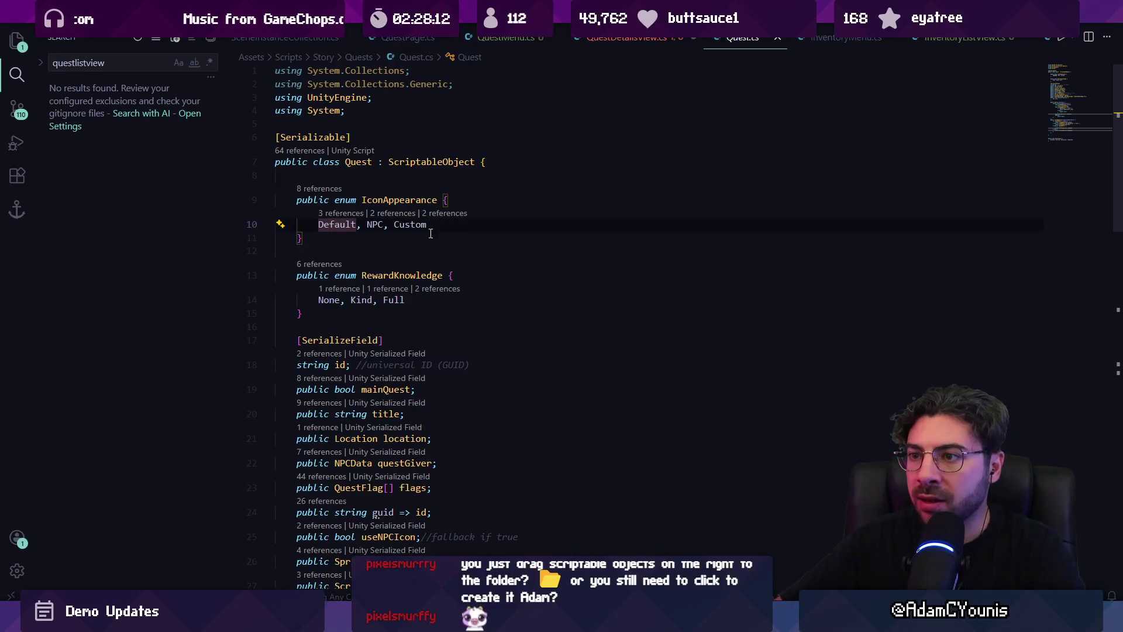
pyautogui.scroll(-5, 461, 347)
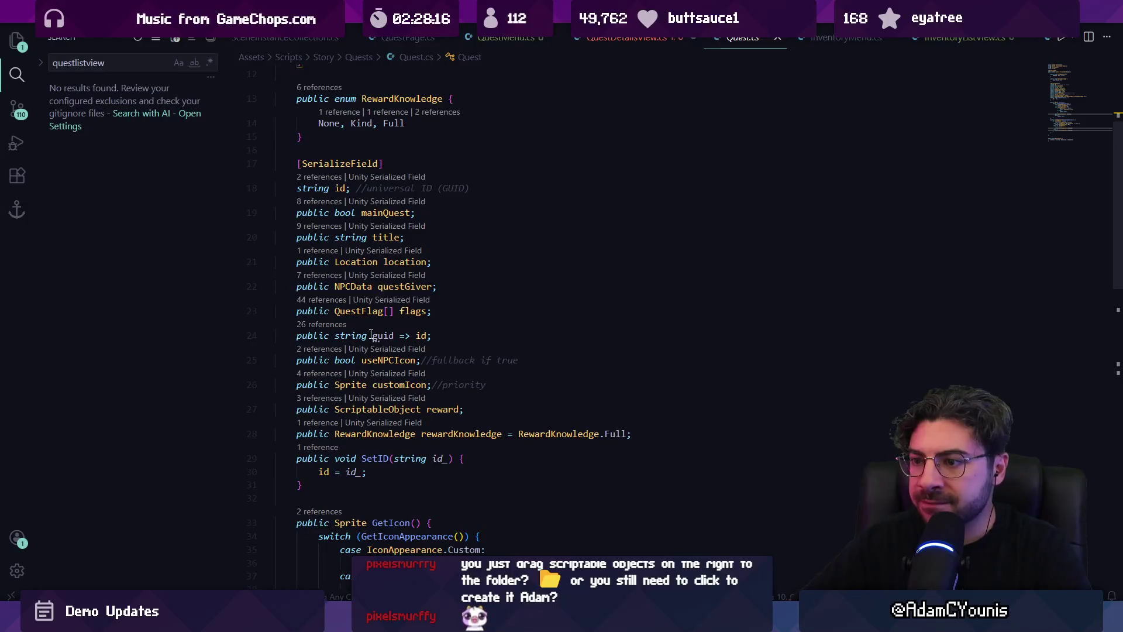
pyautogui.moveTo(371, 334)
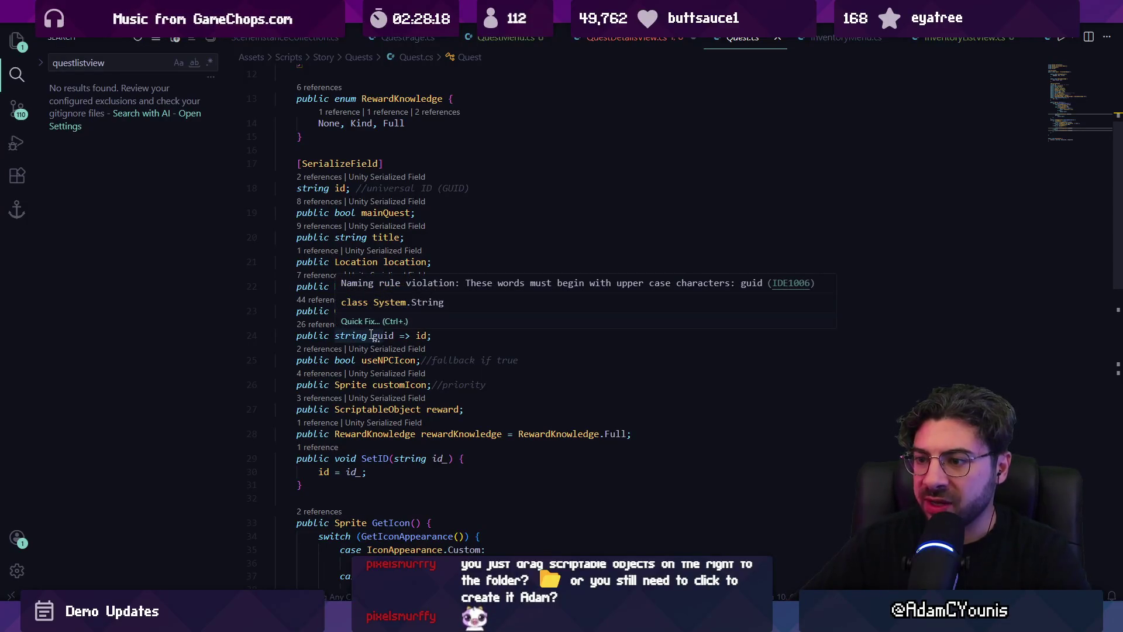
pyautogui.scroll(-2, 371, 335)
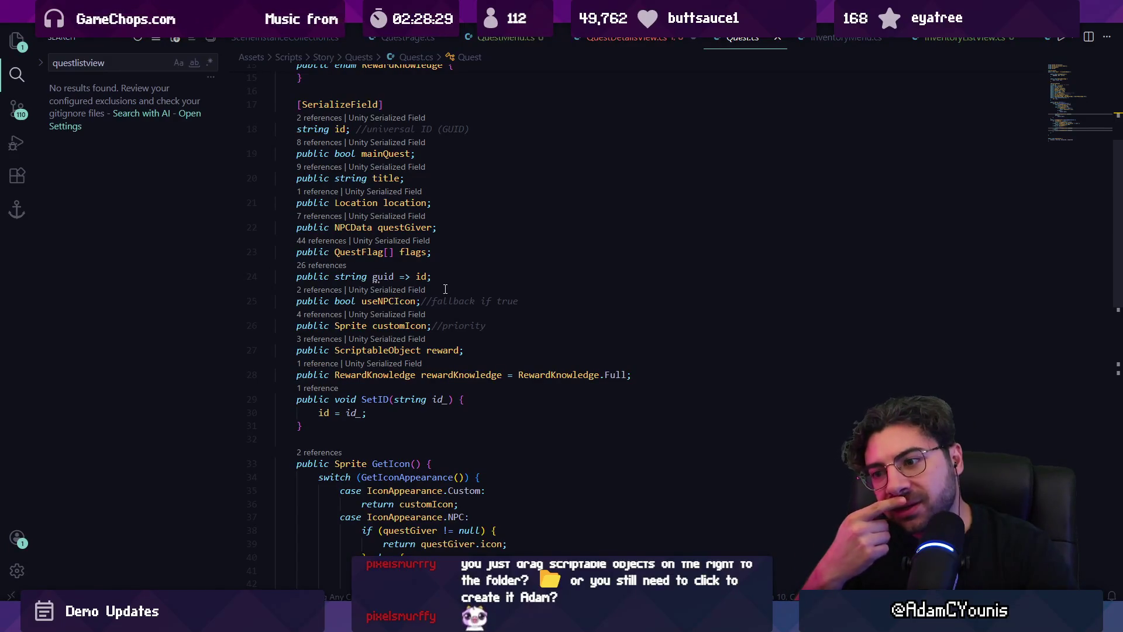
pyautogui.scroll(-3, 465, 301)
pyautogui.scroll(-3, 465, 300)
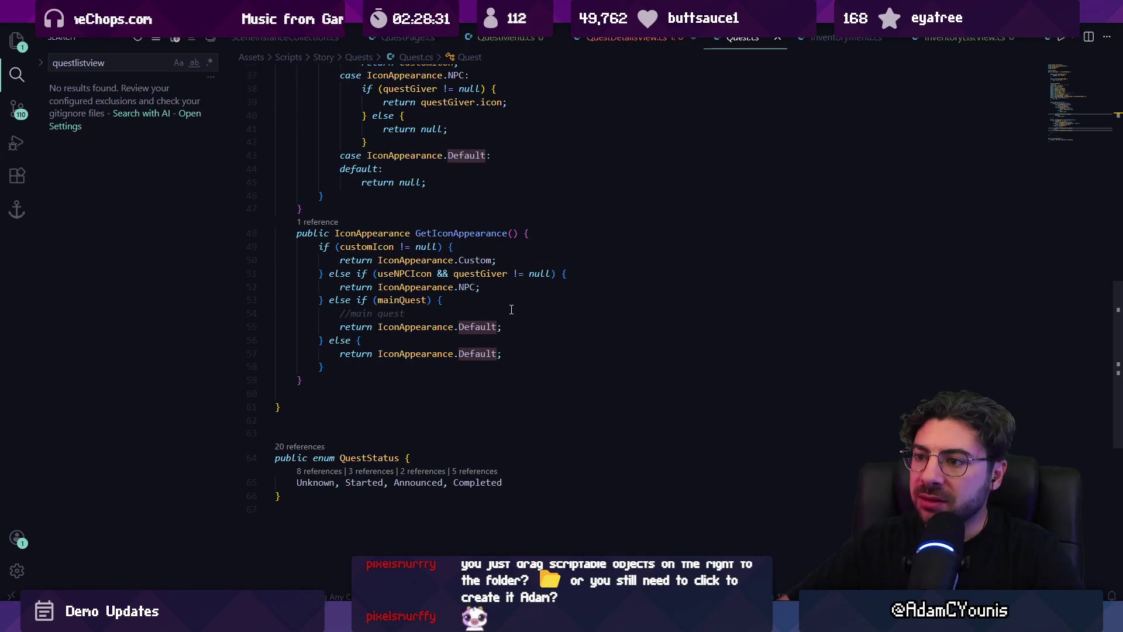
# Open QuestPage.cs through quick file search with 'questpage'
pyautogui.hotkey('ctrl', 'p')
pyautogui.write('questpage')
pyautogui.press('Return')
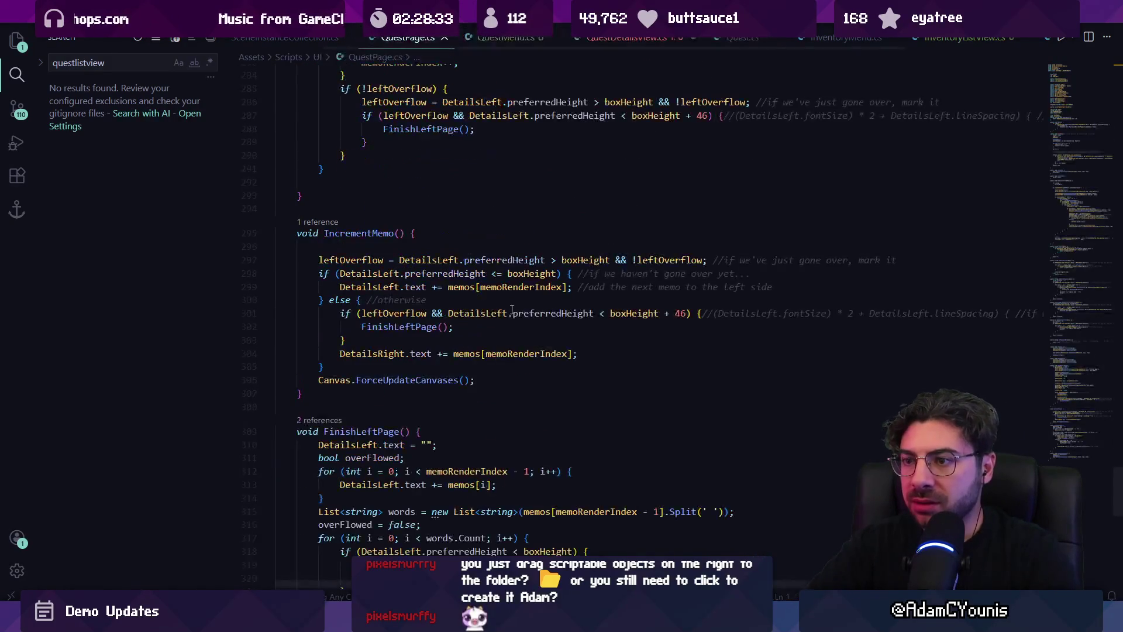
# Search QuestPage.cs for 'flag' and step to the flags[0].memo usage on line 178
pyautogui.hotkey('ctrl', 'f')
pyautogui.write('des')
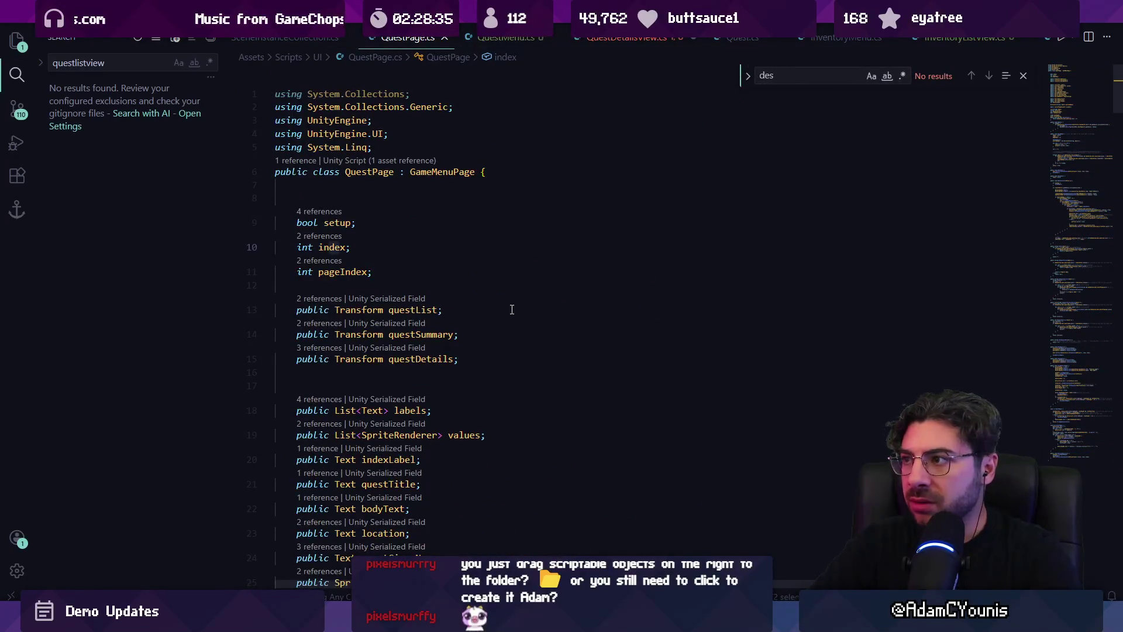
pyautogui.press('BackSpace')
pyautogui.press('BackSpace')
pyautogui.press('BackSpace')
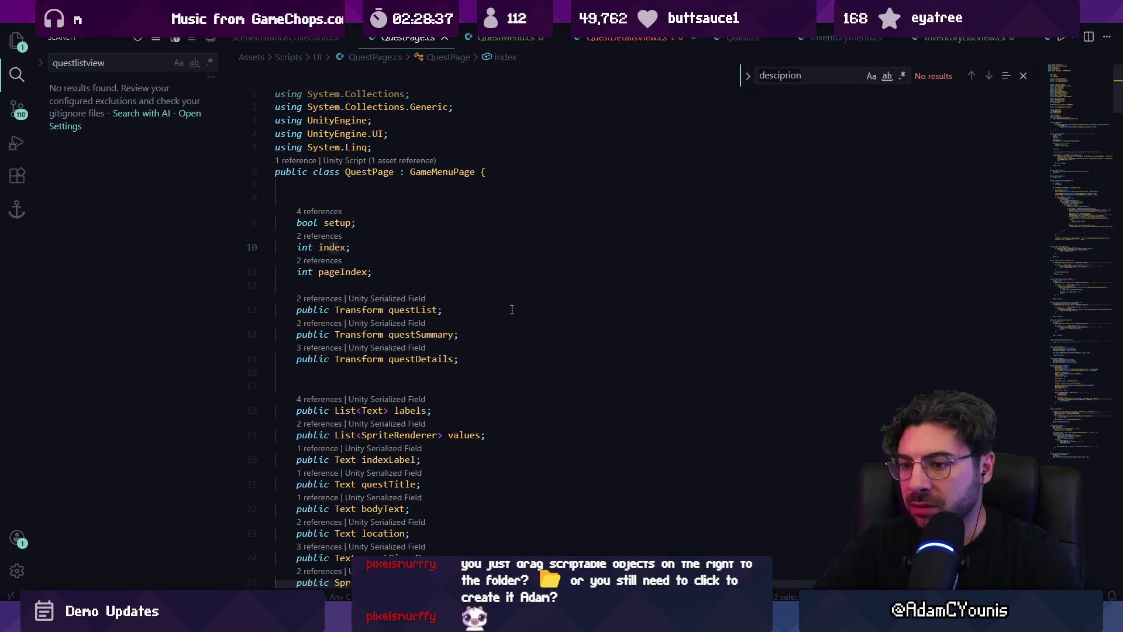
pyautogui.hotkey('ctrl', 'BackSpace')
pyautogui.write('flag')
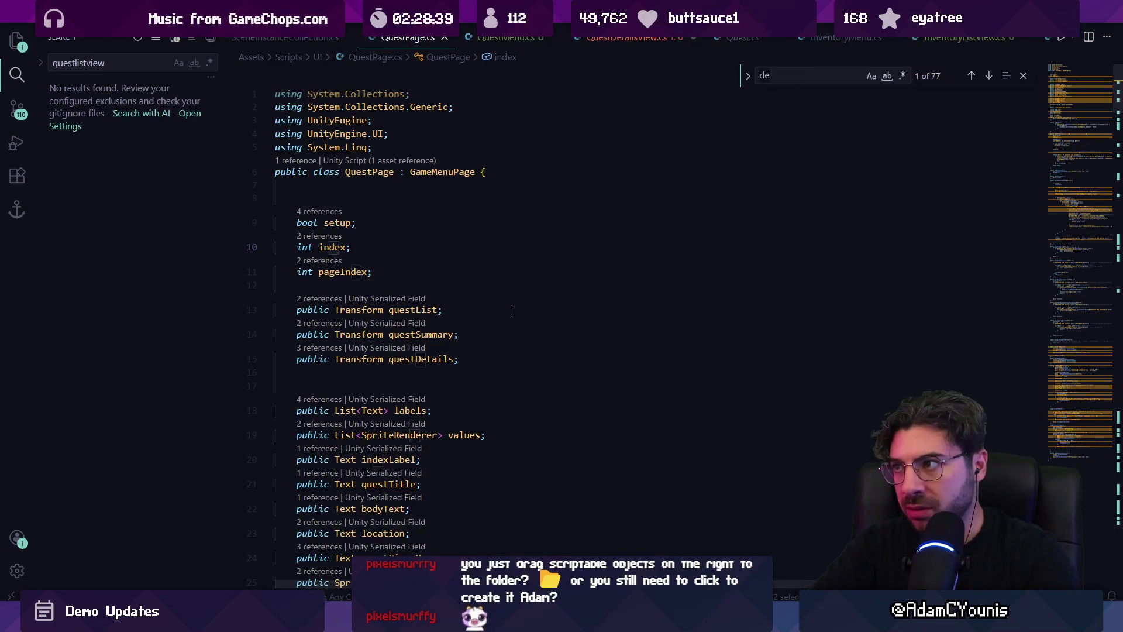
pyautogui.press('Return')
pyautogui.press('Return')
pyautogui.press('Return')
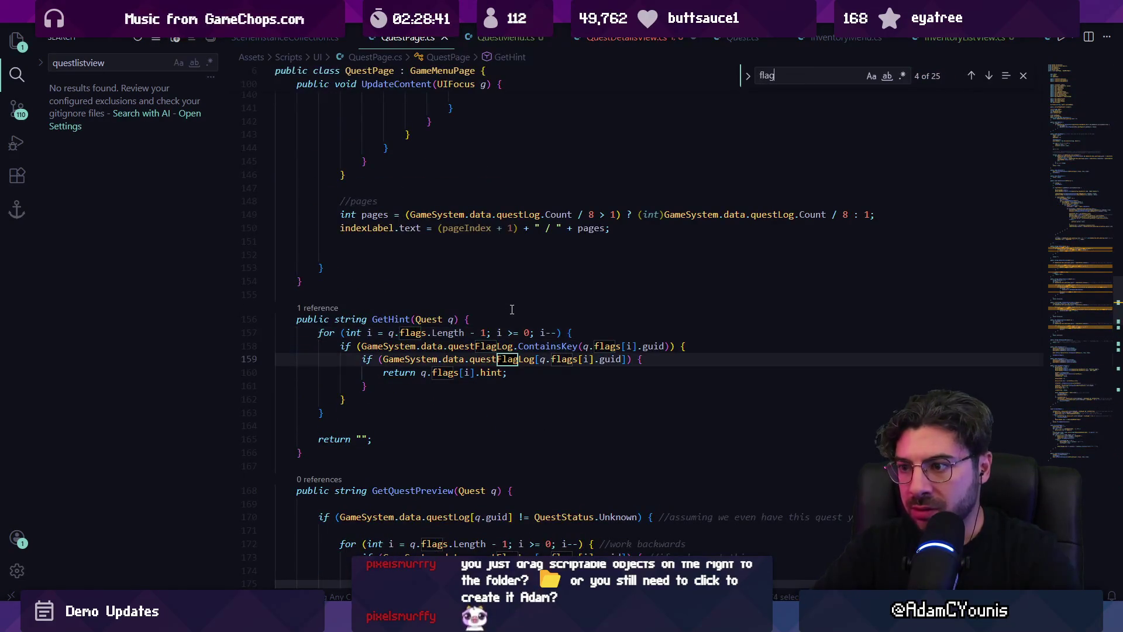
pyautogui.hotkey('shift', 'Return')
pyautogui.hotkey('shift', 'Return')
pyautogui.hotkey('shift', 'Return')
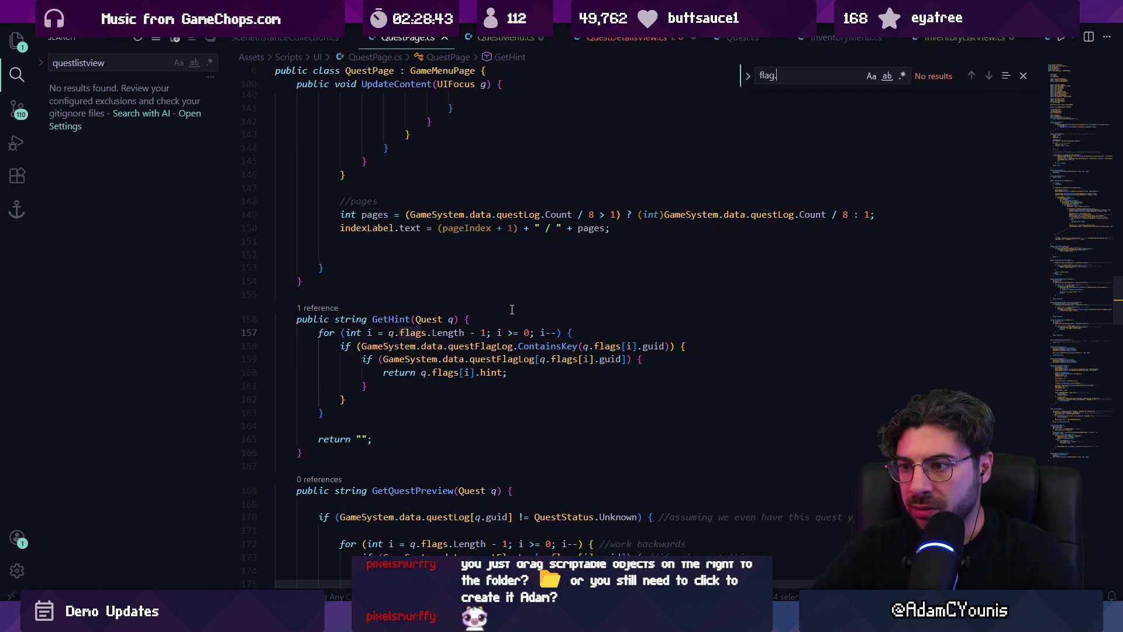
pyautogui.press('Return')
pyautogui.press('Return')
pyautogui.press('Return')
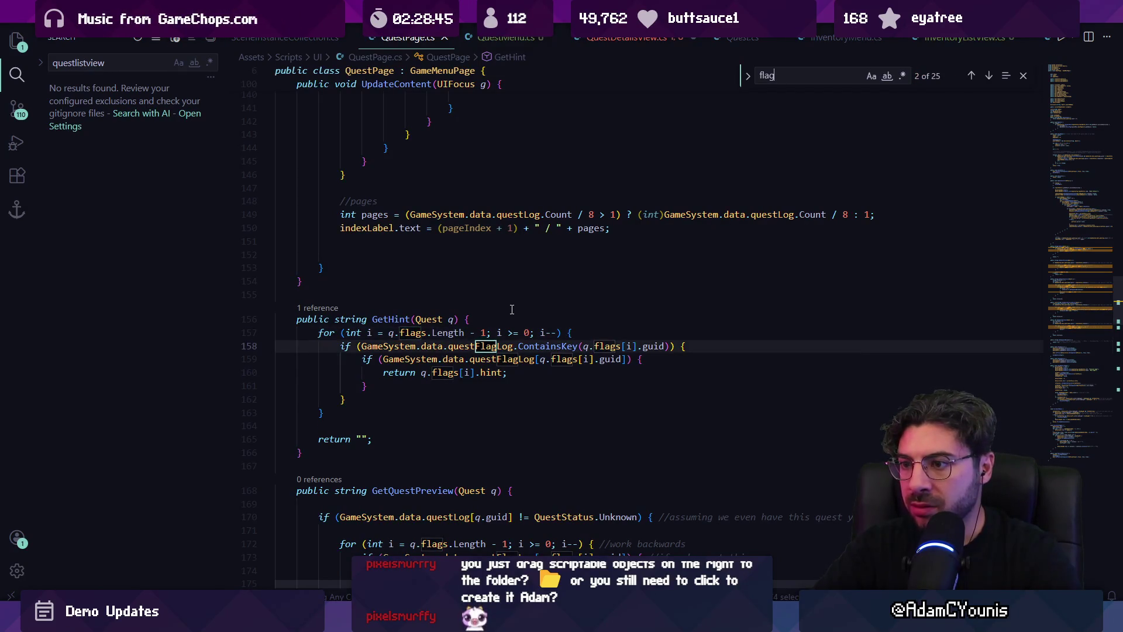
pyautogui.press('Return')
pyautogui.press('Return')
pyautogui.press('Return')
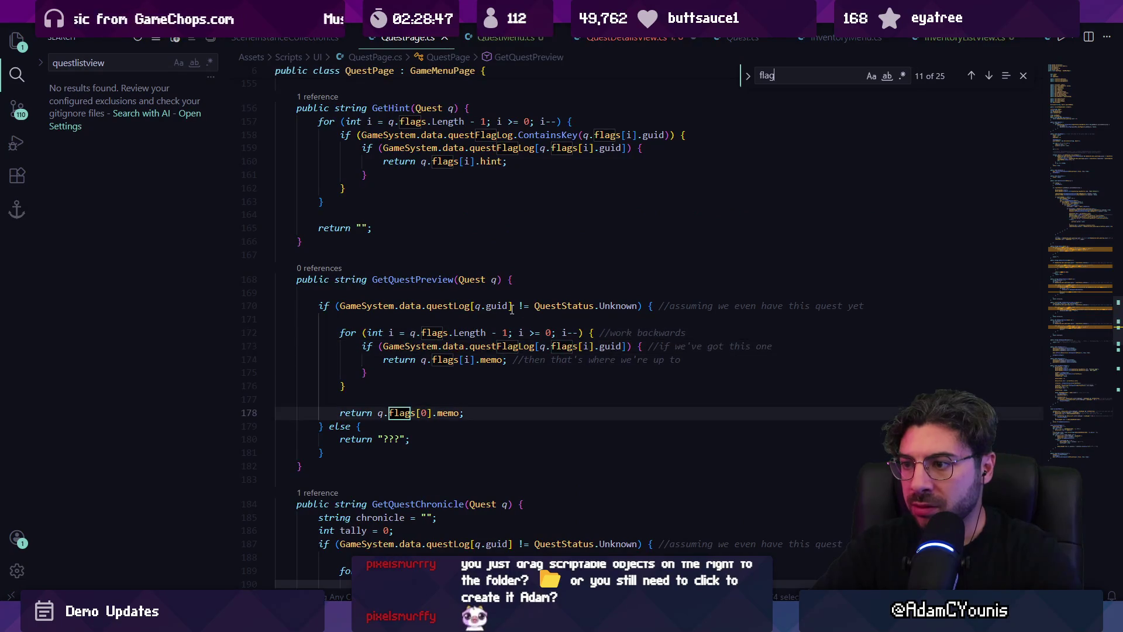
# Narrow the search to flags[0].memo, review GetQuestPreview, then return to QuestDetailsView.cs
pyautogui.press('BackSpace')
pyautogui.press('BackSpace')
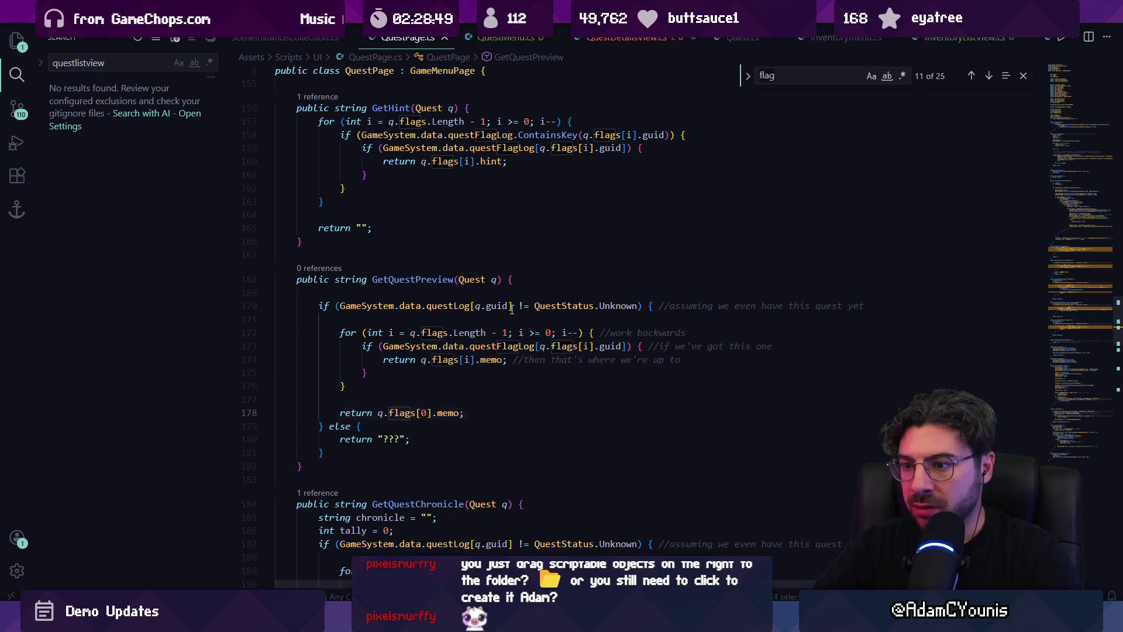
pyautogui.press('Return')
pyautogui.write('ags')
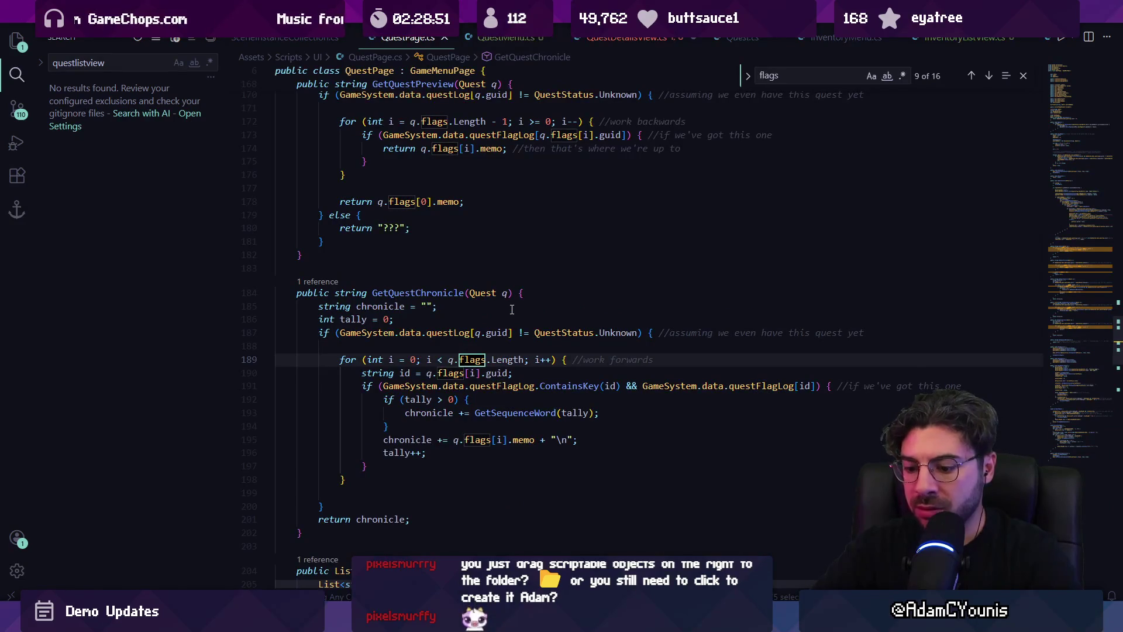
pyautogui.write('[')
pyautogui.hotkey('shift', 'Return')
pyautogui.press('Return')
pyautogui.write('0m')
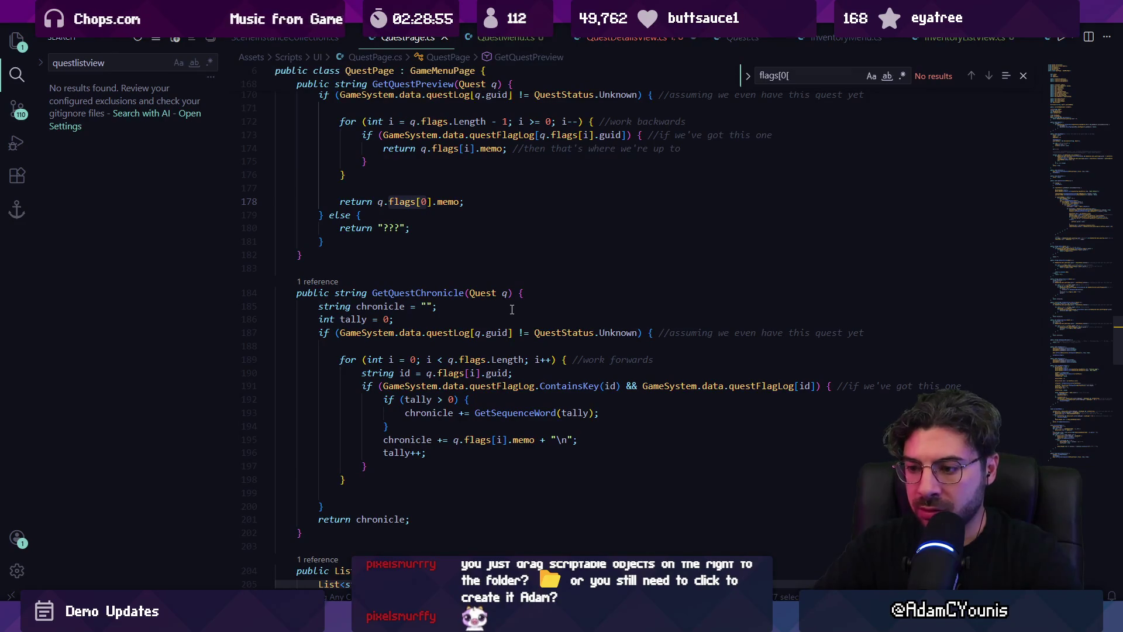
pyautogui.write('].memo')
pyautogui.press('Escape')
pyautogui.scroll(3, 414, 318)
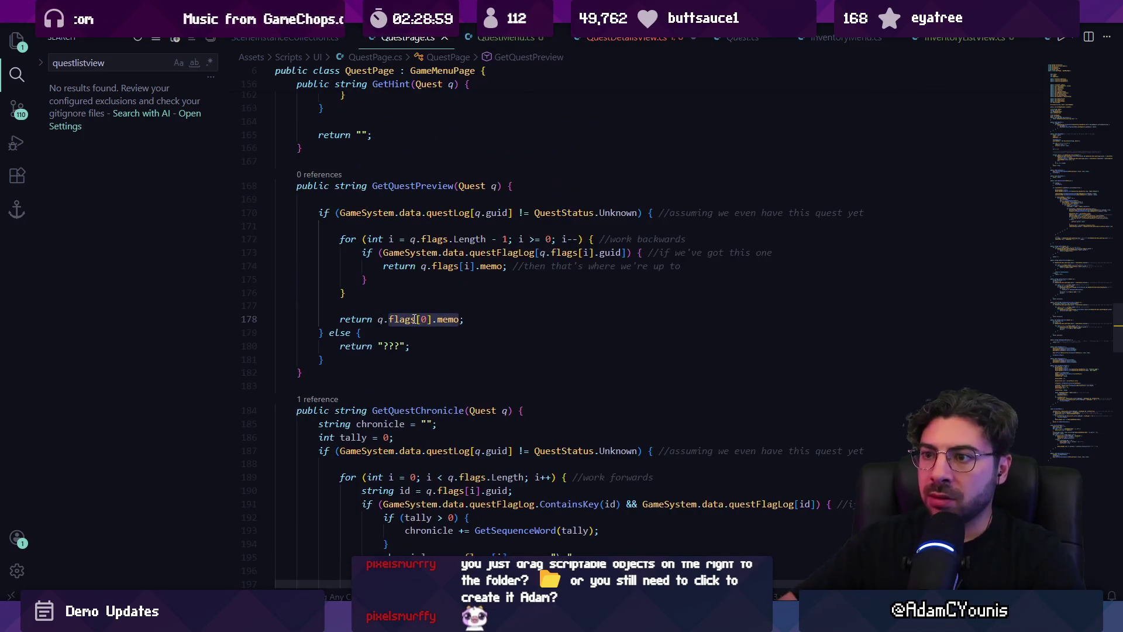
pyautogui.click(404, 196)
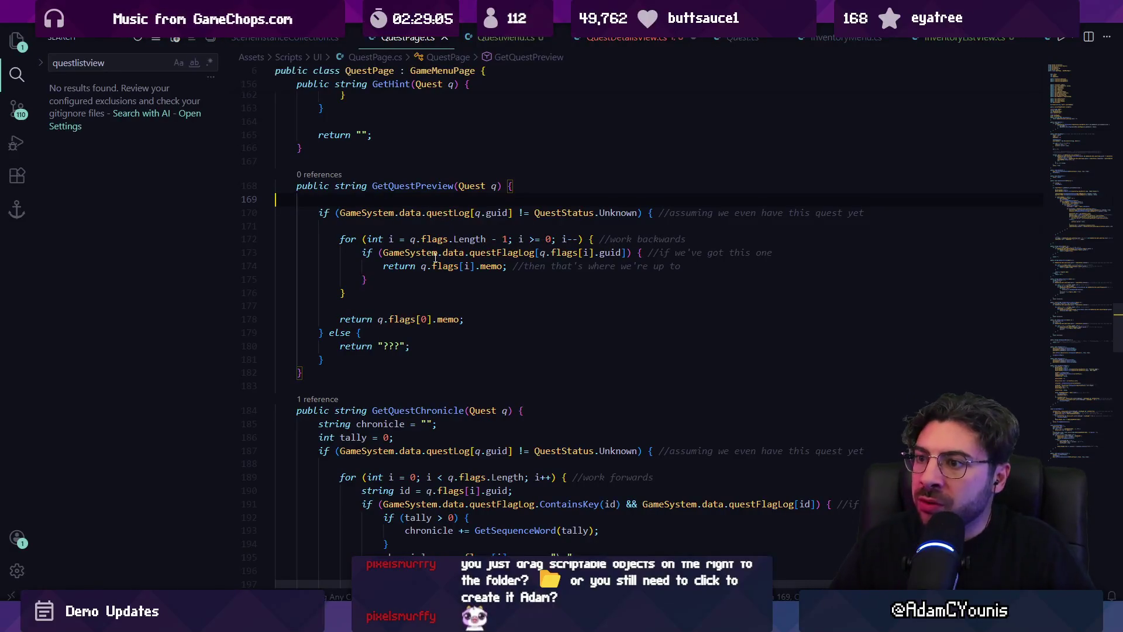
pyautogui.scroll(1, 474, 281)
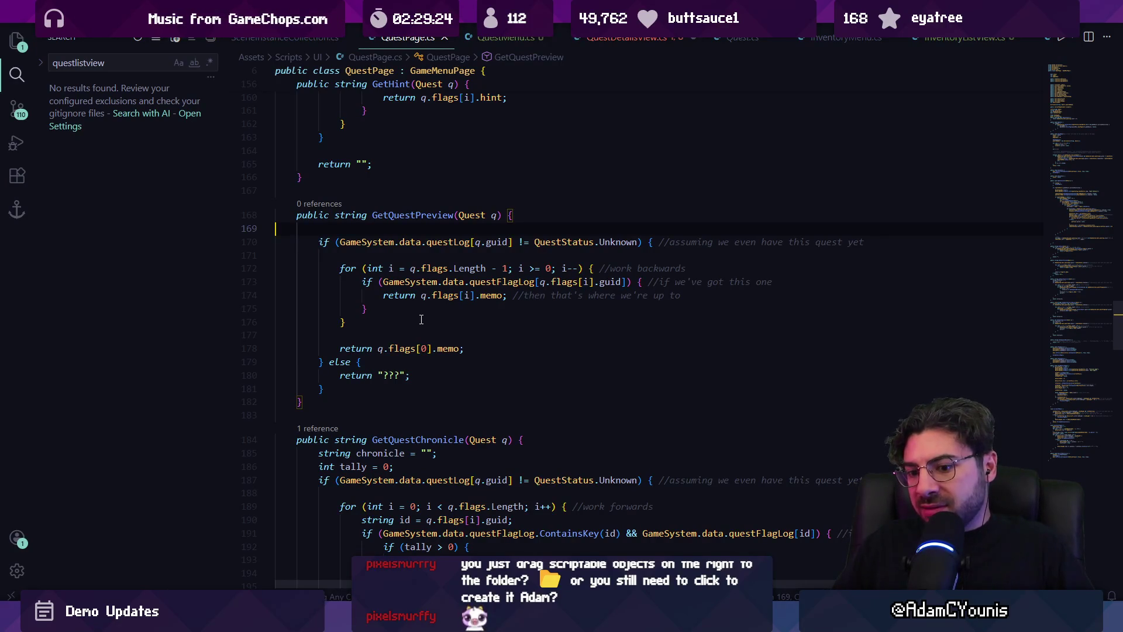
pyautogui.click(650, 41)
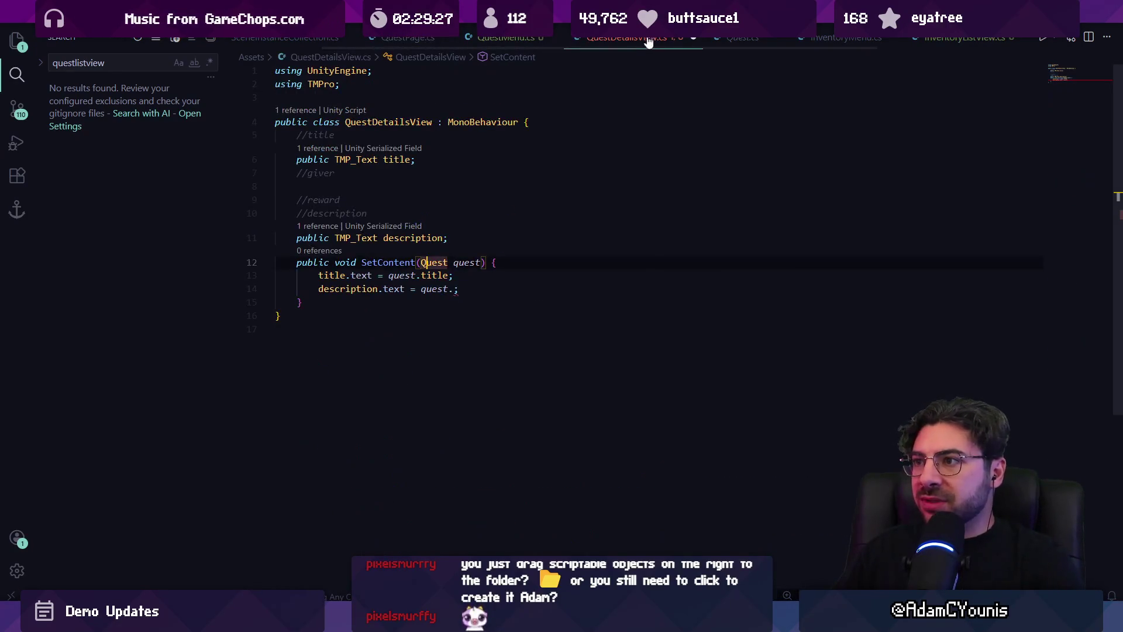
# Set the description line to quest.flags.Length > 0 ? quest.flags[0].memo : ""
pyautogui.click(463, 287)
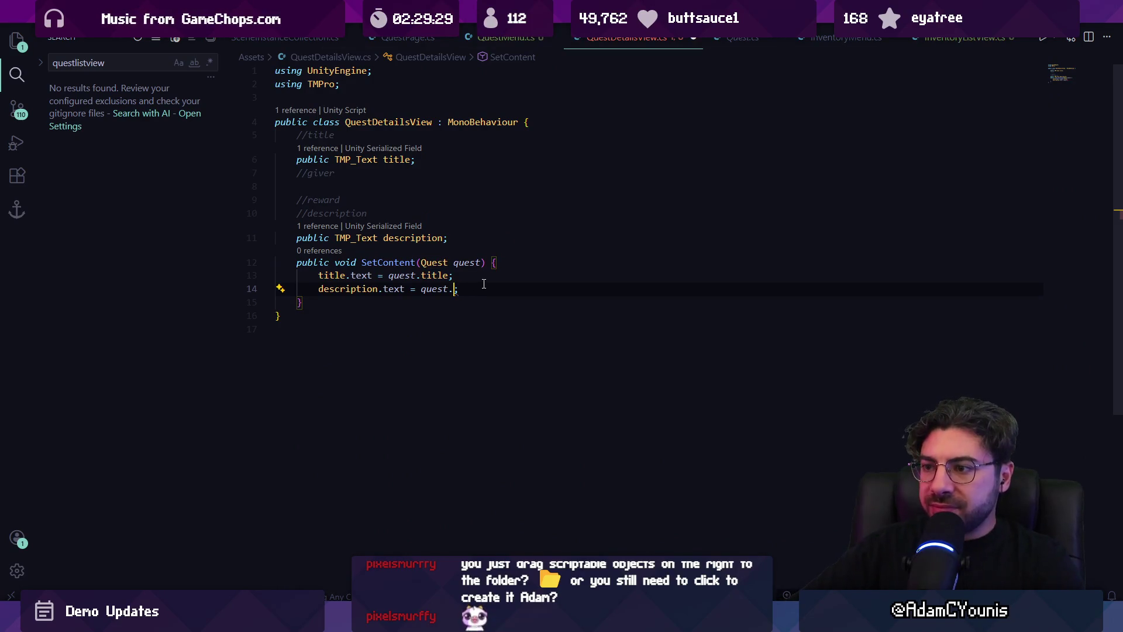
pyautogui.write('flags[0]')
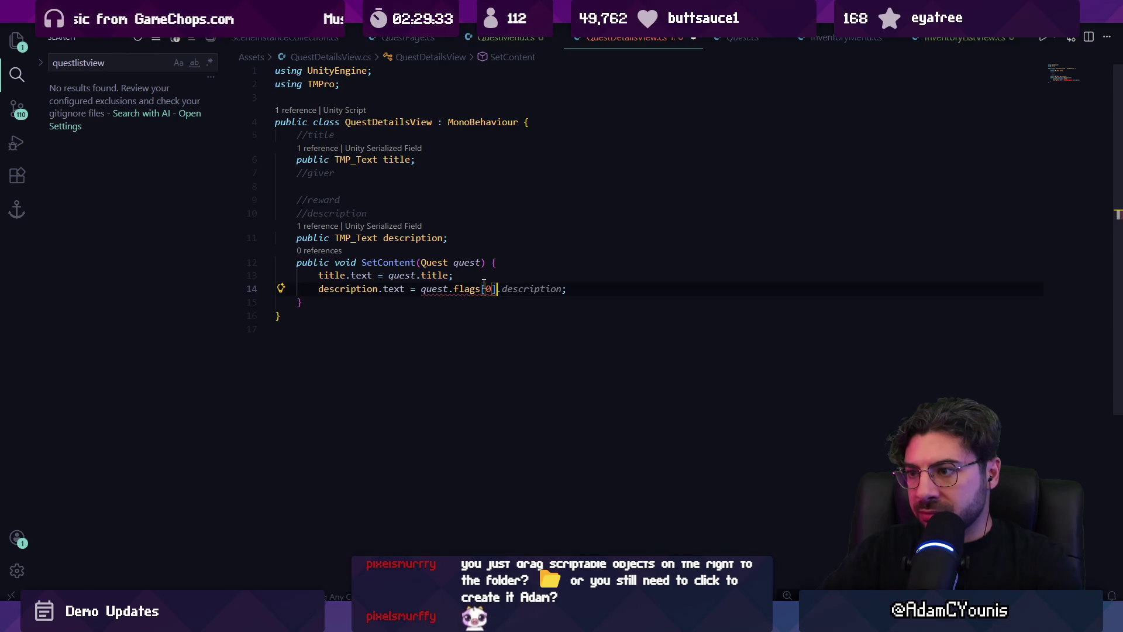
pyautogui.write('.memo')
pyautogui.hotkey('ctrl', 's')
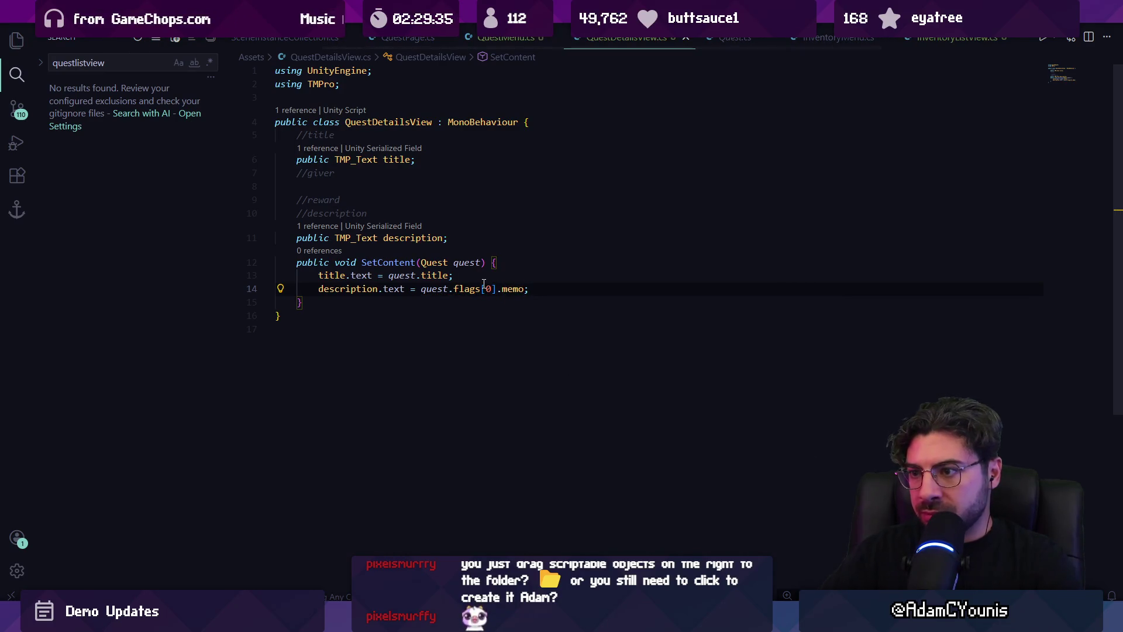
pyautogui.click(484, 286)
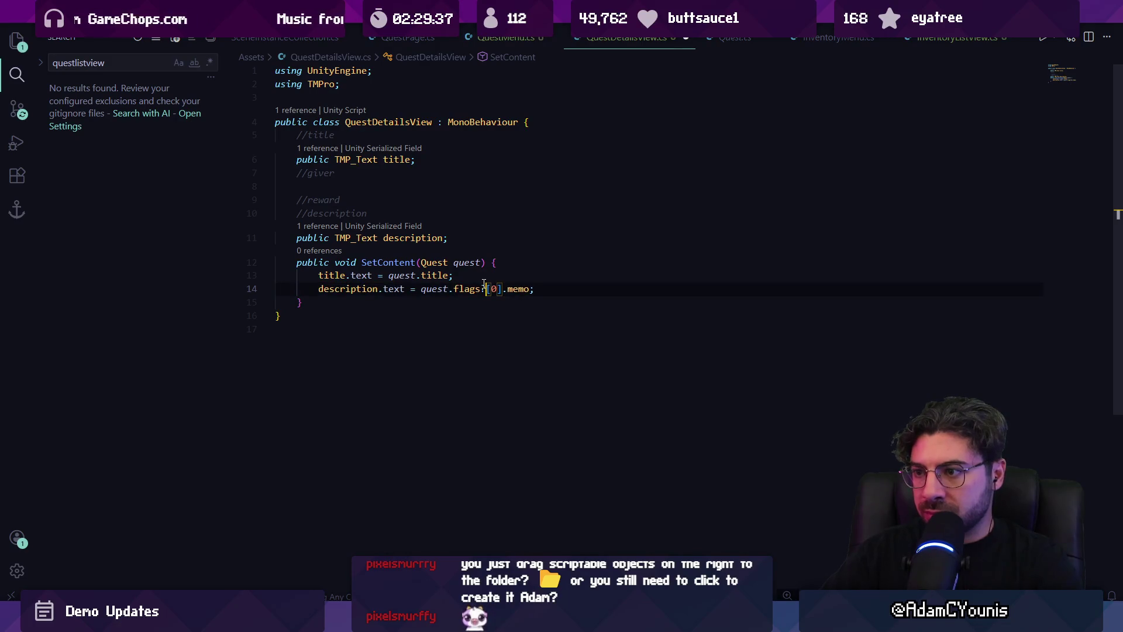
pyautogui.hotkey('shift', 'alt', 'Right')
pyautogui.hotkey('shift', 'alt', 'Right')
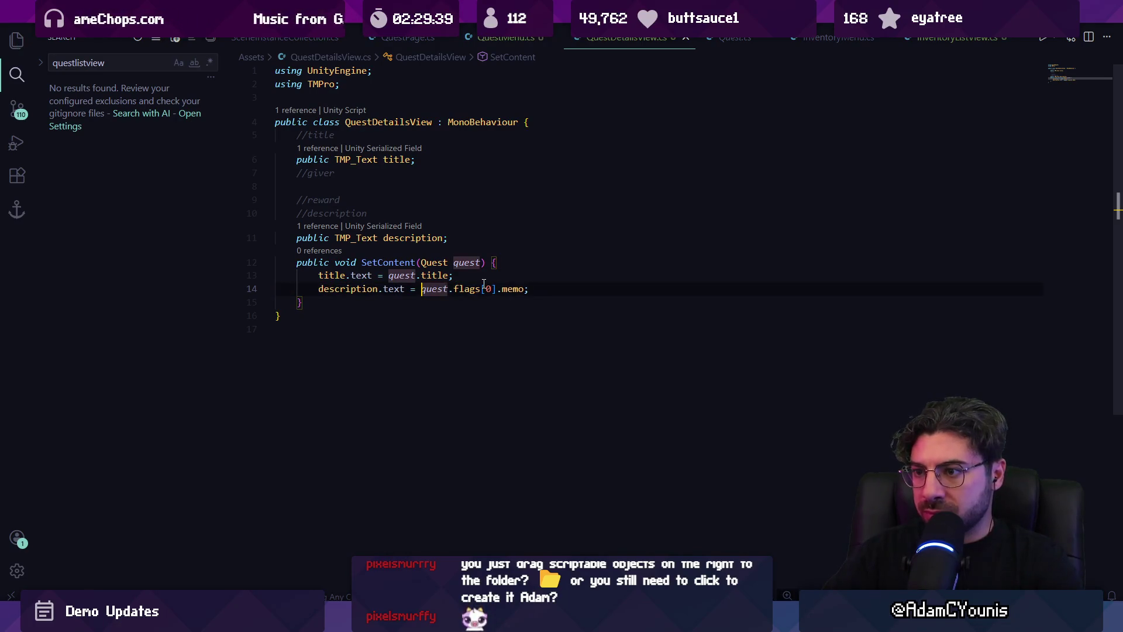
pyautogui.write('.cou')
pyautogui.press('Escape')
pyautogui.press('BackSpace')
pyautogui.press('BackSpace')
pyautogui.press('BackSpace')
pyautogui.write('Length >')
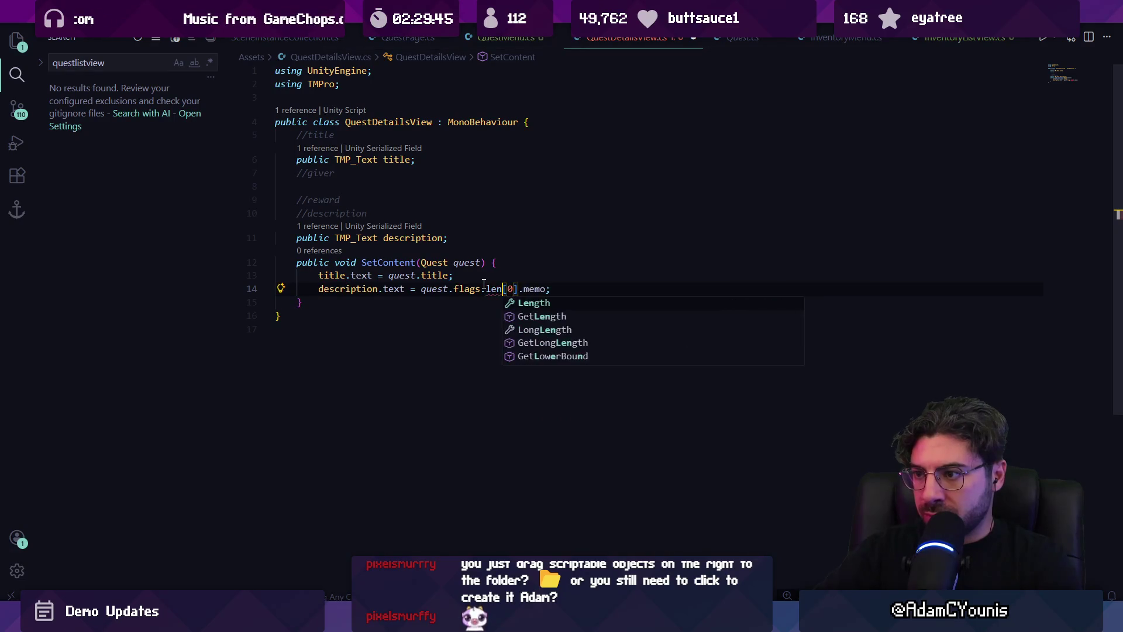
pyautogui.press('Tab')
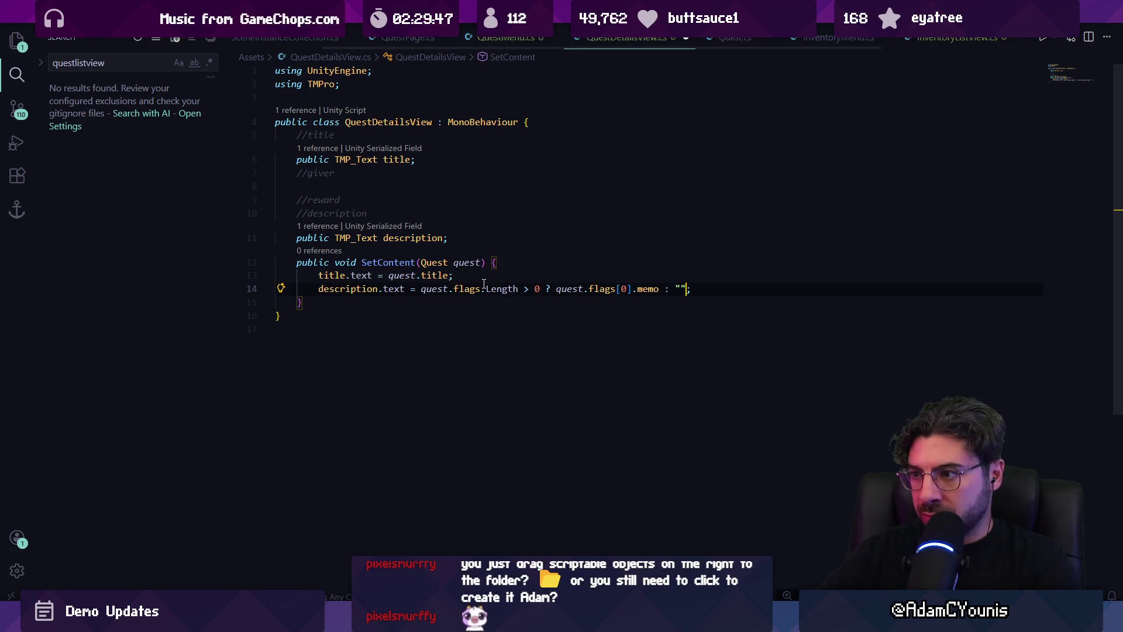
# Add a 'public TMP_Text giver;' field under //giver, save, and go to QuestMenu.cs
pyautogui.press('Down')
pyautogui.press('Down')
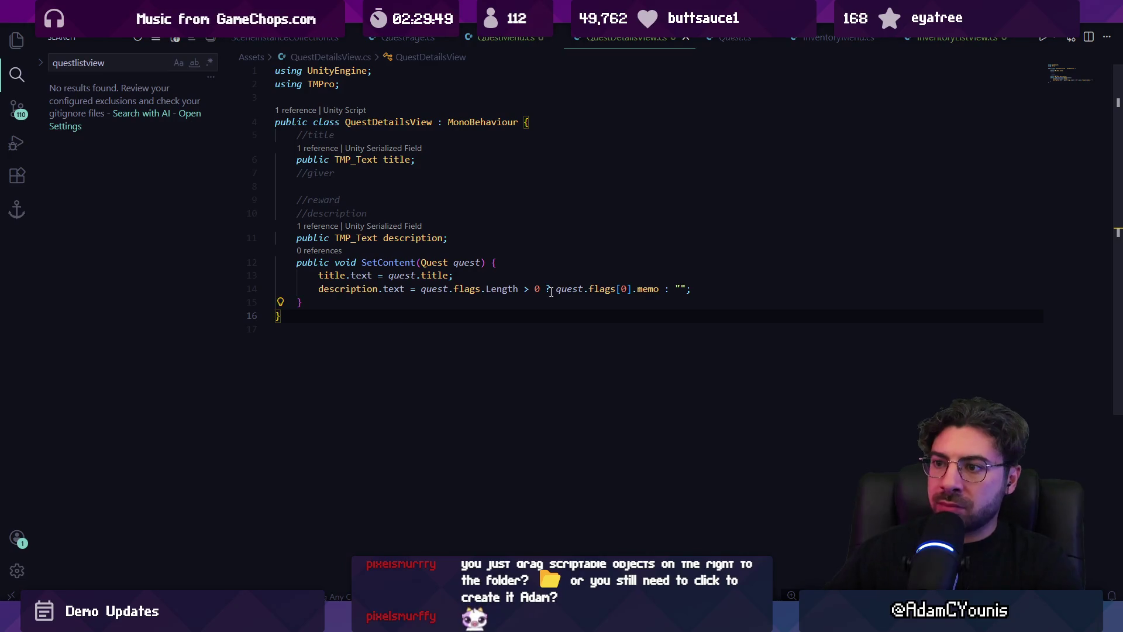
pyautogui.click(462, 214)
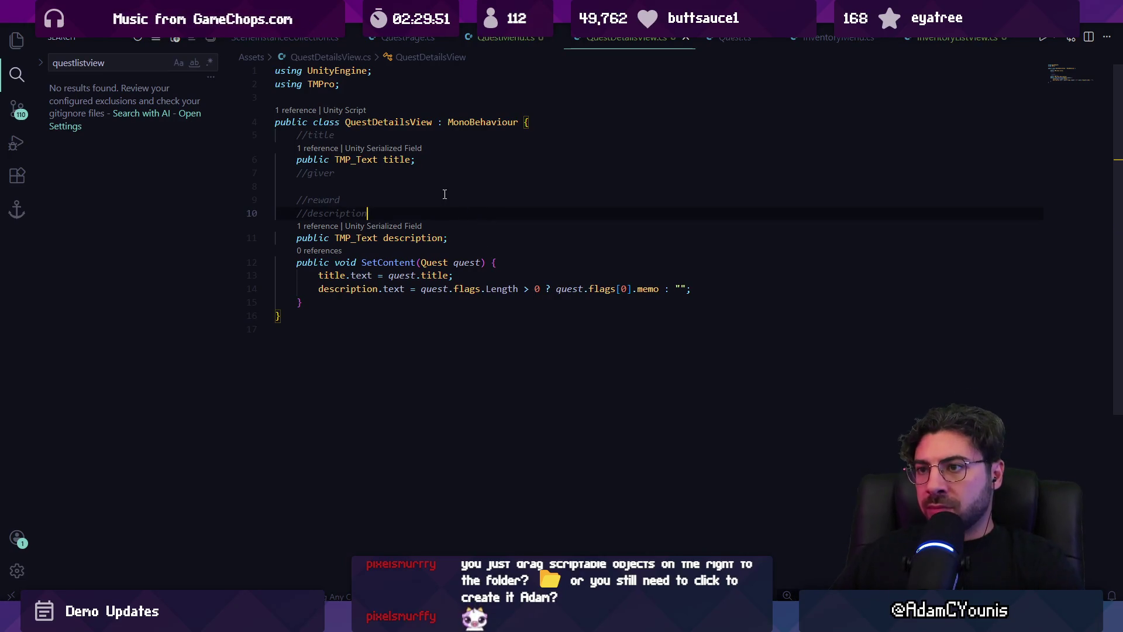
pyautogui.press('Down')
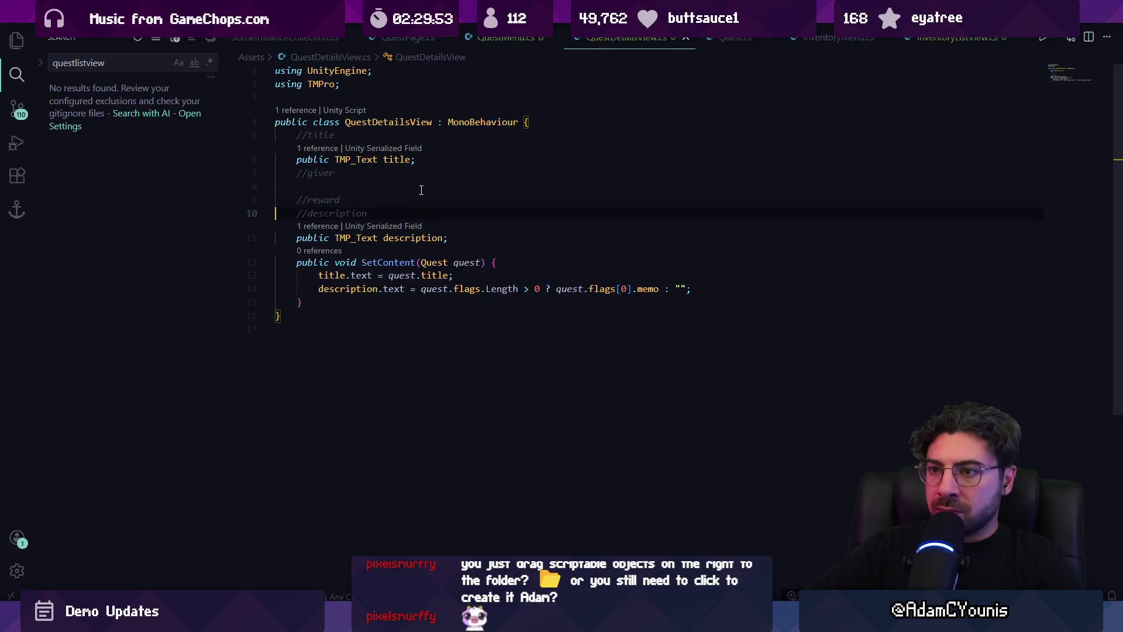
pyautogui.press('End')
pyautogui.press('Return')
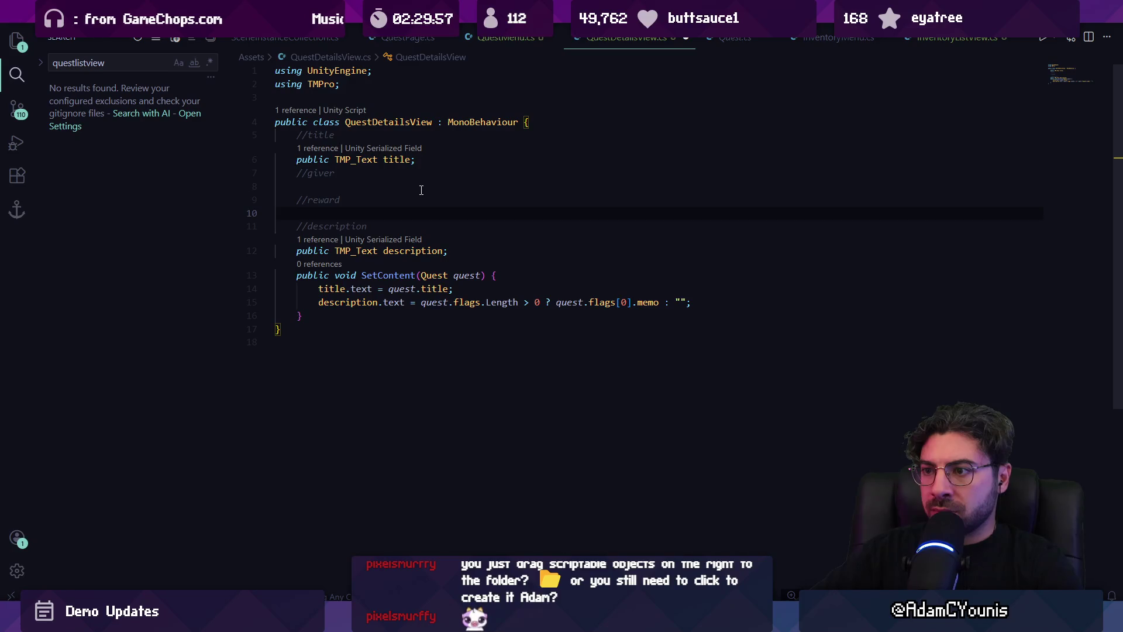
pyautogui.press('Return')
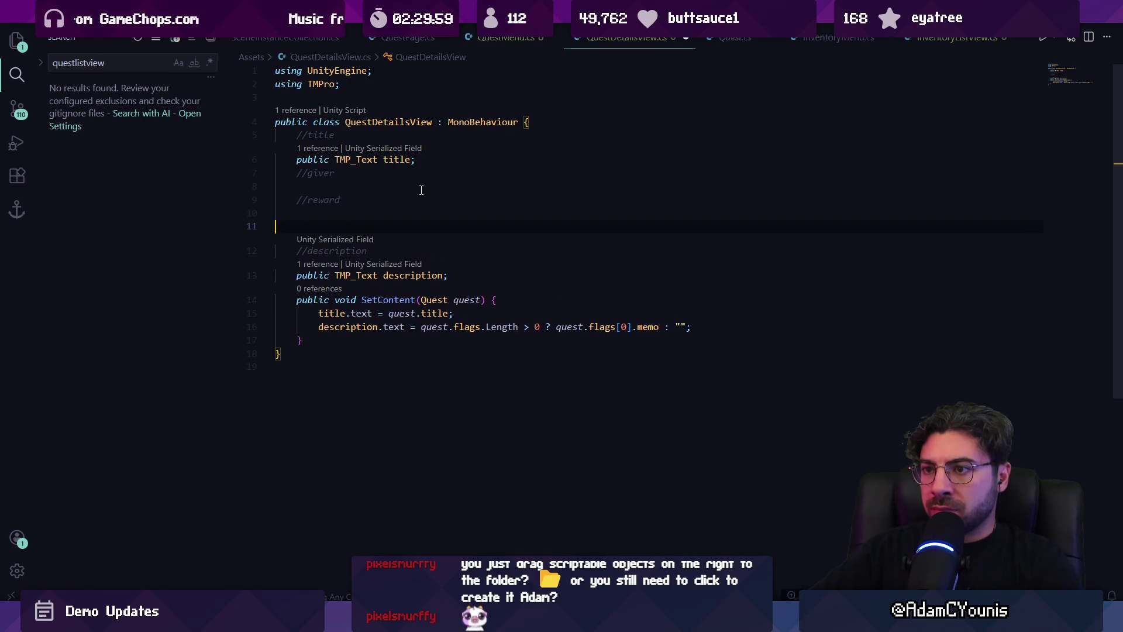
pyautogui.hotkey('ctrl', 's')
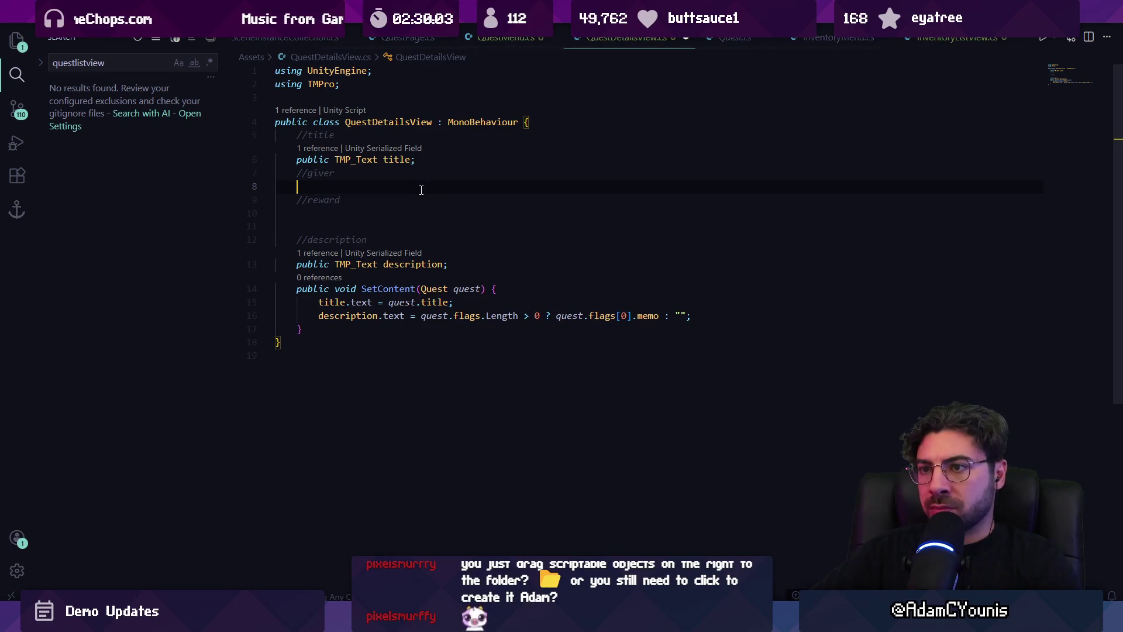
pyautogui.hotkey('ctrl', 's')
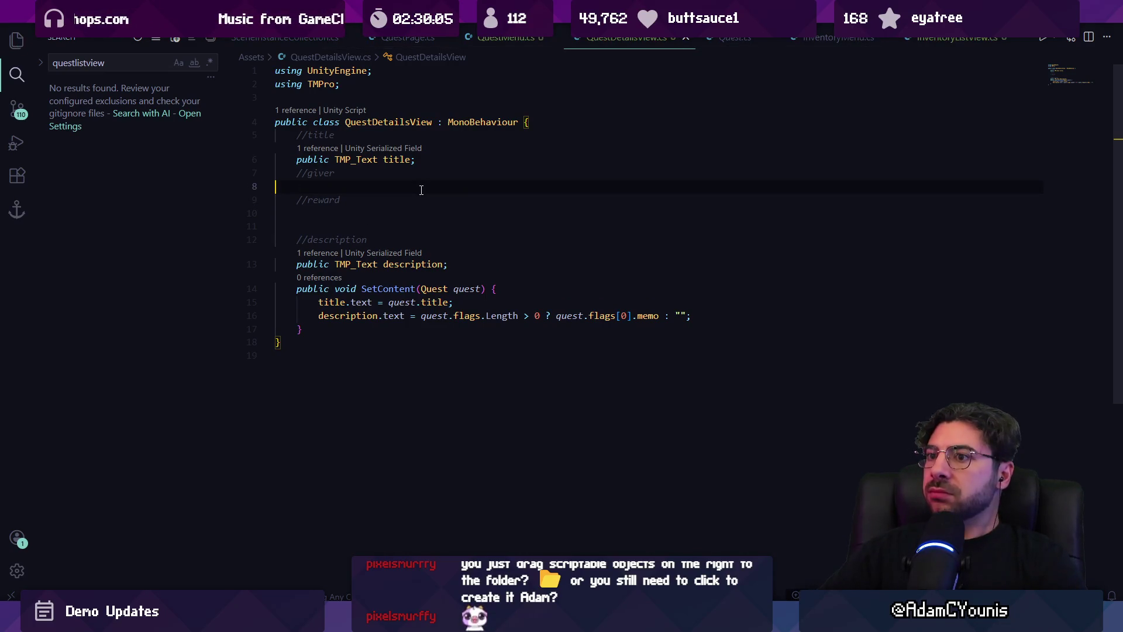
pyautogui.write('public TMP_Text giver;')
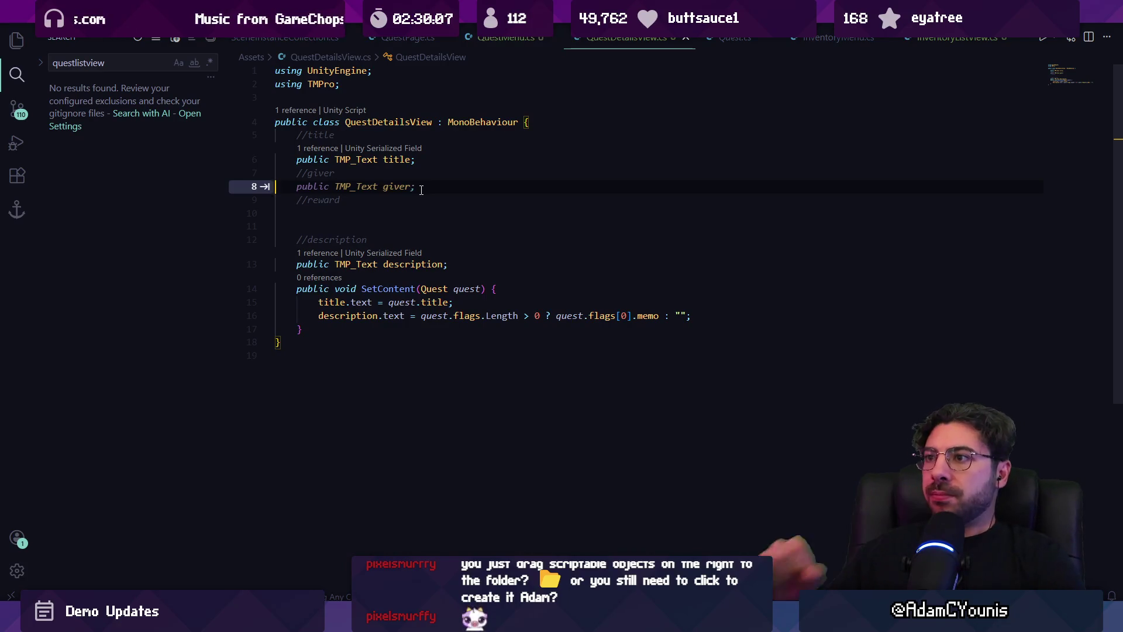
pyautogui.hotkey('ctrl', 'Tab')
pyautogui.press('Up')
pyautogui.press('Up')
pyautogui.press('Up')
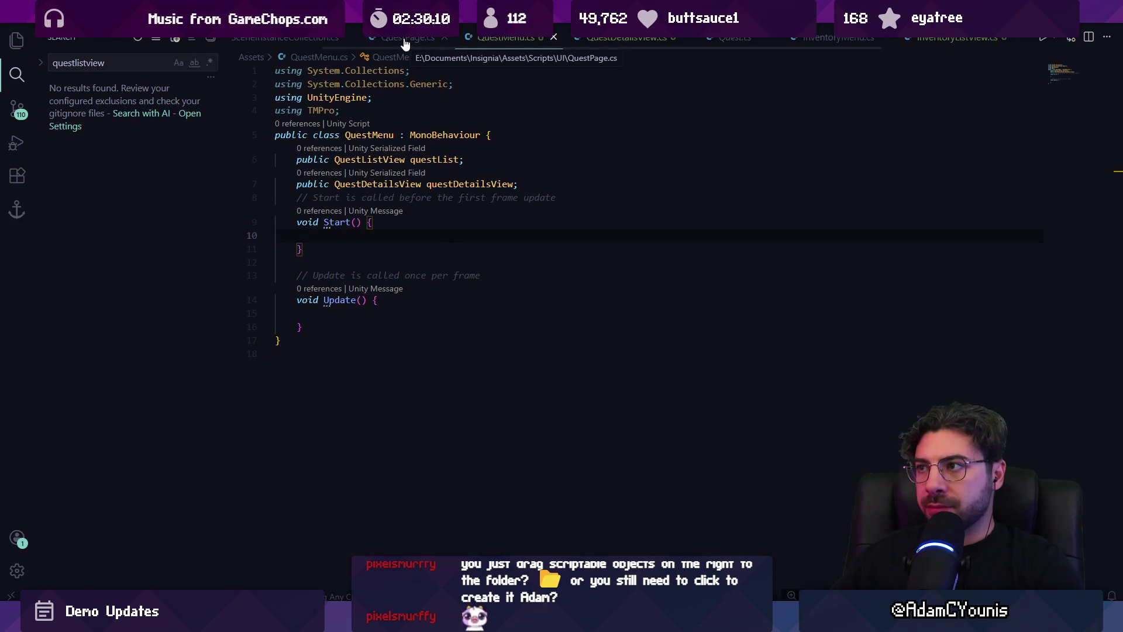
pyautogui.hotkey('ctrl', 'Tab')
pyautogui.click(406, 174)
pyautogui.click(423, 202)
pyautogui.scroll(-3, 423, 204)
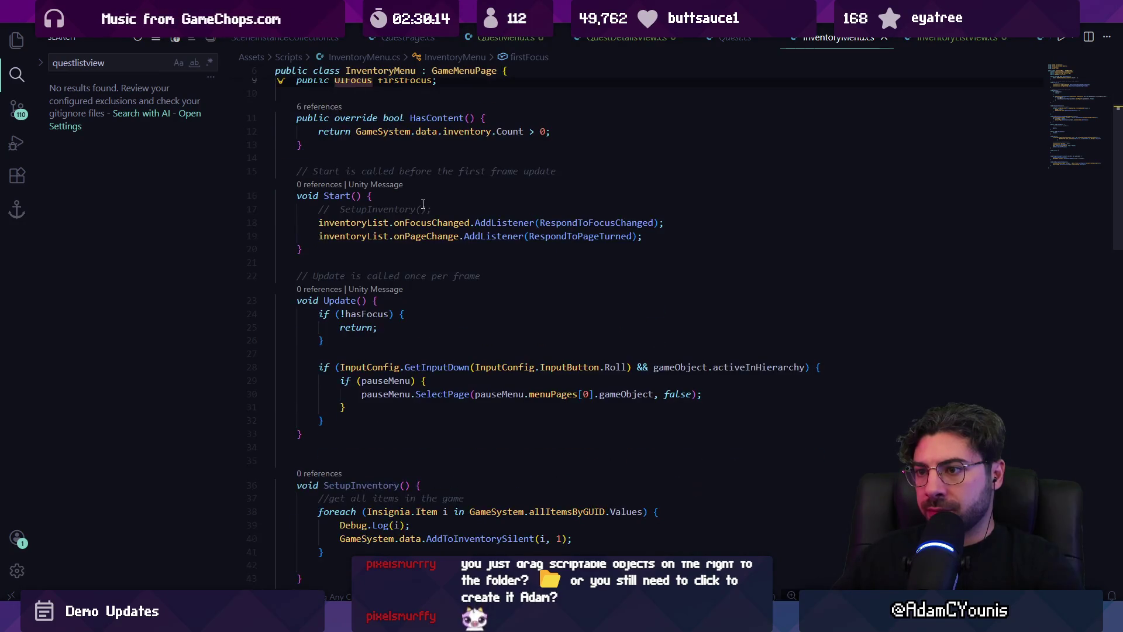
pyautogui.scroll(-14, 423, 204)
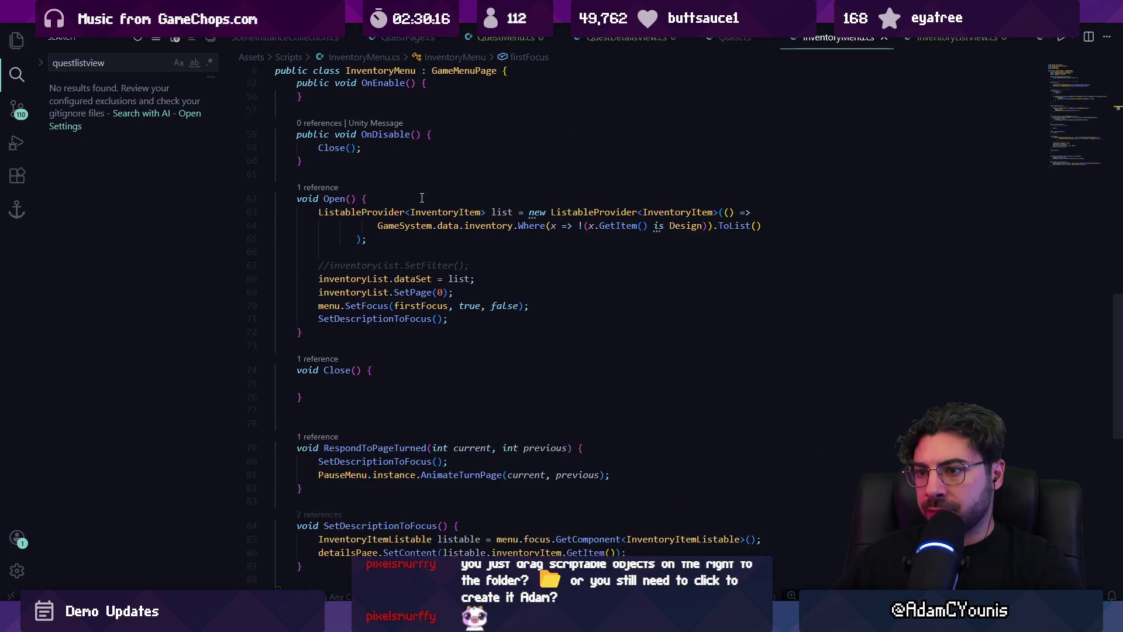
pyautogui.scroll(-3, 422, 198)
pyautogui.scroll(1, 444, 164)
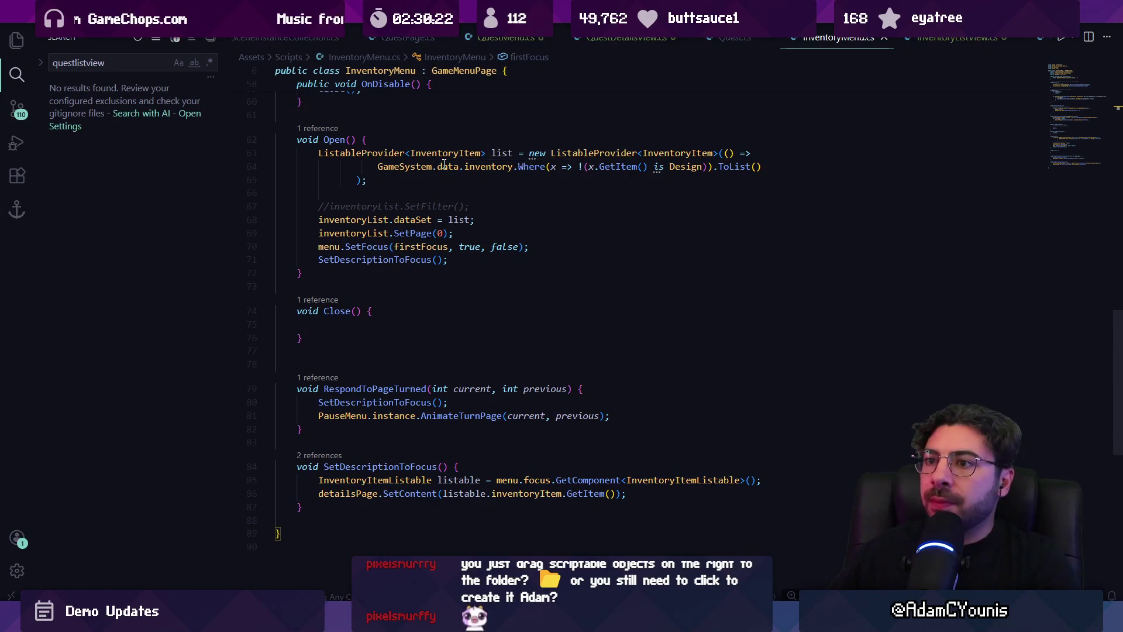
pyautogui.click(438, 190)
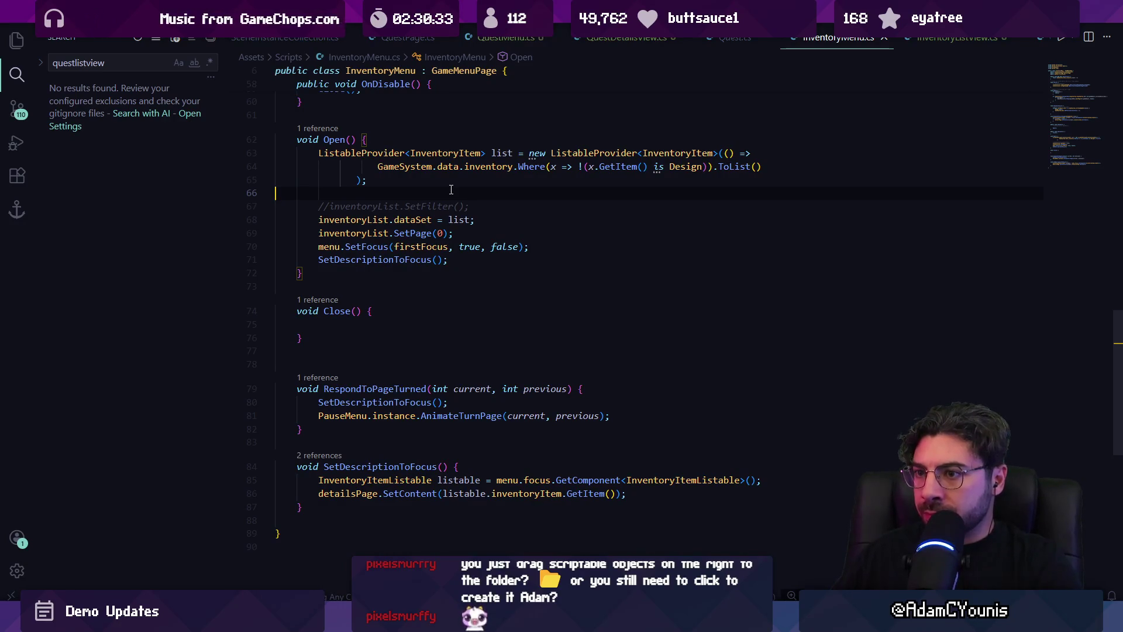
pyautogui.scroll(14, 513, 276)
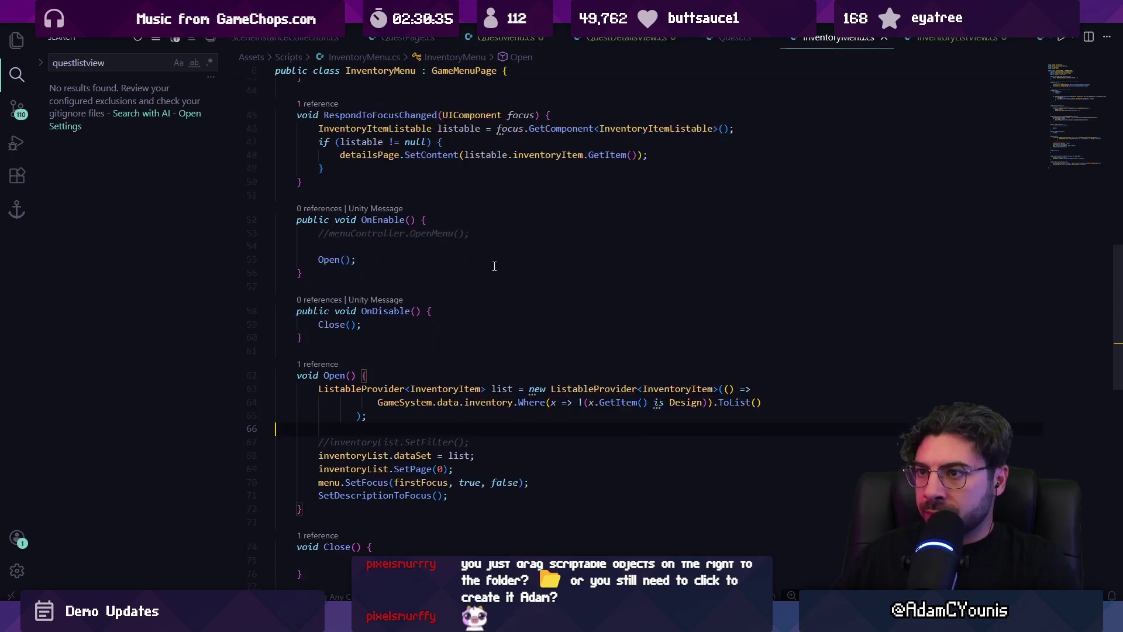
pyautogui.scroll(5, 513, 275)
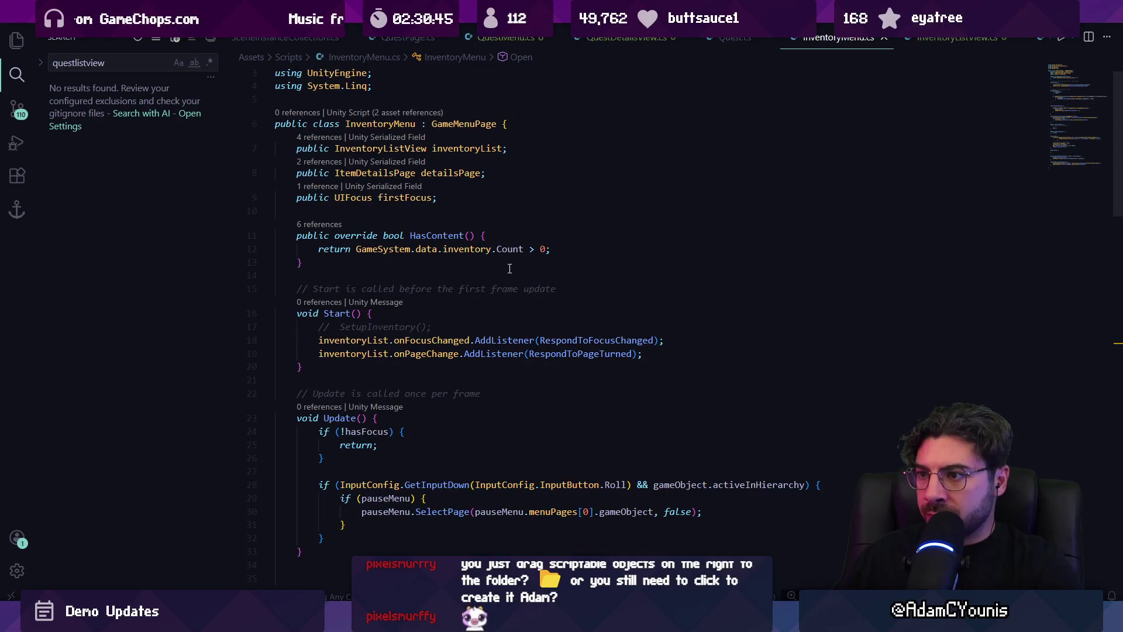
pyautogui.moveTo(321, 258); pyautogui.dragTo(275, 236)
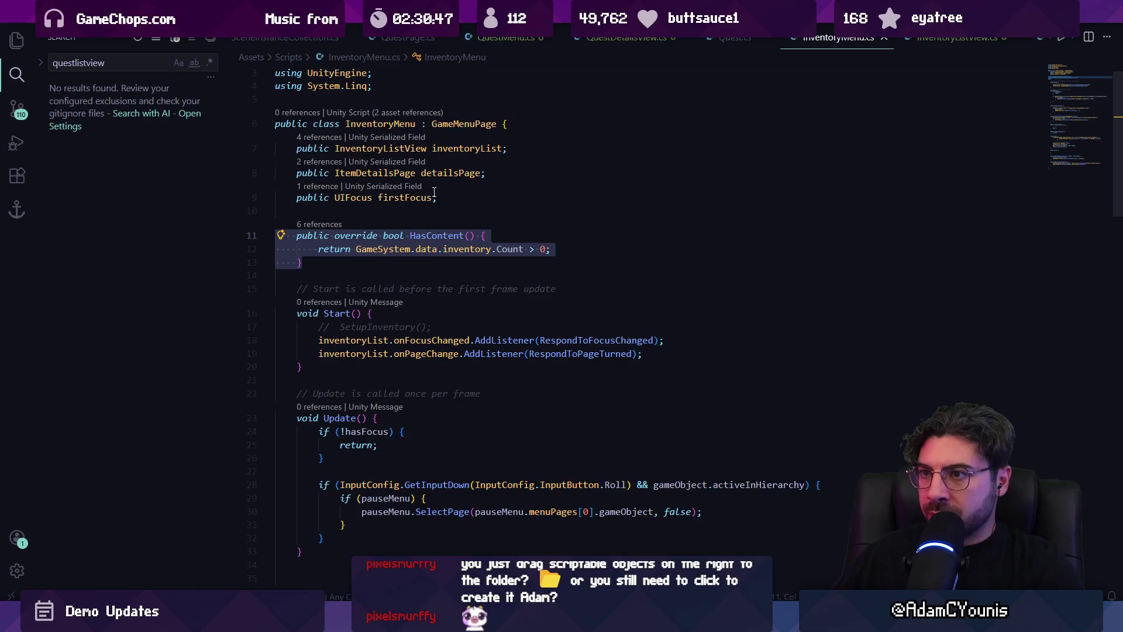
pyautogui.click(491, 40)
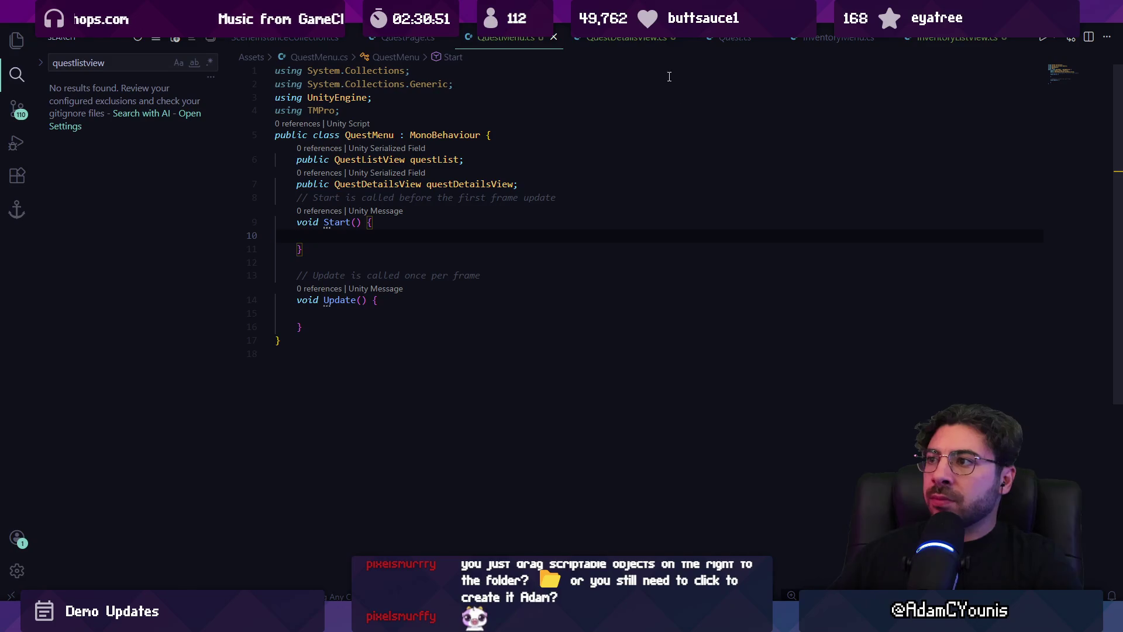
# Check InventoryMenu's base class and make QuestMenu inherit from GameMenuPage
pyautogui.click(825, 39)
pyautogui.click(480, 146)
pyautogui.click(512, 38)
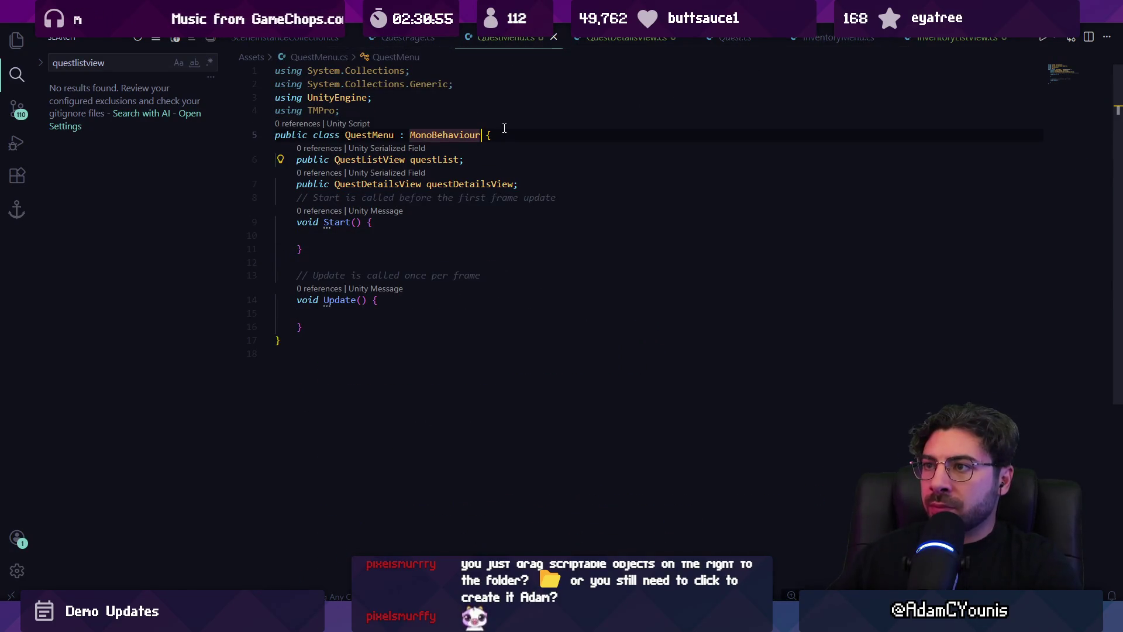
pyautogui.hotkey('shift', 'Down')
pyautogui.hotkey('ctrl', 'shift', 'Left')
pyautogui.write('GameMenuPage')
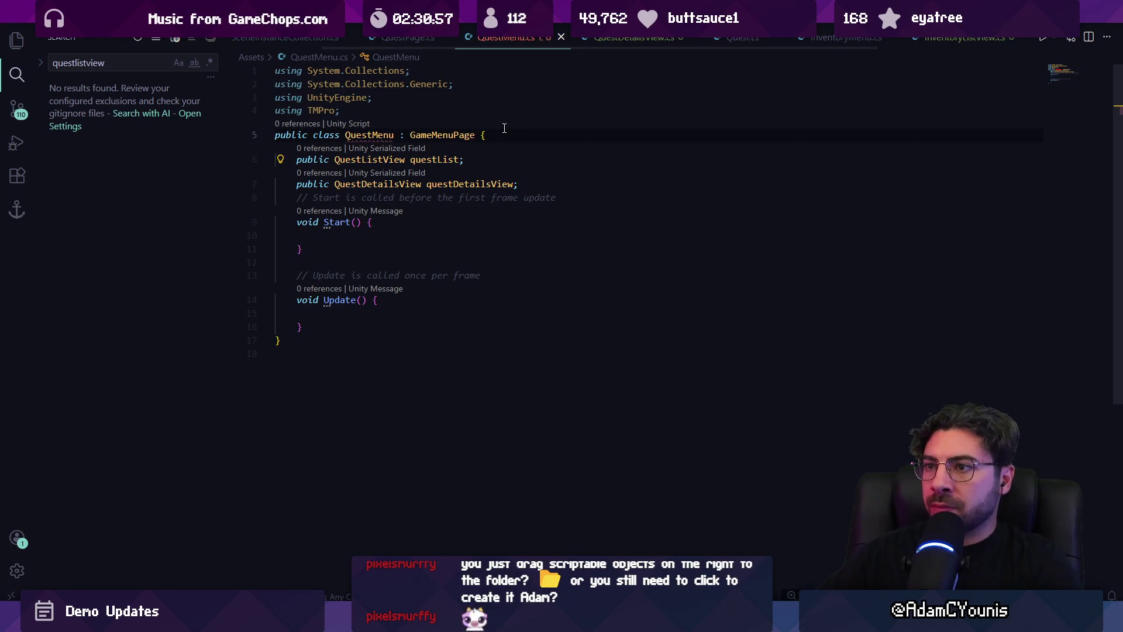
# Implement the abstract HasContent method via Quick Fix and save QuestMenu.cs
pyautogui.click(375, 135)
pyautogui.hotkey('ctrl', '.')
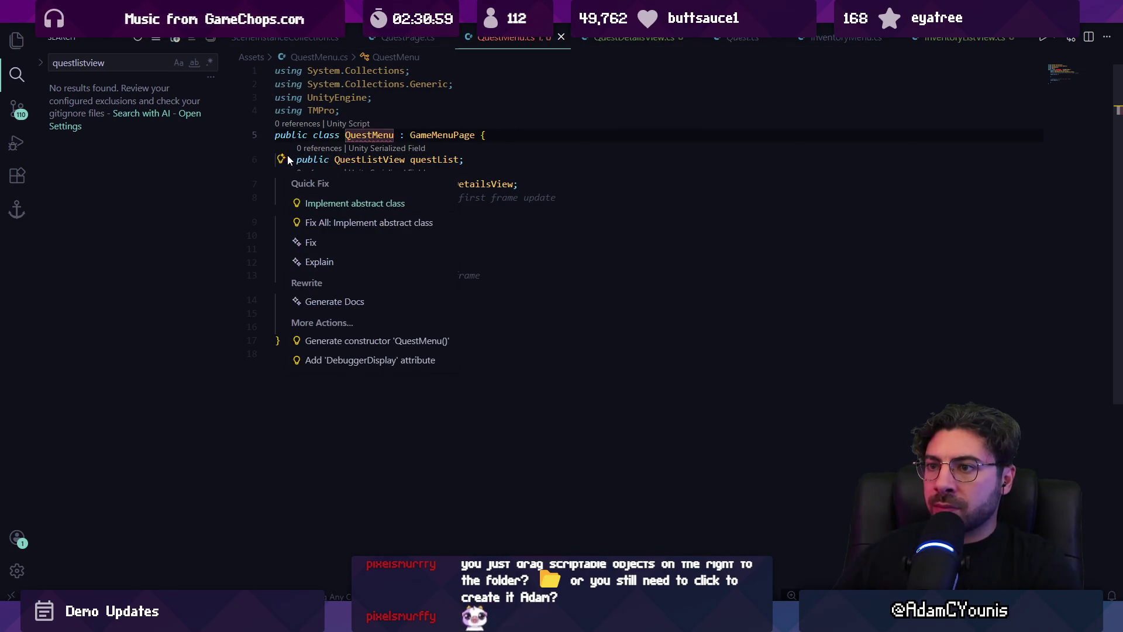
pyautogui.click(316, 203)
pyautogui.doubleClick(471, 235)
pyautogui.hotkey('ctrl', 's')
# Make HasContent return GameSystem.data.questLog.Count > 0 and jump to the questLog definition
pyautogui.press('End')
pyautogui.hotkey('shift', 'Home')
pyautogui.press('BackSpace')
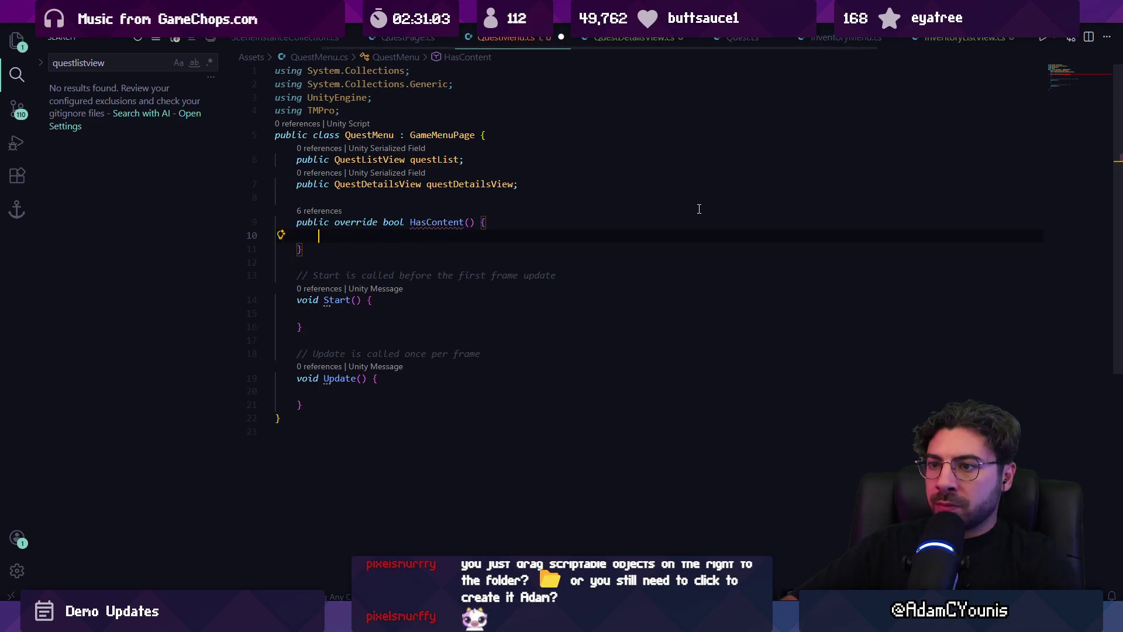
pyautogui.press('Tab')
pyautogui.hotkey('ctrl', 'Left')
pyautogui.hotkey('ctrl', 'Left')
pyautogui.hotkey('ctrl', 'Left')
pyautogui.hotkey('alt', 'Tab')
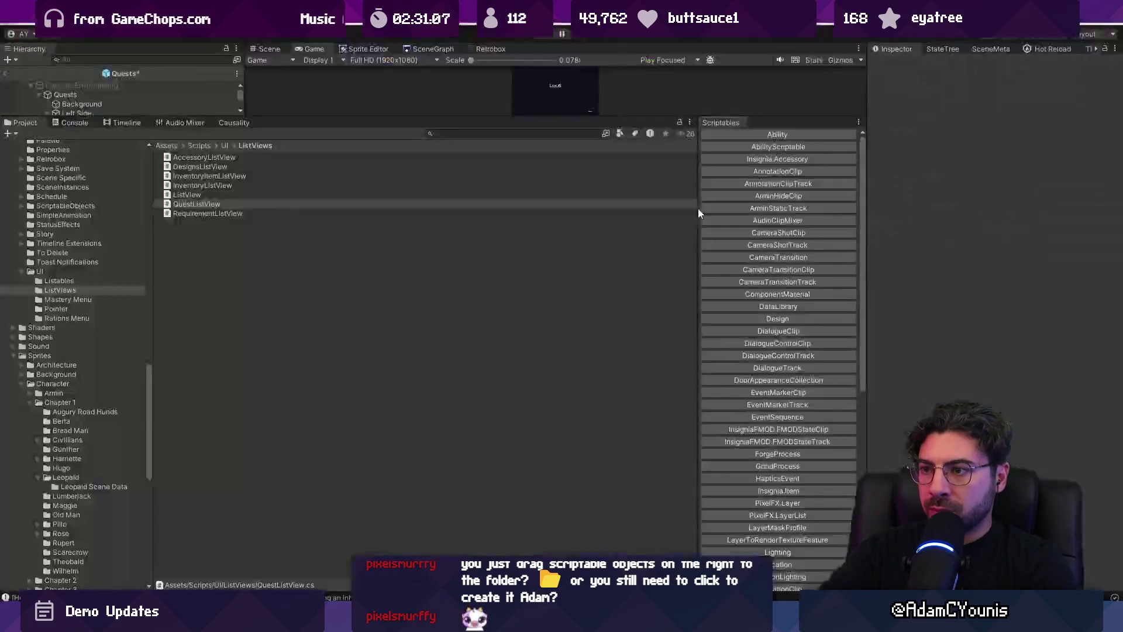
pyautogui.press('super')
pyautogui.hotkey('alt', 'Tab')
pyautogui.hotkey('ctrl', 'shift', 'Right')
pyautogui.write('questL')
pyautogui.press('Tab')
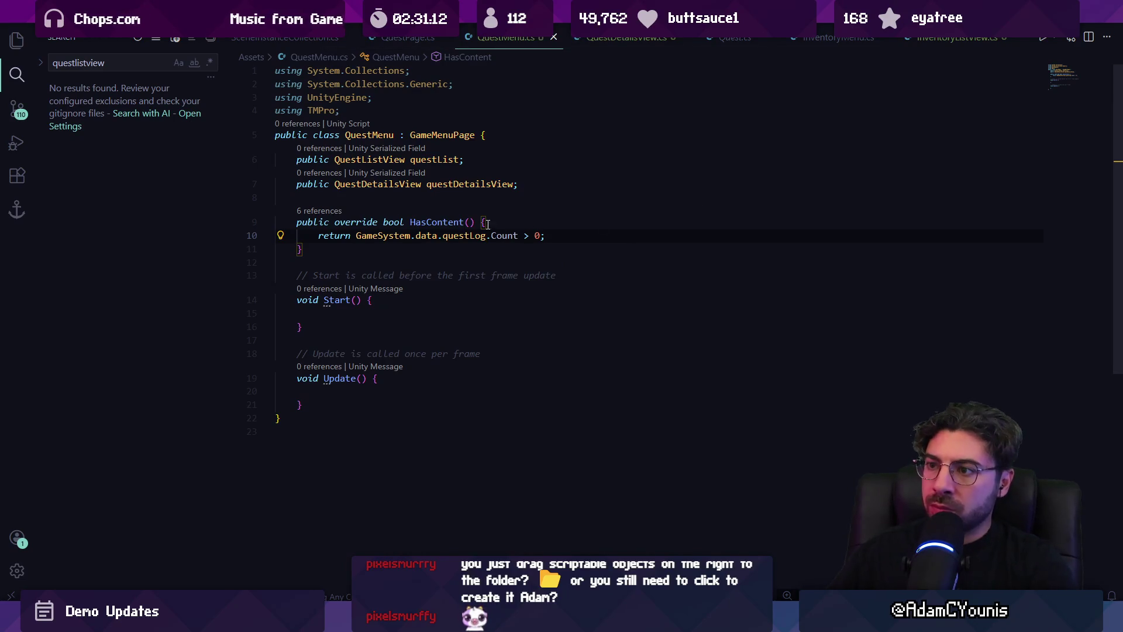
pyautogui.keyDown('ctrl'); pyautogui.click(466, 235); pyautogui.keyUp('ctrl')
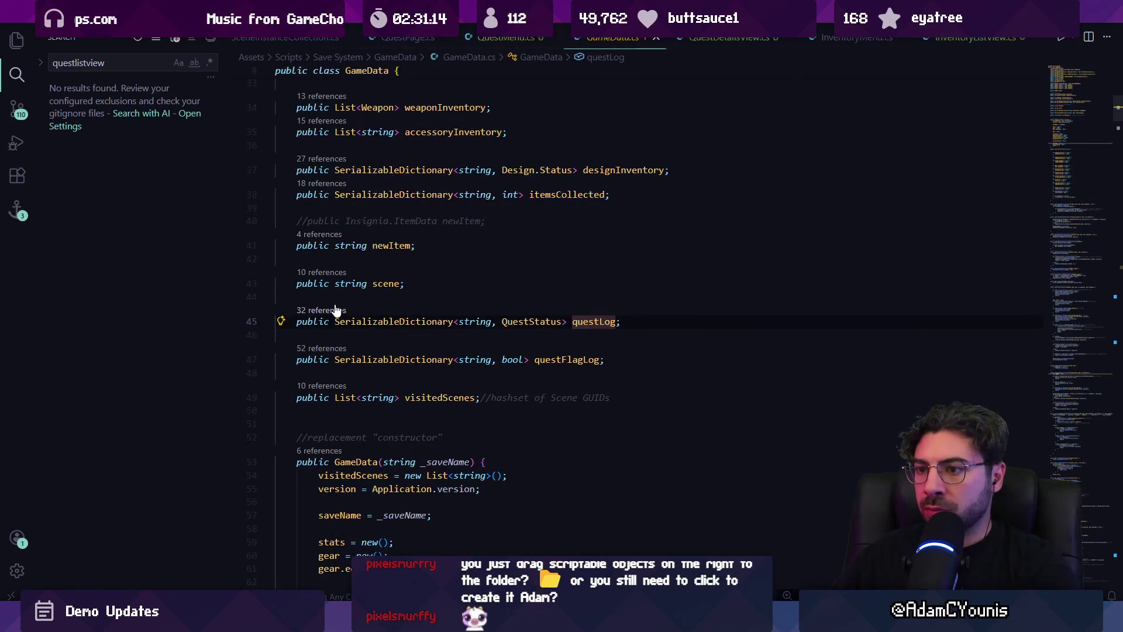
# Peek all references to questLog, including its constructor initialisation and QuestPage.cs usages
pyautogui.hotkey('shift', 'F12')
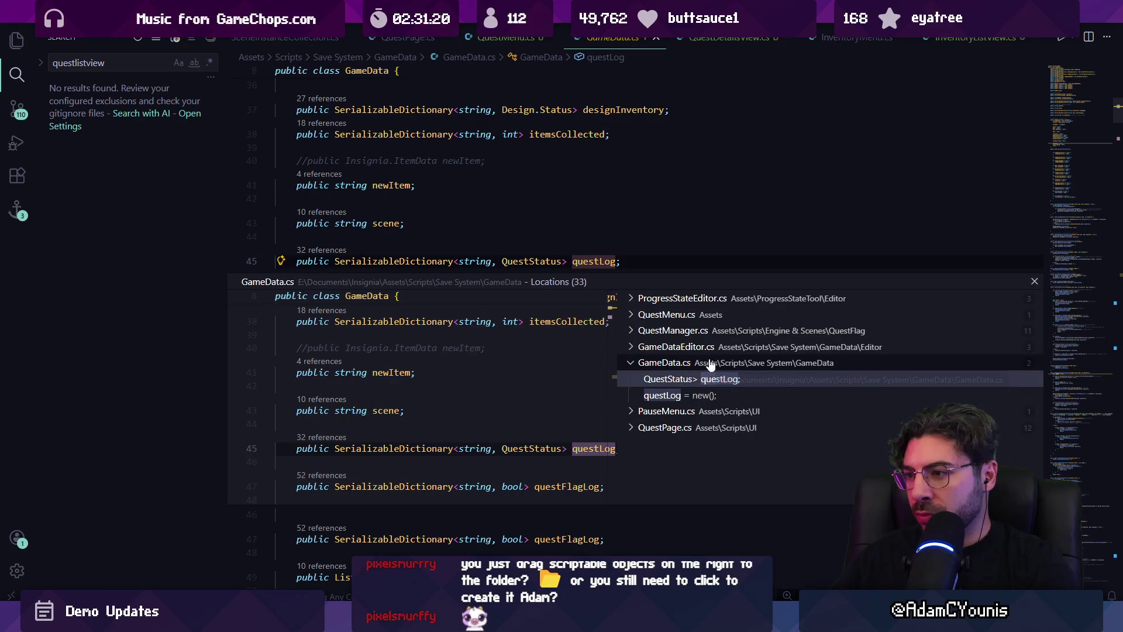
pyautogui.click(710, 398)
pyautogui.click(681, 427)
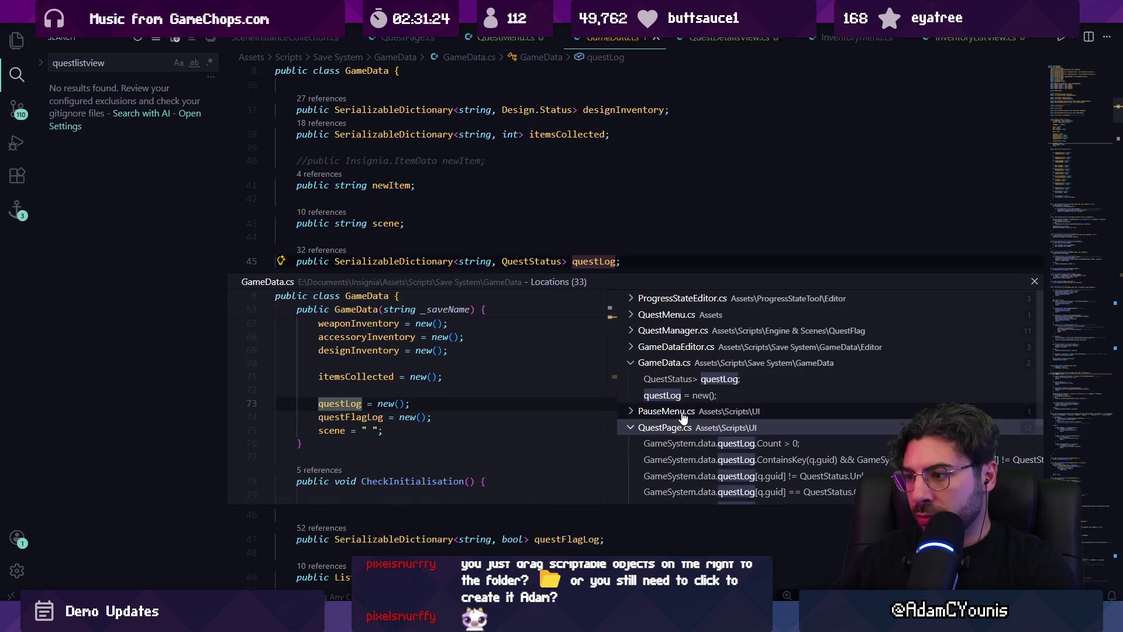
pyautogui.scroll(-3, 683, 417)
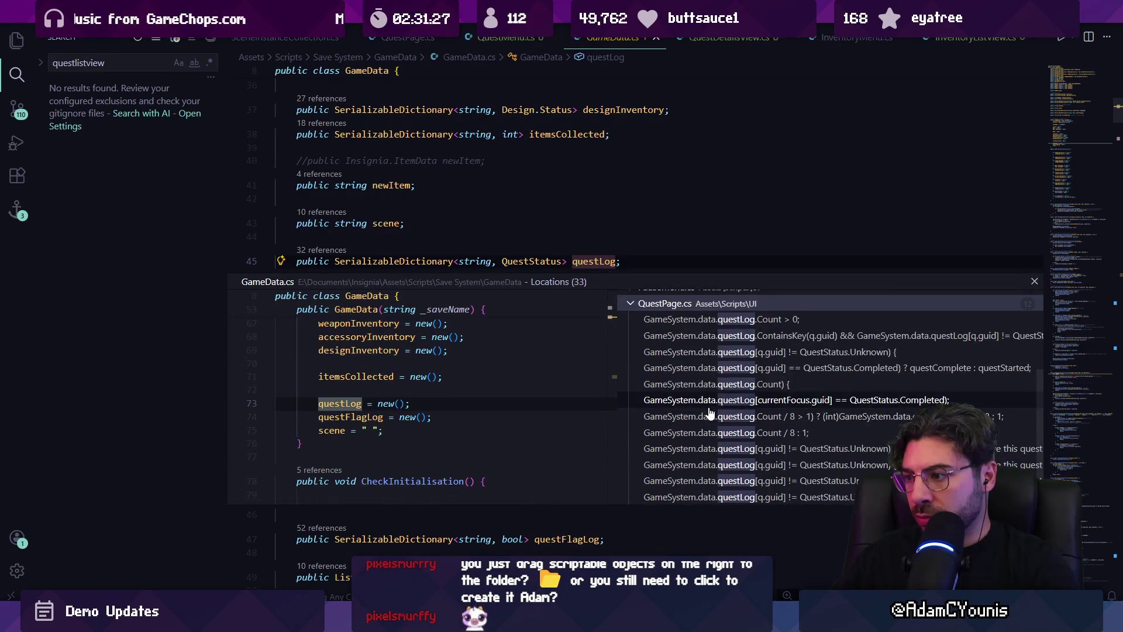
pyautogui.scroll(3, 684, 417)
pyautogui.press('Escape')
# Search the project for questLog.Add, inspect each of the 4 results, then return to QuestMenu.cs
pyautogui.hotkey('ctrl', 'shift', 'f')
pyautogui.write('questl')
pyautogui.write('opg')
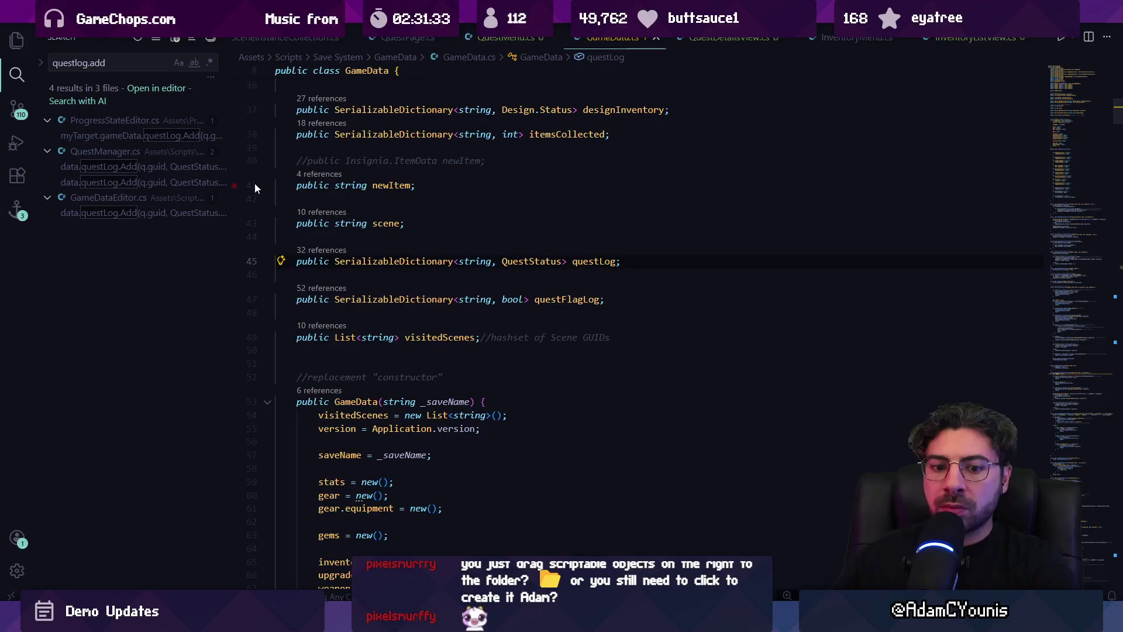
pyautogui.click(175, 136)
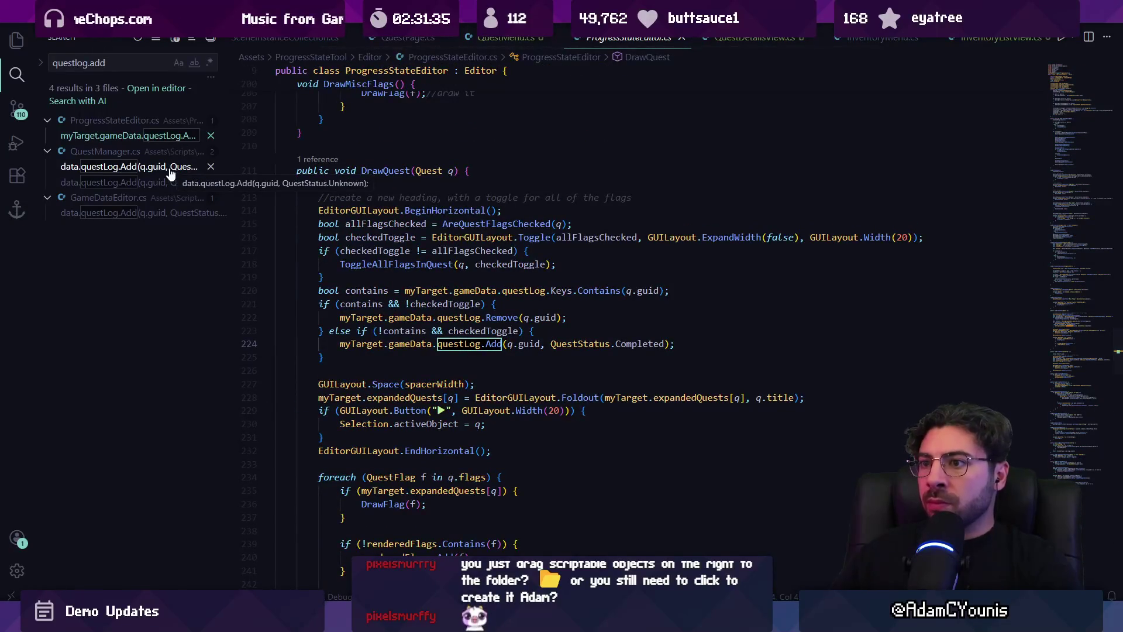
pyautogui.click(153, 168)
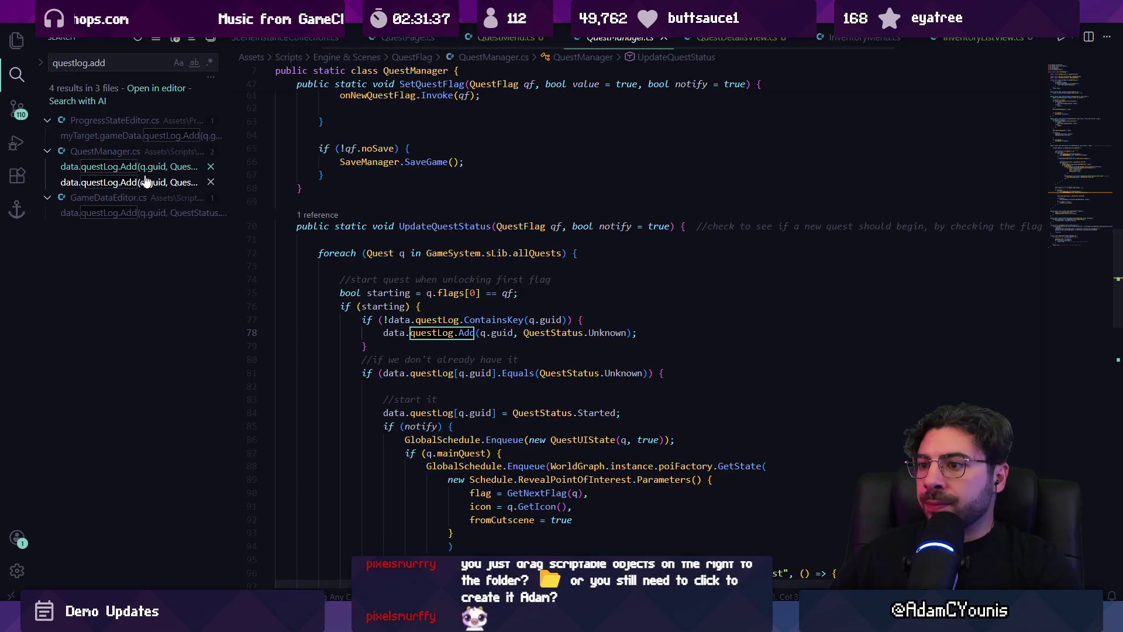
pyautogui.click(146, 184)
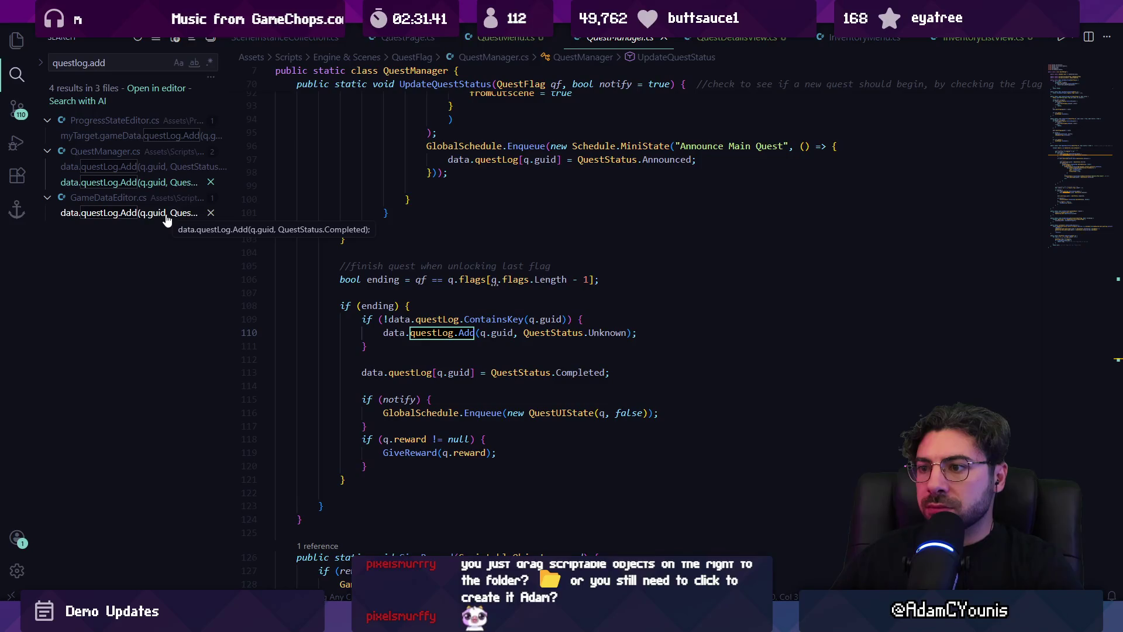
pyautogui.scroll(4, 428, 273)
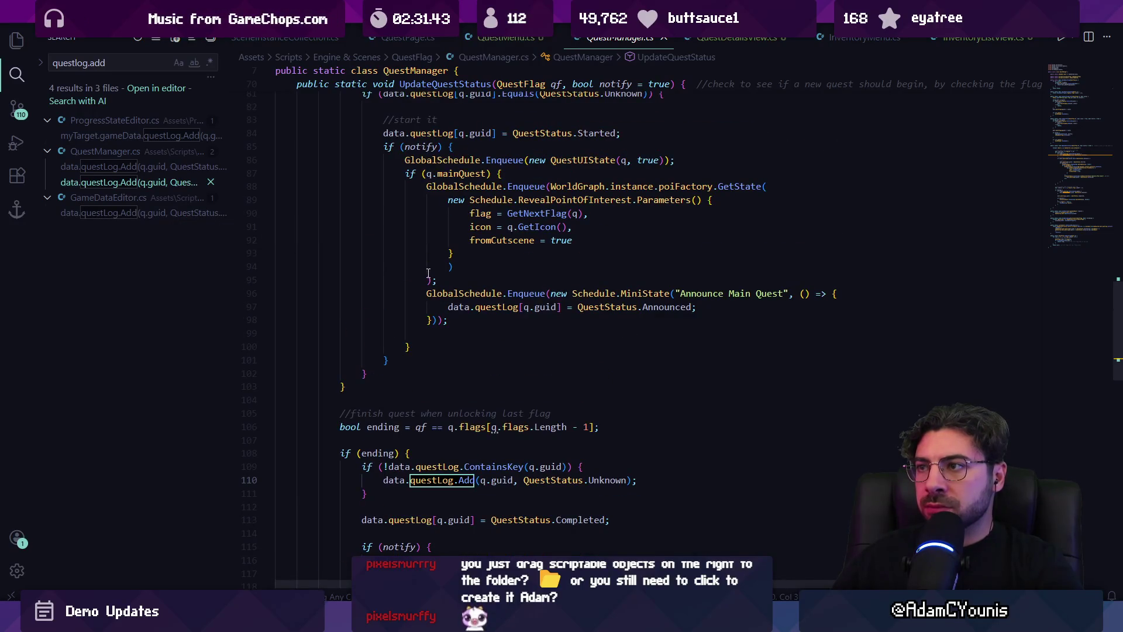
pyautogui.scroll(-4, 423, 273)
pyautogui.click(163, 214)
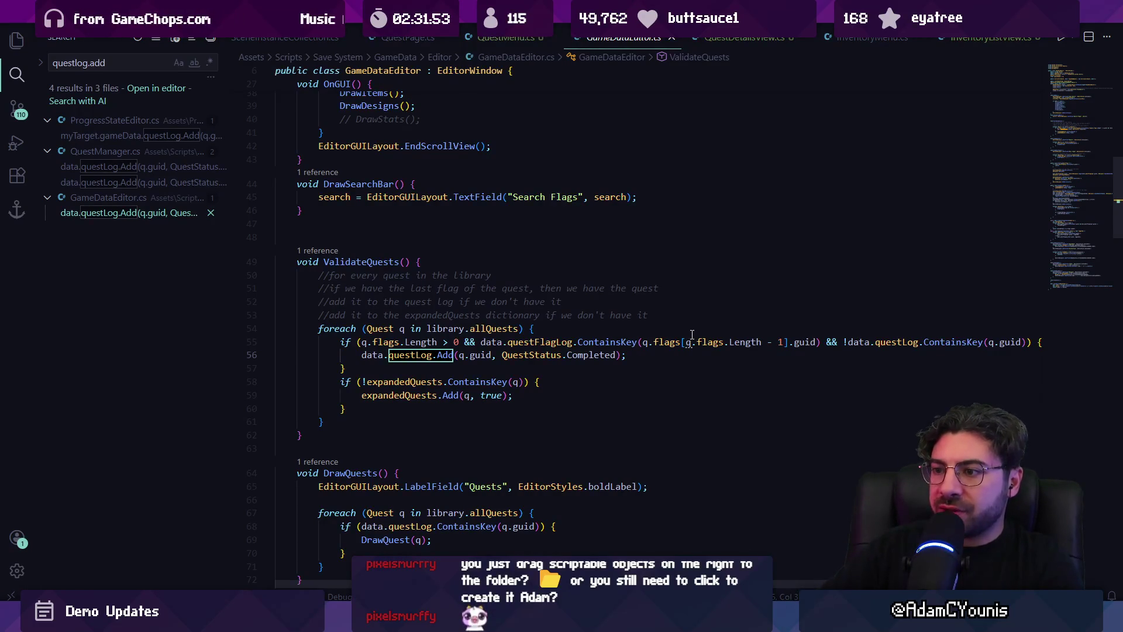
pyautogui.hotkey('alt', 'Left')
pyautogui.hotkey('alt', 'Left')
pyautogui.hotkey('alt', 'Left')
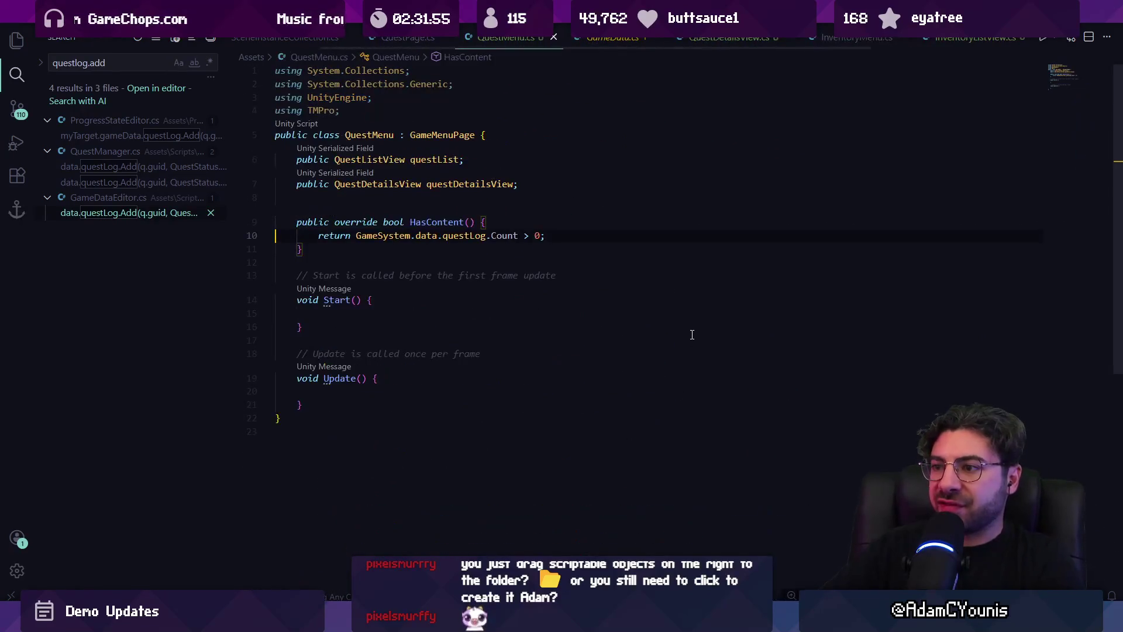
# Switch to InventoryMenu.cs and review its code down to the Start method
pyautogui.hotkey('alt', 'Right')
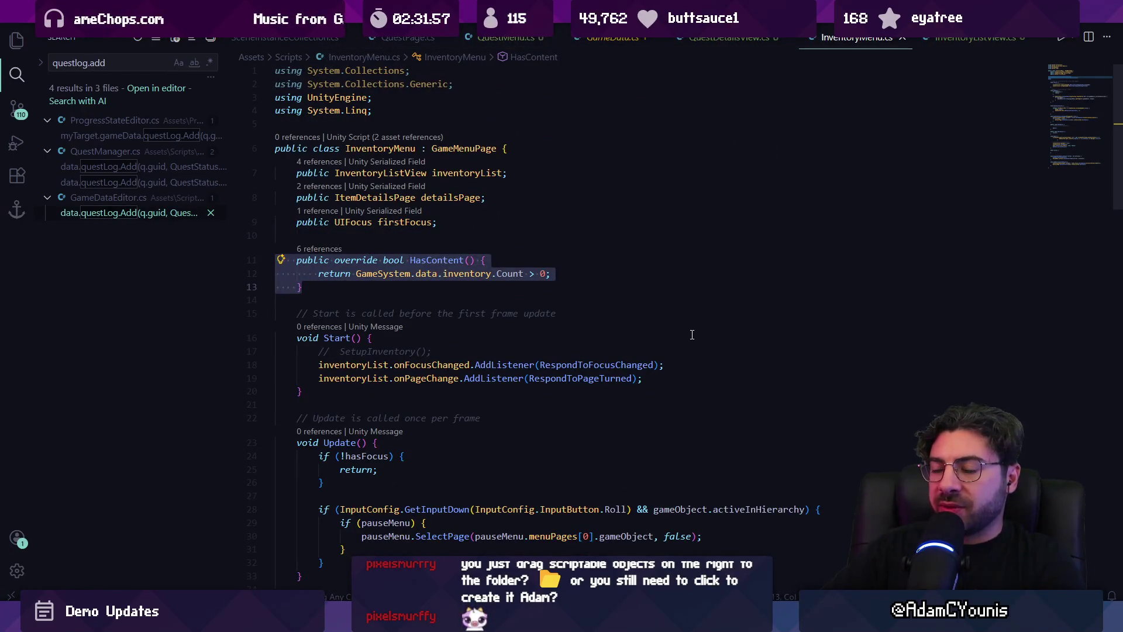
pyautogui.press('Up')
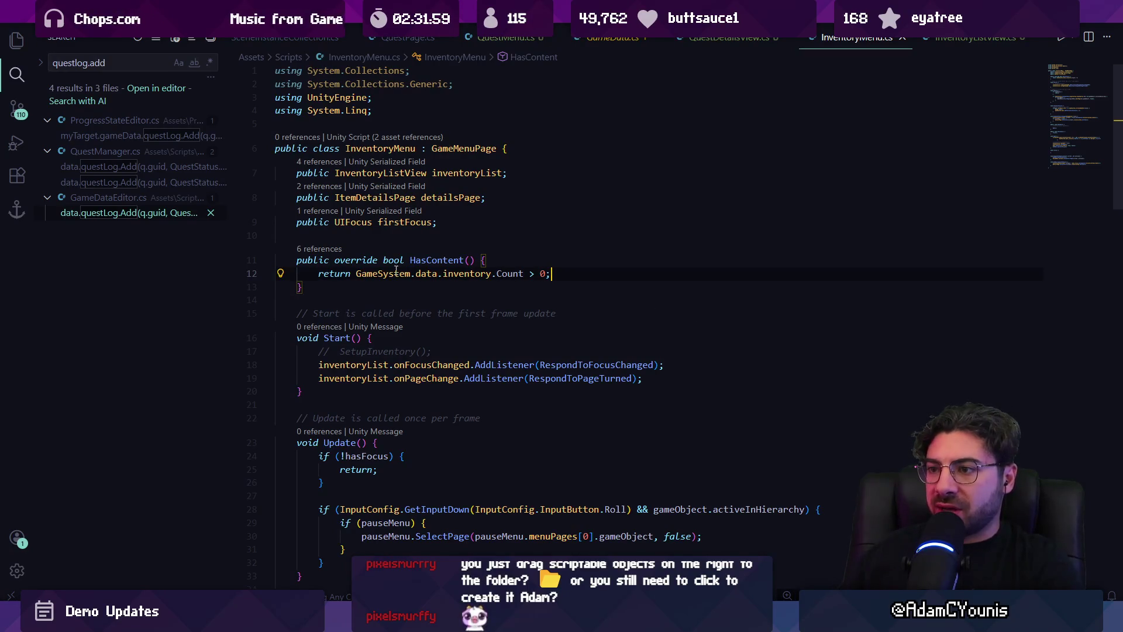
pyautogui.press('Down')
pyautogui.press('Down')
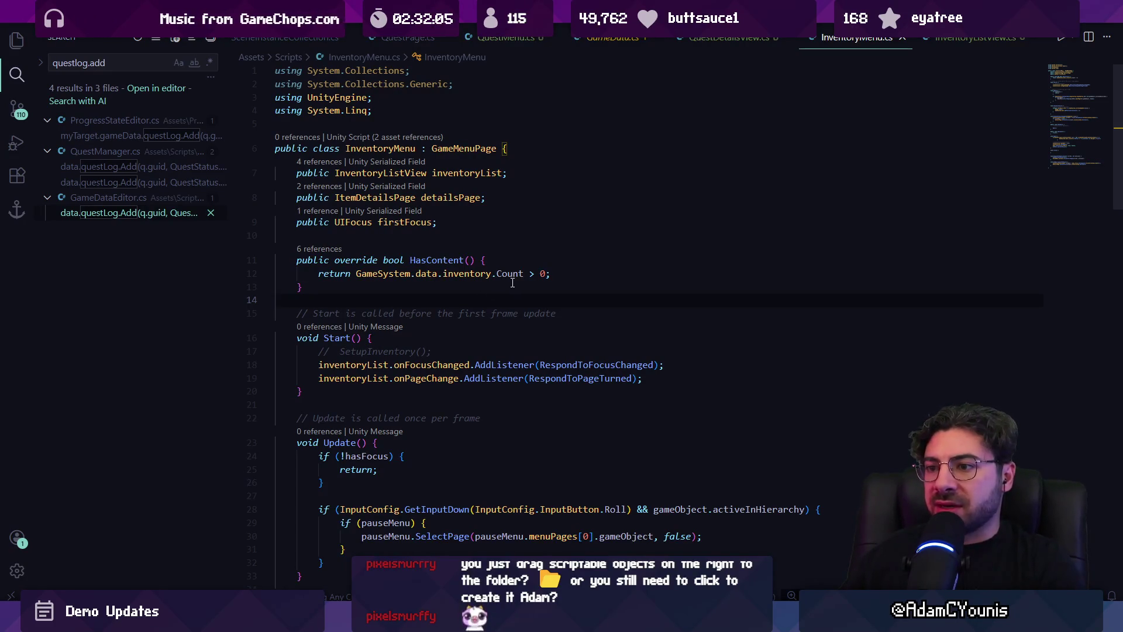
pyautogui.click(489, 286)
pyautogui.click(477, 293)
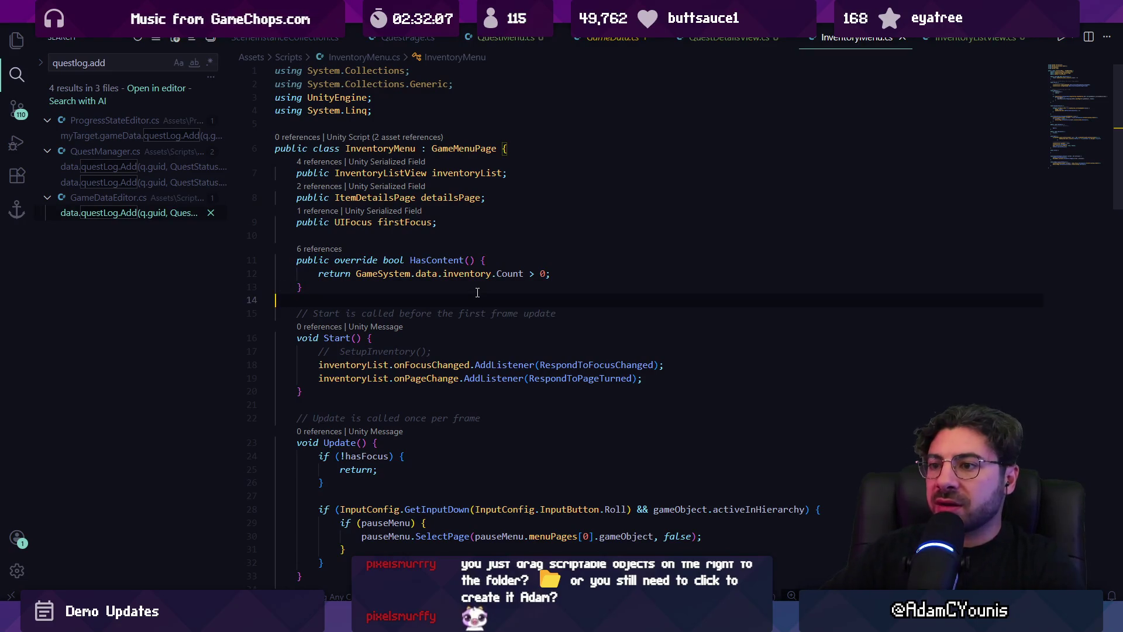
pyautogui.click(463, 346)
pyautogui.scroll(-2, 460, 346)
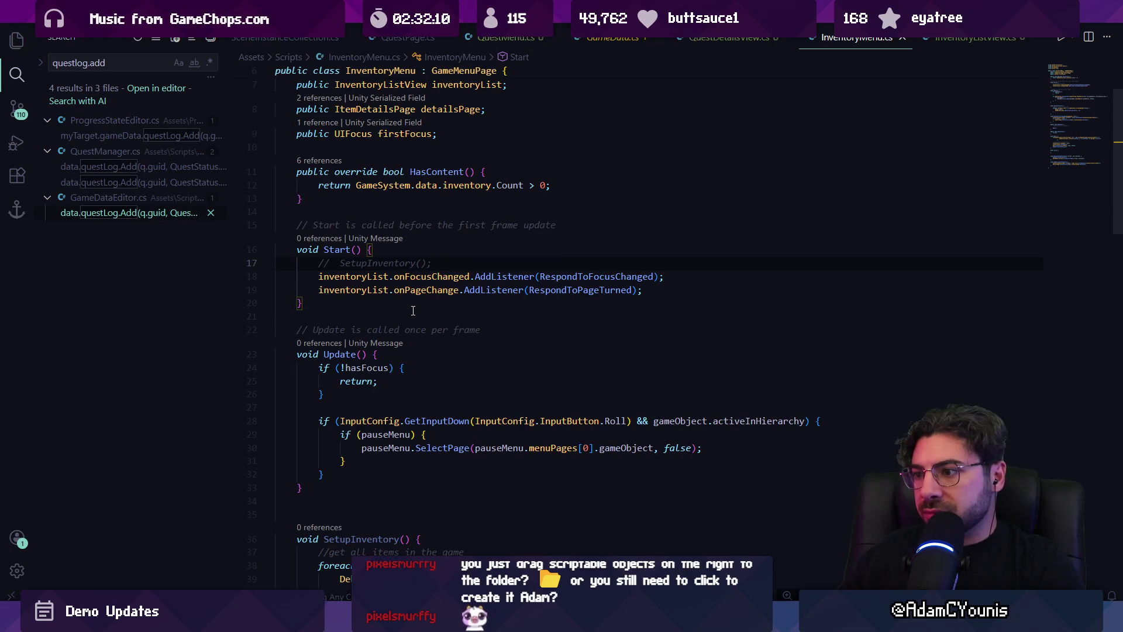
pyautogui.scroll(-1, 415, 312)
pyautogui.click(406, 287)
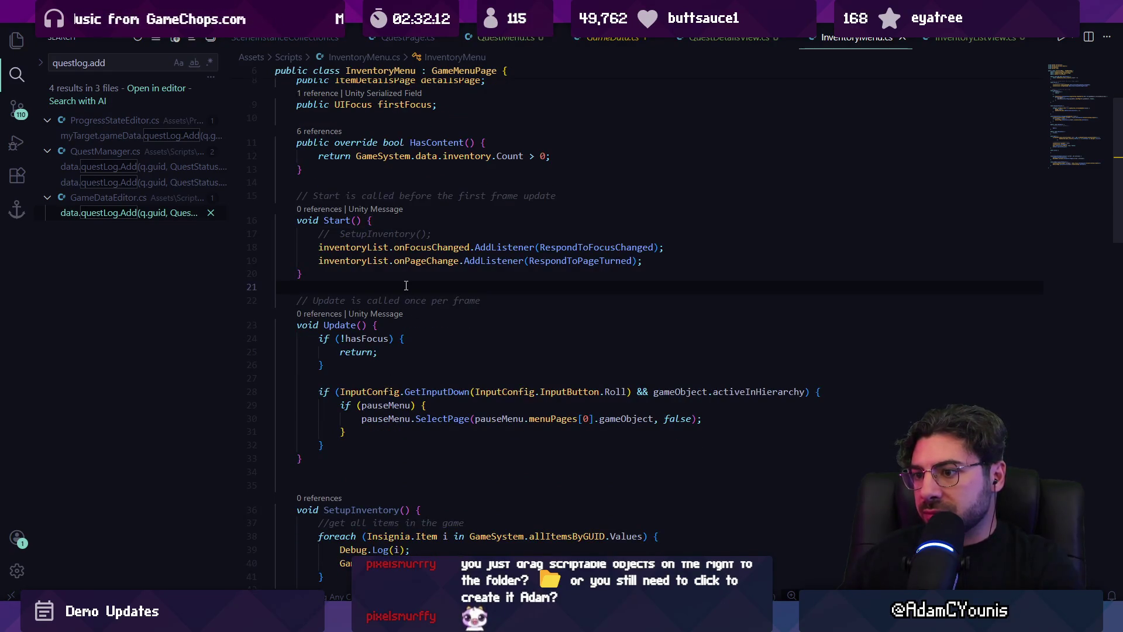
pyautogui.scroll(-3, 402, 287)
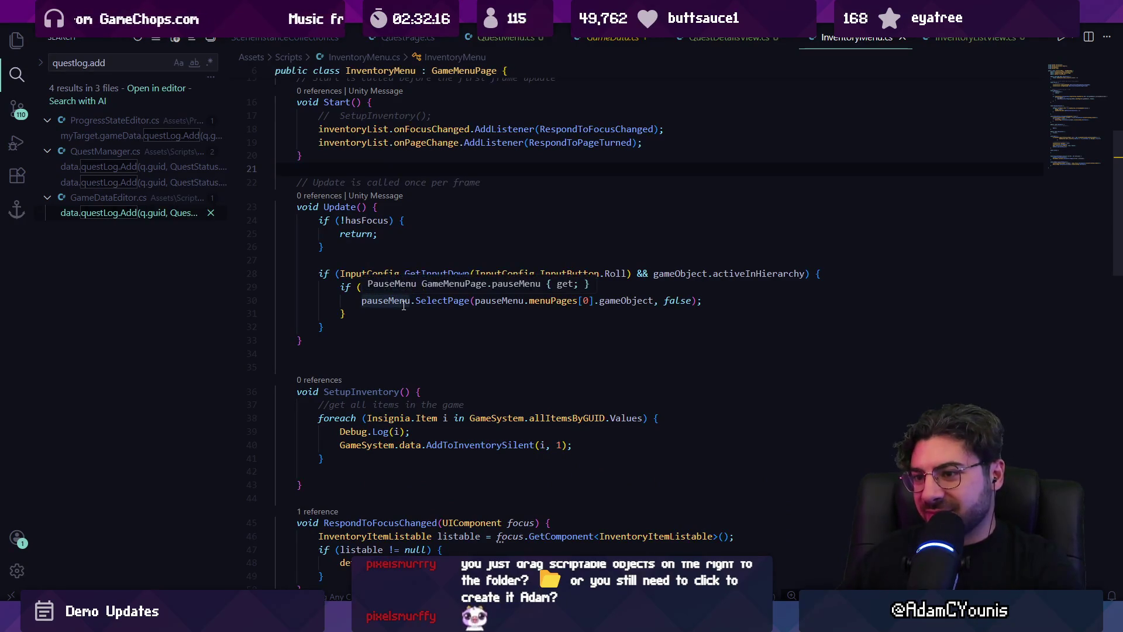
pyautogui.scroll(-1, 404, 305)
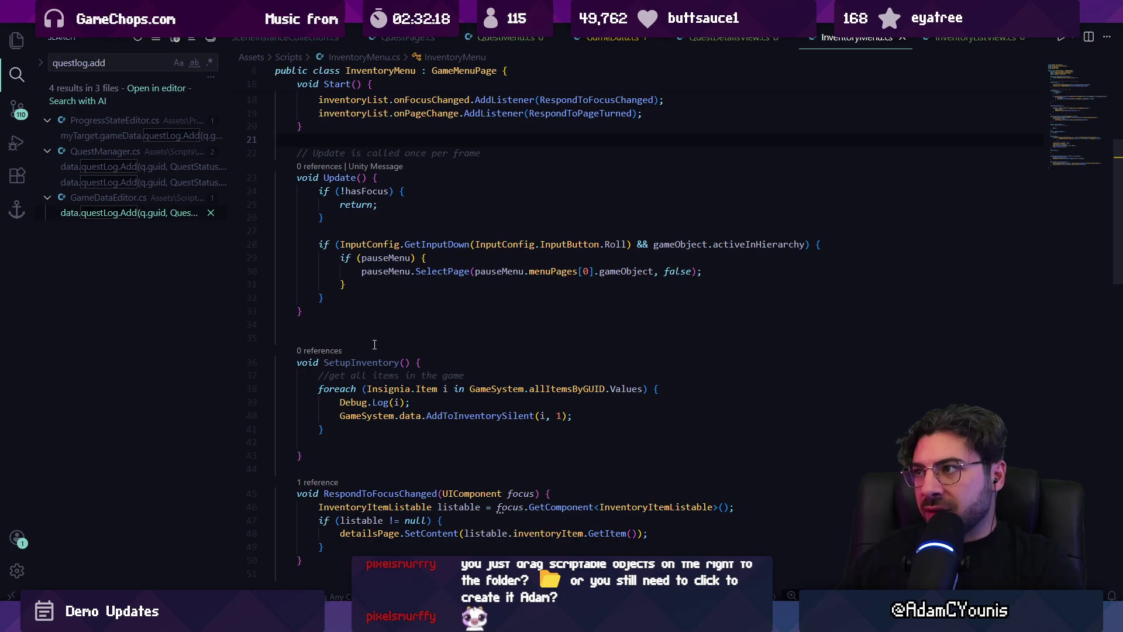
pyautogui.scroll(7, 392, 322)
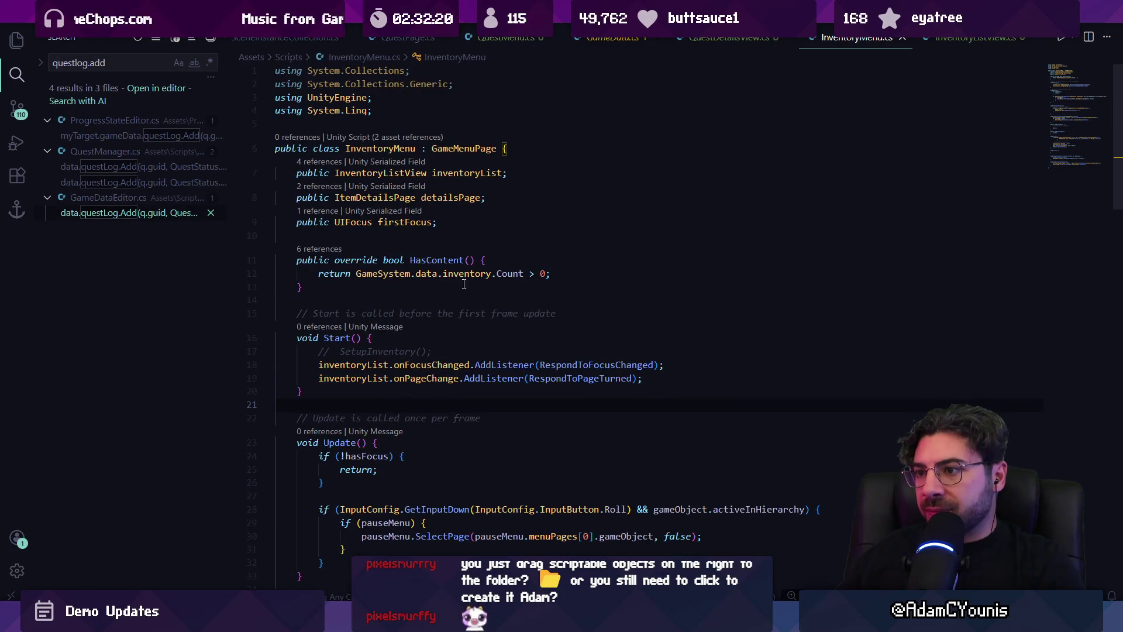
# Compare the QuestMenu script and the GameData questLog field, then return to InventoryMenu
pyautogui.click(613, 37)
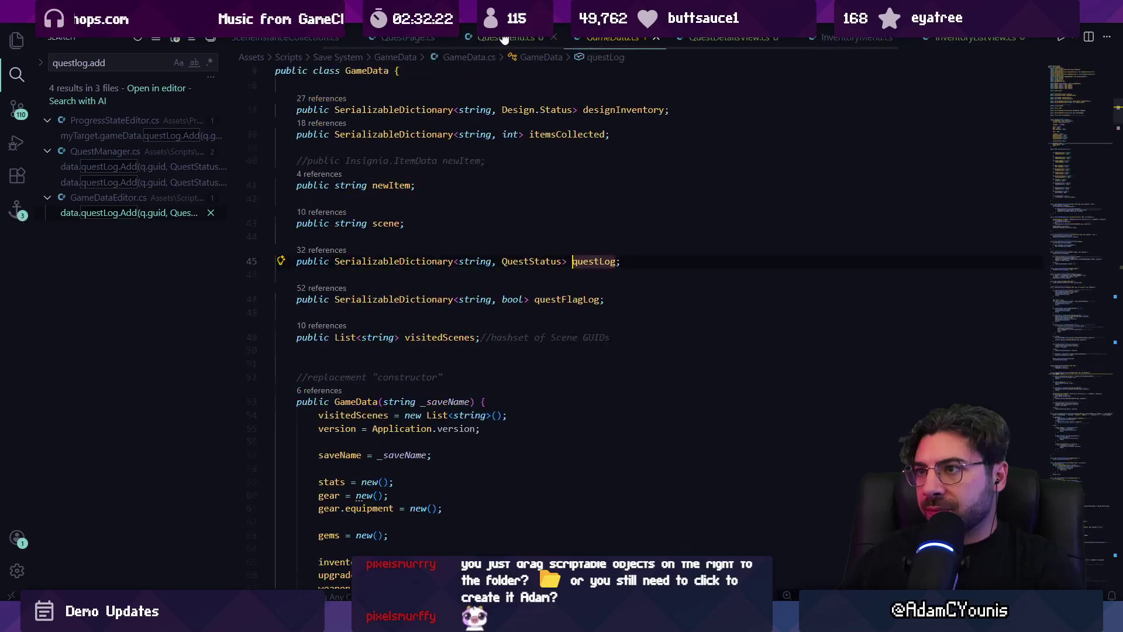
pyautogui.click(506, 37)
pyautogui.click(857, 40)
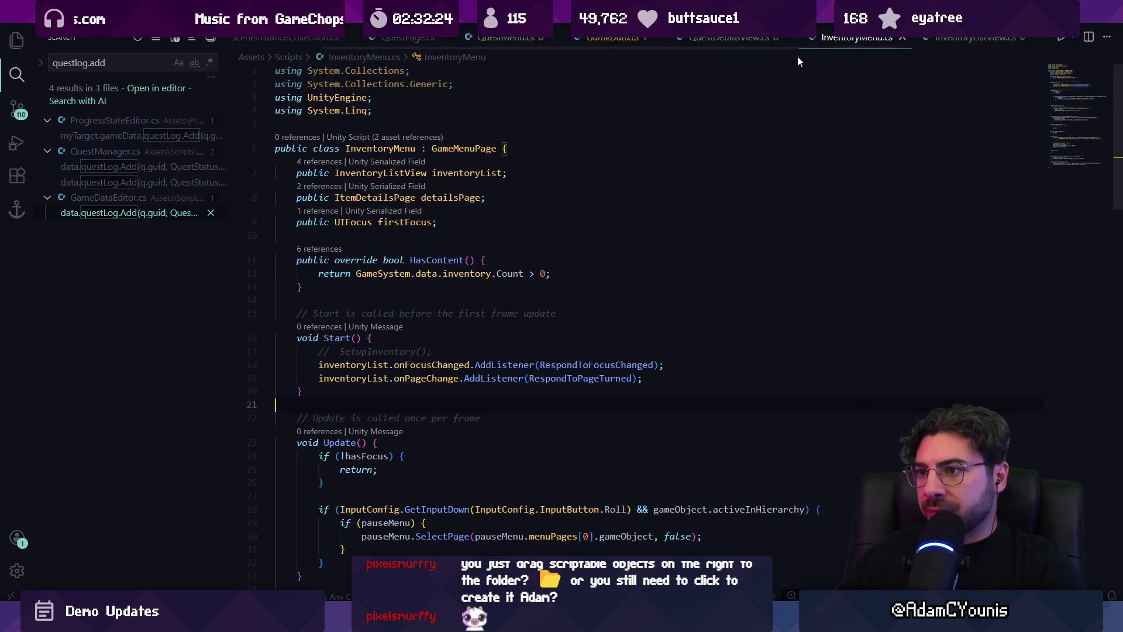
pyautogui.click(613, 39)
pyautogui.click(540, 48)
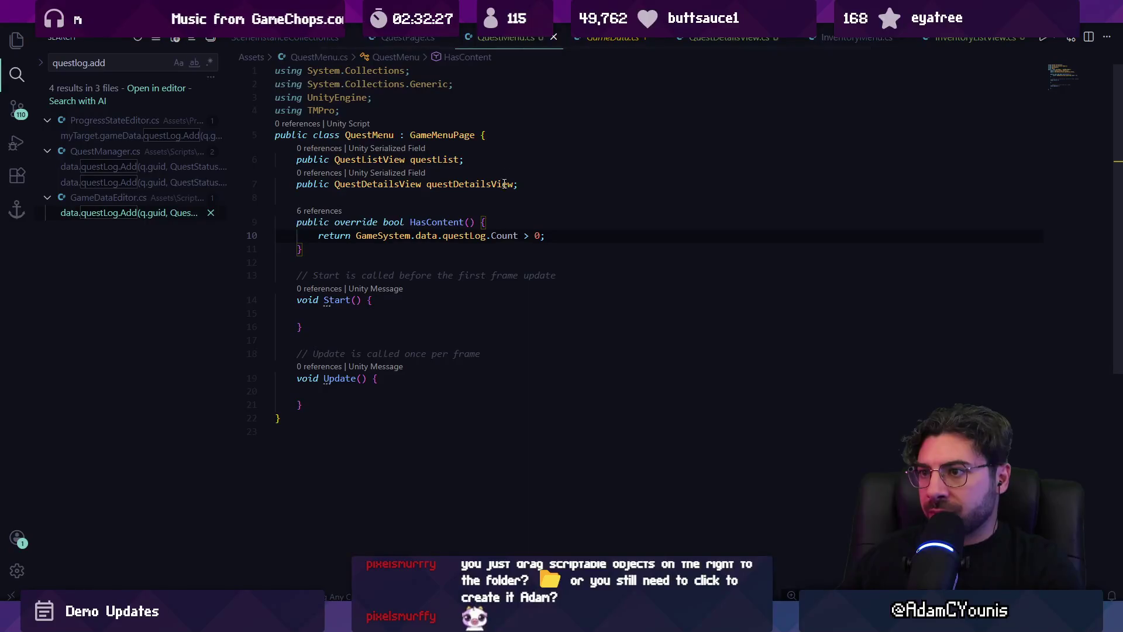
pyautogui.click(389, 250)
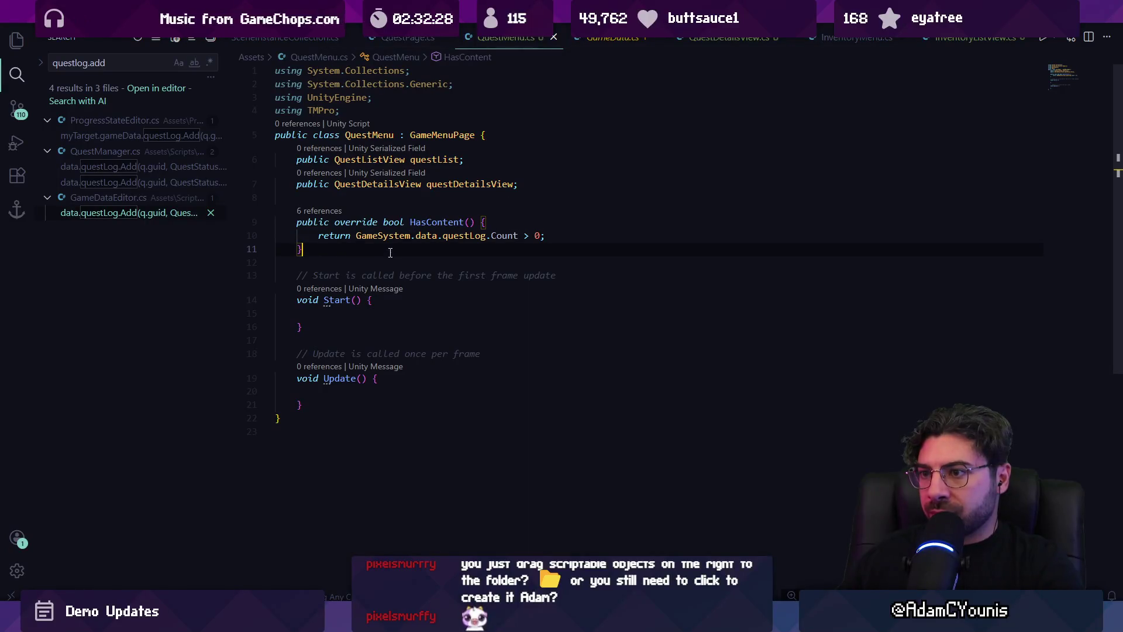
pyautogui.click(825, 40)
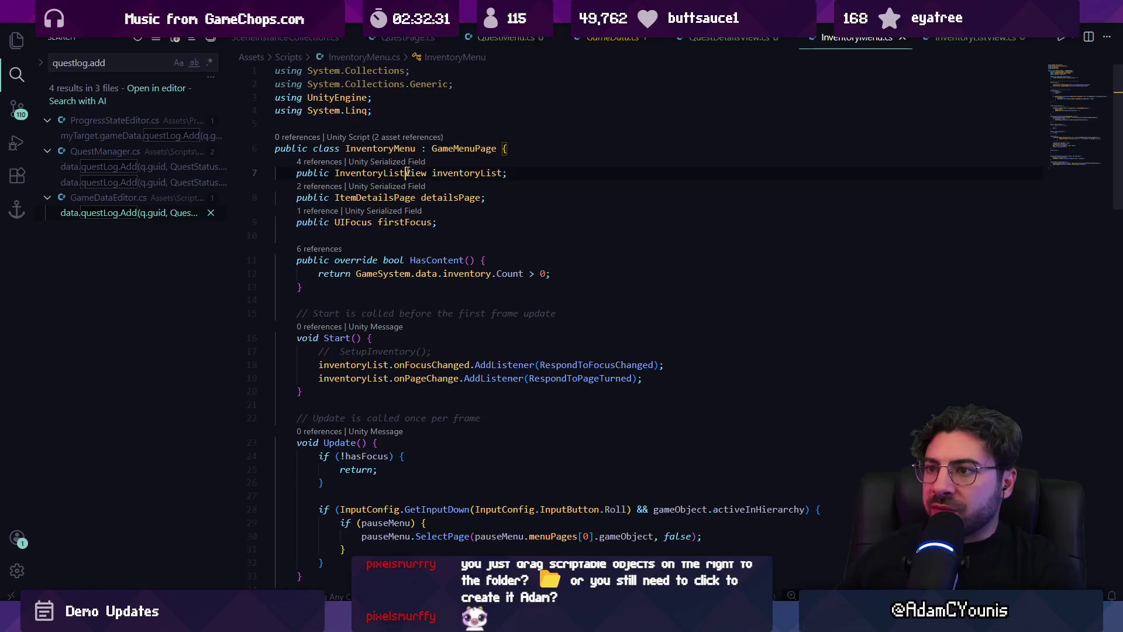
# Select the two inventoryList AddListener lines in InventoryMenu's Start()
pyautogui.click(462, 173)
pyautogui.scroll(-3, 405, 264)
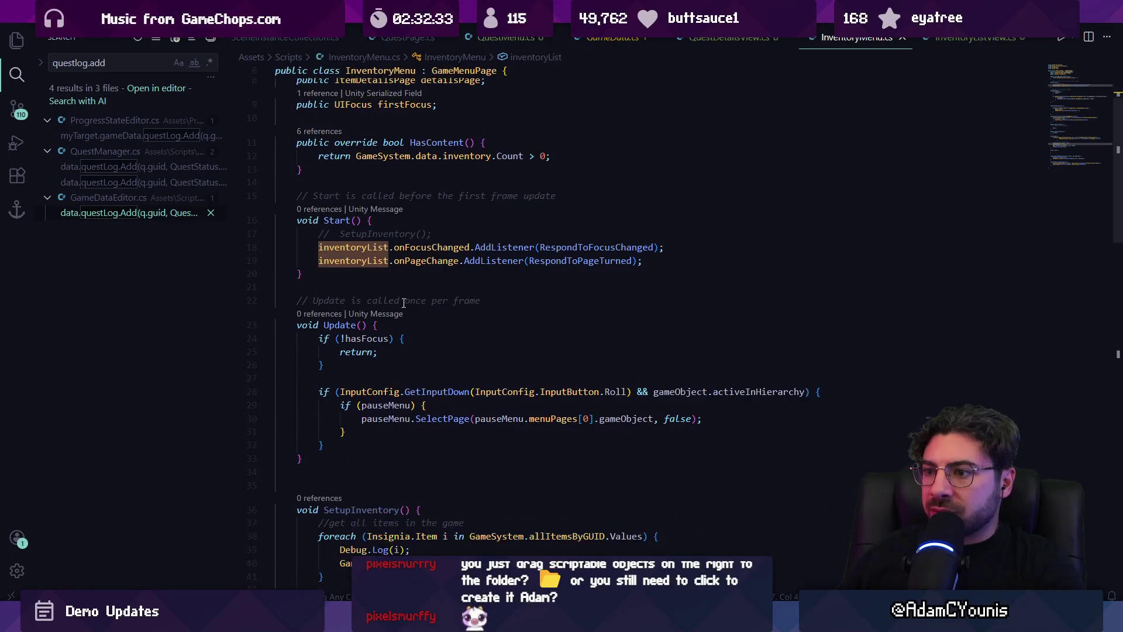
pyautogui.moveTo(643, 261)
pyautogui.mouseDown()
pyautogui.moveTo(278, 258)
pyautogui.moveTo(211, 243)
pyautogui.mouseUp()
pyautogui.hotkey('ctrl', 'c')
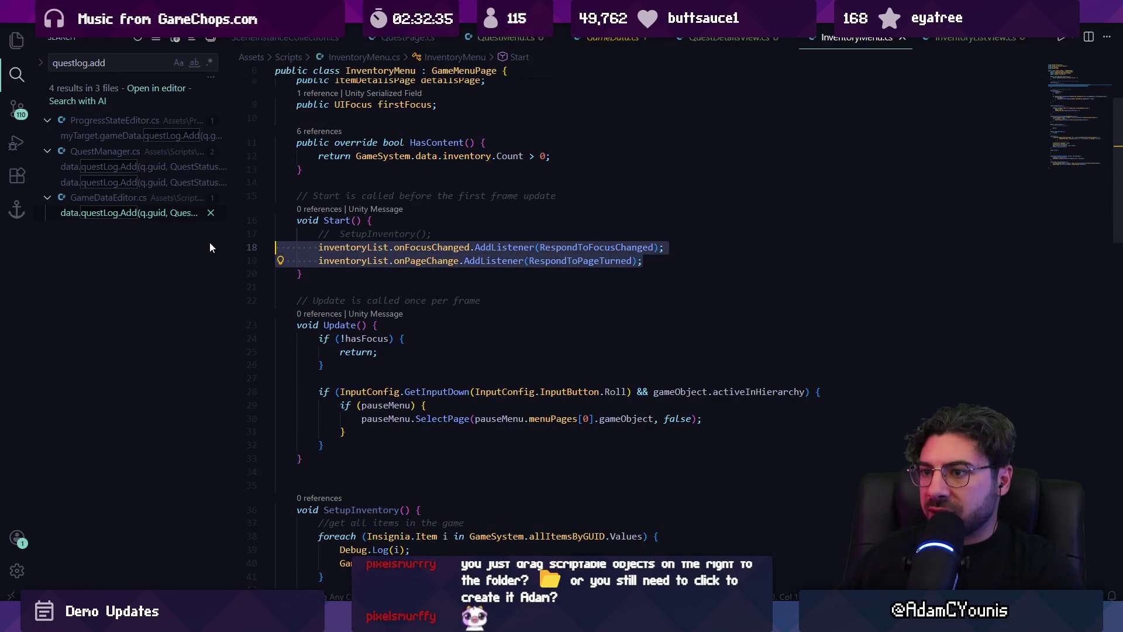
pyautogui.click(612, 37)
pyautogui.click(839, 38)
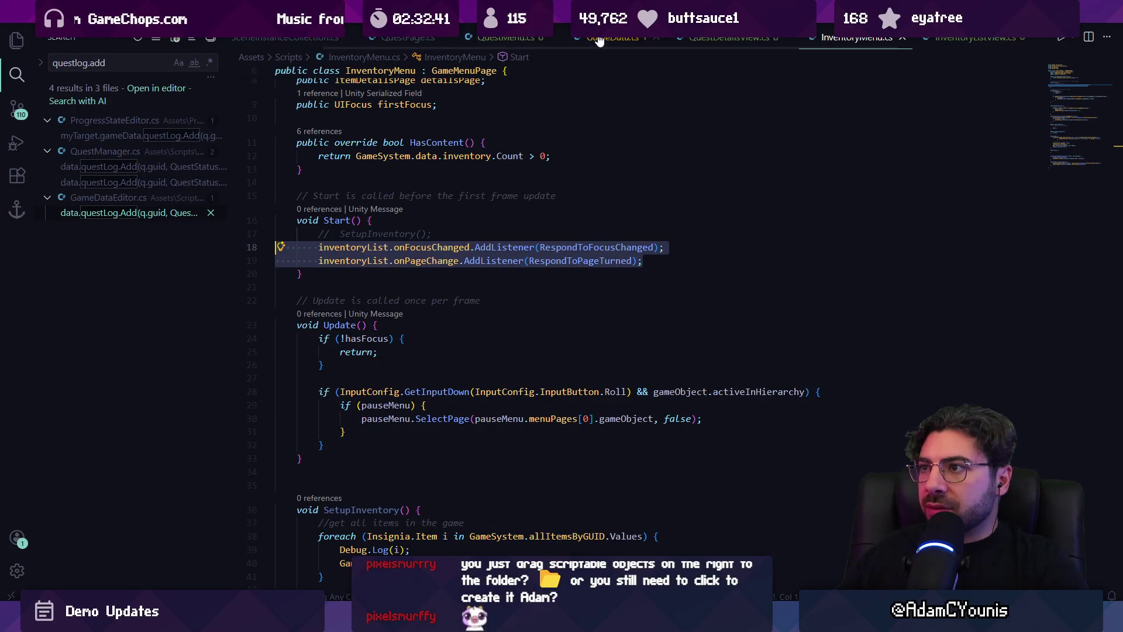
# Move the QuestMenu.cs tab right beside InventoryMenu.cs
pyautogui.moveTo(506, 38); pyautogui.dragTo(755, 45)
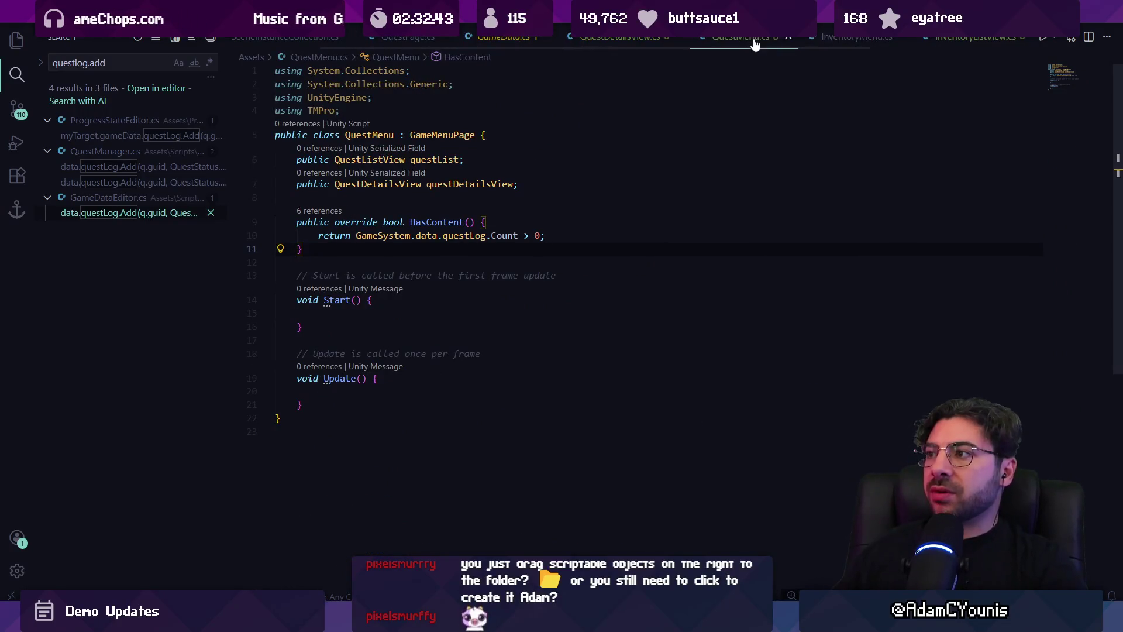
pyautogui.click(857, 40)
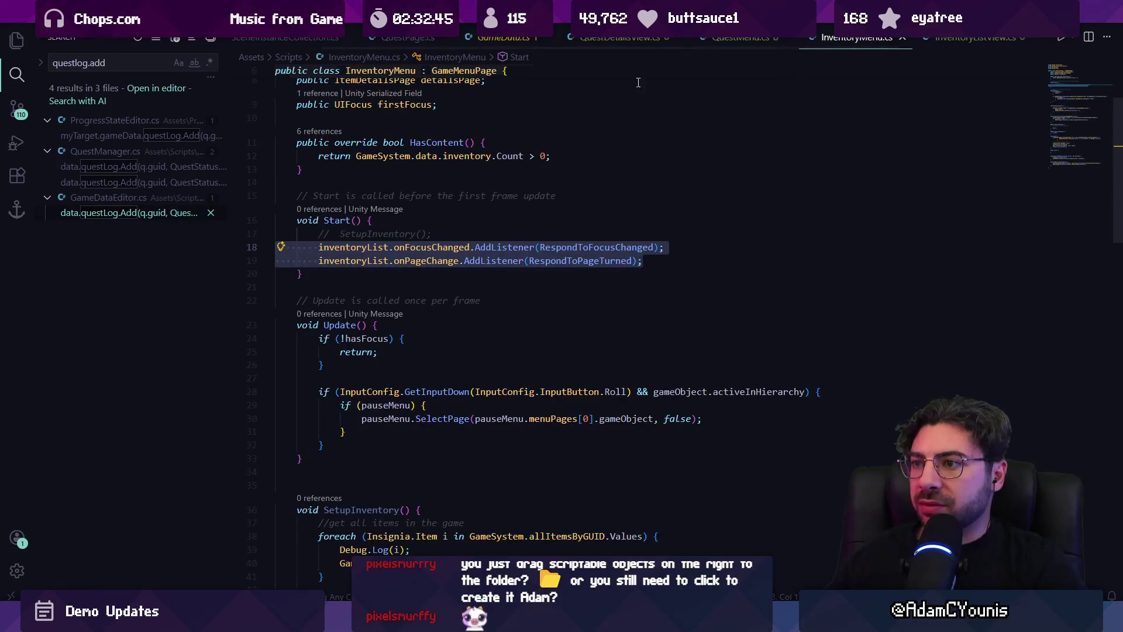
pyautogui.click(720, 45)
# Paste the listener lines into QuestMenu's Start(), renaming inventoryList to questList
pyautogui.click(402, 312)
pyautogui.hotkey('ctrl', 'v')
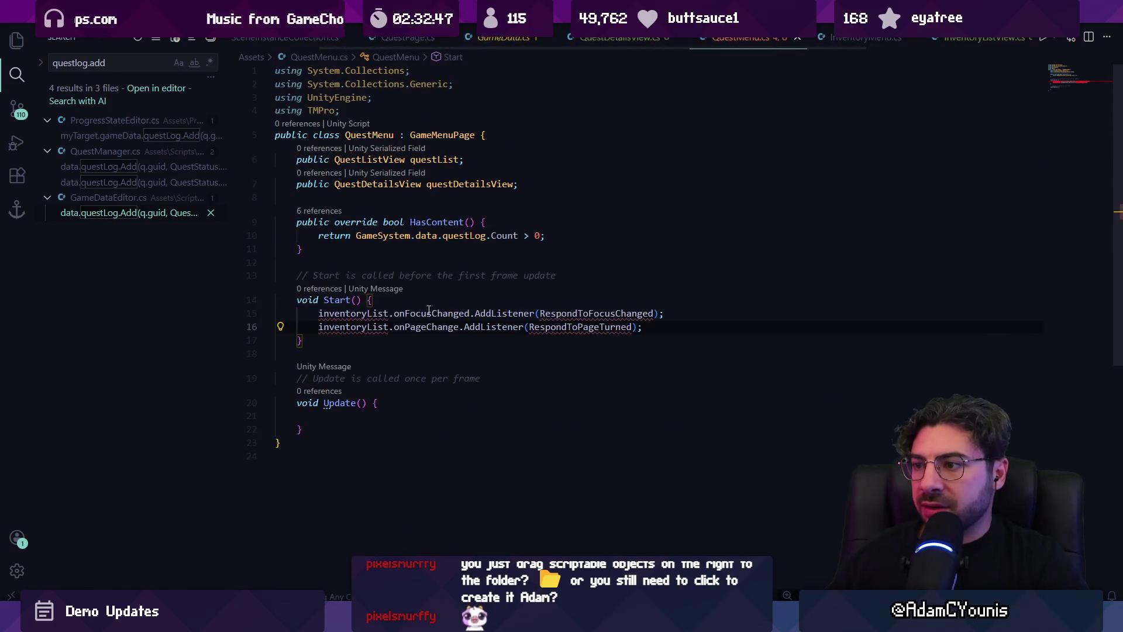
pyautogui.press('Tab')
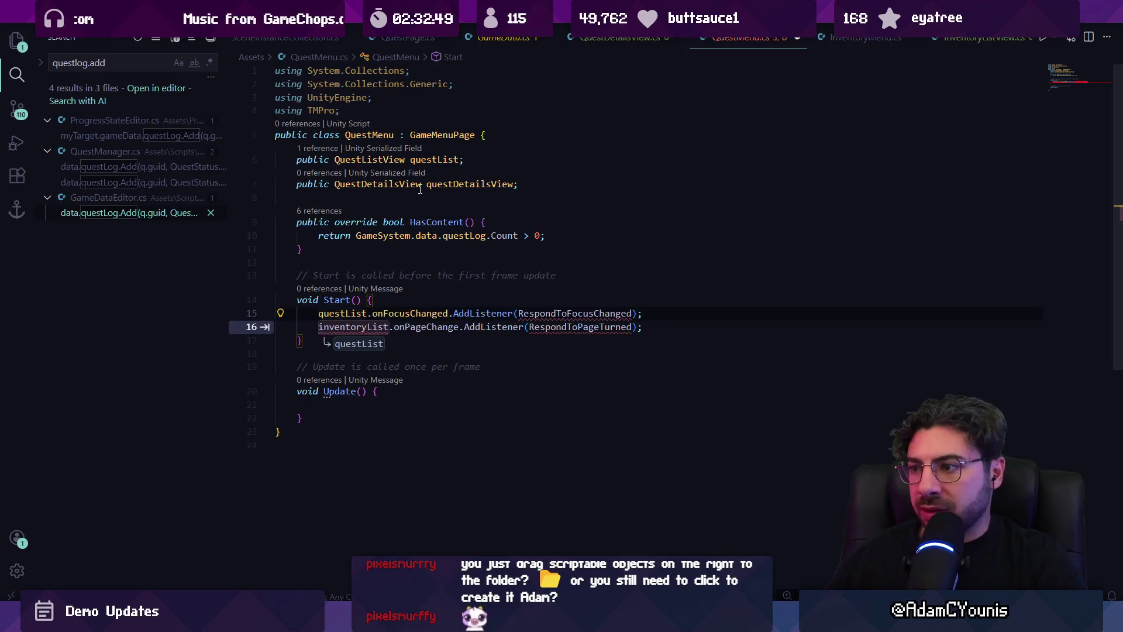
pyautogui.press('Tab')
# Find the 'respond' handler methods in InventoryMenu.cs
pyautogui.click(983, 37)
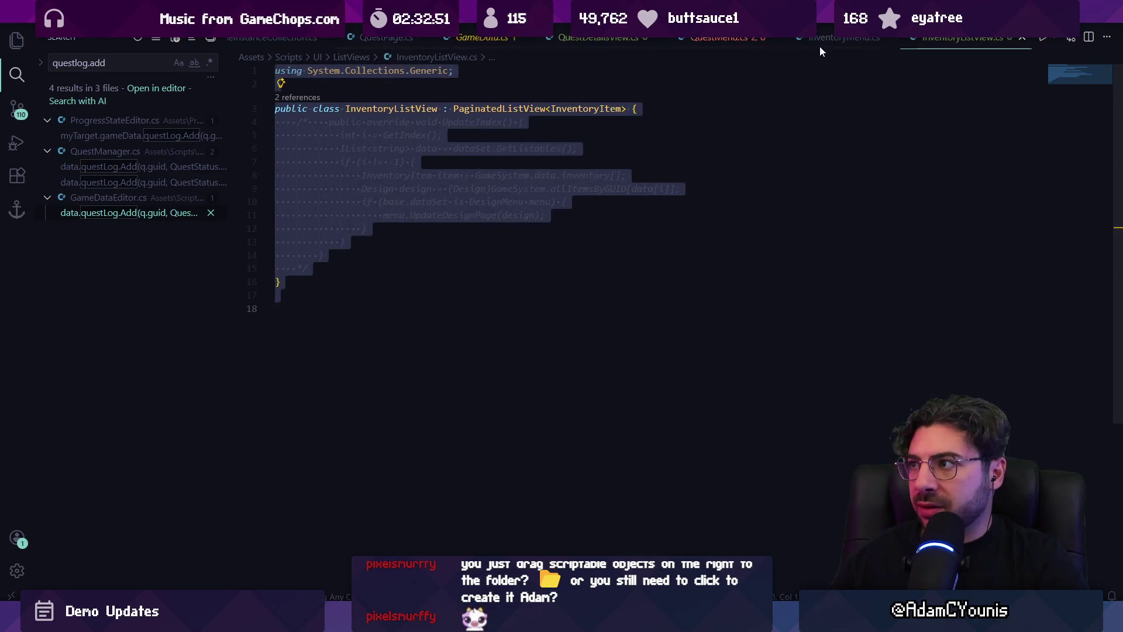
pyautogui.click(845, 37)
pyautogui.scroll(-5, 624, 268)
pyautogui.hotkey('ctrl', 'f')
pyautogui.write('respond')
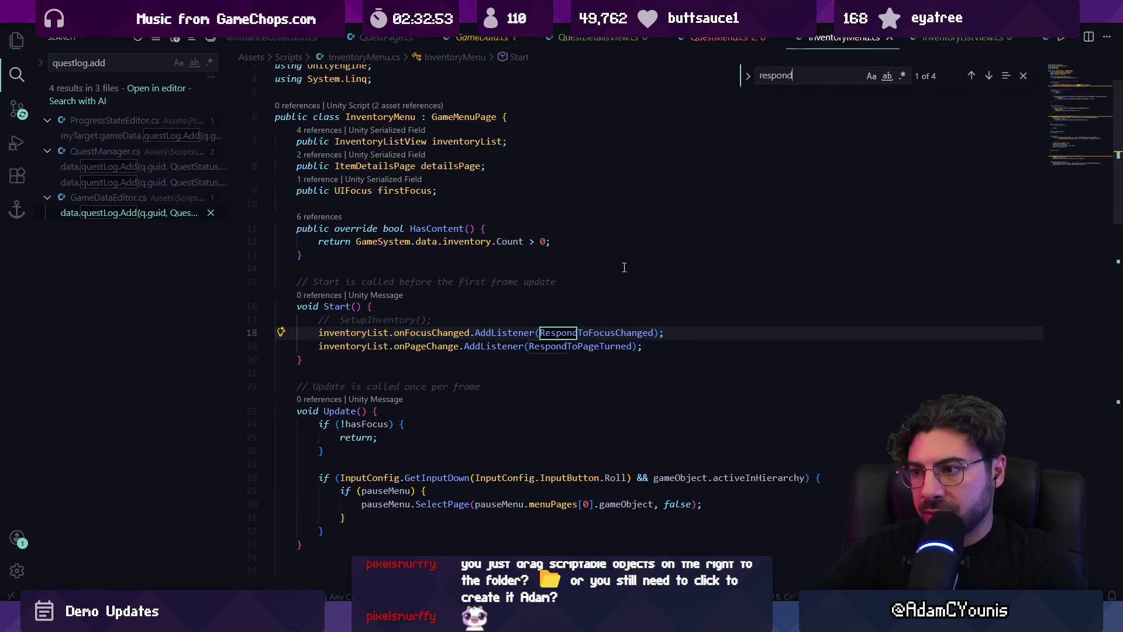
pyautogui.press('Return')
pyautogui.press('Return')
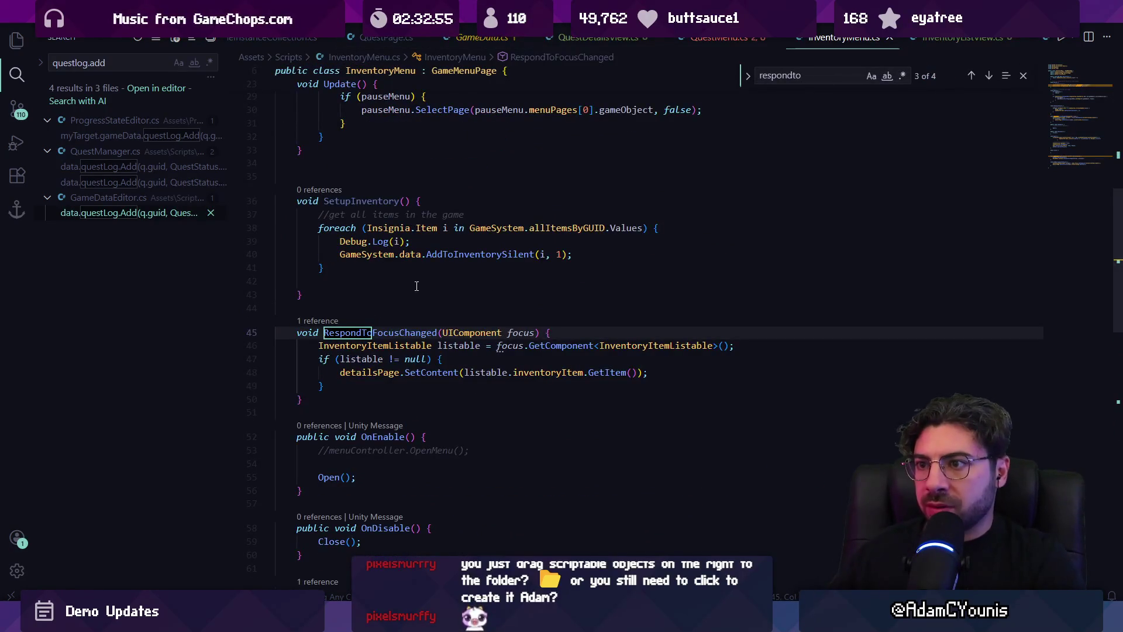
pyautogui.scroll(-6, 420, 286)
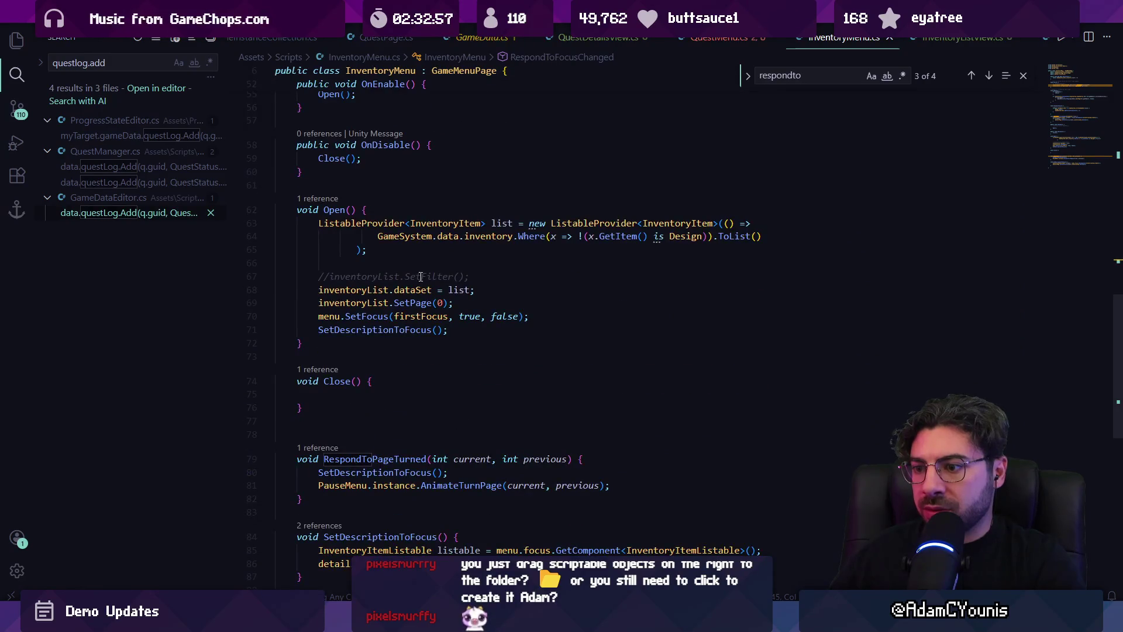
pyautogui.scroll(3, 420, 276)
# Move RespondToFocusChanged above RespondToPageTurned and select both handlers
pyautogui.hotkey('shift', 'Down')
pyautogui.hotkey('shift', 'Down')
pyautogui.hotkey('shift', 'Down')
pyautogui.hotkey('ctrl', 'c')
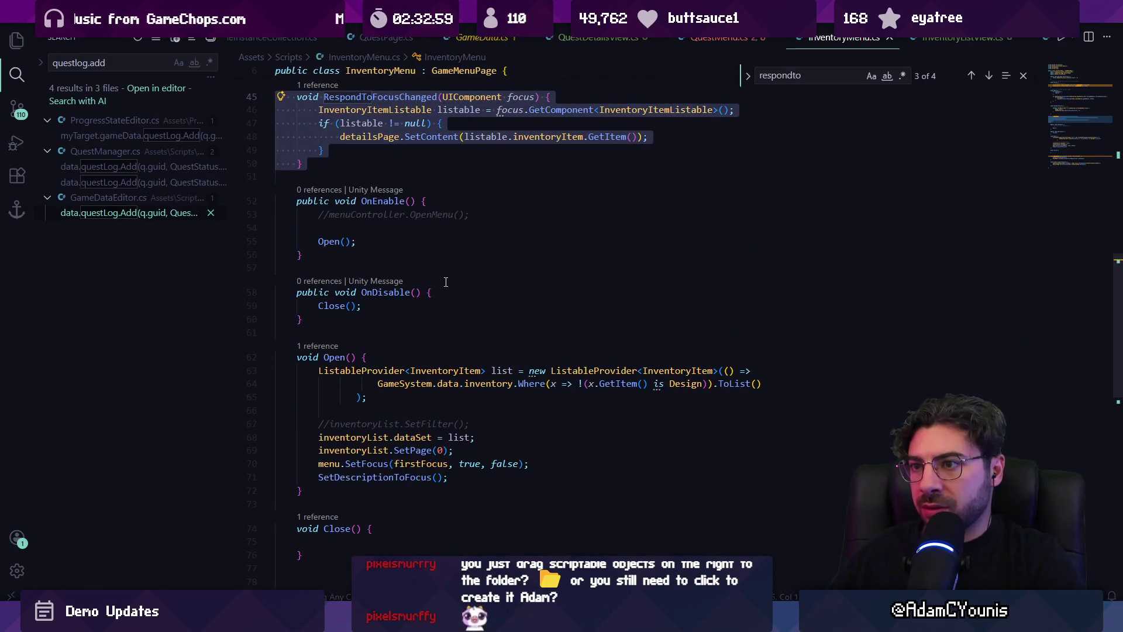
pyautogui.press('Delete')
pyautogui.scroll(-5, 367, 318)
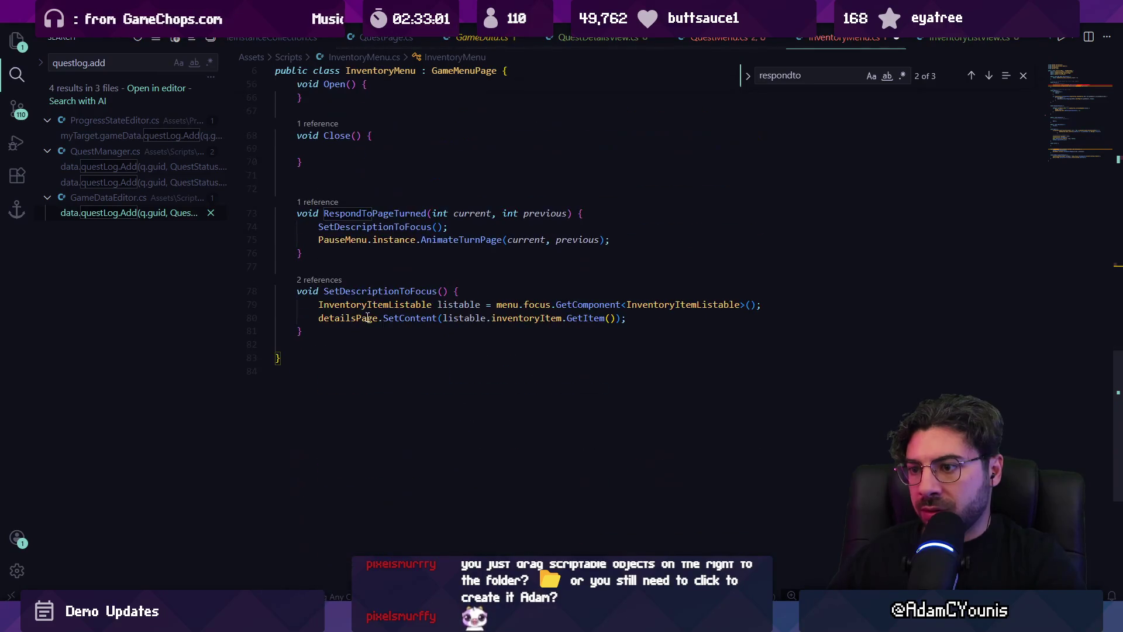
pyautogui.hotkey('ctrl', 'v')
pyautogui.moveTo(292, 186)
pyautogui.mouseDown()
pyautogui.moveTo(326, 383)
pyautogui.moveTo(302, 344)
pyautogui.mouseUp()
pyautogui.hotkey('ctrl', 'c')
pyautogui.click(721, 38)
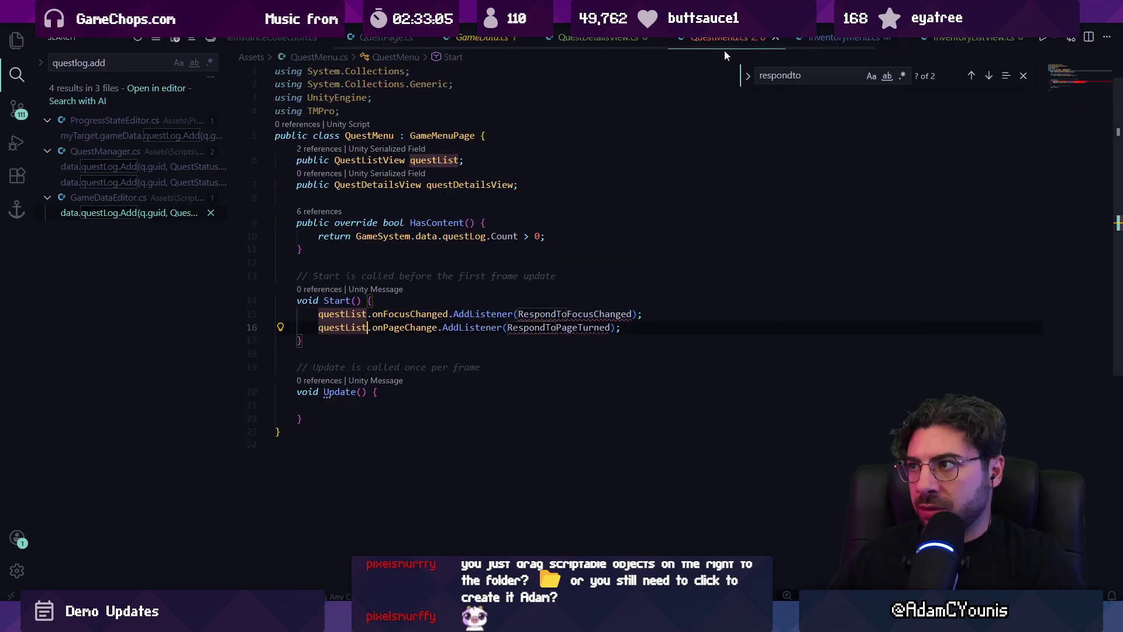
# Paste both respond handlers below Update() and change InventoryItemListable to QuestListable
pyautogui.click(406, 419)
pyautogui.press('Return')
pyautogui.press('Return')
pyautogui.hotkey('ctrl', 'v')
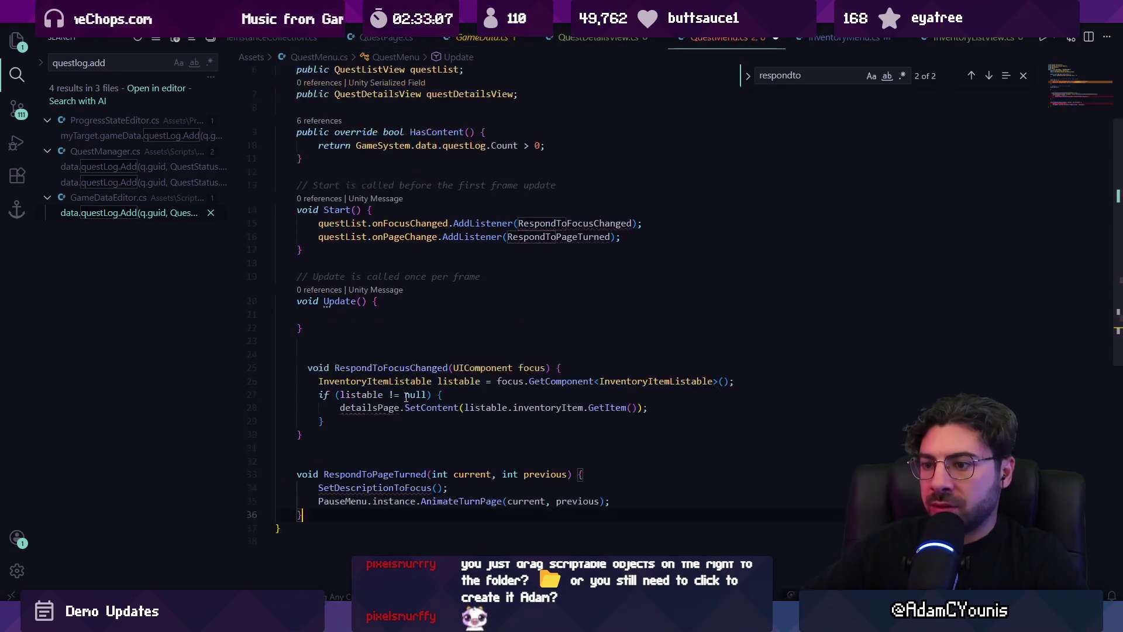
pyautogui.click(369, 419)
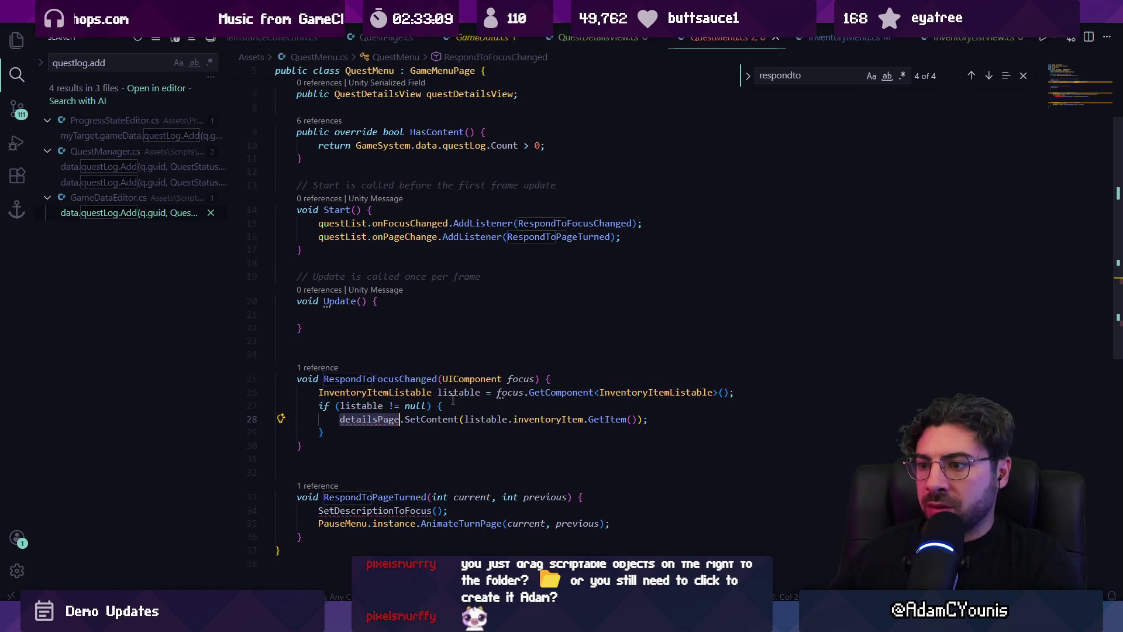
pyautogui.click(425, 395)
pyautogui.press('Up')
pyautogui.press('Up')
pyautogui.doubleClick(386, 397)
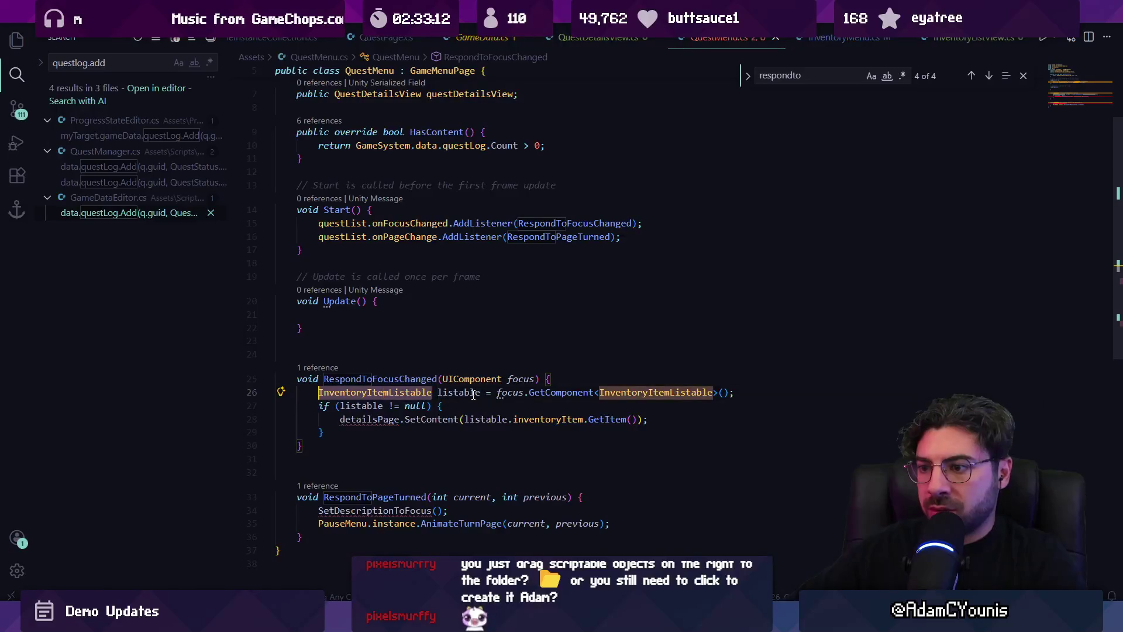
pyautogui.write('QuestListable')
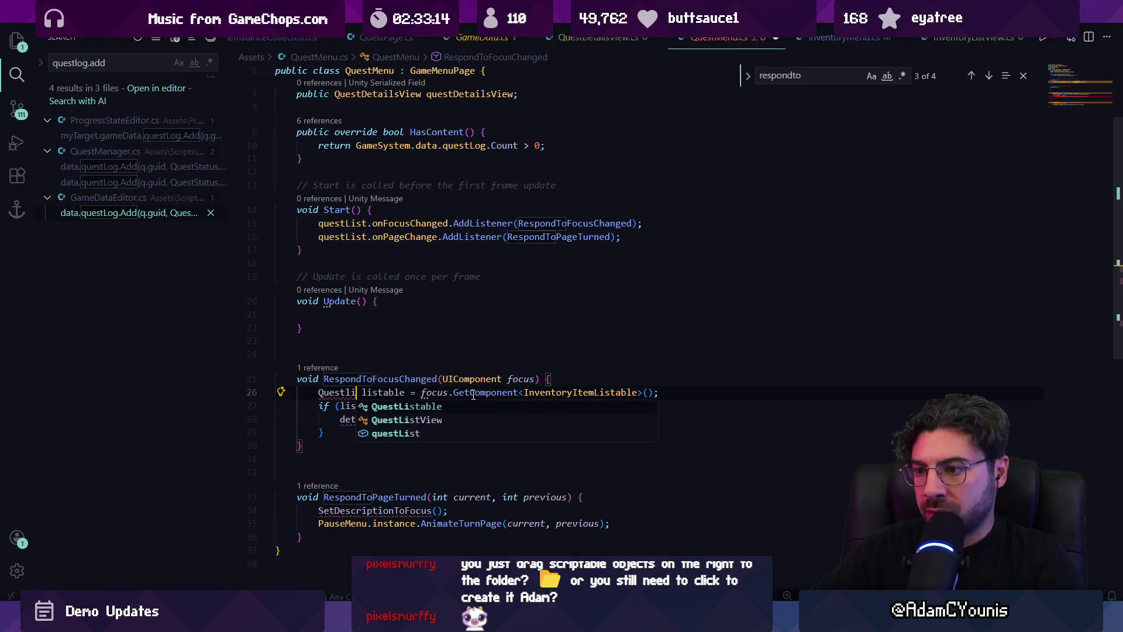
pyautogui.press('Tab')
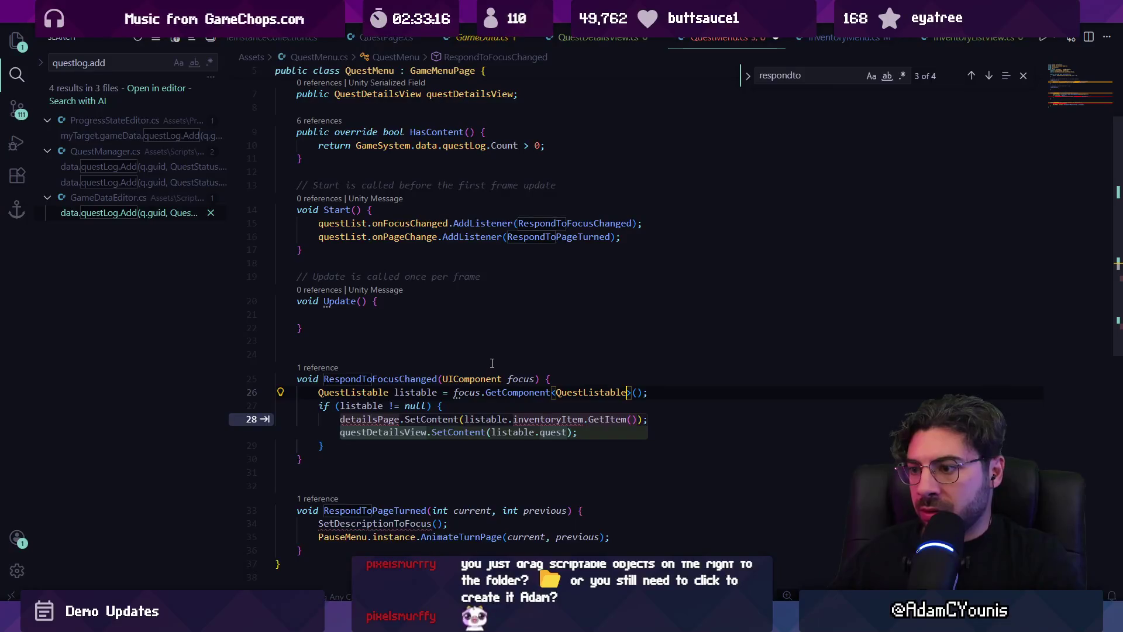
pyautogui.press('Tab')
pyautogui.press('Escape')
# Comment out the undefined SetDescriptionToFocus call in RespondToPageTurned
pyautogui.click(369, 497)
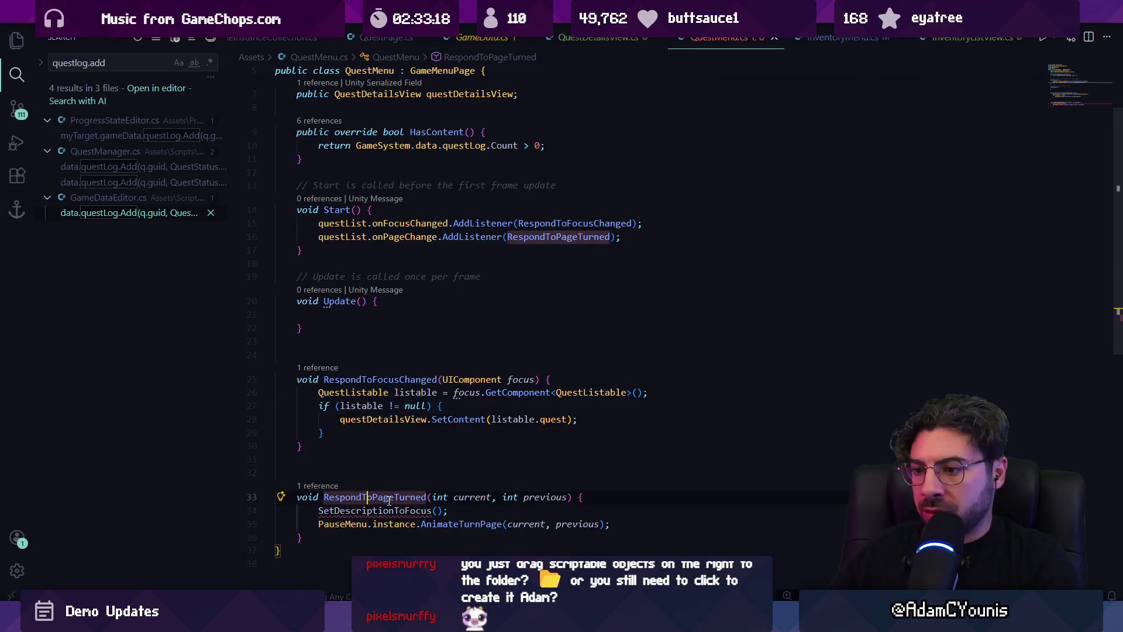
pyautogui.scroll(-2, 404, 485)
pyautogui.click(384, 451)
pyautogui.moveTo(419, 454)
pyautogui.press('Home')
pyautogui.write('//')
pyautogui.press('Escape')
pyautogui.press('Down')
pyautogui.press('Home')
pyautogui.hotkey('ctrl', 'shift', 'Right')
pyautogui.hotkey('ctrl', 'shift', 'Right')
pyautogui.hotkey('ctrl', 'shift', 'Right')
pyautogui.hotkey('ctrl', 'f')
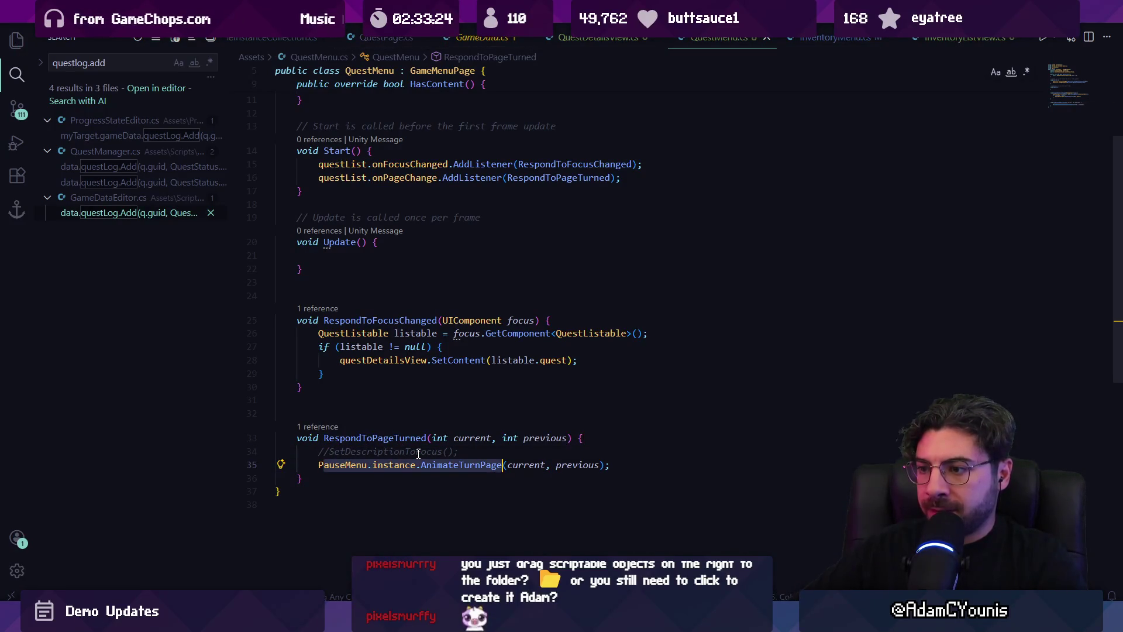
pyautogui.scroll(4, 453, 354)
pyautogui.press('Escape')
pyautogui.scroll(-3, 503, 274)
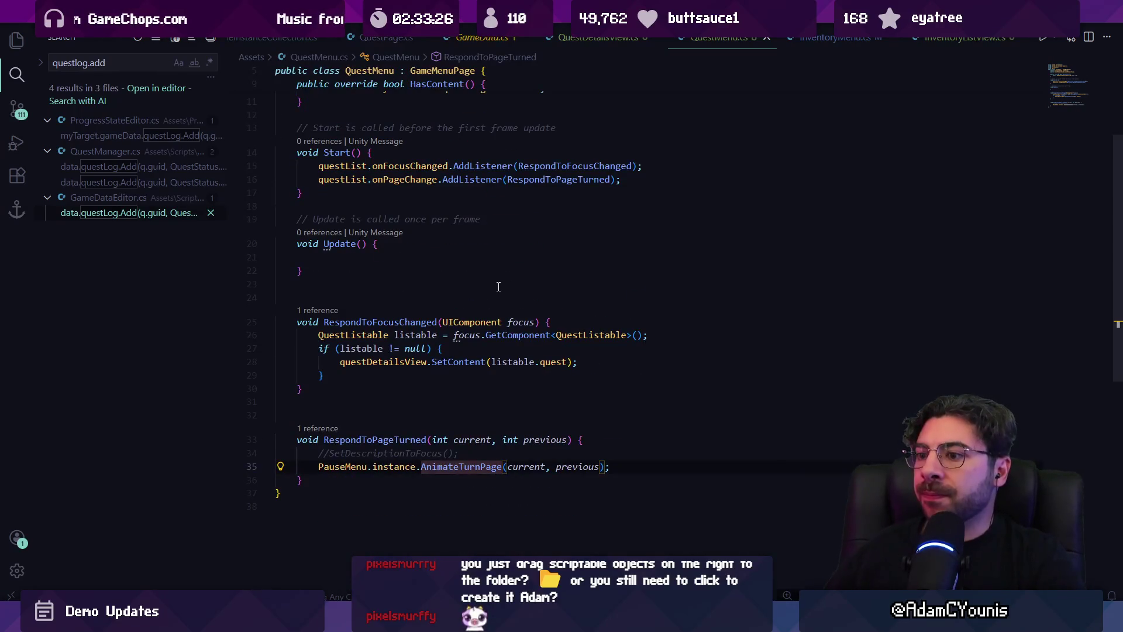
# Copy the SetDescriptionToFocus method from InventoryMenu.cs
pyautogui.click(587, 53)
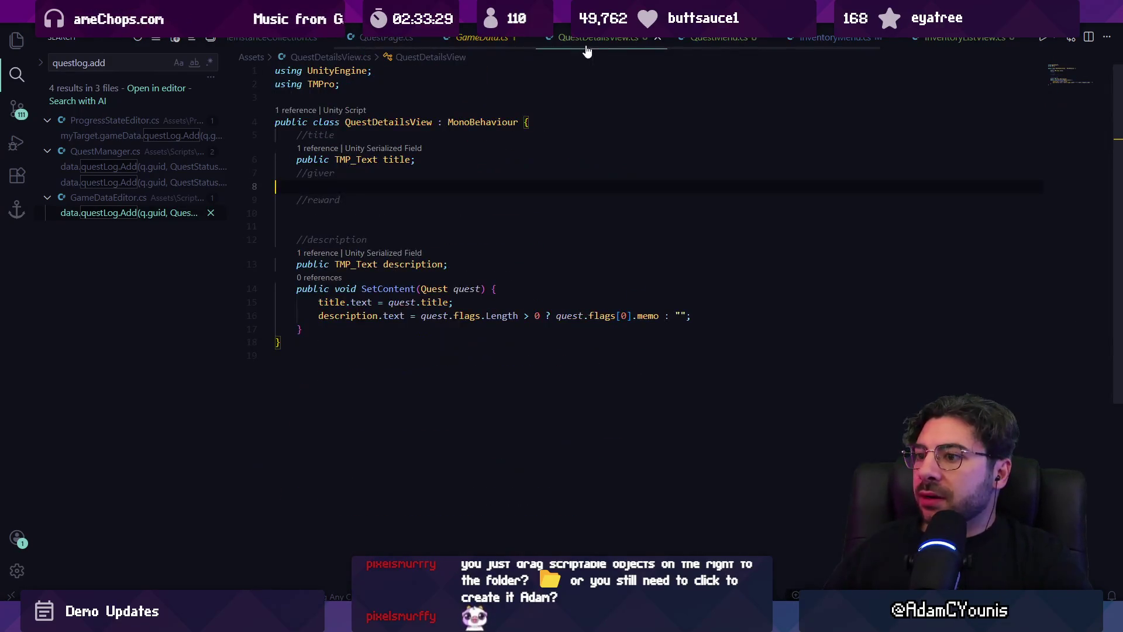
pyautogui.click(828, 39)
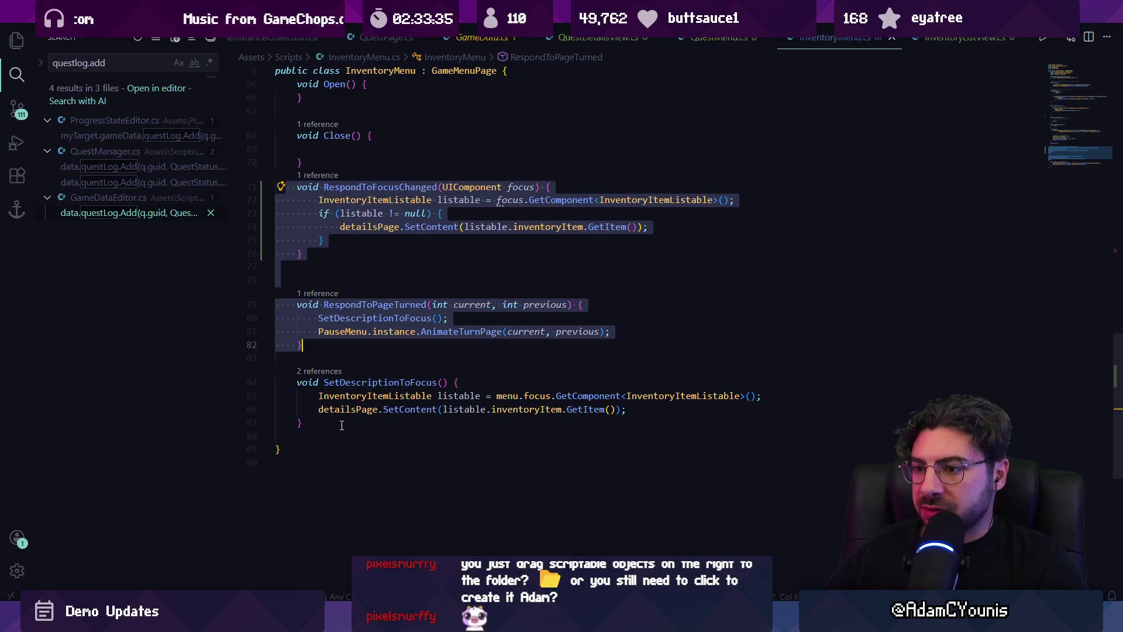
pyautogui.moveTo(303, 423); pyautogui.dragTo(276, 382)
pyautogui.hotkey('ctrl', 'c')
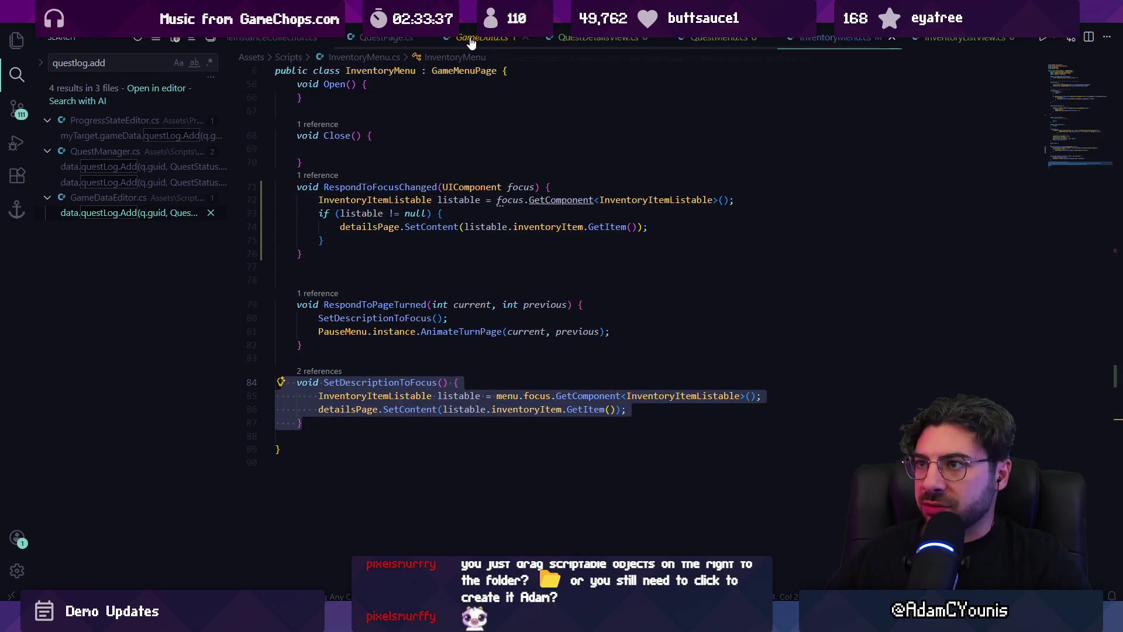
pyautogui.click(471, 39)
pyautogui.click(620, 38)
pyautogui.click(714, 39)
pyautogui.click(603, 39)
pyautogui.click(720, 38)
# Paste SetDescriptionToFocus into QuestMenu, adapted to QuestListable and questDetailsView.SetContent, and restore its call
pyautogui.click(403, 461)
pyautogui.hotkey('ctrl', 'v')
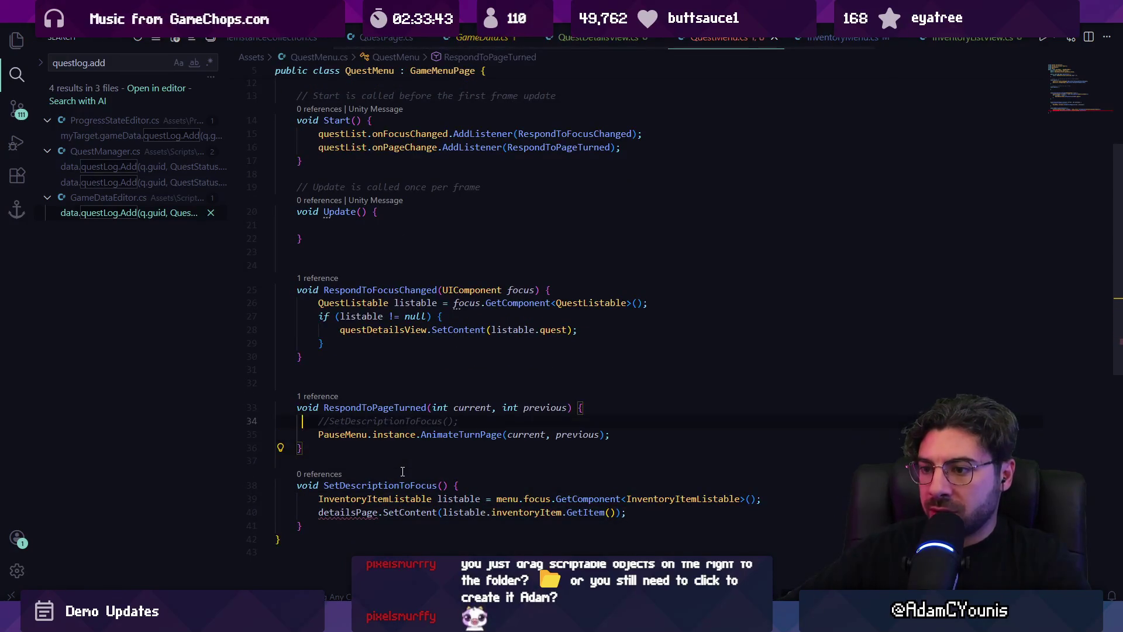
pyautogui.press('Tab')
pyautogui.press('Tab')
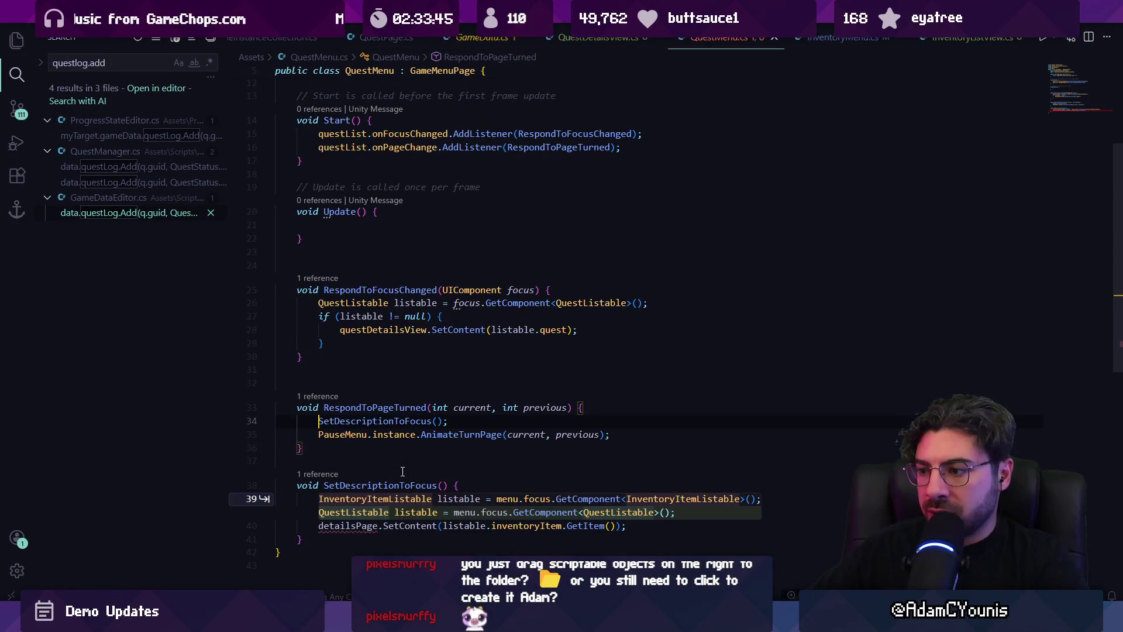
pyautogui.press('Tab')
pyautogui.press('Tab')
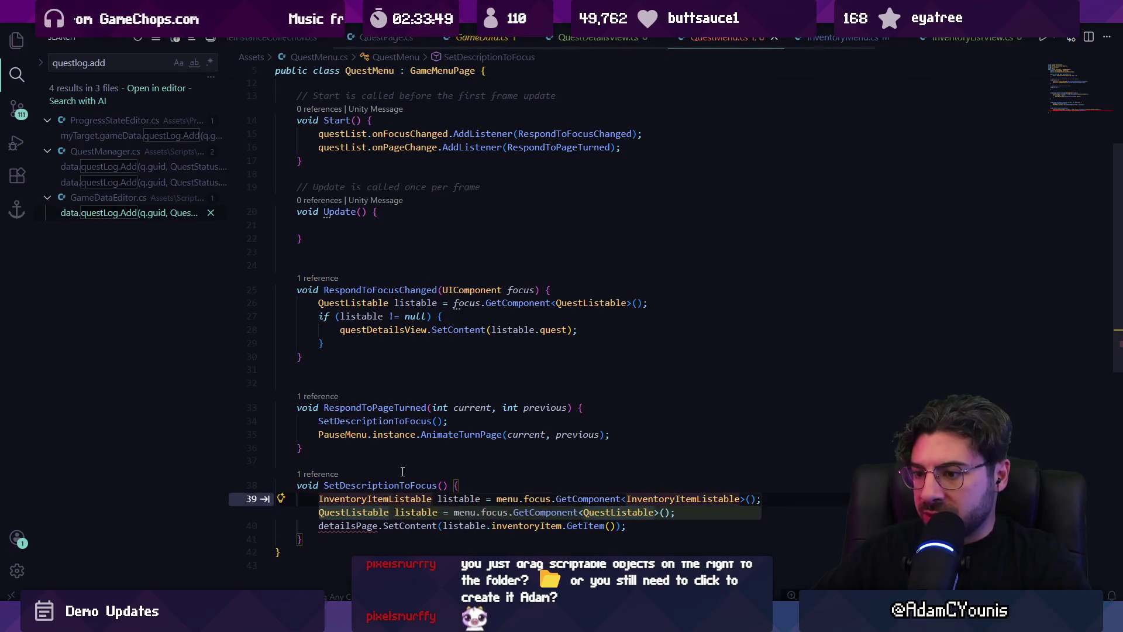
pyautogui.press('Tab')
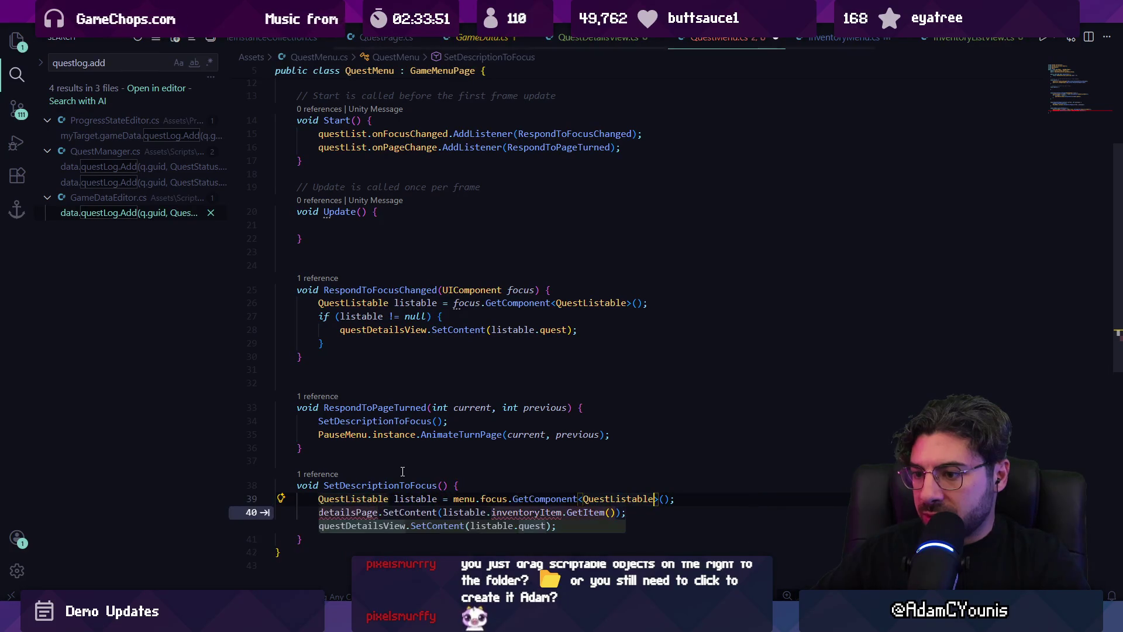
pyautogui.press('Tab')
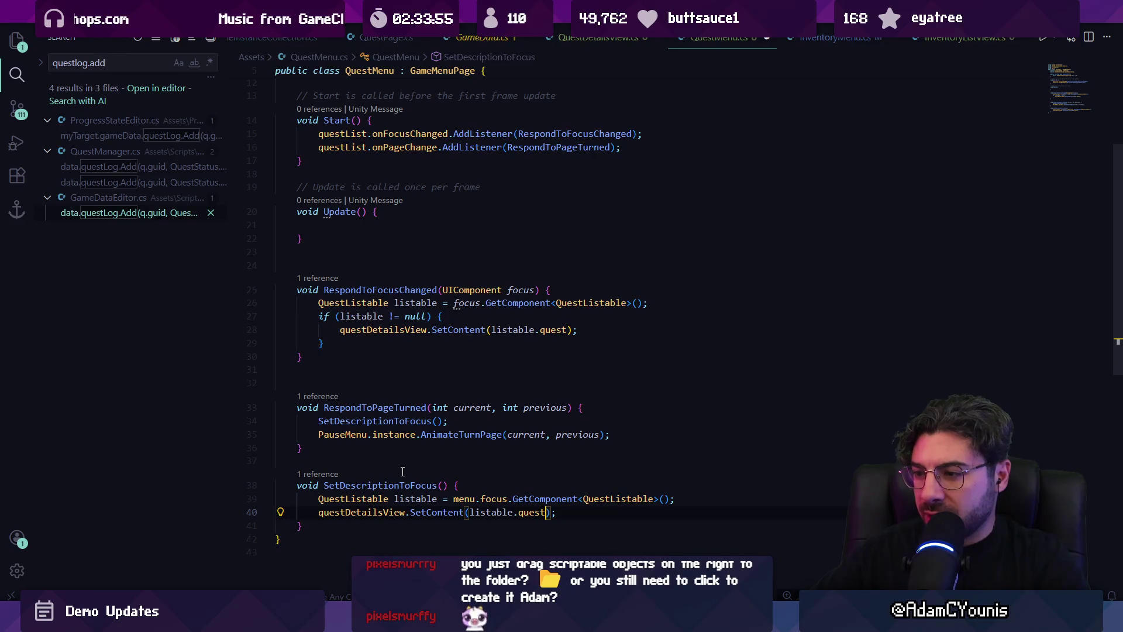
# Rename SetDescriptionToFocus to SetDetailsPageToFocus
pyautogui.press('Up')
pyautogui.press('Up')
pyautogui.press('Up')
pyautogui.press('Down')
pyautogui.press('Up')
pyautogui.press('F2')
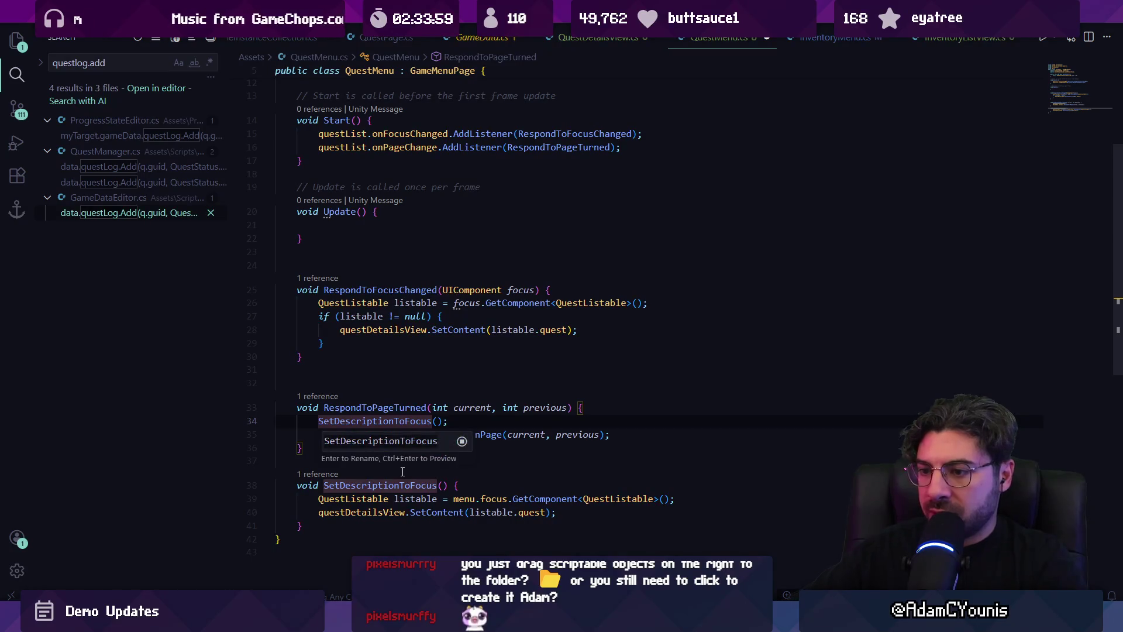
pyautogui.write('SetDetailsPage')
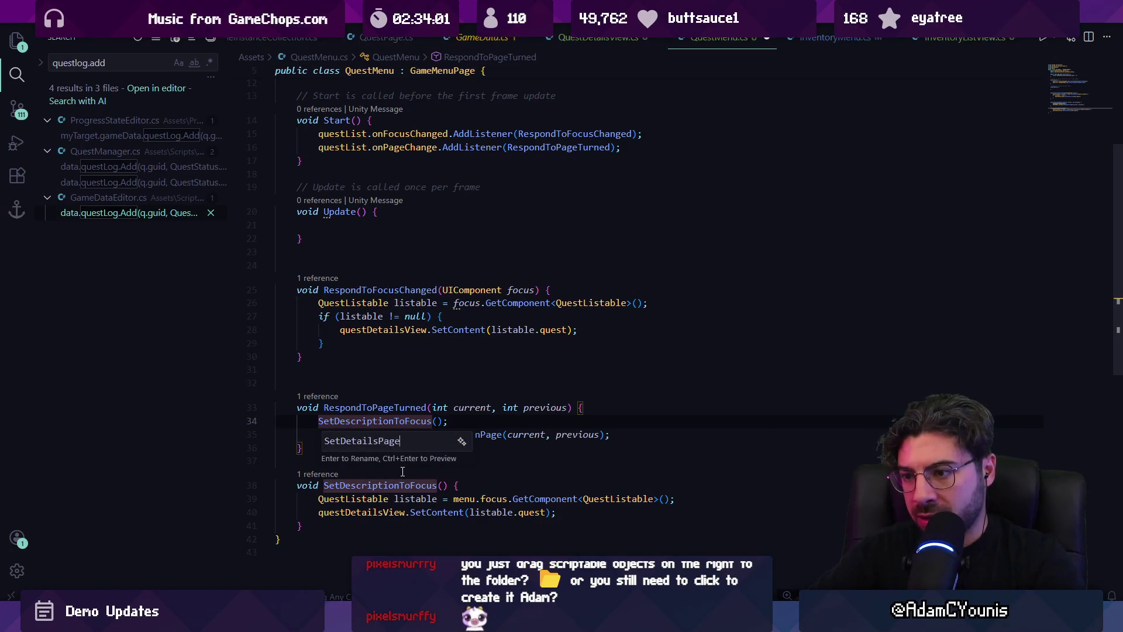
pyautogui.press('Return')
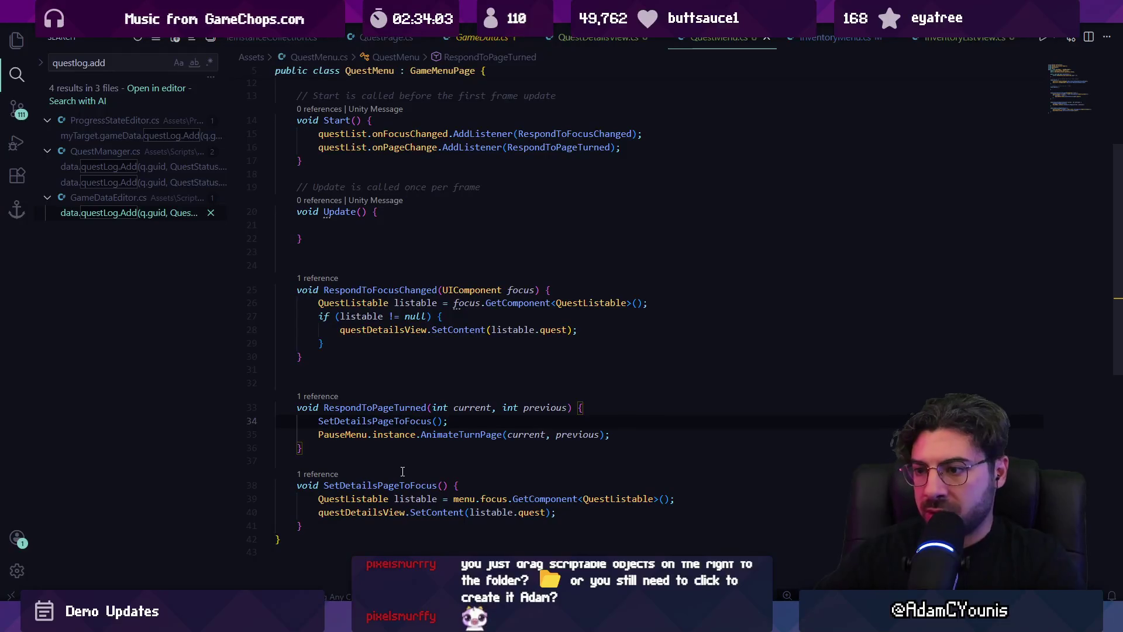
pyautogui.scroll(5, 427, 434)
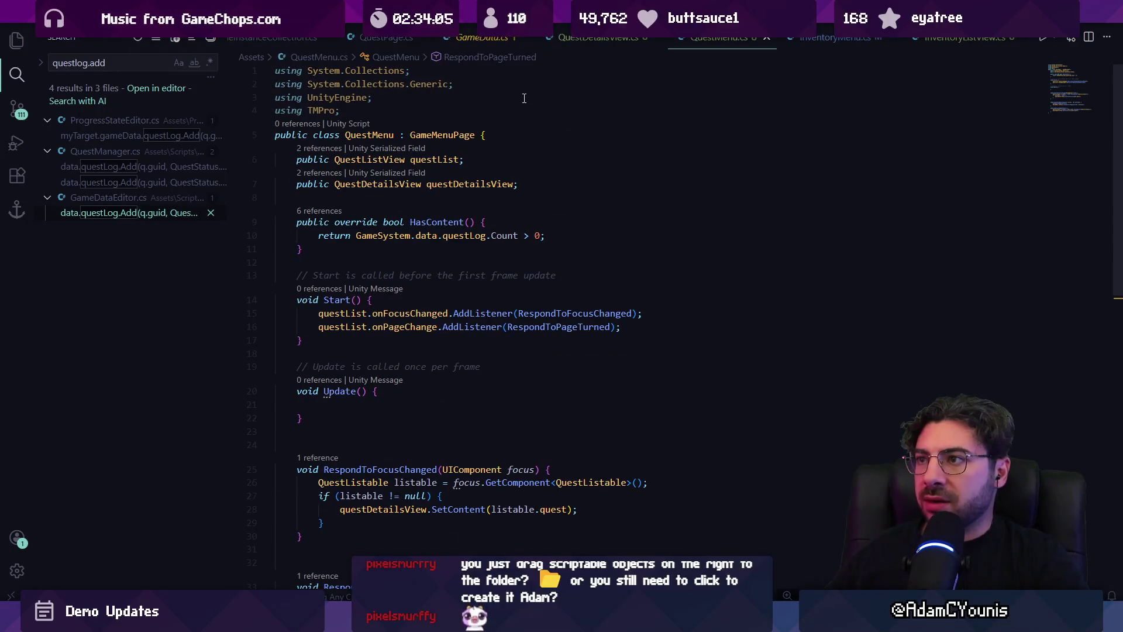
pyautogui.hotkey('ctrl', 'pagedown')
# Bring InventoryMenu's OnEnable, OnDisable, Open and Close methods into QuestMenu.cs
pyautogui.scroll(10, 539, 339)
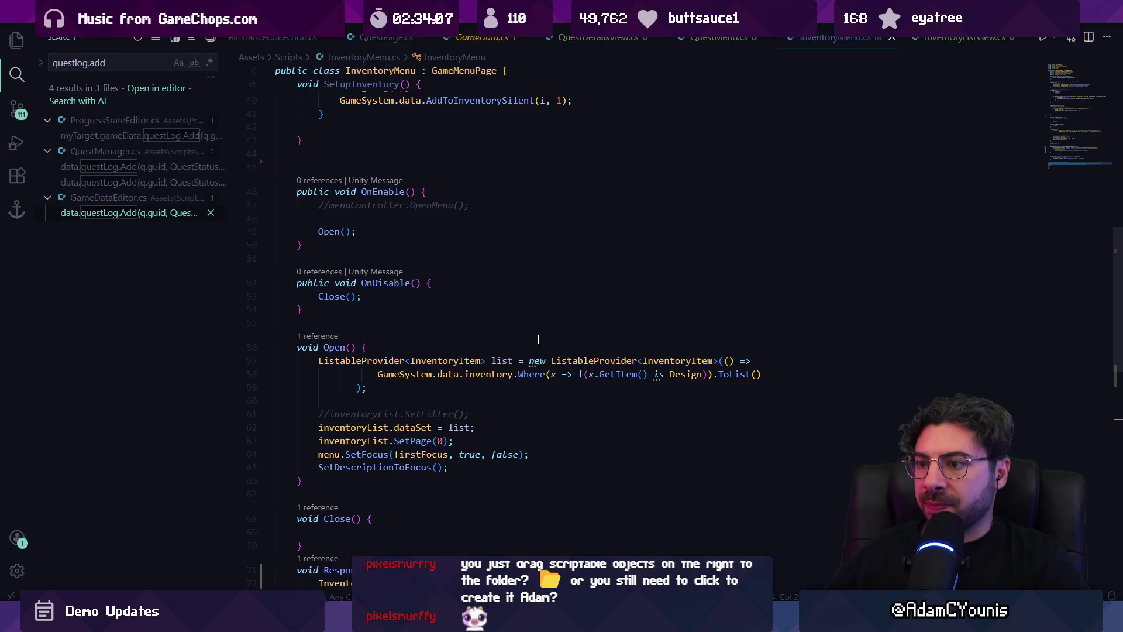
pyautogui.scroll(-3, 347, 375)
pyautogui.moveTo(319, 456)
pyautogui.mouseDown()
pyautogui.moveTo(277, 183)
pyautogui.moveTo(277, 196)
pyautogui.mouseUp()
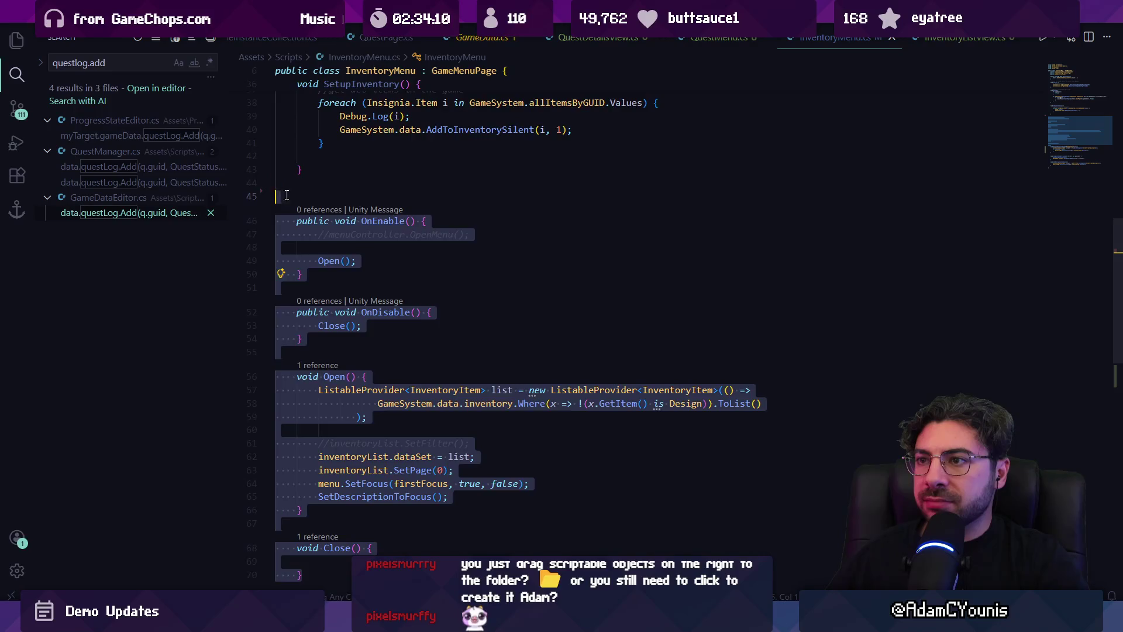
pyautogui.scroll(4, 494, 230)
pyautogui.hotkey('ctrl', 'Tab')
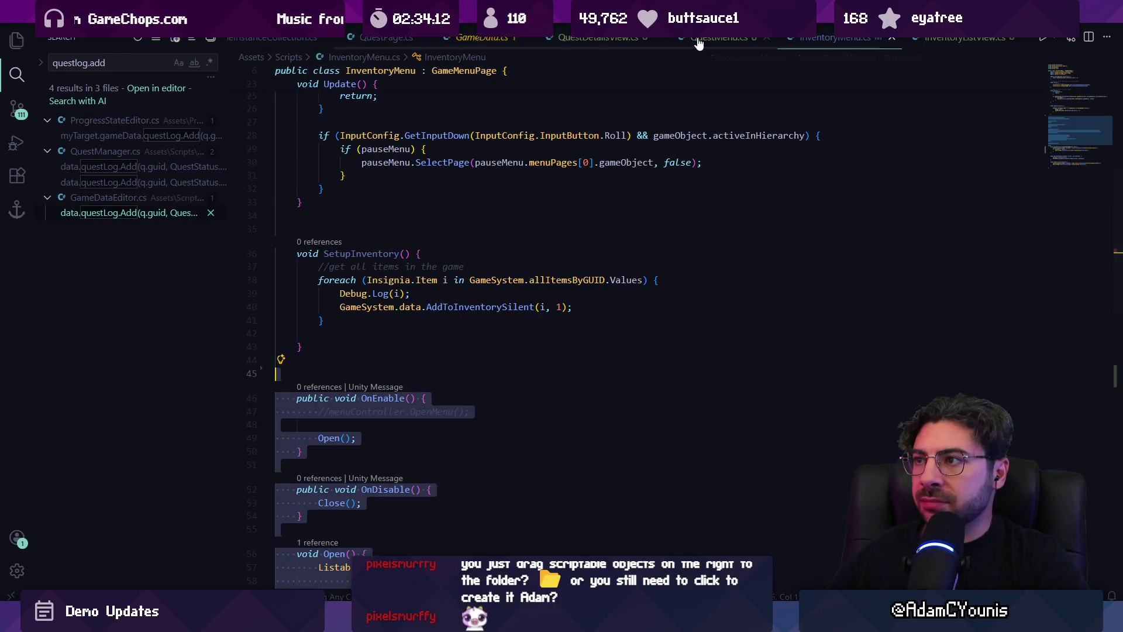
pyautogui.scroll(-2, 350, 305)
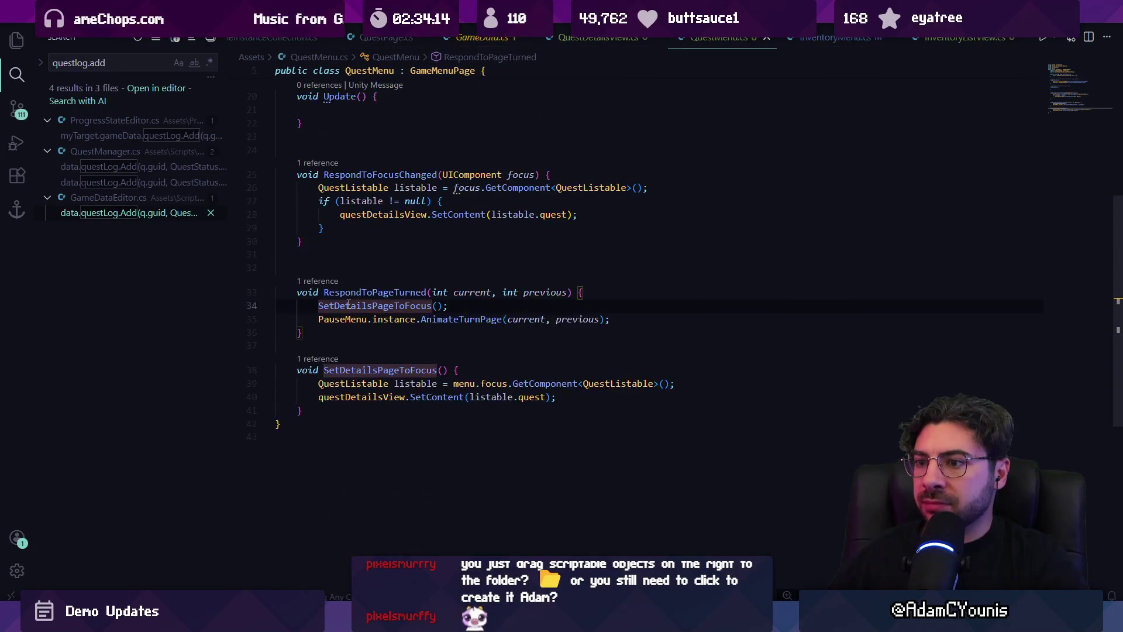
pyautogui.hotkey('ctrl', 'z')
pyautogui.hotkey('ctrl', 'z')
pyautogui.hotkey('ctrl', 'z')
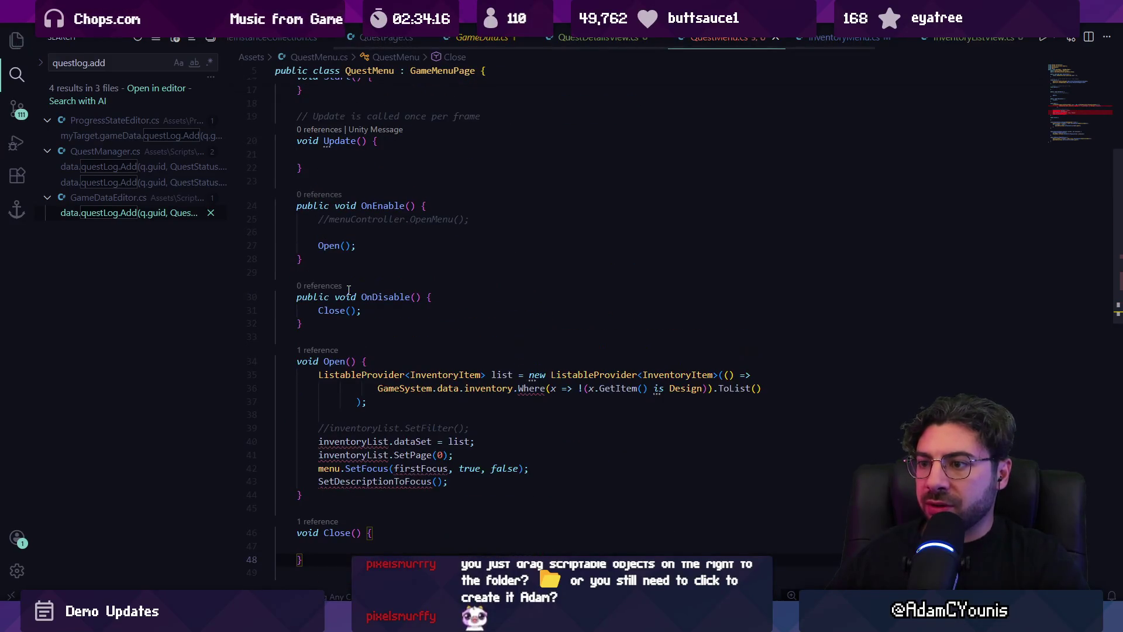
# Remove the blank line and the commented-out OpenMenu line from OnEnable
pyautogui.click(368, 233)
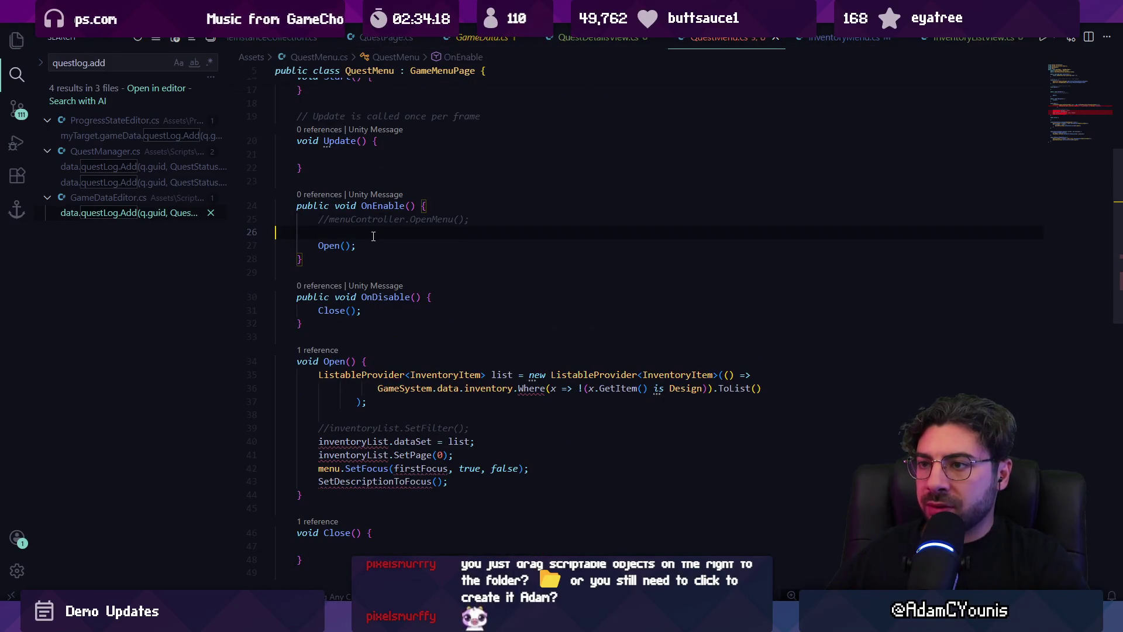
pyautogui.press('BackSpace')
pyautogui.hotkey('shift', 'Down')
pyautogui.press('Delete')
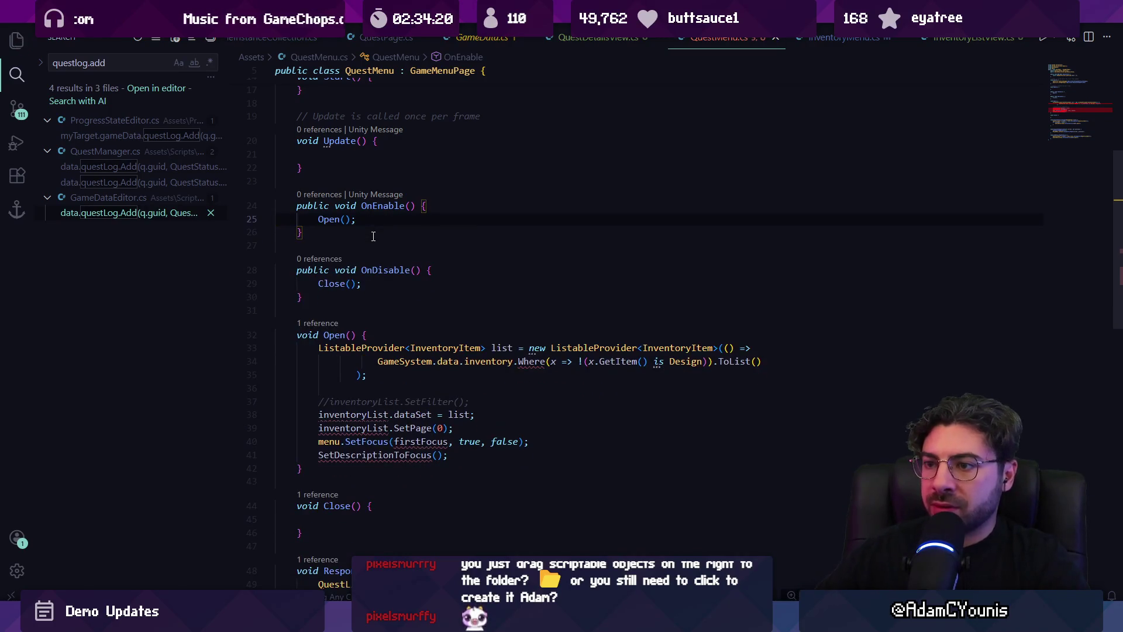
pyautogui.scroll(1, 386, 281)
pyautogui.scroll(-2, 393, 329)
# Rename inventoryList to questList in Open(), using Quest items from questLog and a firstFocus field
pyautogui.click(366, 385)
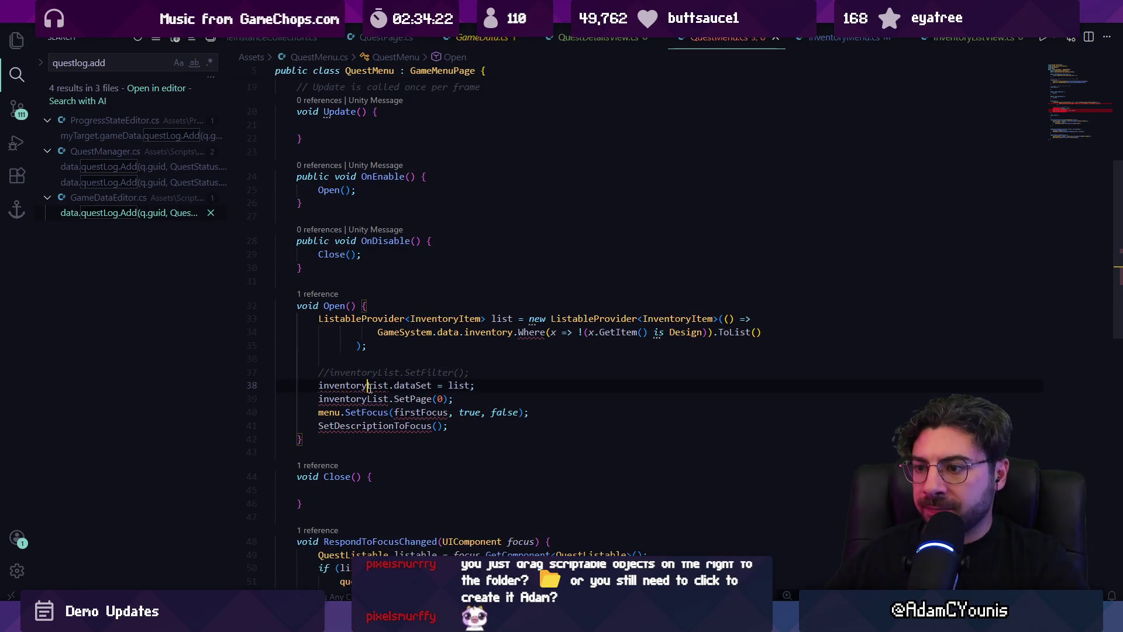
pyautogui.press('F2')
pyautogui.write('questList')
pyautogui.click(453, 319)
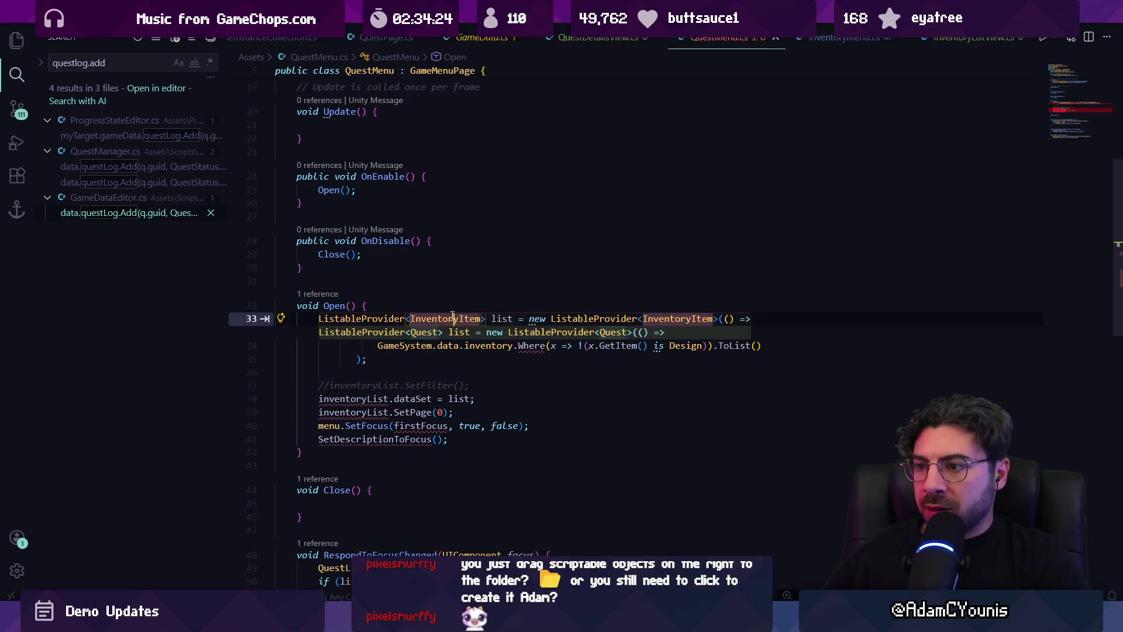
pyautogui.press('Tab')
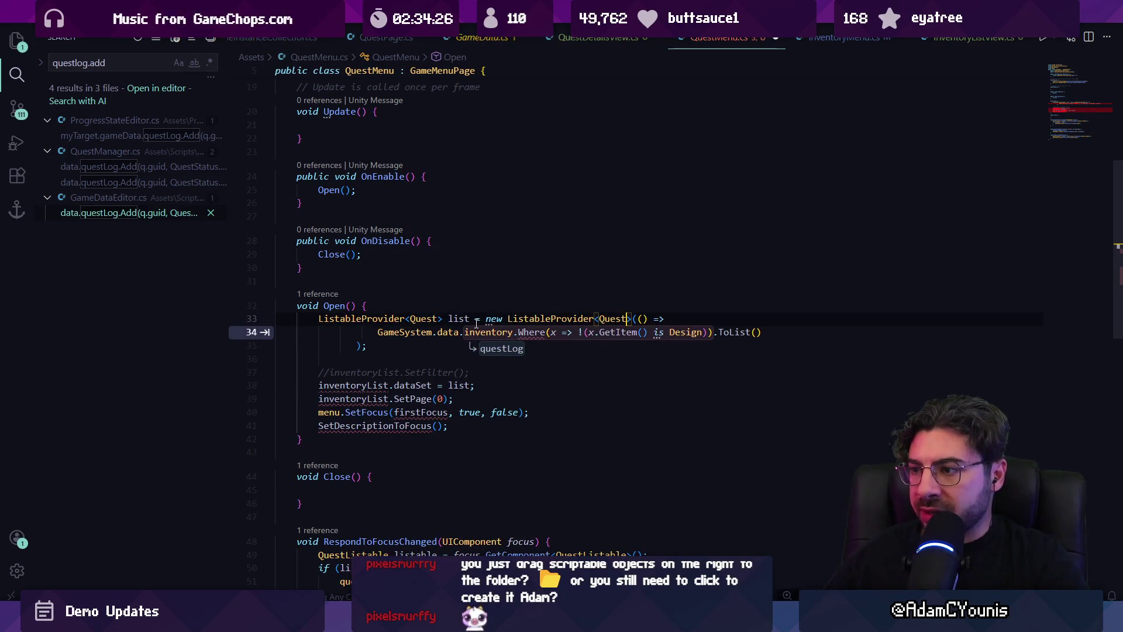
pyautogui.press('Tab')
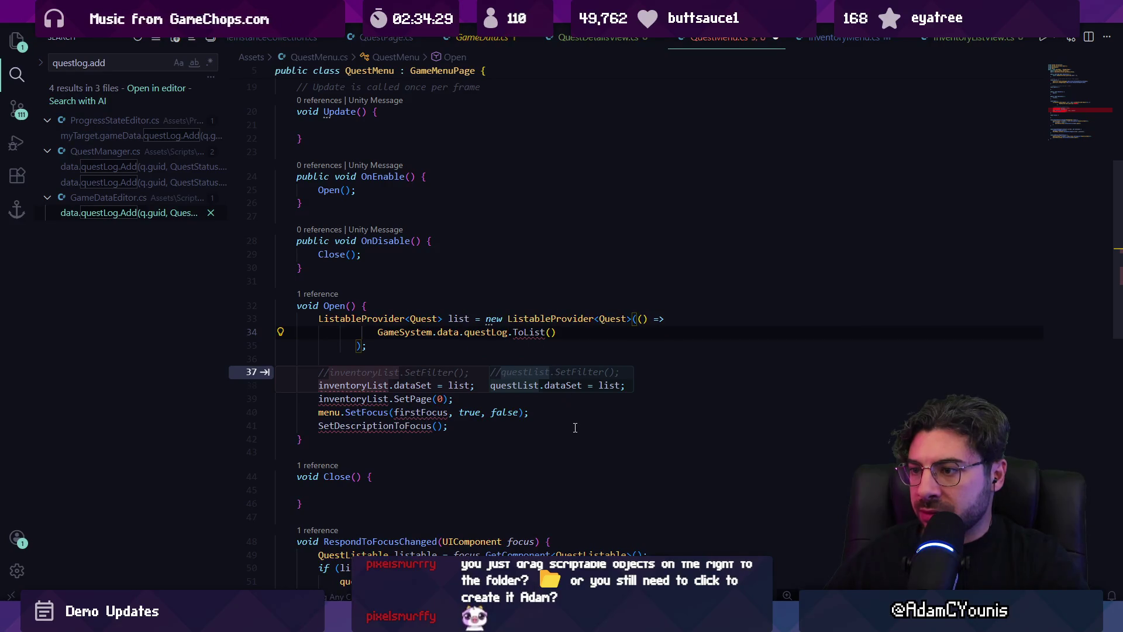
pyautogui.press('Tab')
pyautogui.press('Tab')
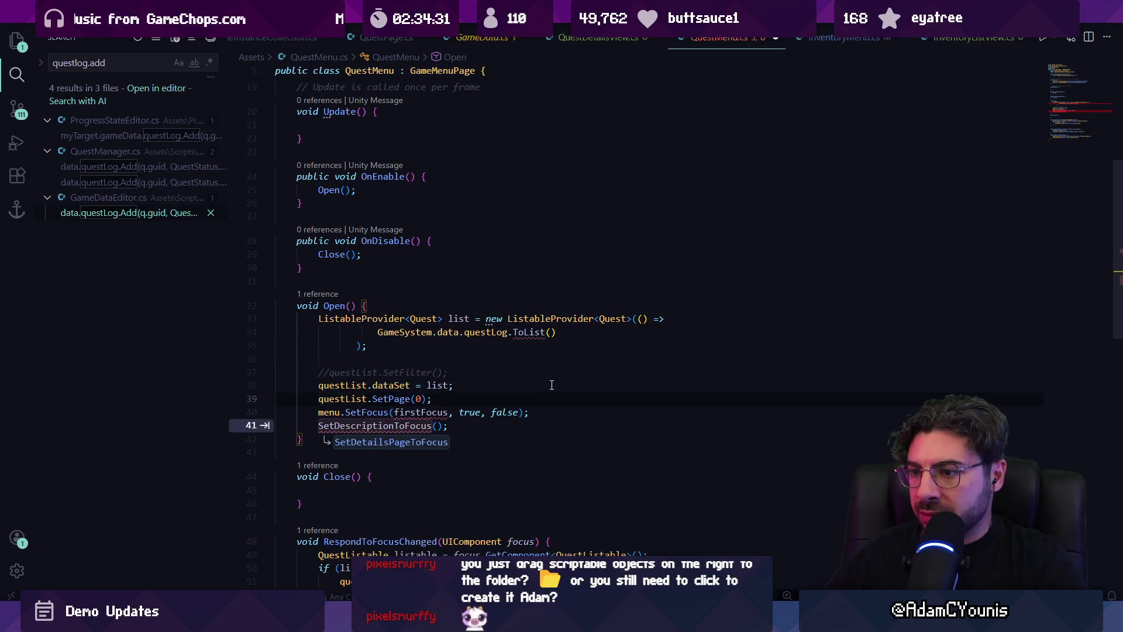
pyautogui.press('Tab')
pyautogui.click(416, 412)
pyautogui.scroll(6, 431, 417)
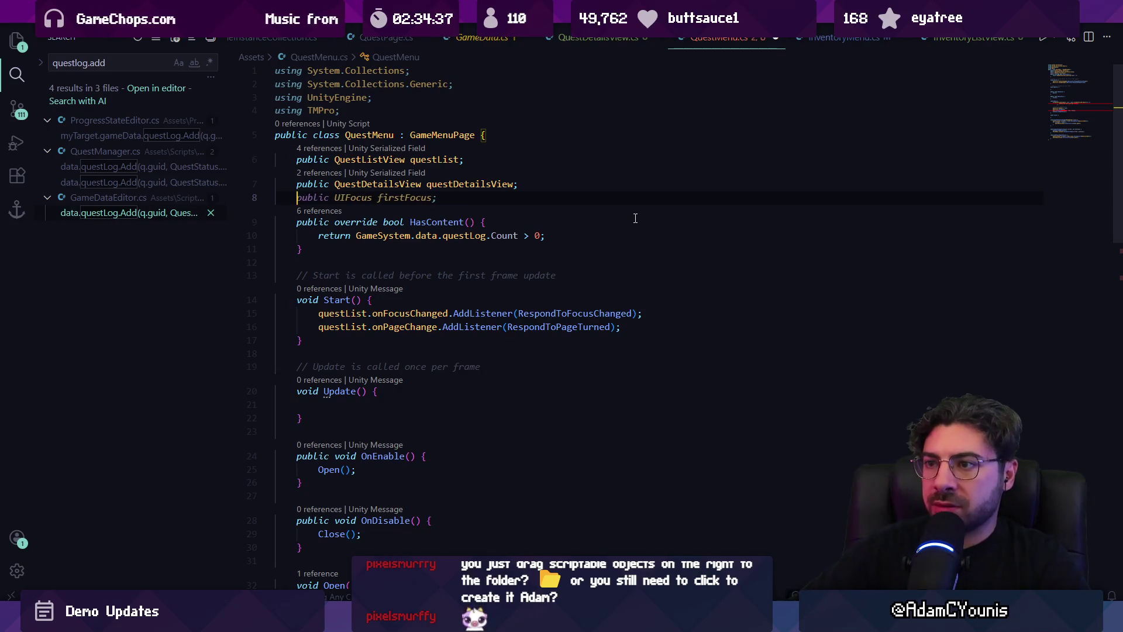
# Accept the firstFocus field, join the Open() lambda's questLog expression onto line 33, and save
pyautogui.press('Tab')
pyautogui.hotkey('ctrl', 's')
pyautogui.scroll(-6, 635, 219)
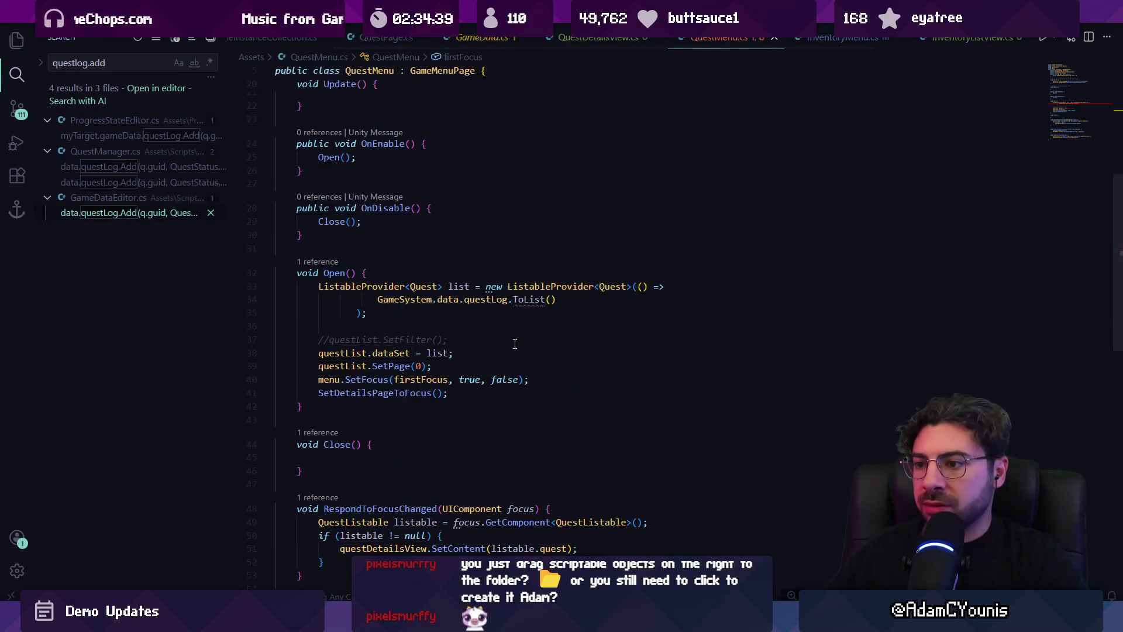
pyautogui.press('Home')
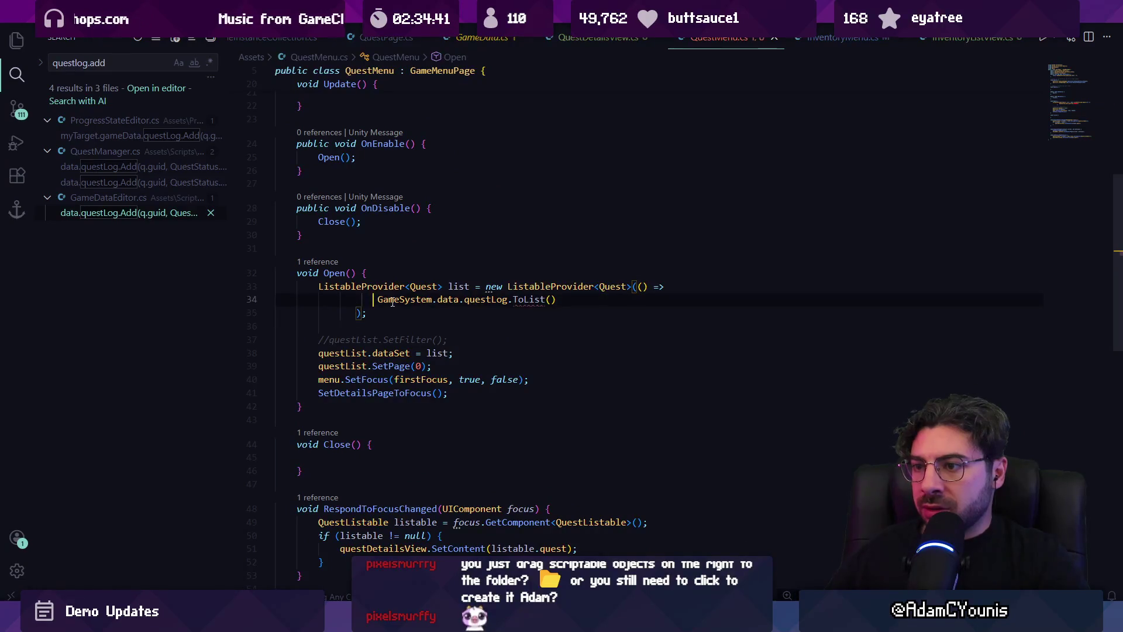
pyautogui.hotkey('ctrl', 'BackSpace')
pyautogui.press('Down')
pyautogui.press('Home')
pyautogui.hotkey('ctrl', 'BackSpace')
pyautogui.hotkey('ctrl', 's')
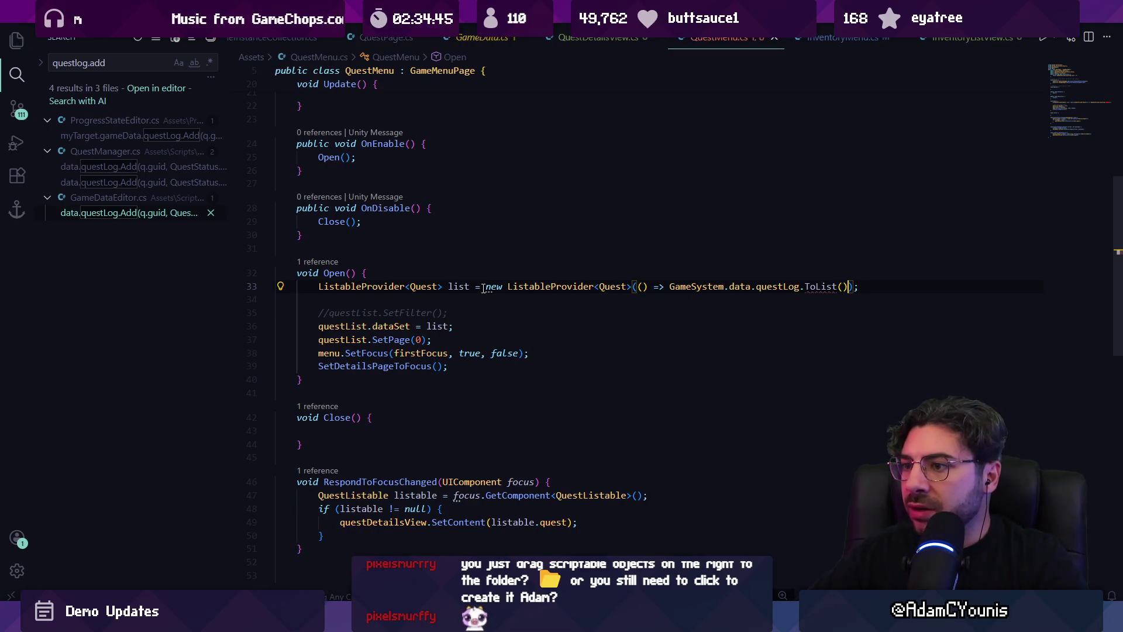
# Remove the ToList call after questLog on the list-building line
pyautogui.click(629, 291)
pyautogui.hotkey('ctrl', 'Right')
pyautogui.hotkey('ctrl', 'Right')
pyautogui.hotkey('ctrl', 'Right')
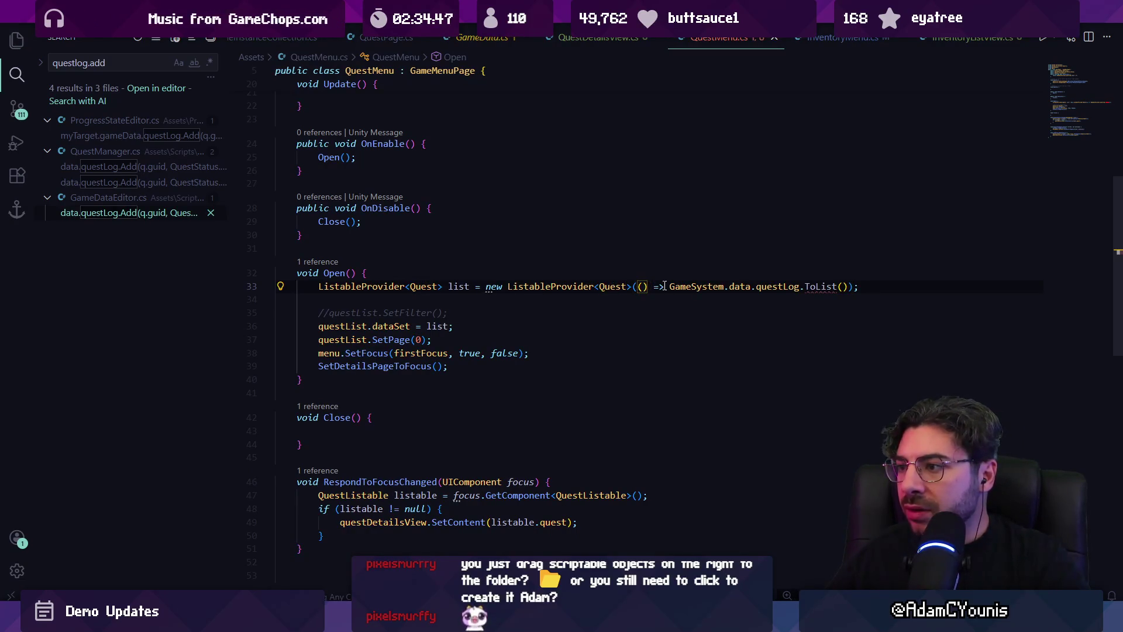
pyautogui.click(923, 292)
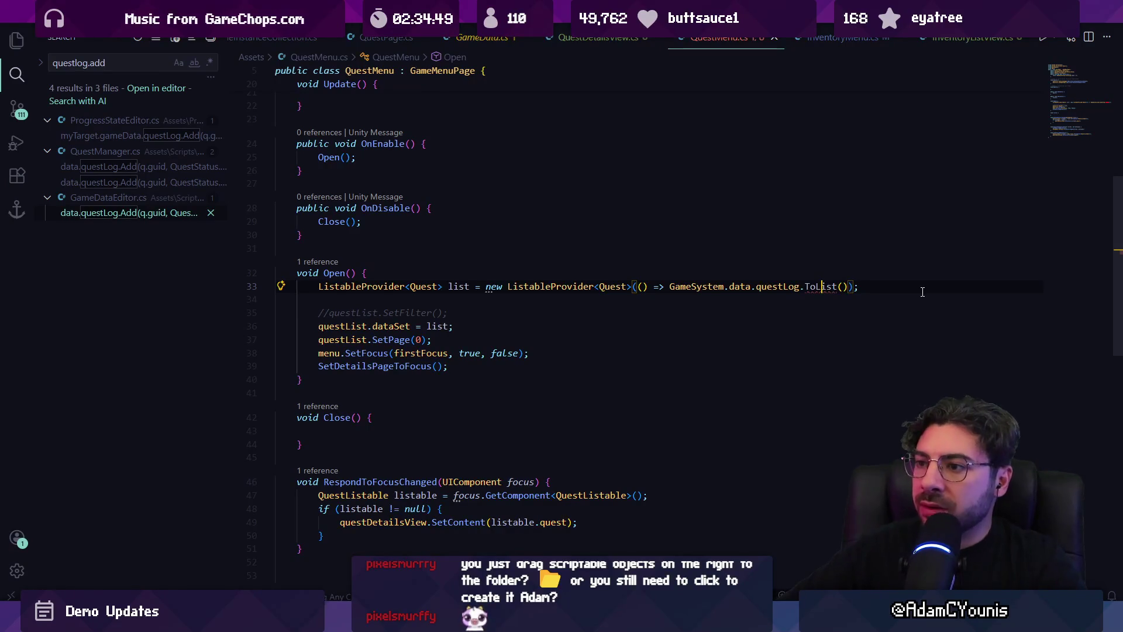
pyautogui.hotkey('ctrl', 'Left')
pyautogui.hotkey('ctrl', 'Delete')
pyautogui.write('qye')
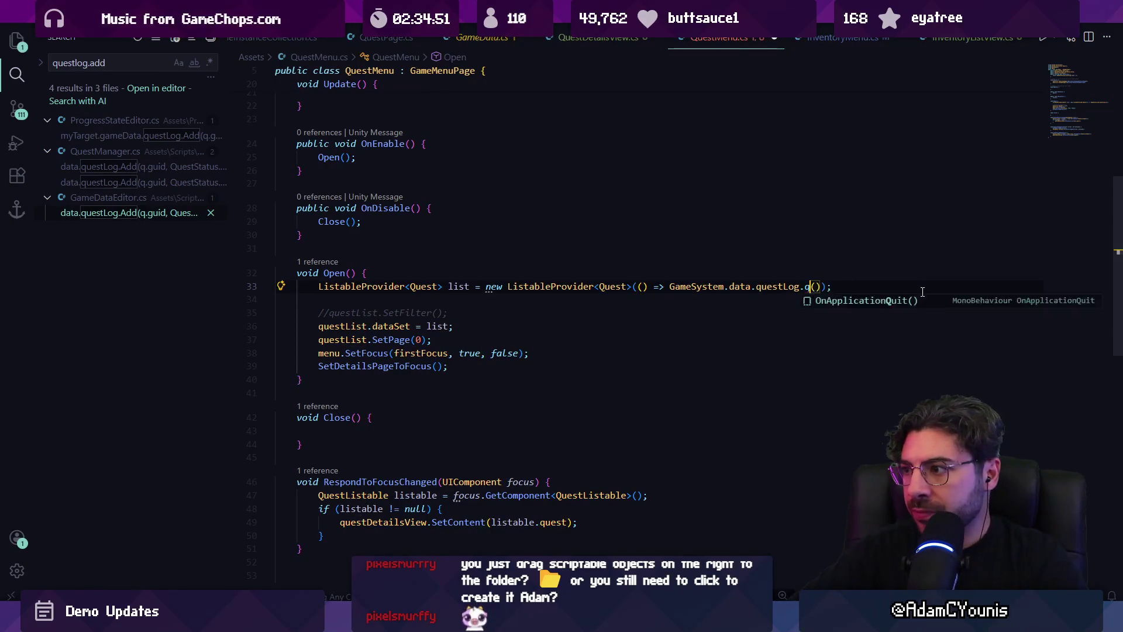
pyautogui.hotkey('ctrl', 'BackSpace')
# Rewrite the list source as questLog.Keys followed by ToList()
pyautogui.write('questLog.')
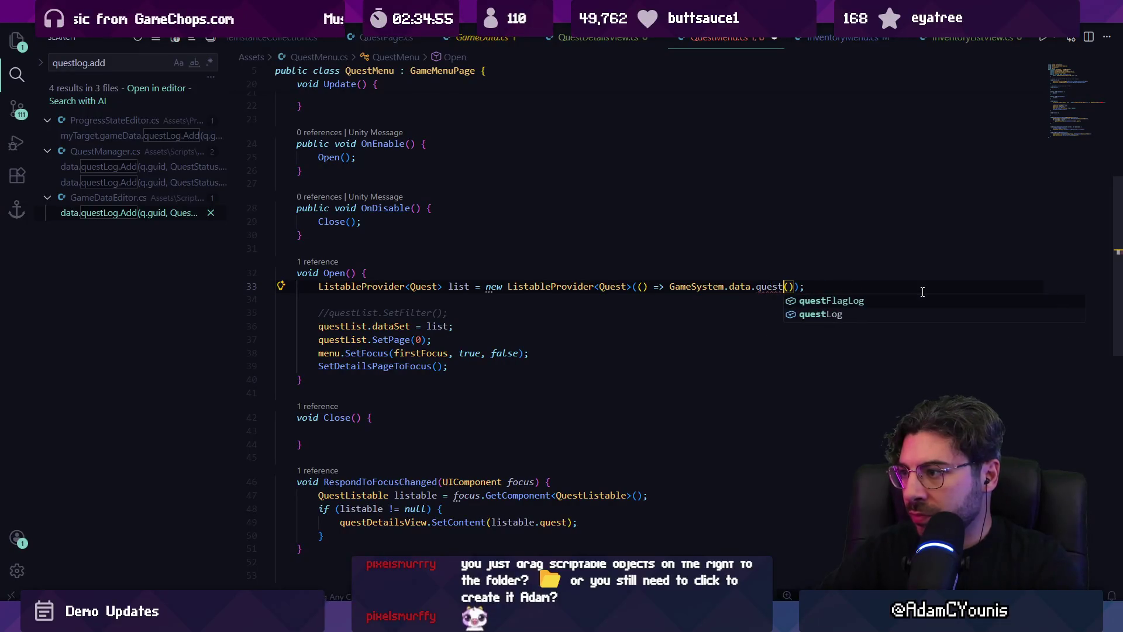
pyautogui.write('keys')
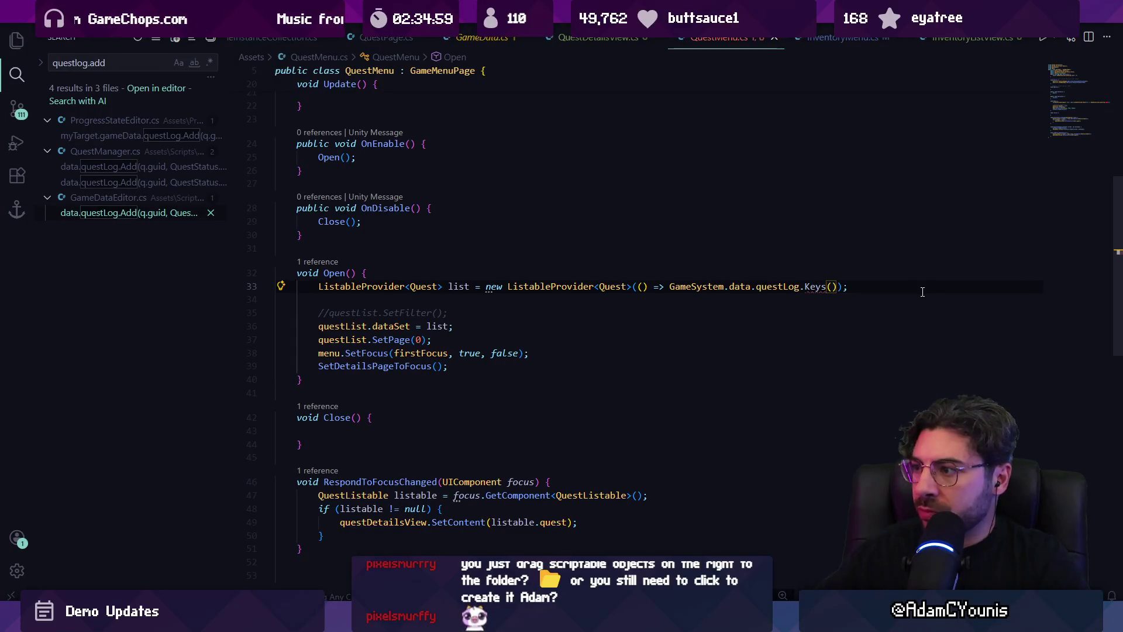
pyautogui.hotkey('ctrl', 'space')
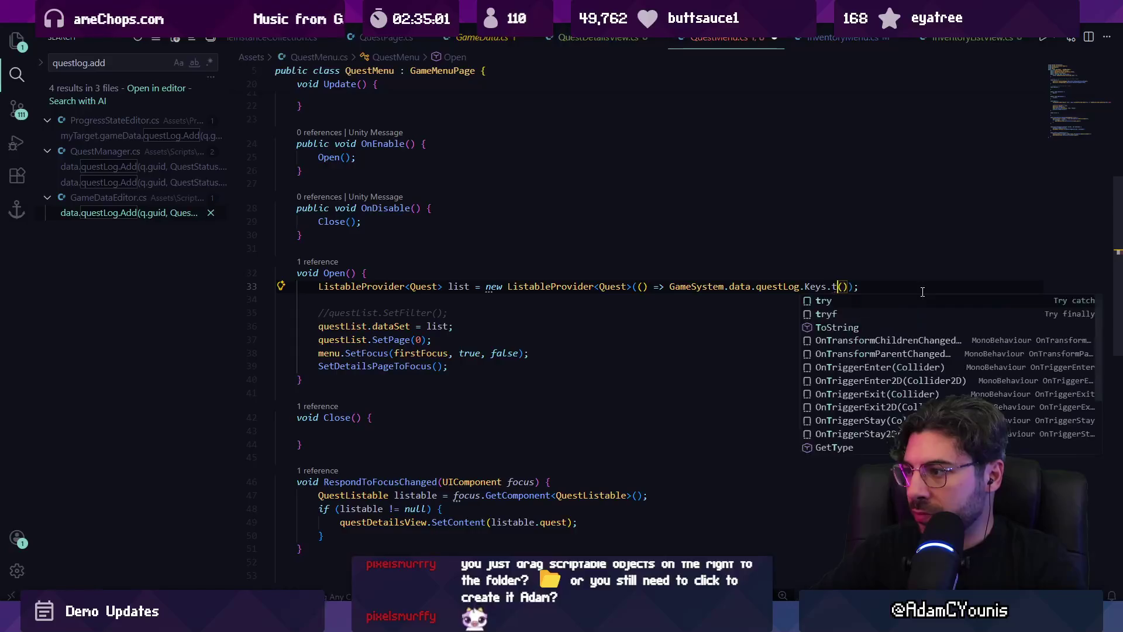
pyautogui.press('Escape')
pyautogui.press('BackSpace')
pyautogui.write('.ToLis')
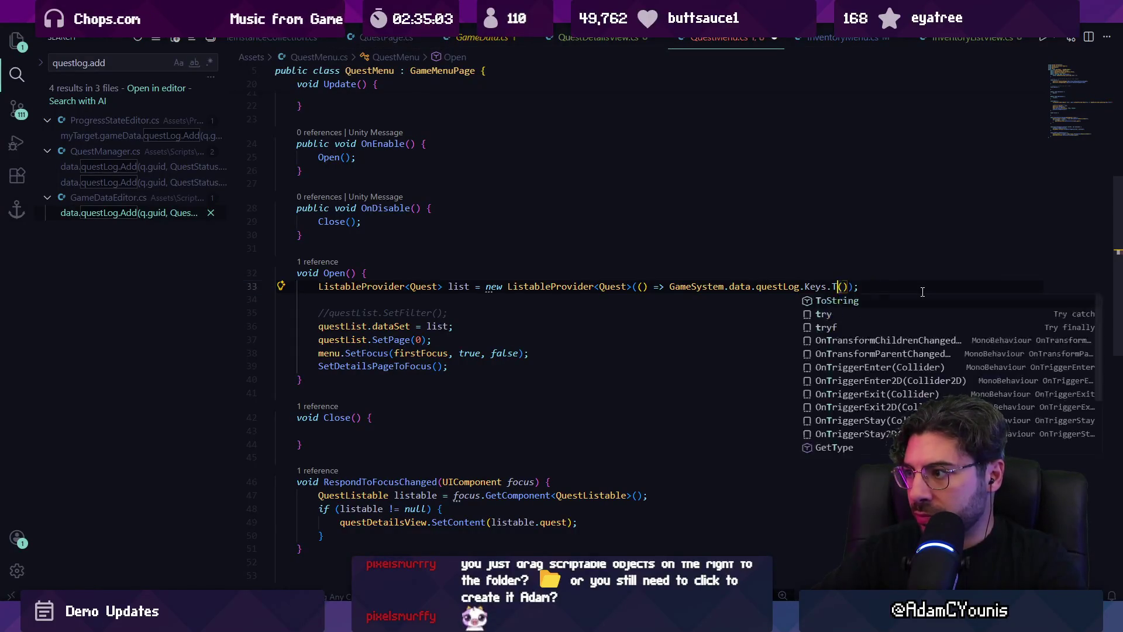
pyautogui.write('t')
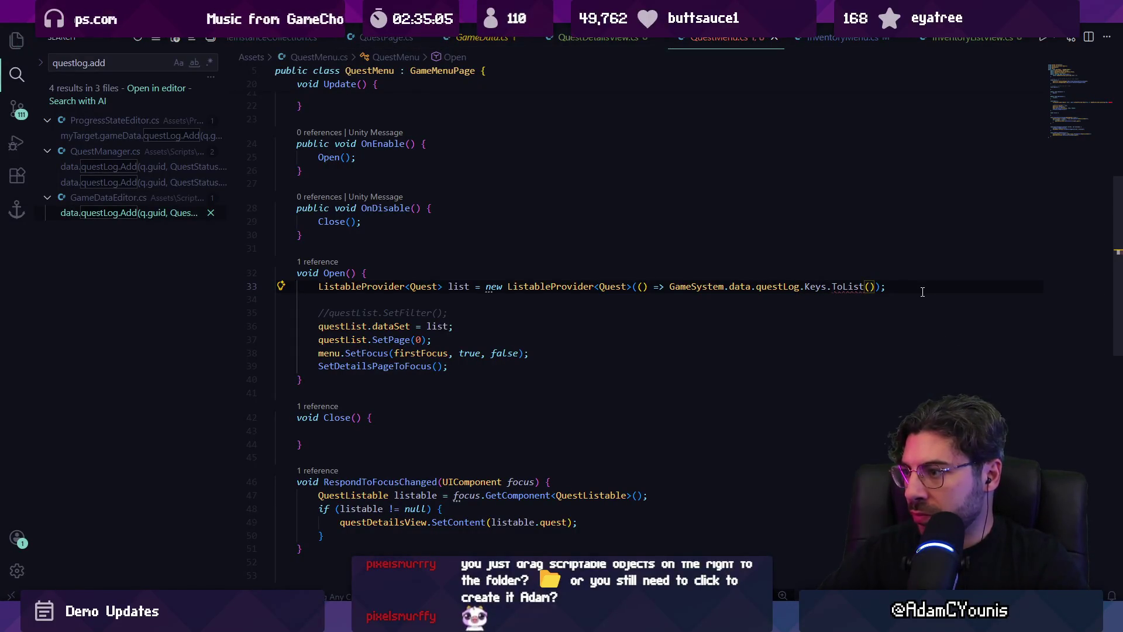
pyautogui.press('Left')
pyautogui.hotkey('ctrl', 'Right')
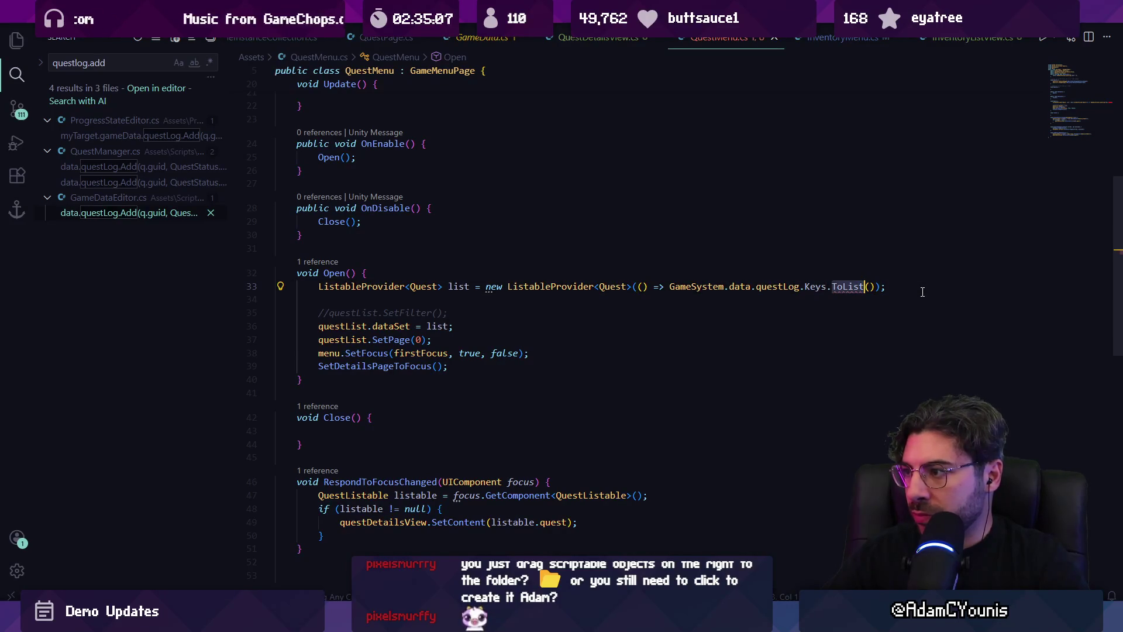
pyautogui.press('BackSpace')
pyautogui.press('BackSpace')
pyautogui.press('BackSpace')
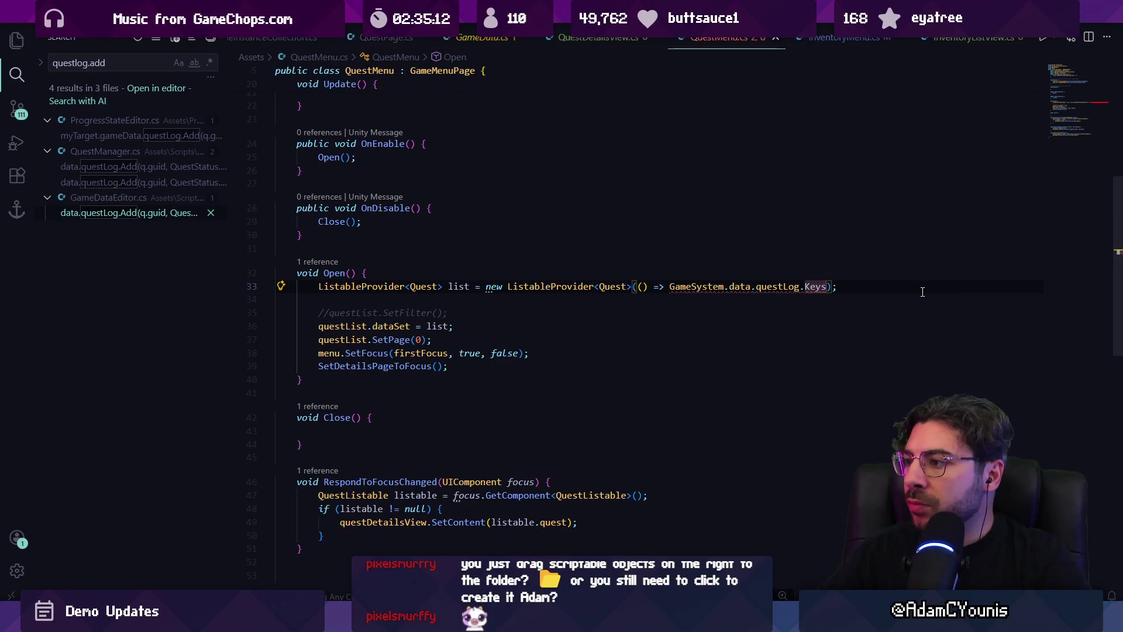
pyautogui.write('.ToList(')
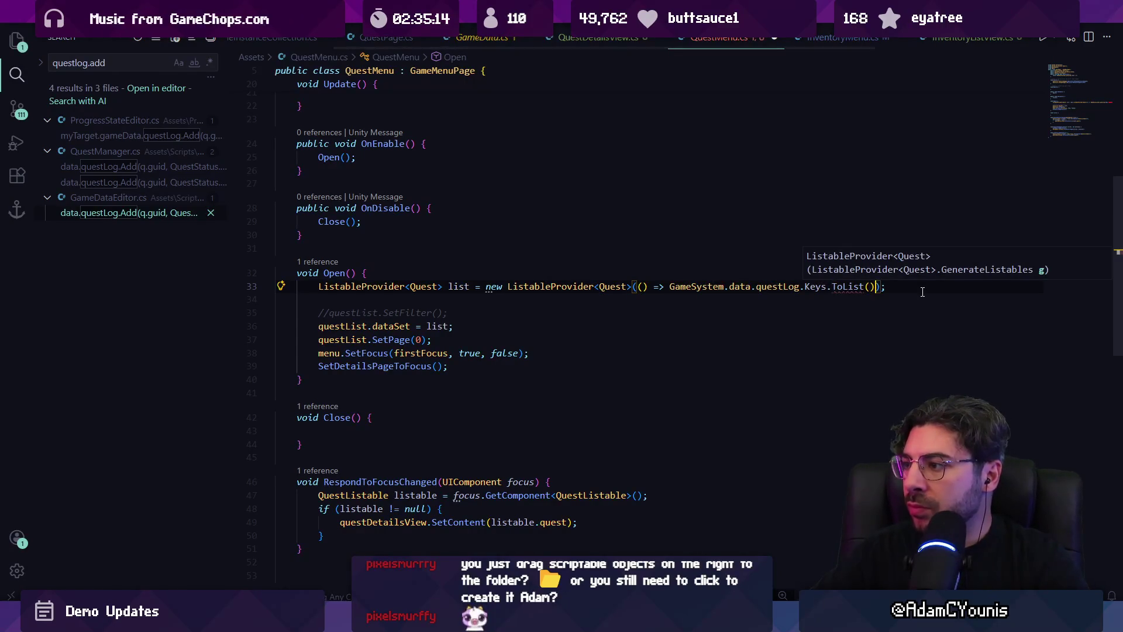
# Add a using System.Linq directive after using TMPro and save QuestMenu.cs
pyautogui.scroll(5, 396, 163)
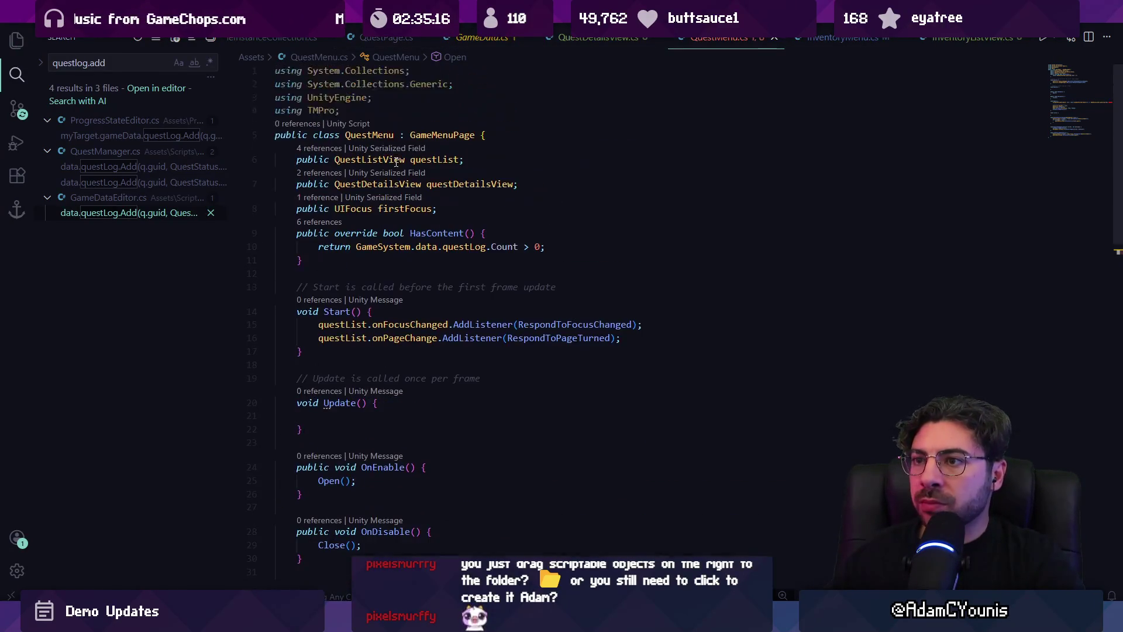
pyautogui.click(476, 205)
pyautogui.press('Return')
pyautogui.write('u')
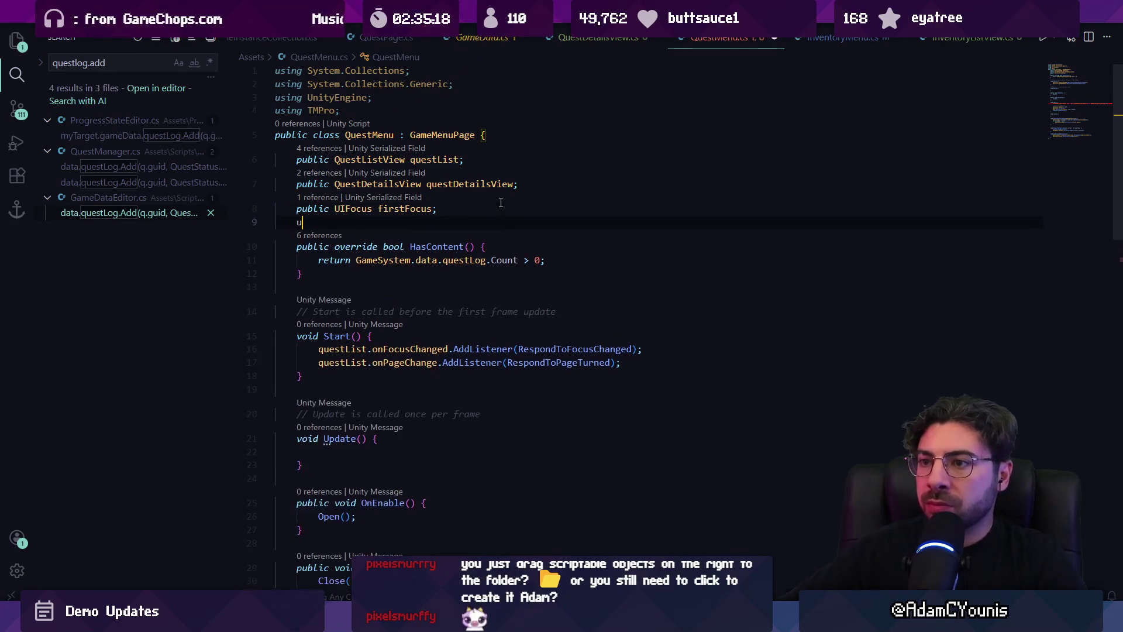
pyautogui.press('Up')
pyautogui.press('Up')
pyautogui.press('Up')
pyautogui.press('End')
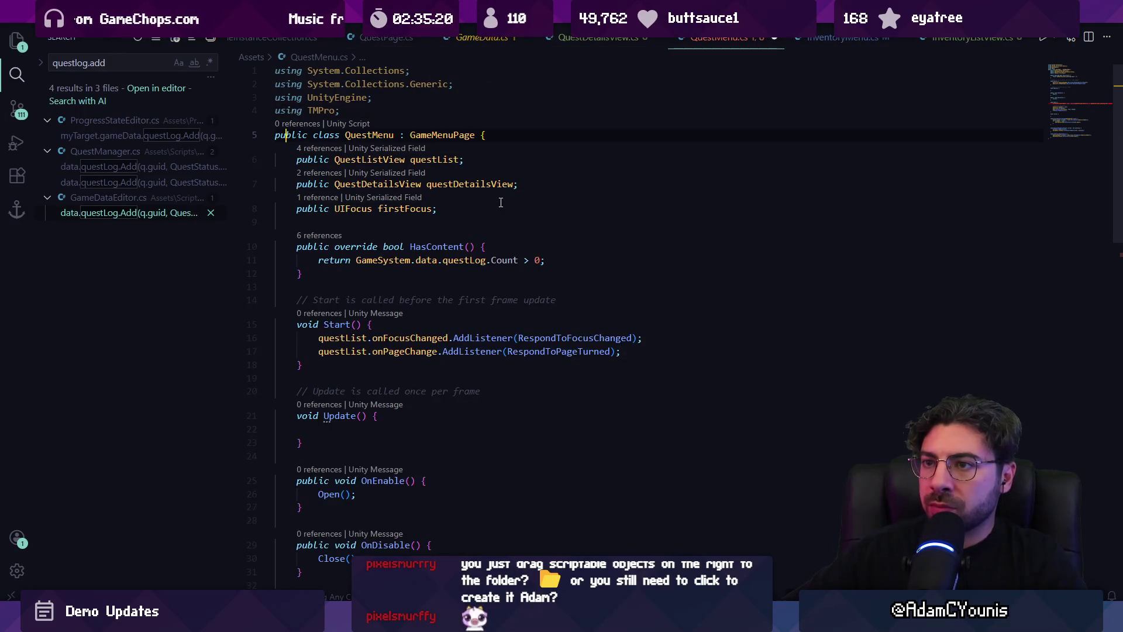
pyautogui.press('Return')
pyautogui.write('using System.Linq;')
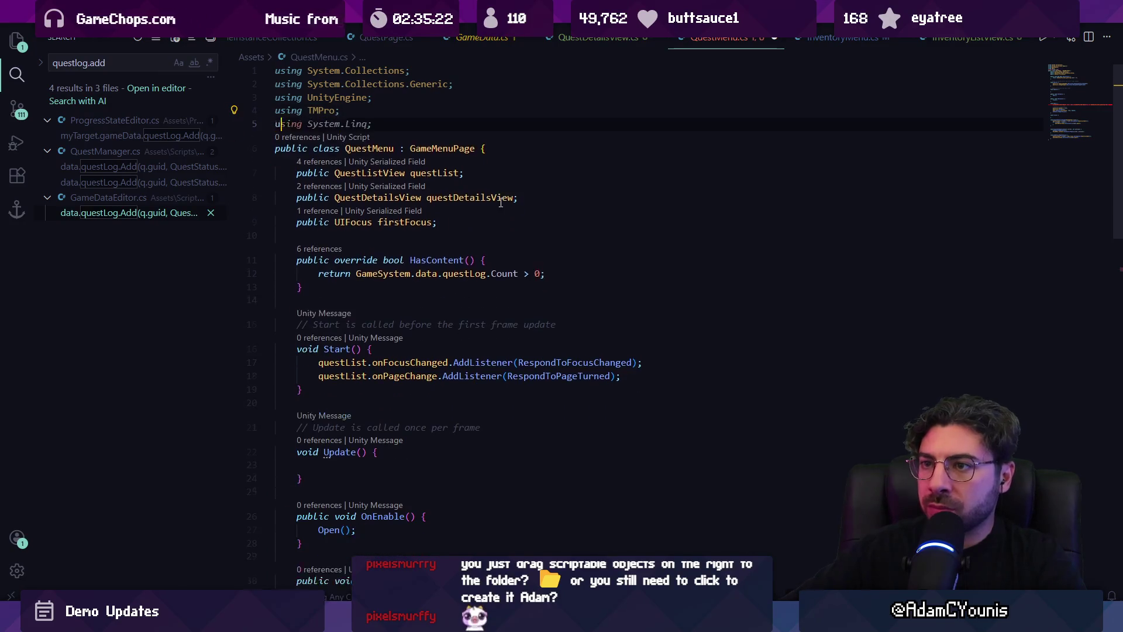
pyautogui.press('Tab')
pyautogui.hotkey('ctrl', 's')
# Check the error on Keys, briefly try Values, then go to questLog's definition in GameData.cs
pyautogui.scroll(-5, 715, 333)
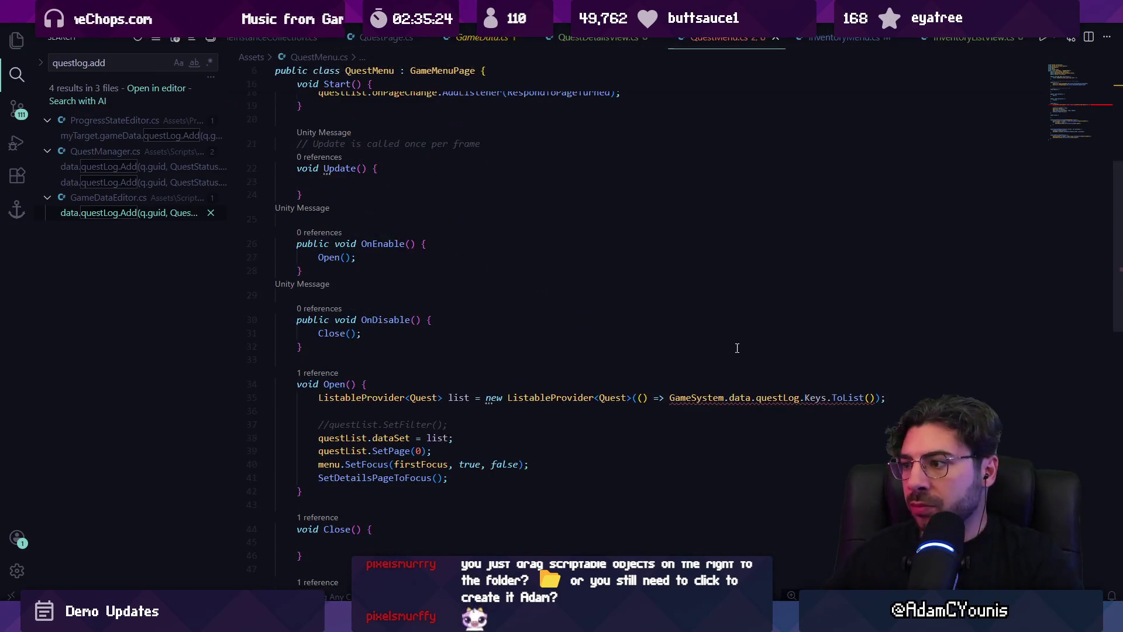
pyautogui.click(816, 364)
pyautogui.moveTo(770, 364)
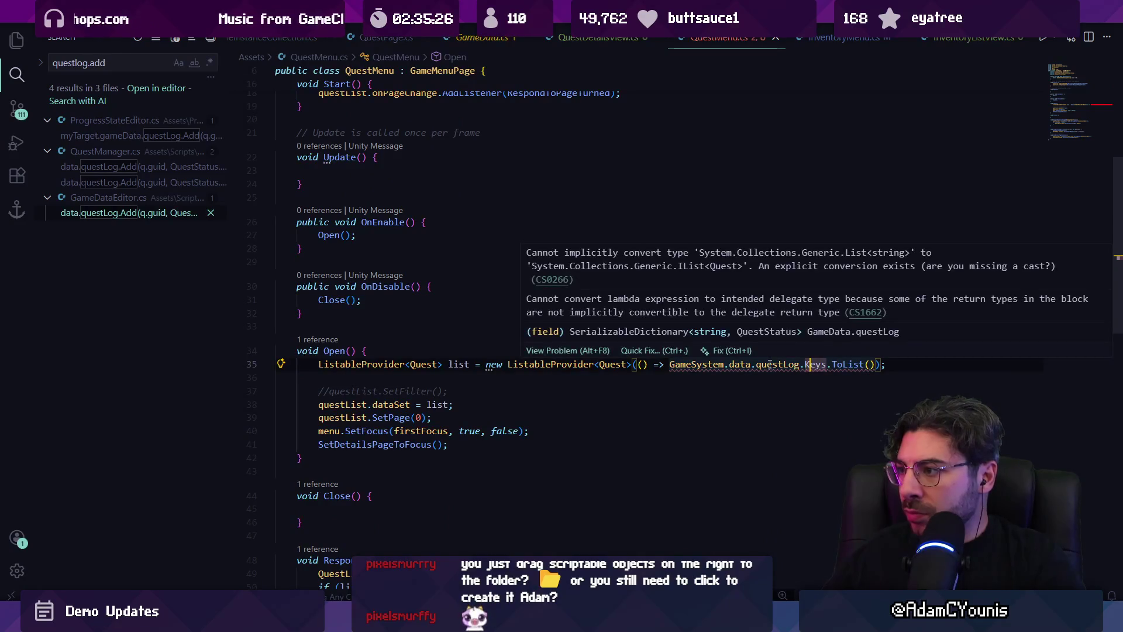
pyautogui.doubleClick(813, 363)
pyautogui.write('Valu')
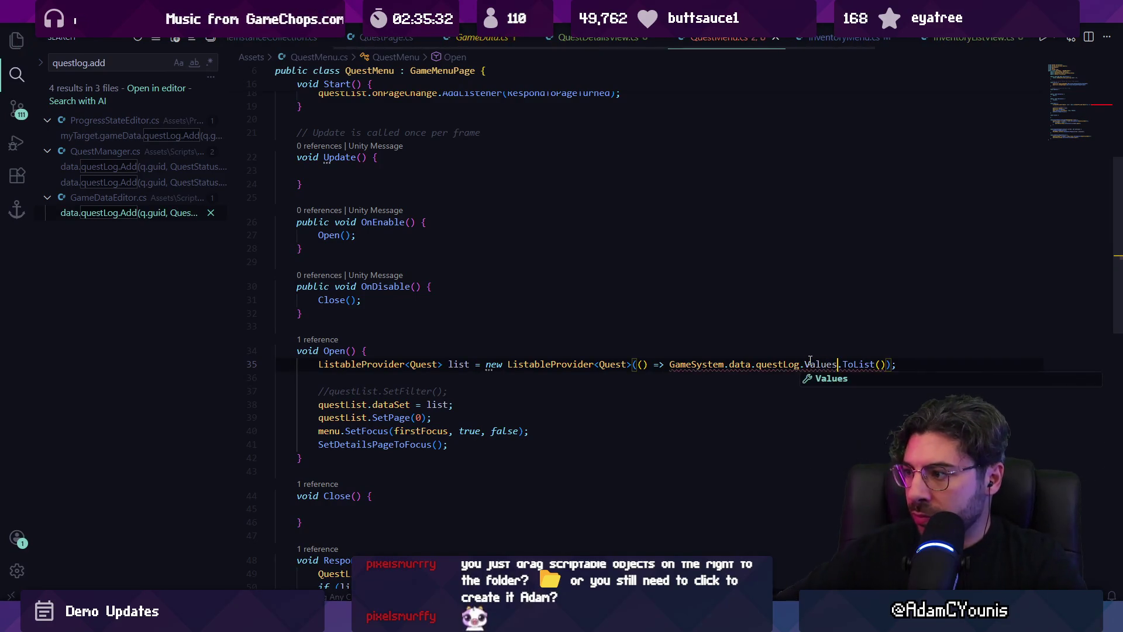
pyautogui.hotkey('ctrl', 'z')
pyautogui.keyDown('ctrl'); pyautogui.click(797, 364); pyautogui.keyUp('ctrl')
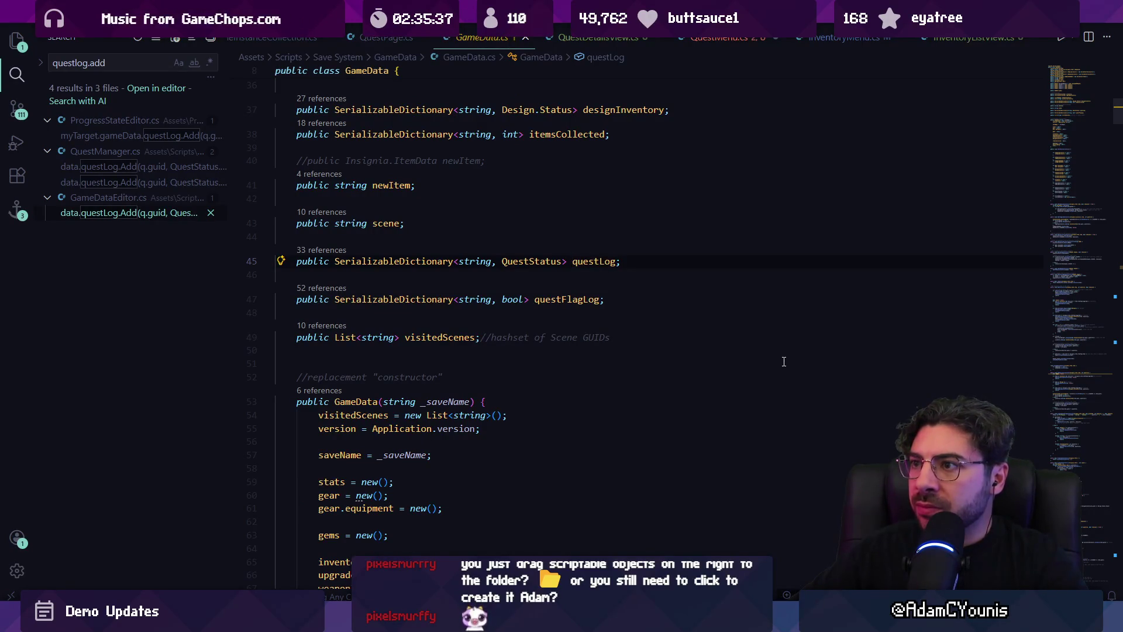
# Select questLog in its GameData declaration, then open QuestManager.cs via quick open
pyautogui.scroll(3, 784, 361)
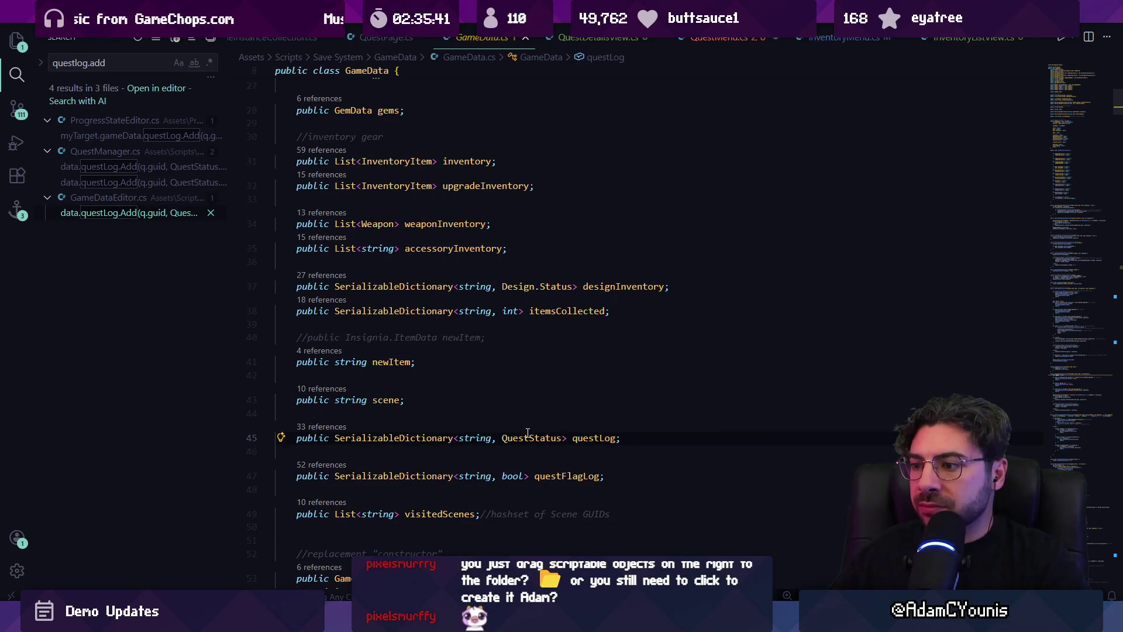
pyautogui.click(596, 438)
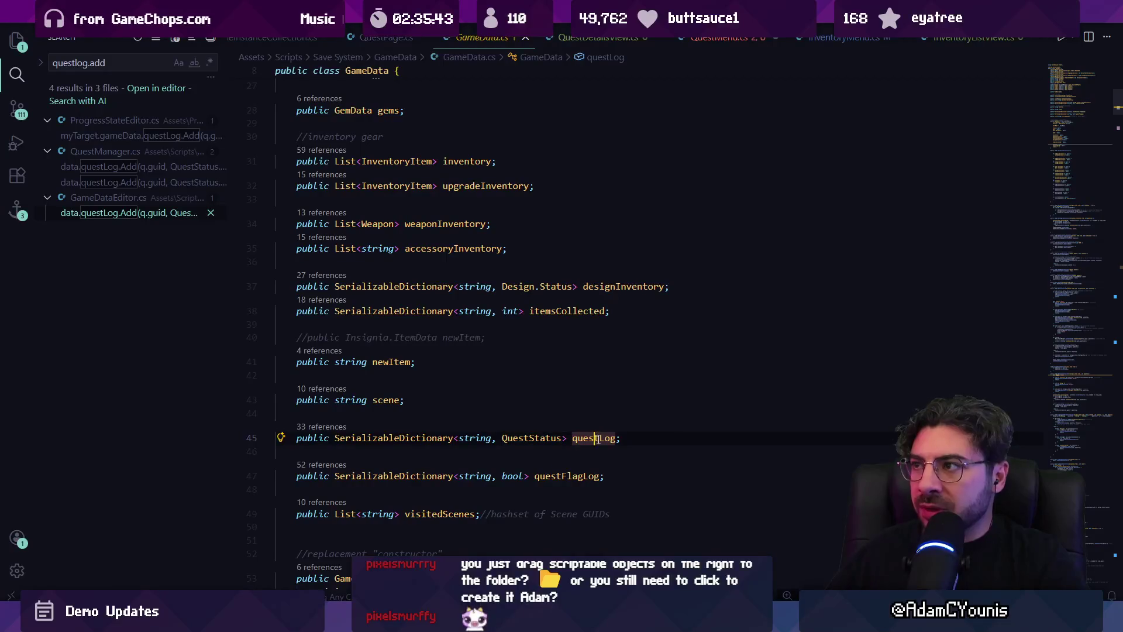
pyautogui.doubleClick(586, 439)
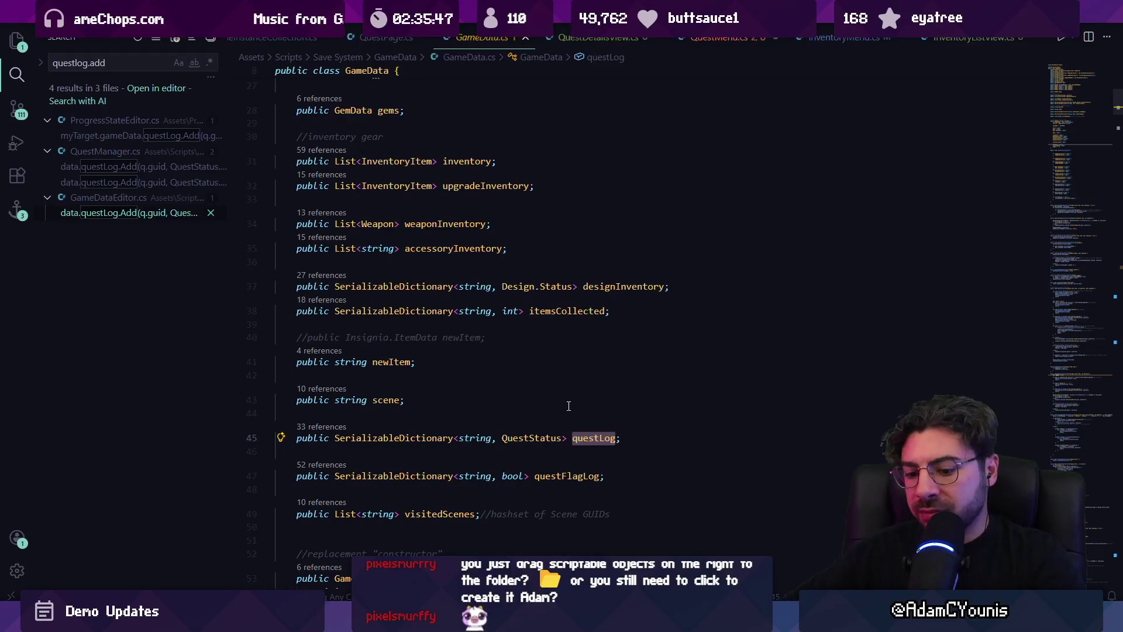
pyautogui.hotkey('ctrl', 'p')
pyautogui.write('questmanager')
pyautogui.press('Return')
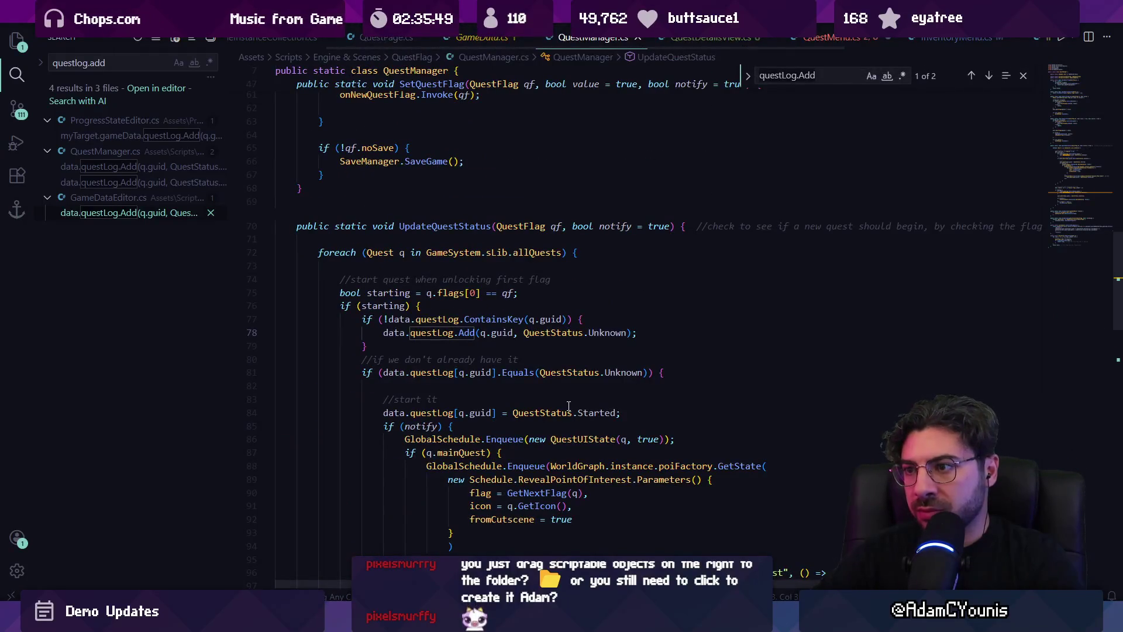
# Find UpdateQuestStatus and inspect its foreach loop over GameSystem.sLib.allQuests
pyautogui.hotkey('ctrl', 'f')
pyautogui.write('updatequies')
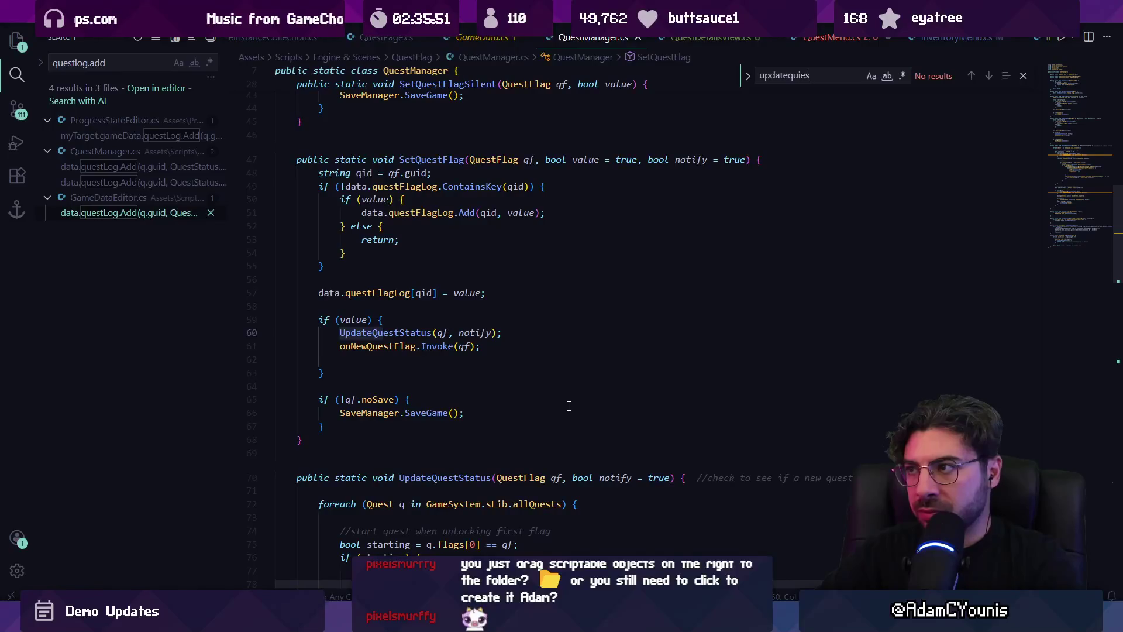
pyautogui.press('BackSpace')
pyautogui.press('BackSpace')
pyautogui.press('BackSpace')
pyautogui.write('status')
pyautogui.press('Return')
pyautogui.scroll(-2, 546, 389)
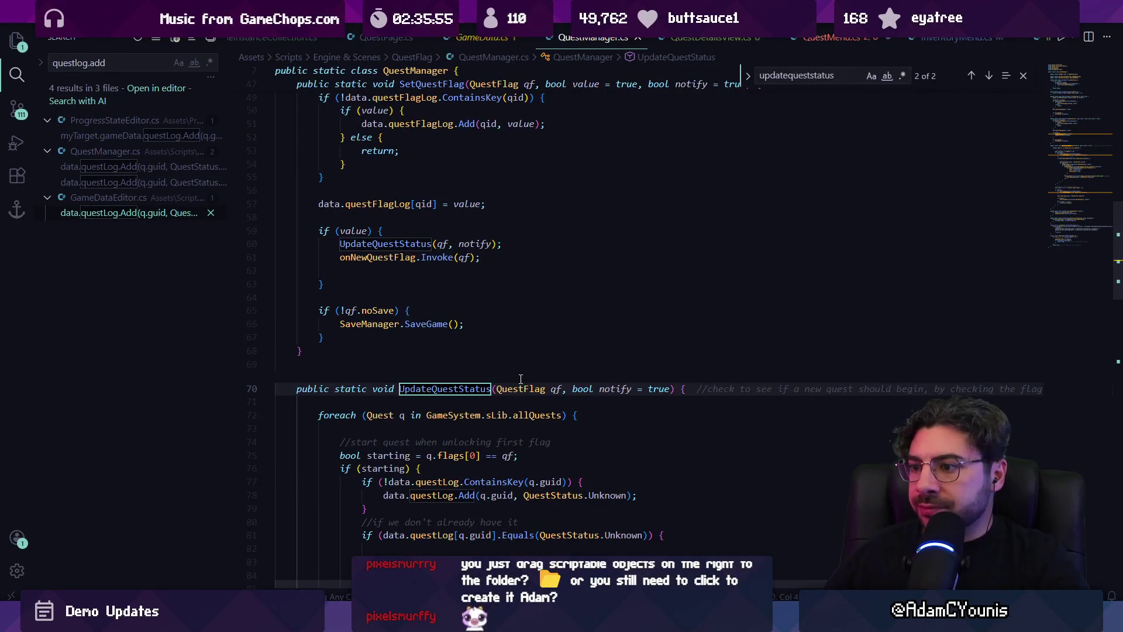
pyautogui.scroll(-2, 521, 379)
pyautogui.click(531, 327)
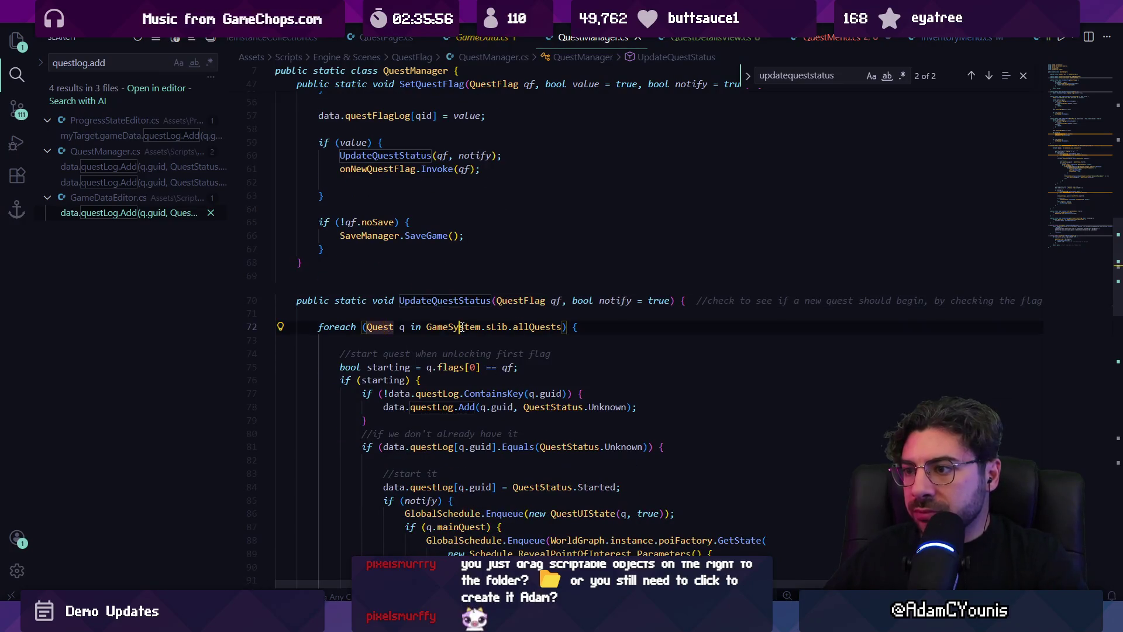
pyautogui.scroll(-2, 532, 326)
pyautogui.scroll(5, 532, 326)
pyautogui.scroll(-6, 533, 326)
pyautogui.click(532, 326)
# Replace questLog.Keys.ToList() on line 35 with GameSystem.system.all
pyautogui.hotkey('alt', 'Left')
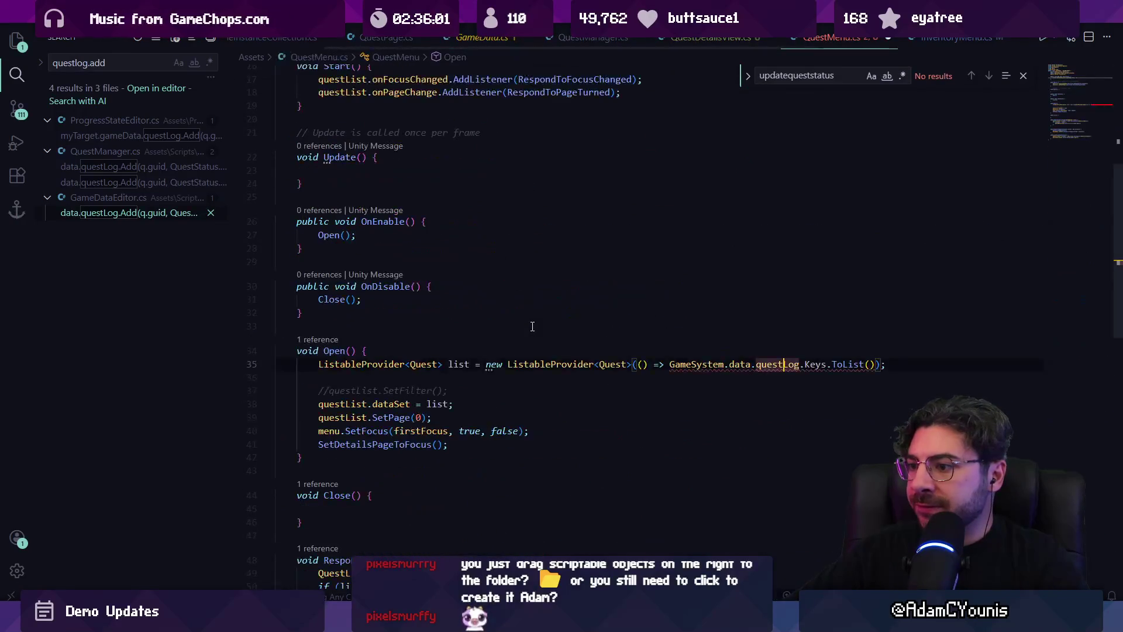
pyautogui.hotkey('ctrl', 'Left')
pyautogui.hotkey('ctrl', 'Right')
pyautogui.hotkey('ctrl', 'Right')
pyautogui.hotkey('ctrl', 'shift', 'Left')
pyautogui.hotkey('ctrl', 'shift', 'Right')
pyautogui.hotkey('ctrl', 'shift', 'Right')
pyautogui.hotkey('shift', 'End')
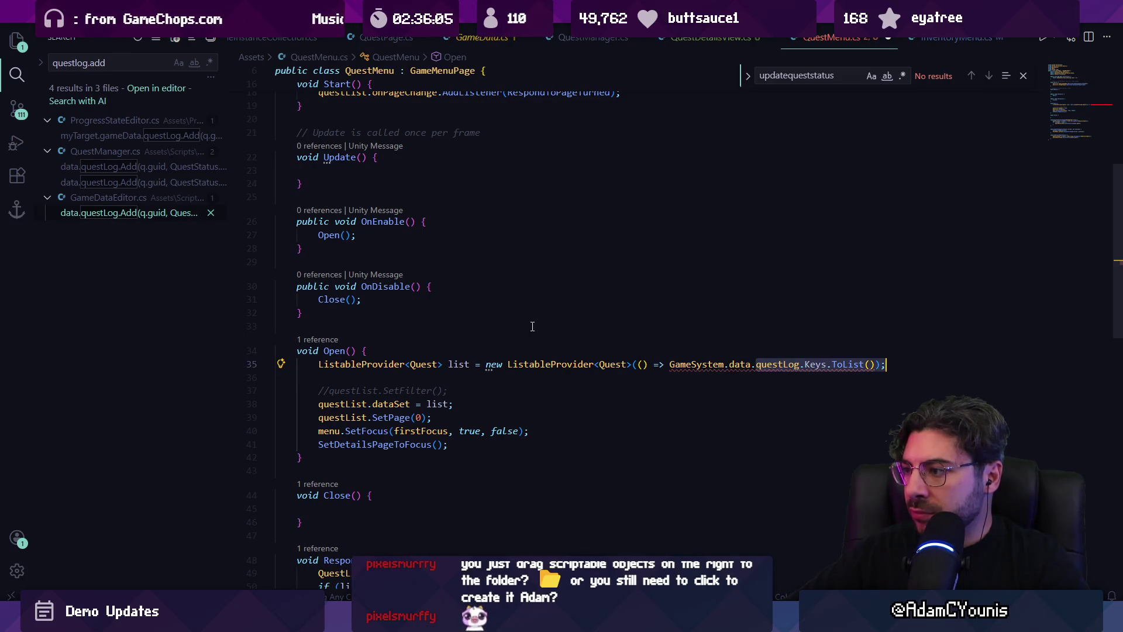
pyautogui.press('BackSpace')
pyautogui.press('BackSpace')
pyautogui.press('BackSpace')
pyautogui.press('BackSpace')
pyautogui.write('ystem.data')
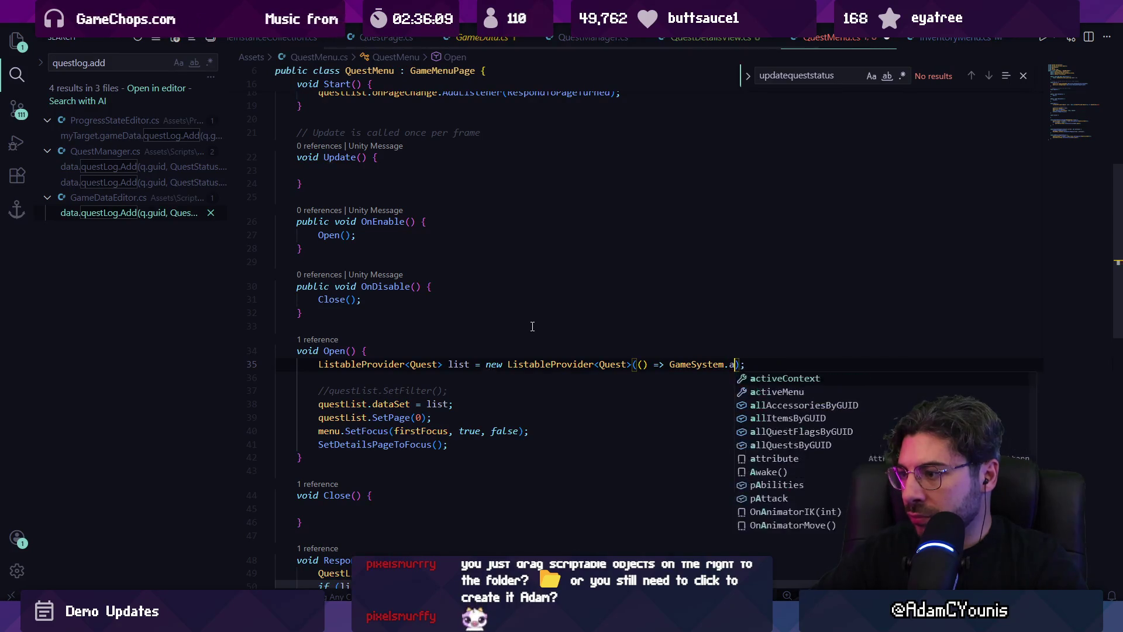
pyautogui.write('.allque')
pyautogui.hotkey('ctrl', 'Left')
pyautogui.press('BackSpace')
pyautogui.press('BackSpace')
pyautogui.press('BackSpace')
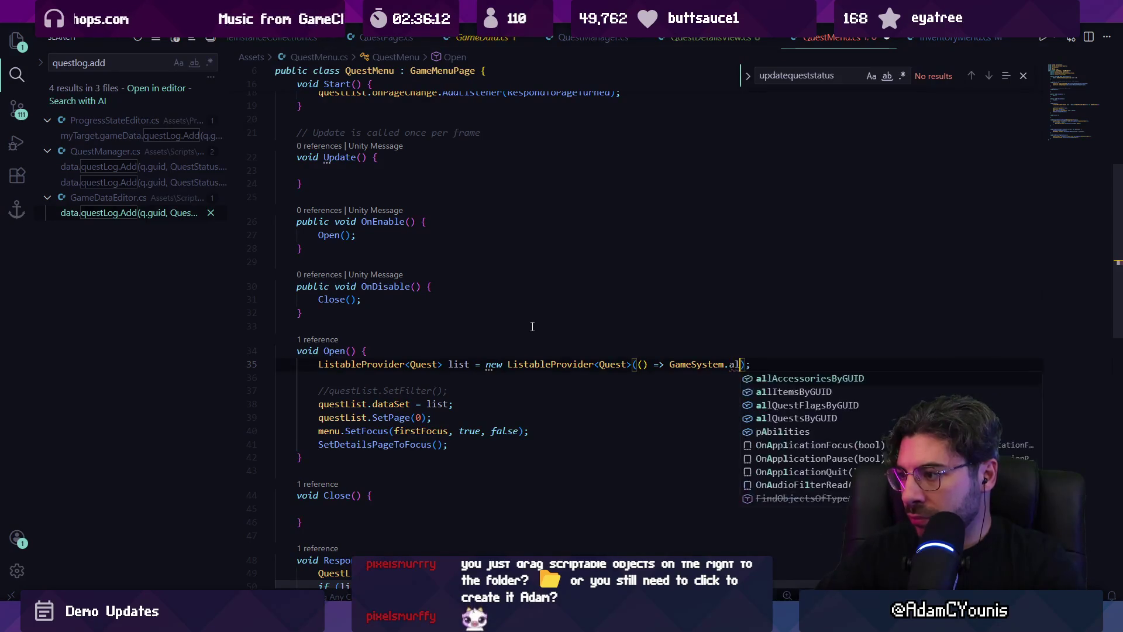
pyautogui.write('system.allq')
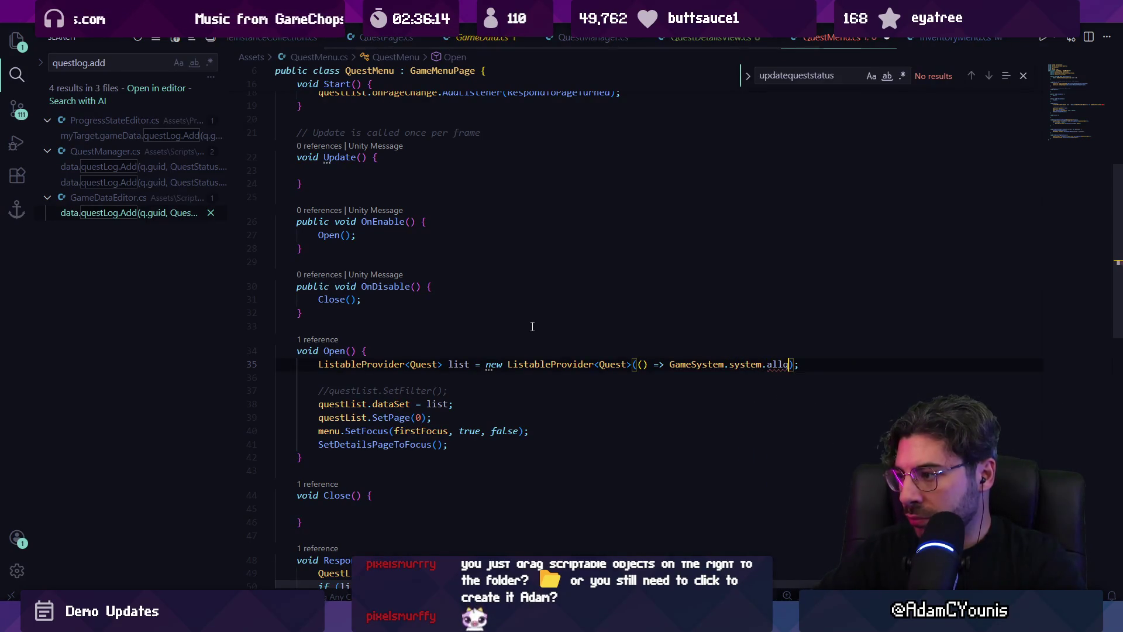
pyautogui.press('Tab')
pyautogui.hotkey('alt', 'Left')
pyautogui.hotkey('ctrl', 'z')
pyautogui.hotkey('ctrl', 'z')
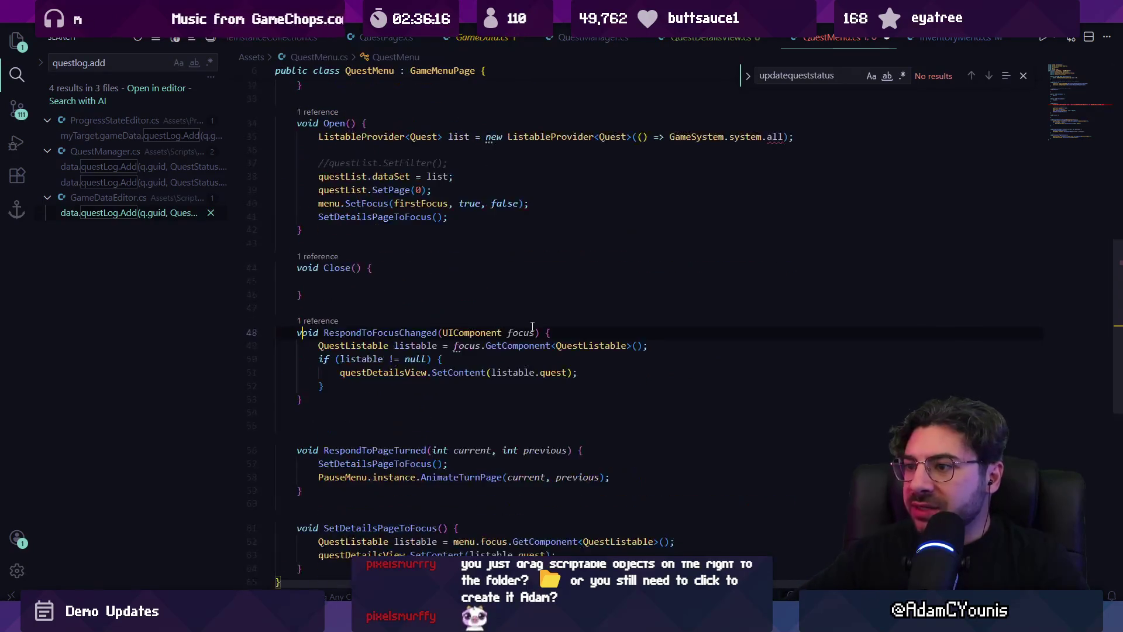
# Compare with InventoryMenu.cs's Open(), then search the project for 'allquests'
pyautogui.hotkey('ctrl', 'Tab')
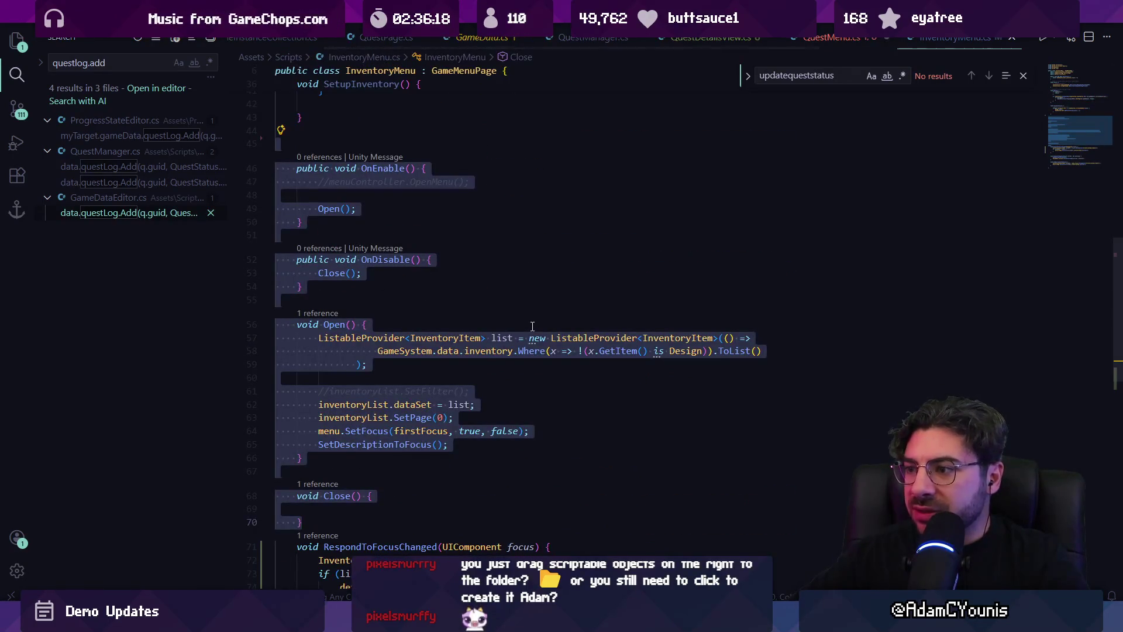
pyautogui.hotkey('ctrl', 'Tab')
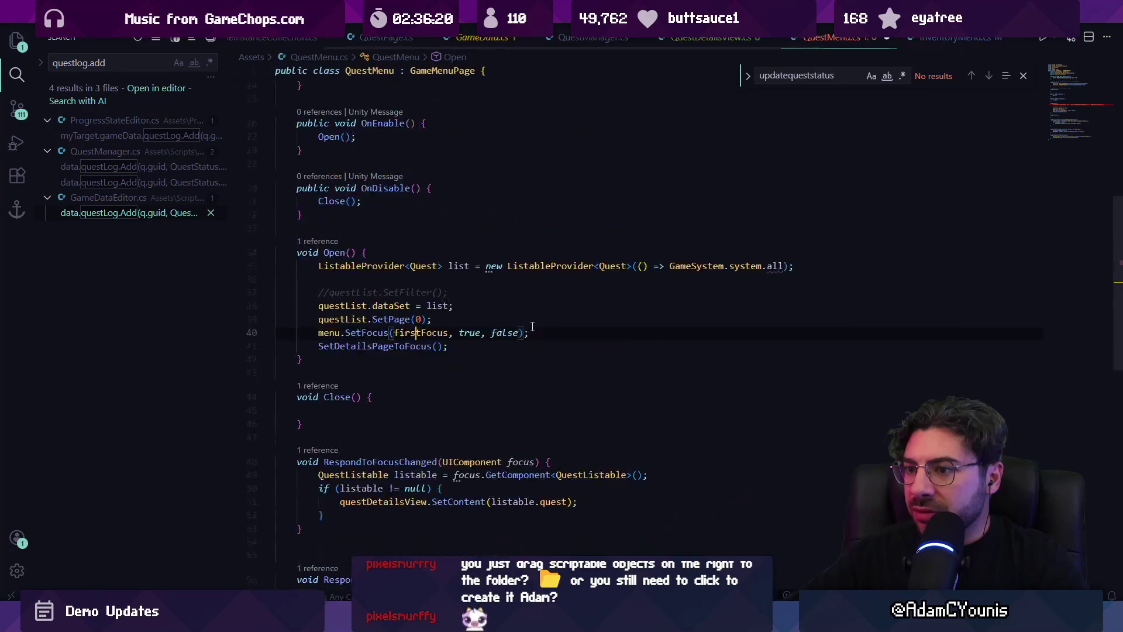
pyautogui.hotkey('ctrl', 'shift', 'f')
pyautogui.write('allquests')
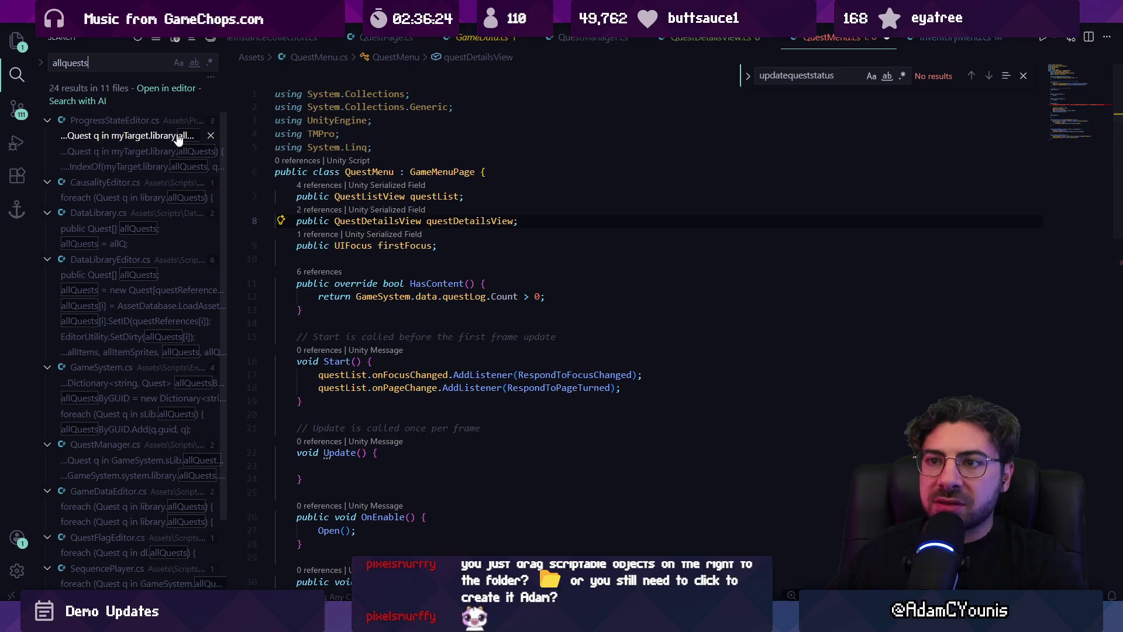
# Rewrite line 35 as sLib.allQ… .Where(q => GameSystem.data.questLog.ContainsKey(q.guid)).ToList()
pyautogui.click(180, 138)
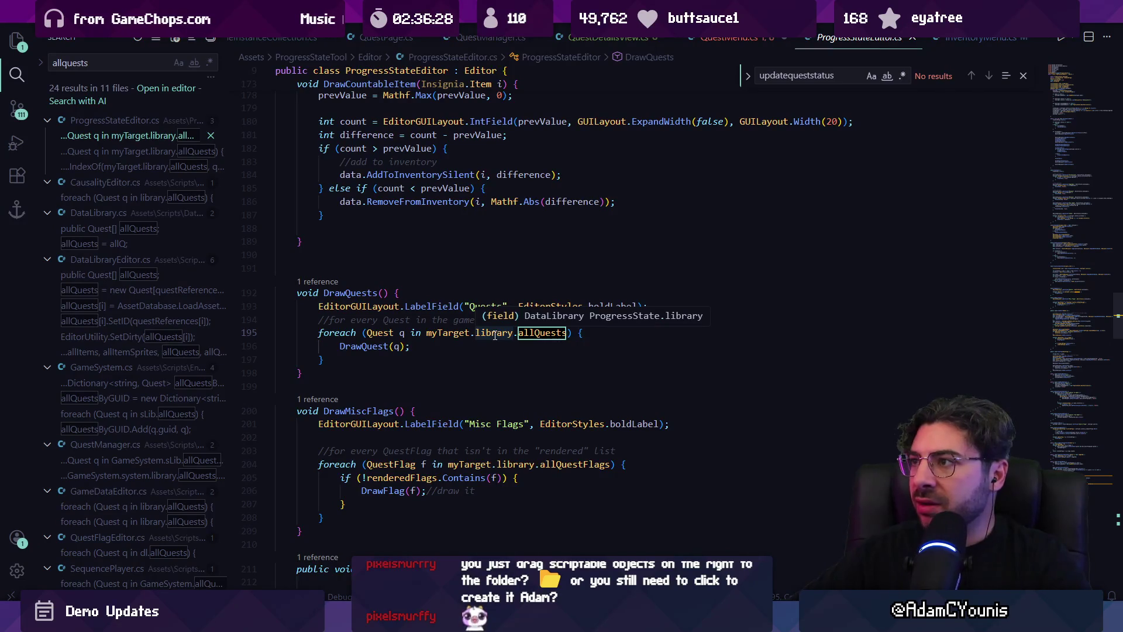
pyautogui.hotkey('ctrl', 'pageup')
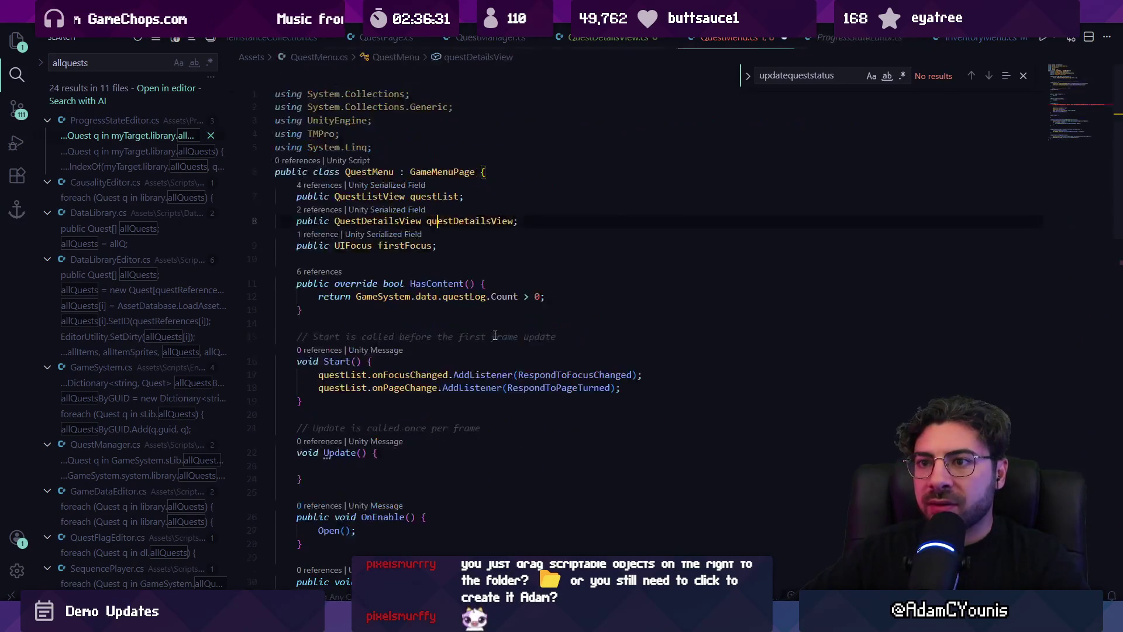
pyautogui.scroll(-7, 495, 335)
pyautogui.press('Up')
pyautogui.press('Up')
pyautogui.press('Up')
pyautogui.press('End')
pyautogui.hotkey('ctrl', 'Left')
pyautogui.hotkey('ctrl', 'Left')
pyautogui.hotkey('ctrl', 'shift', 'Left')
pyautogui.hotkey('ctrl', 'shift', 'Left')
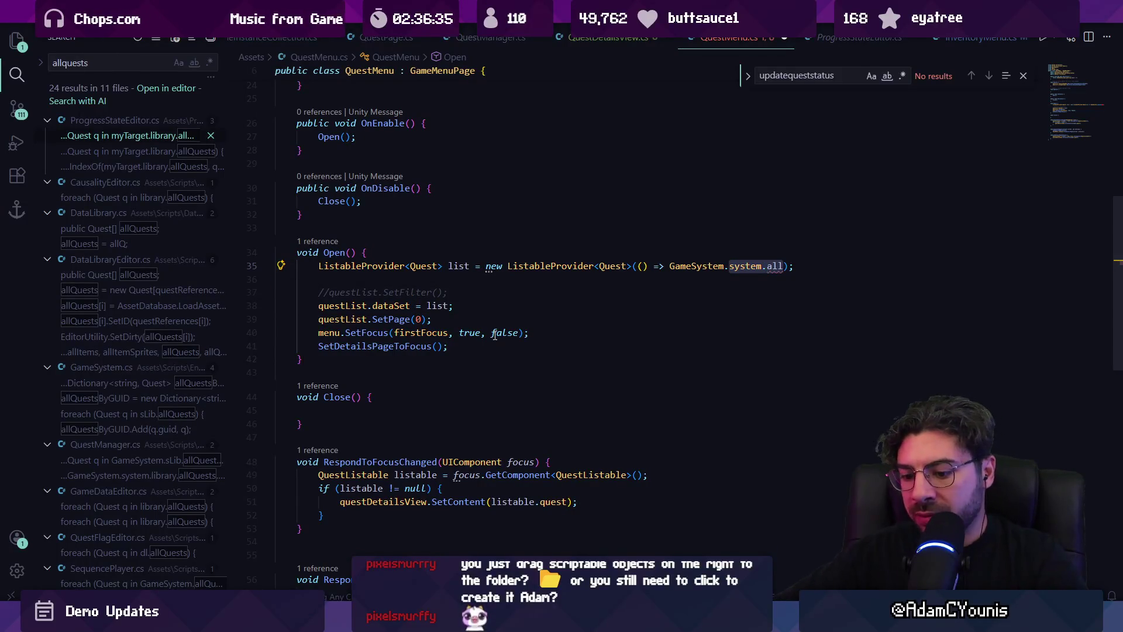
pyautogui.write('sLib.')
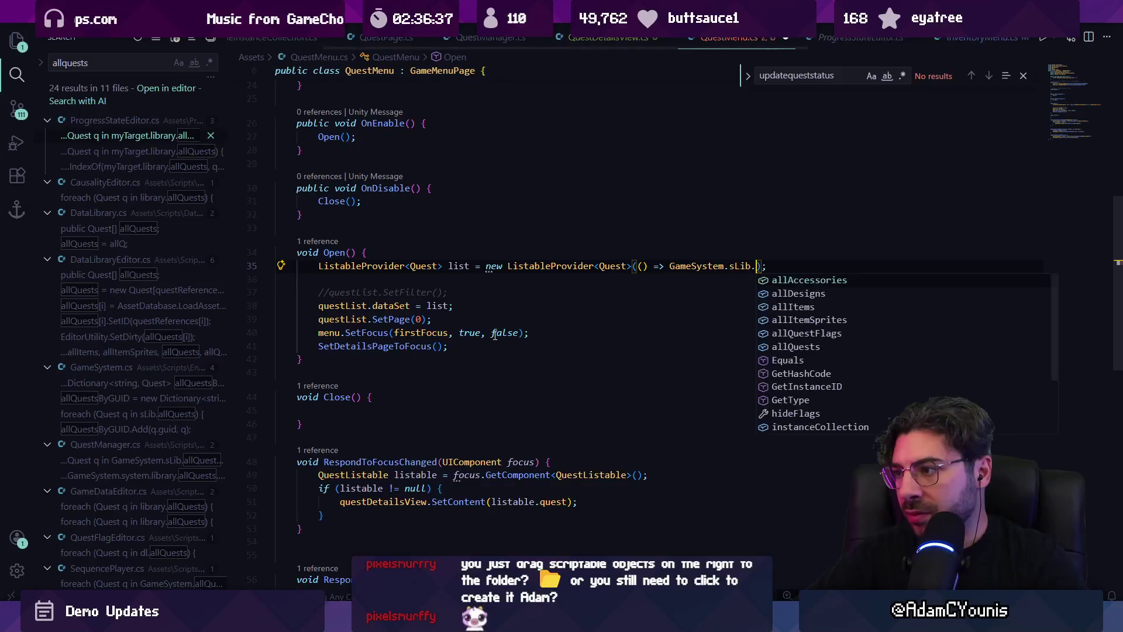
pyautogui.write('allQuestFlags')
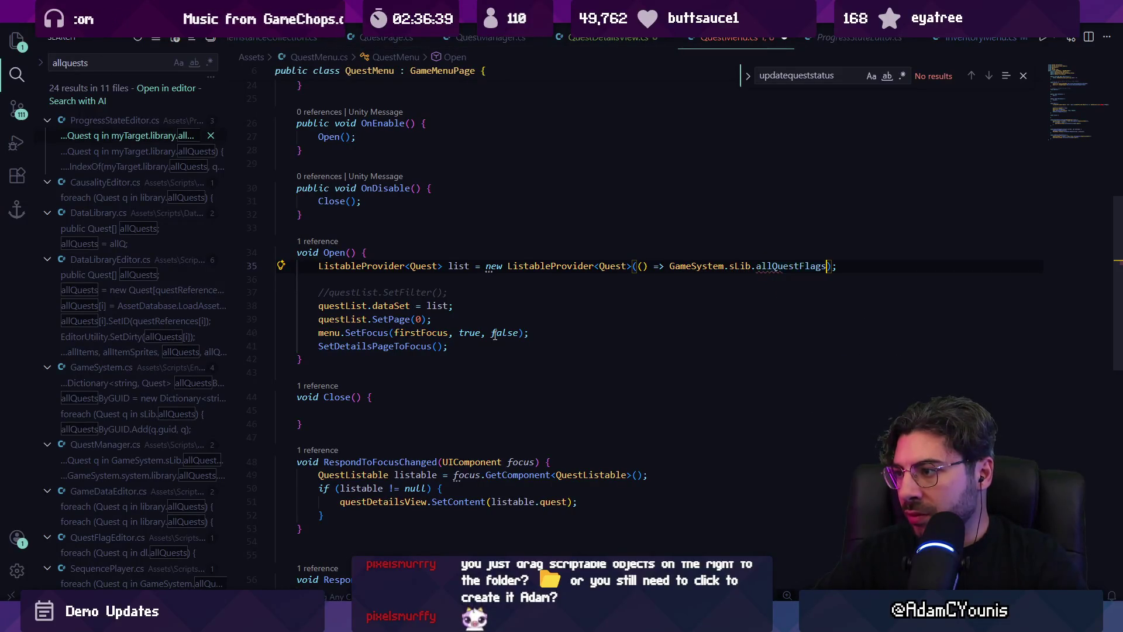
pyautogui.press('Tab')
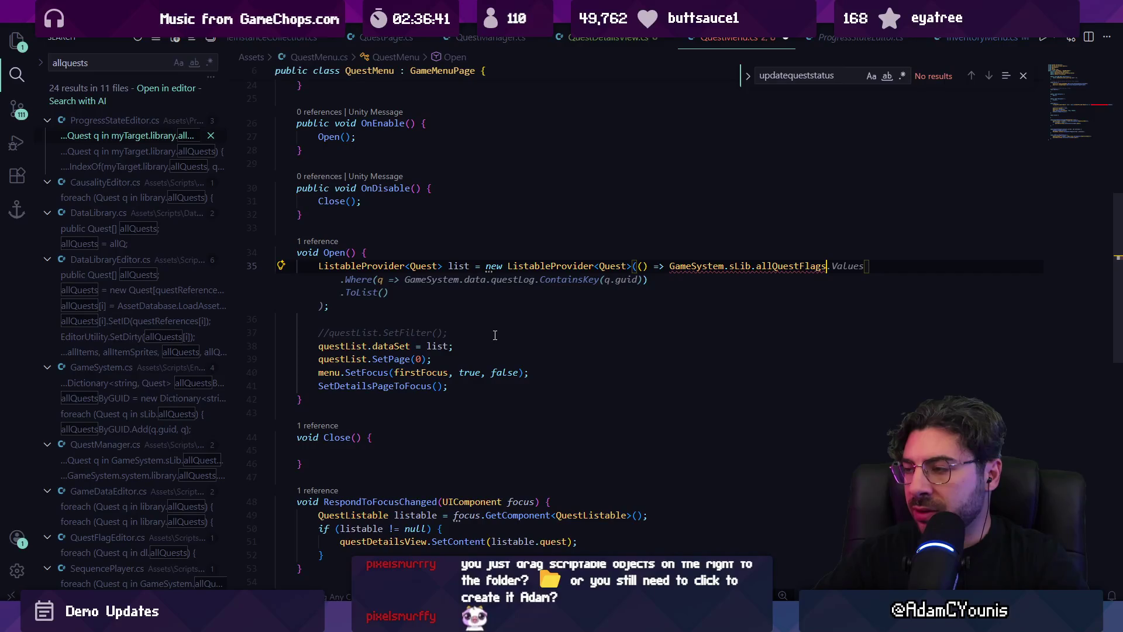
pyautogui.write('.Whee')
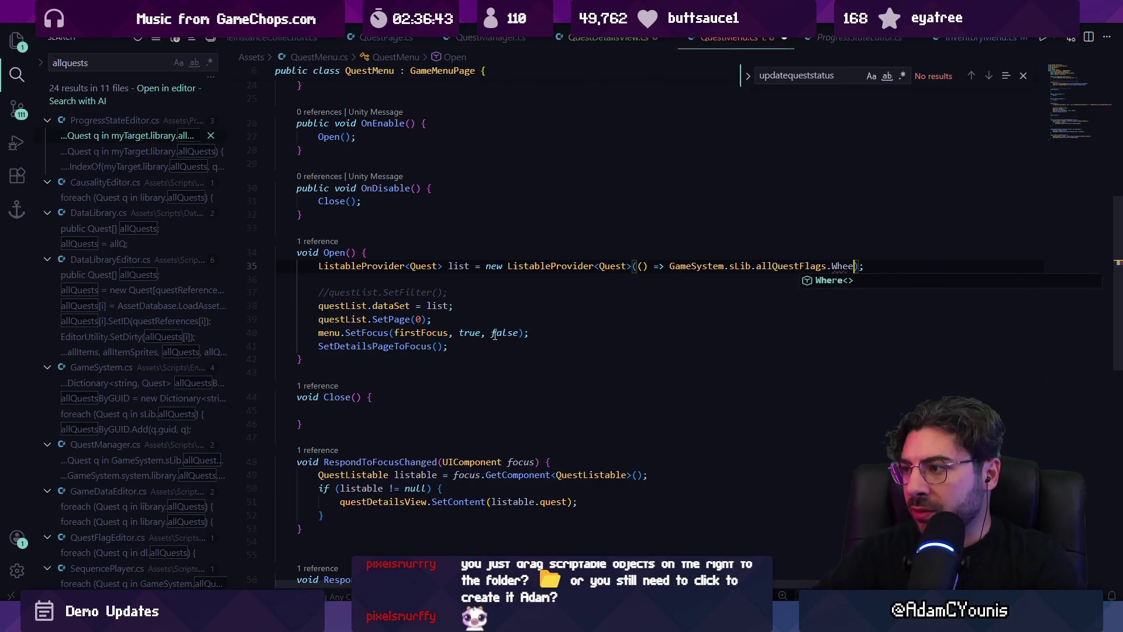
pyautogui.press('Tab')
pyautogui.write('(q => GameSystem.data.')
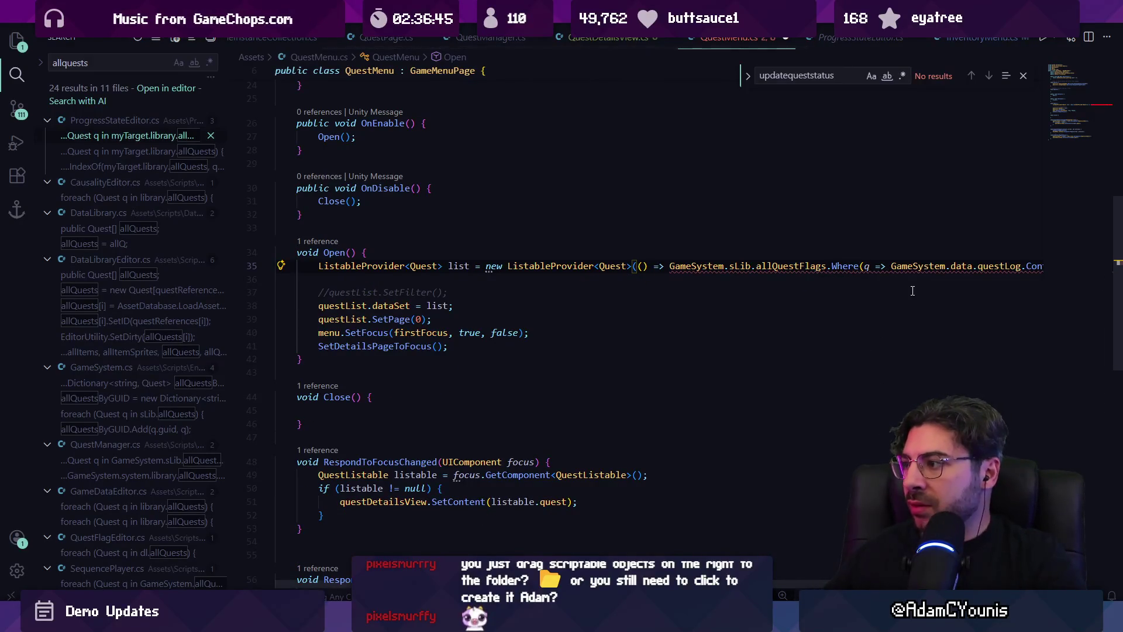
pyautogui.press('Tab')
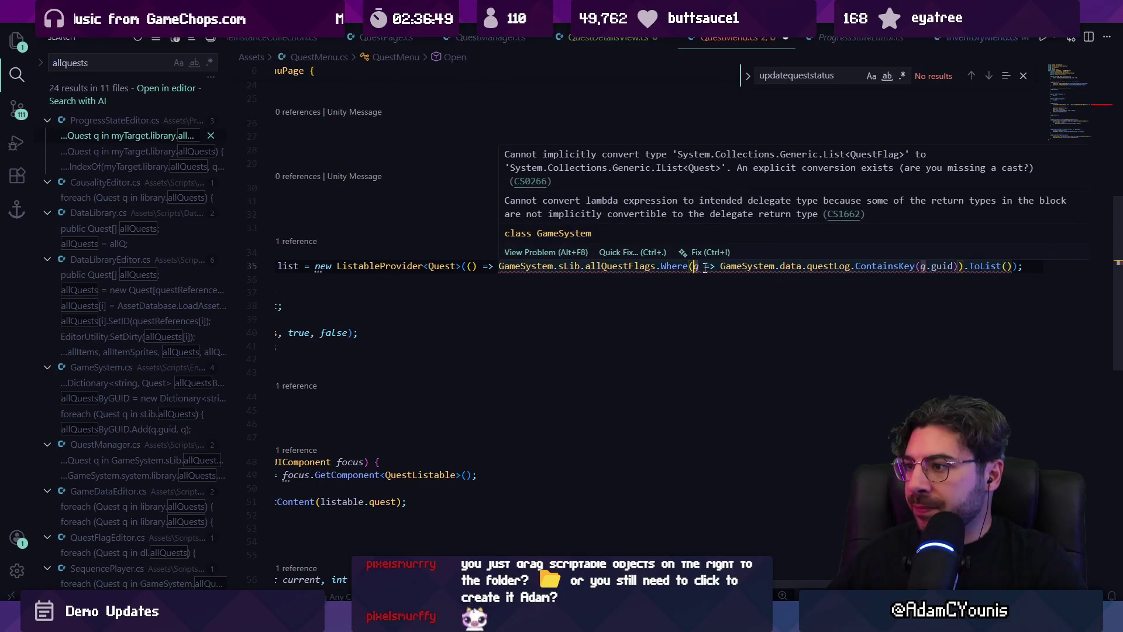
# Change allQuestFlags to allQuests to clear the type error, and save QuestMenu.cs
pyautogui.click(716, 268)
pyautogui.click(877, 266)
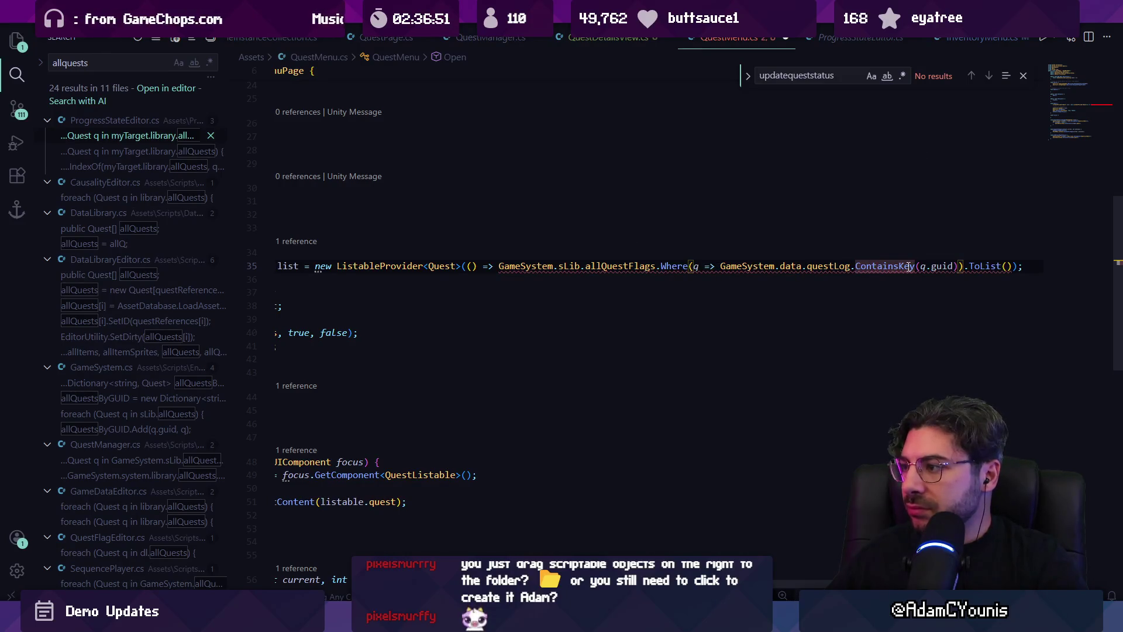
pyautogui.hotkey('ctrl', 'Right')
pyautogui.hotkey('ctrl', 'Right')
pyautogui.hotkey('ctrl', 'Right')
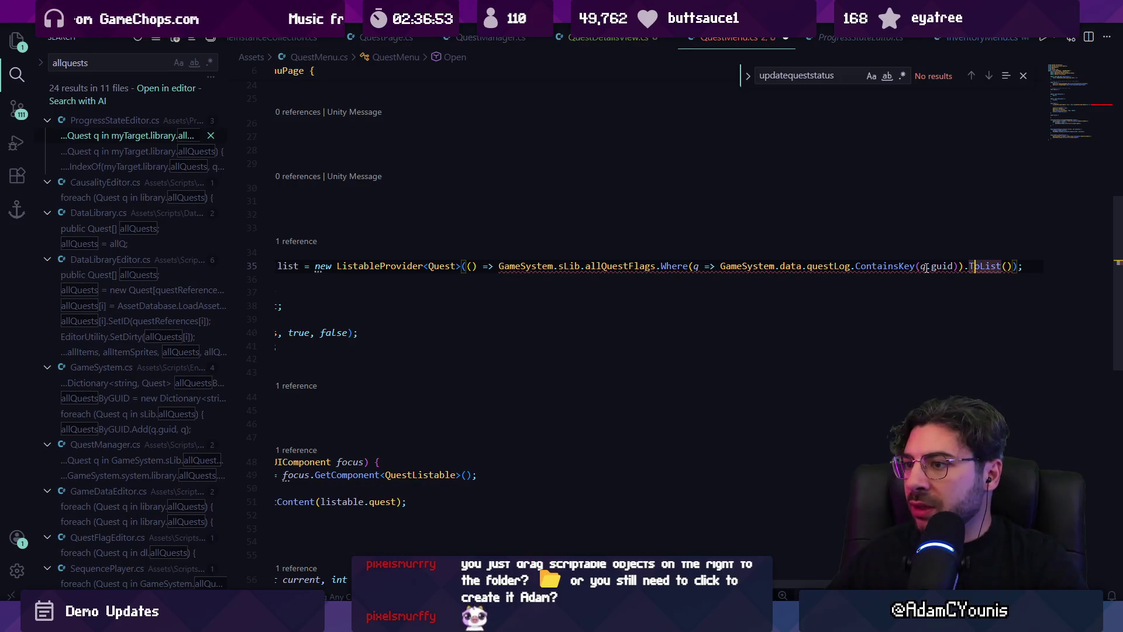
pyautogui.moveTo(927, 268)
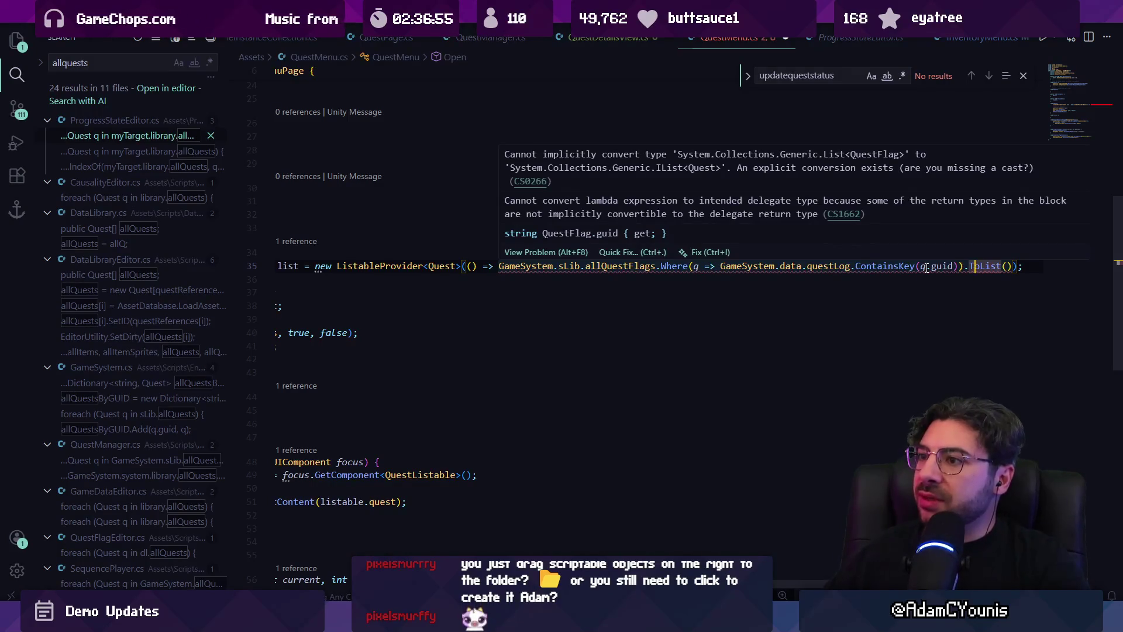
pyautogui.press('Right')
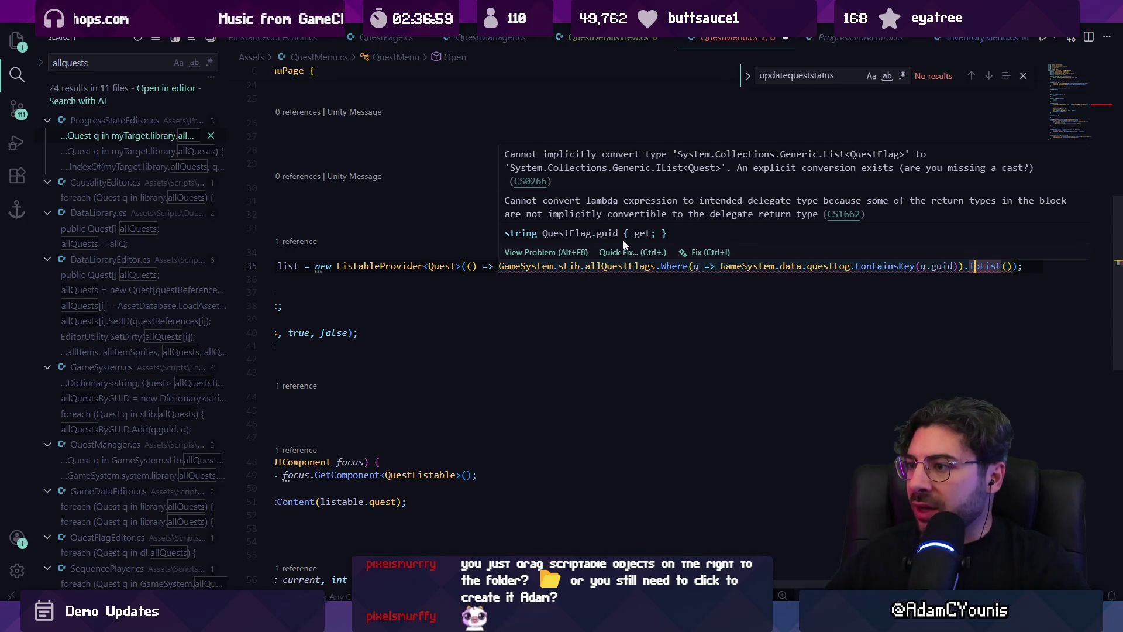
pyautogui.hotkey('ctrl', 'Delete')
pyautogui.write('ts')
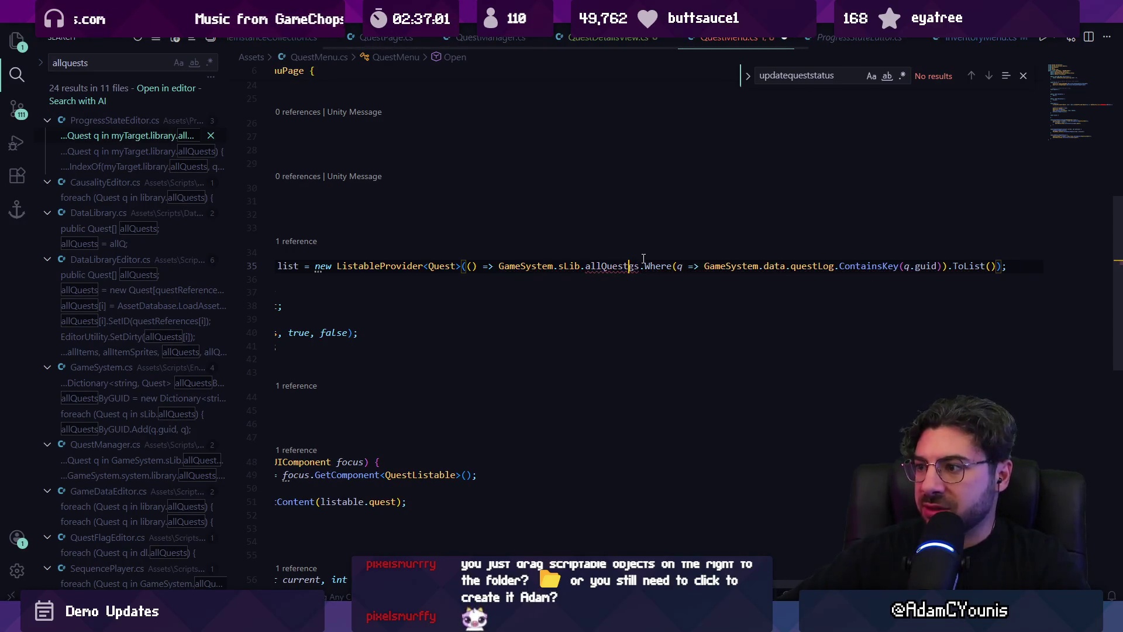
pyautogui.hotkey('ctrl', 's')
# Review the end of the filter line and move down to the commented-out SetFilter line
pyautogui.click(570, 280)
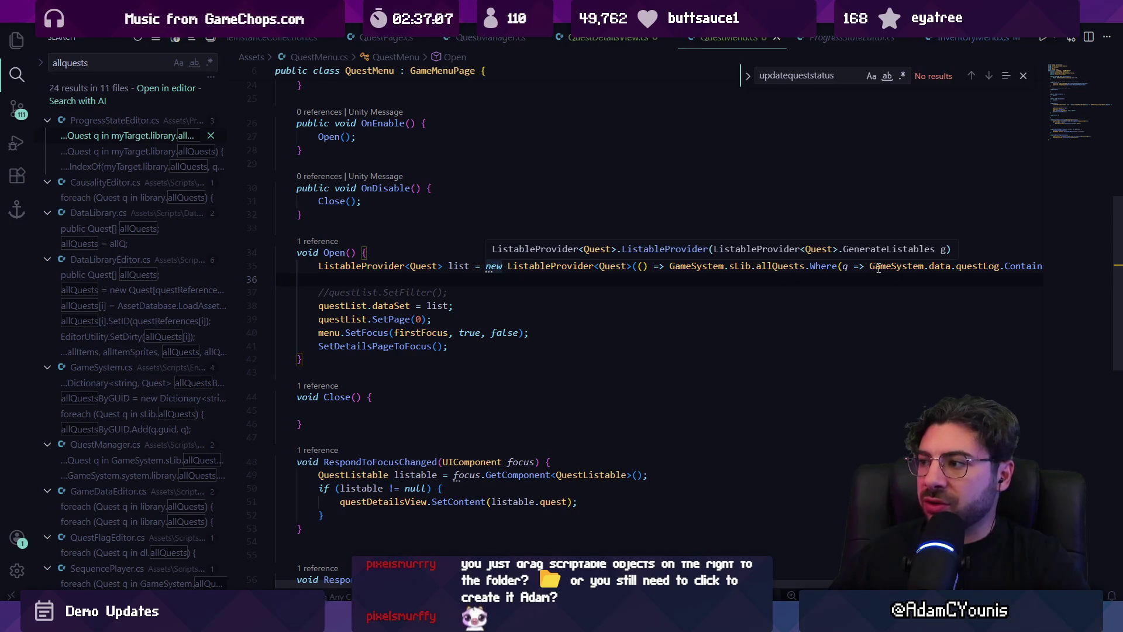
pyautogui.click(1028, 266)
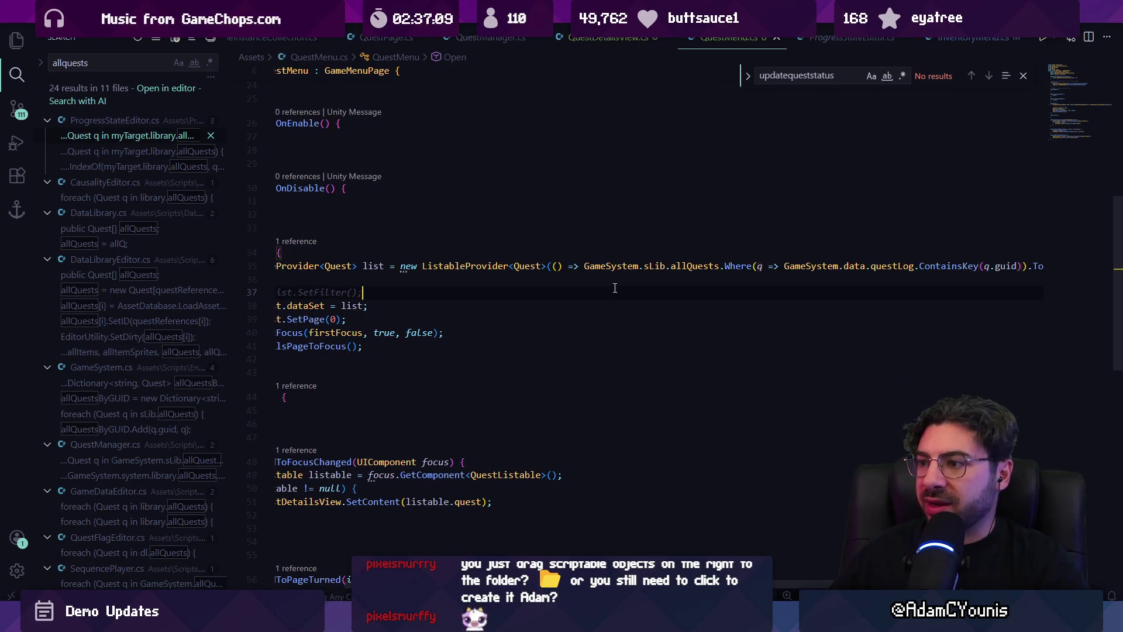
pyautogui.press('Up')
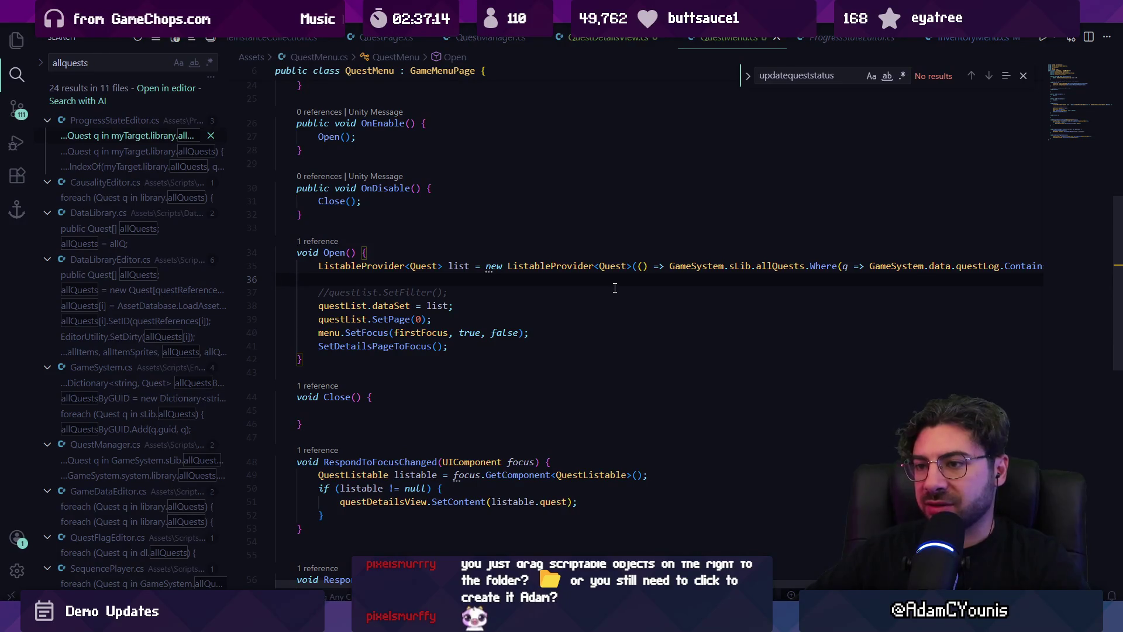
pyautogui.press('Down')
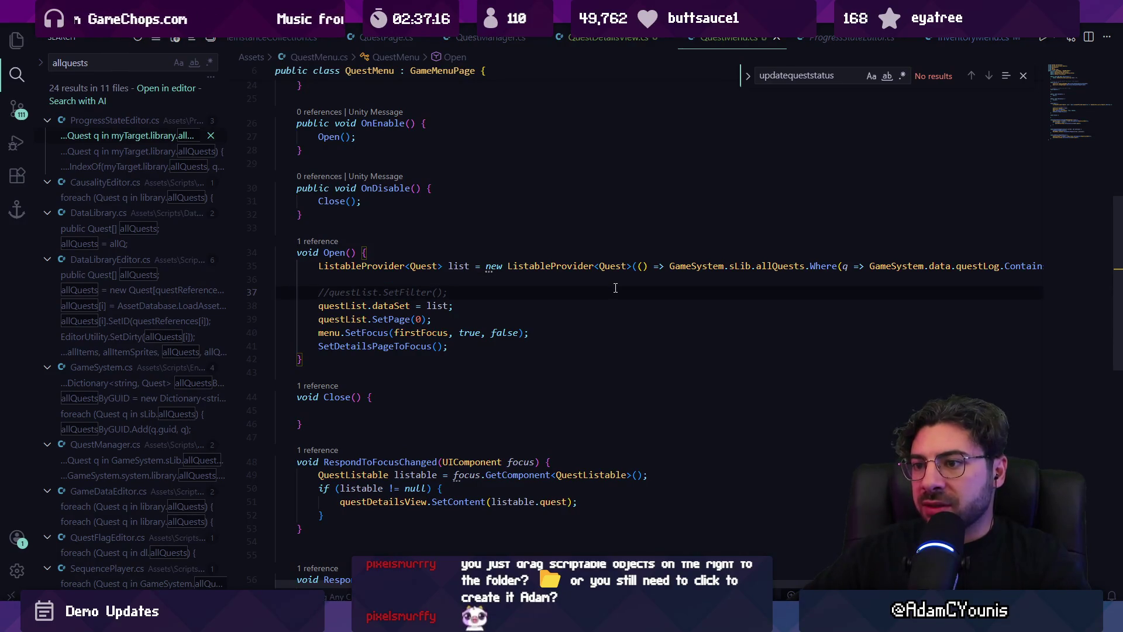